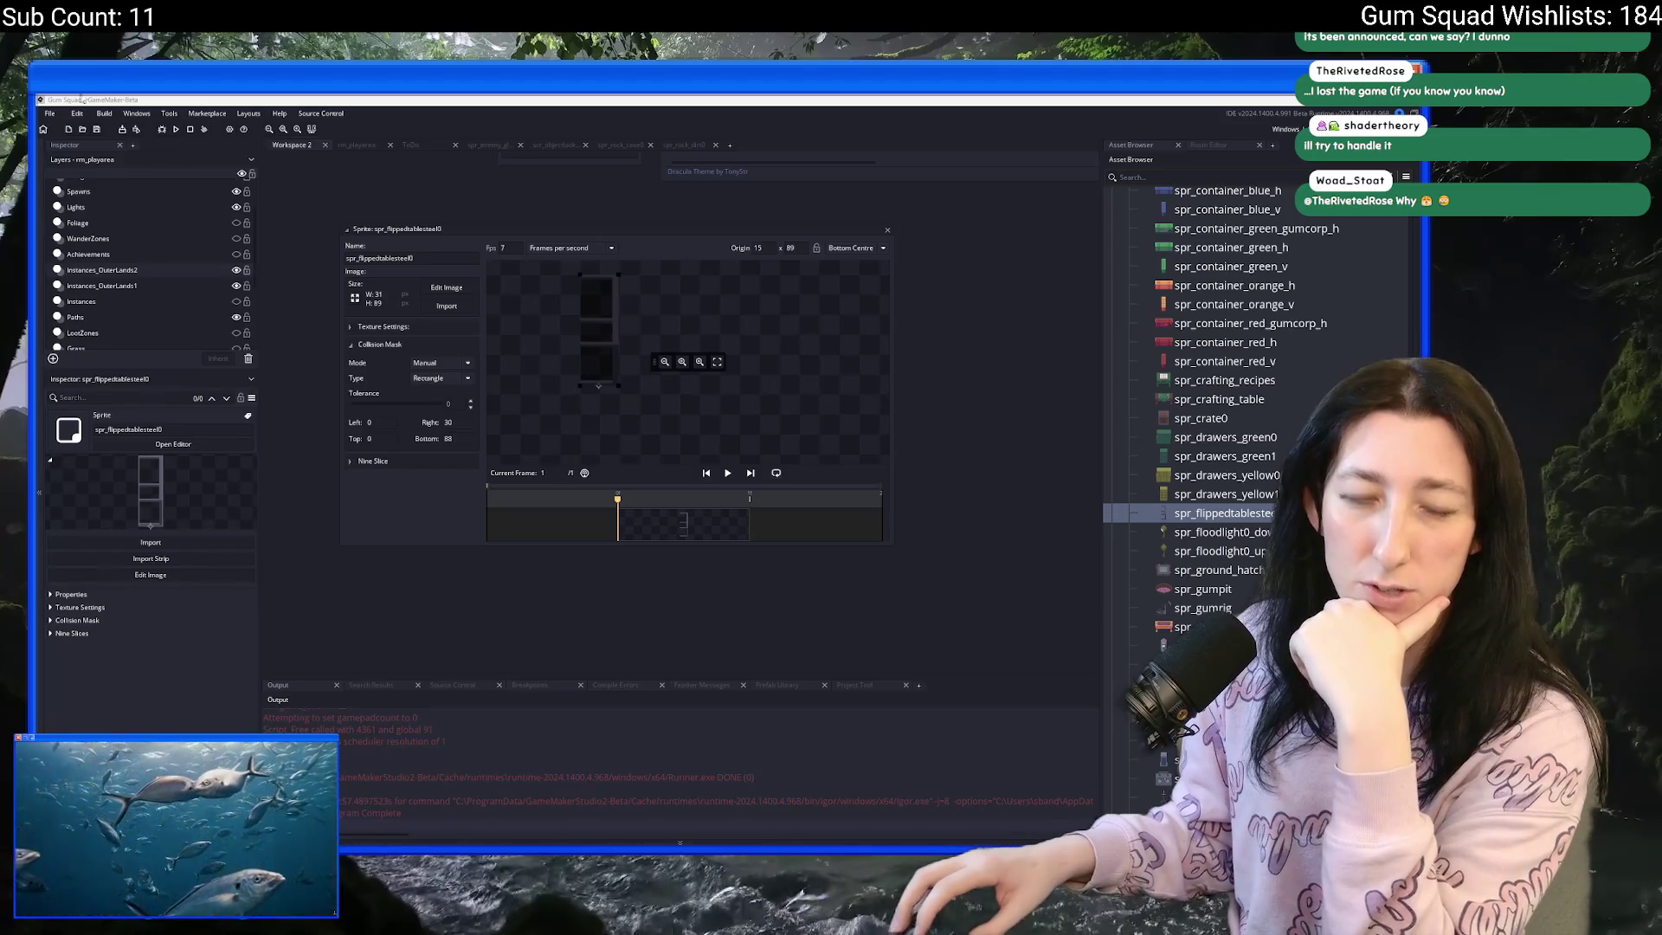
- Launch the Gum Squad build from GameMaker and stretch its window to full screen
{"action": "left_click", "coordinate": [177, 129]}
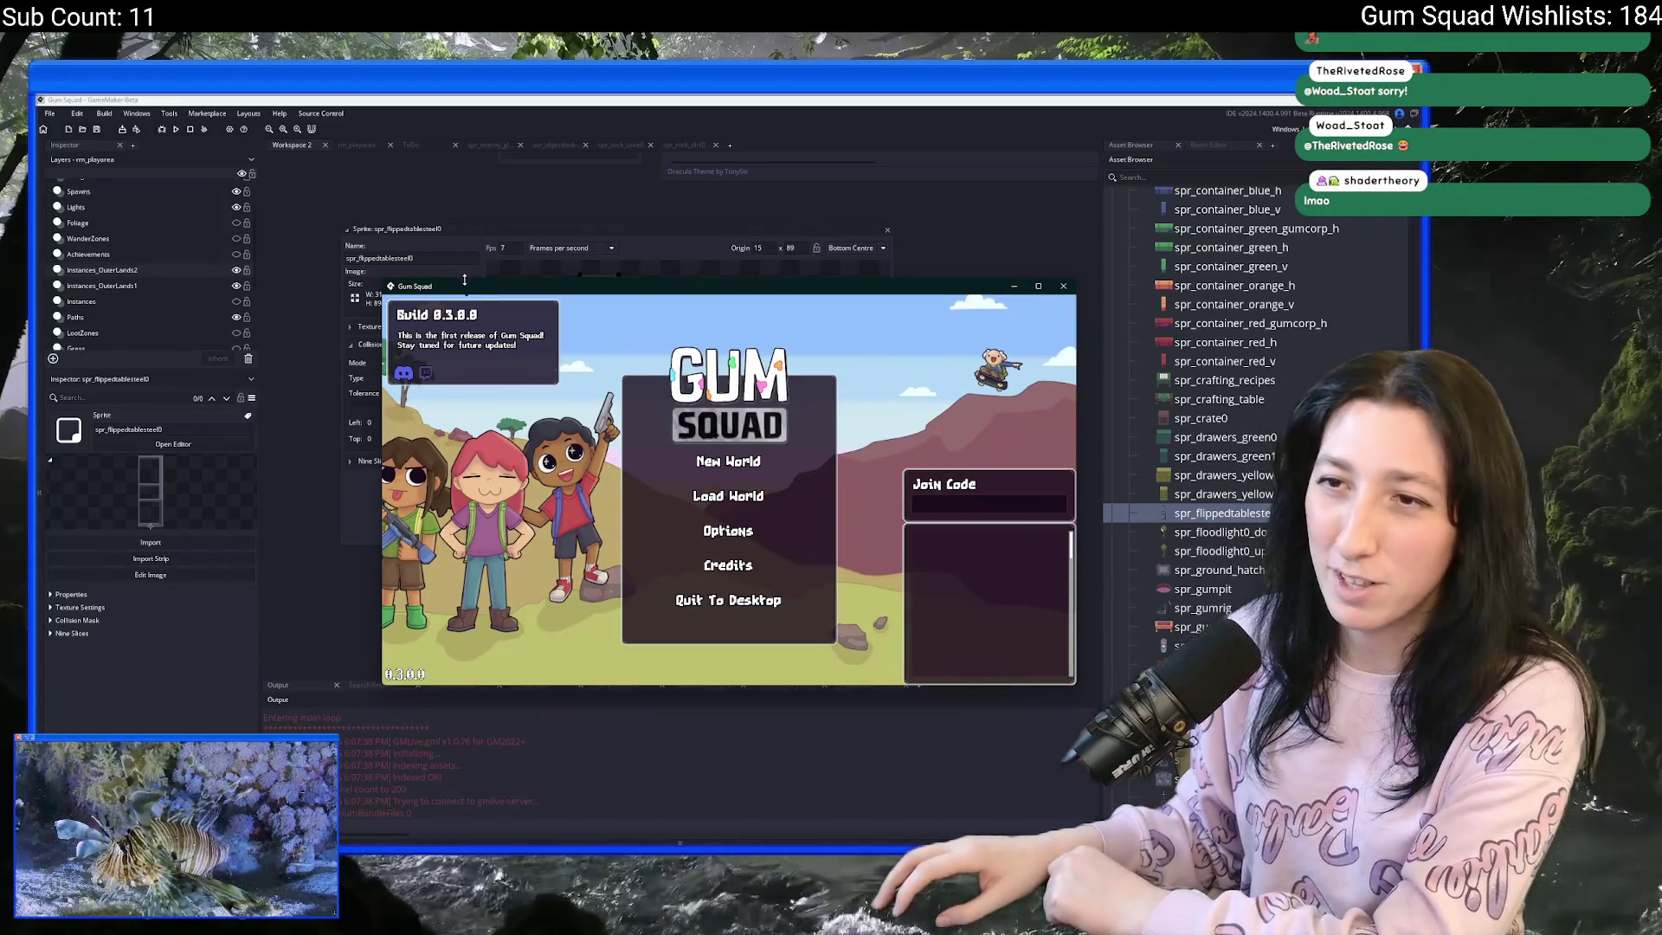
{"action": "left_click_drag", "start_coordinate": [464, 286], "coordinate": [422, 100]}
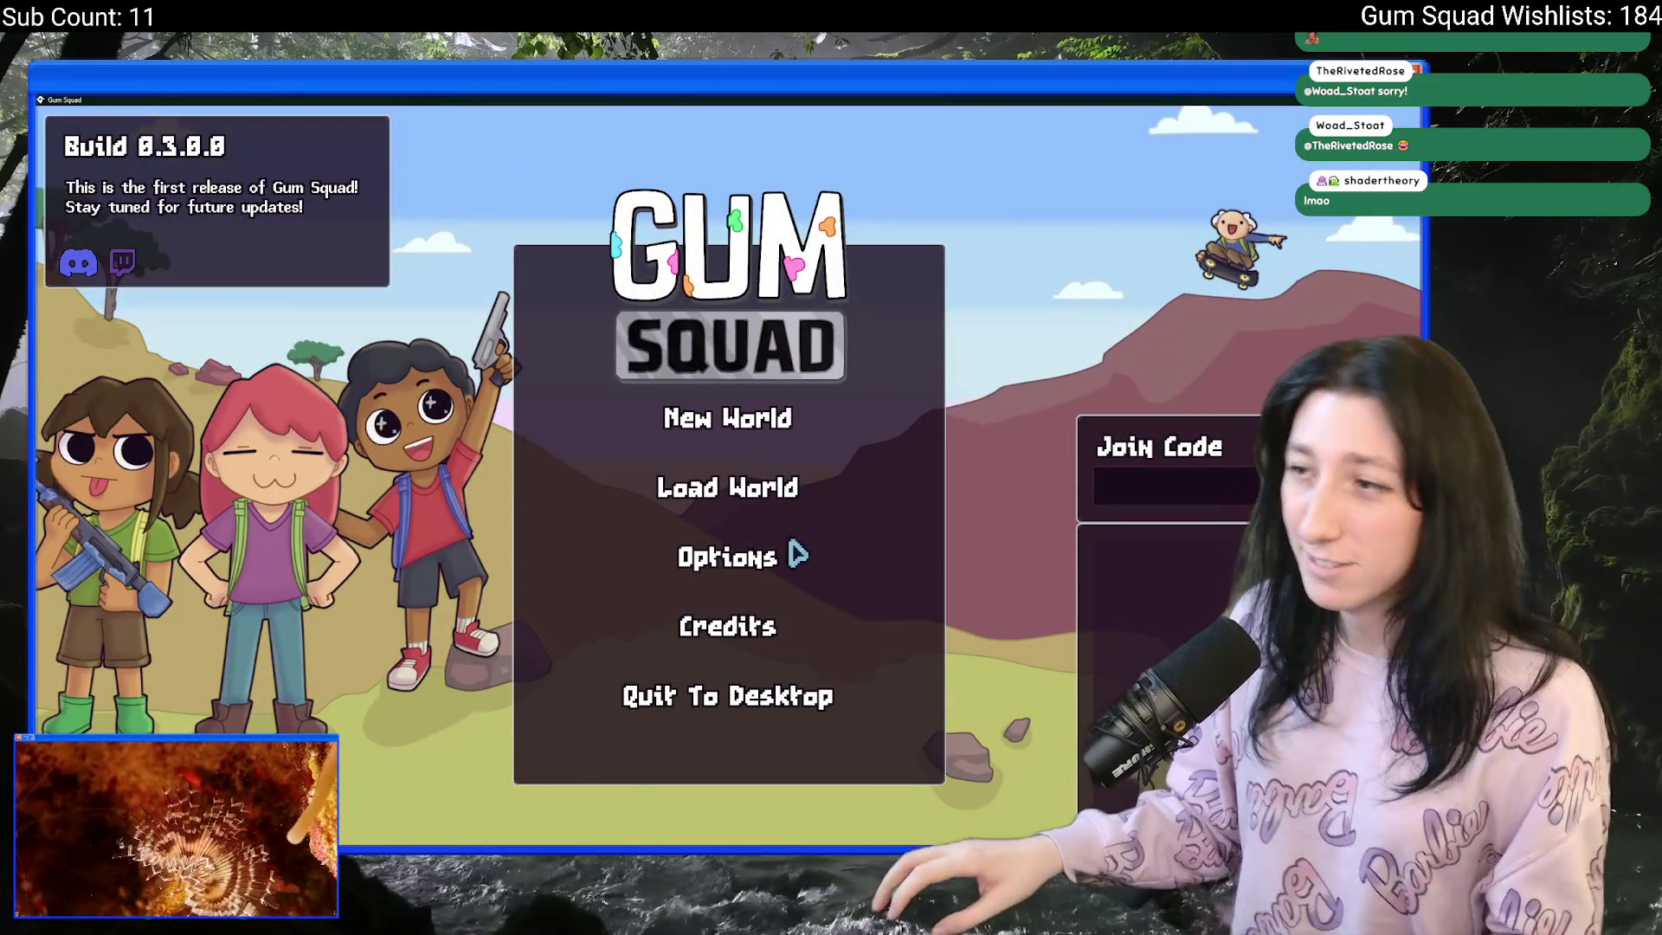
- Start a New World and create a lobby to load into the game
{"action": "left_click", "coordinate": [717, 418]}
{"action": "left_click", "coordinate": [718, 650]}
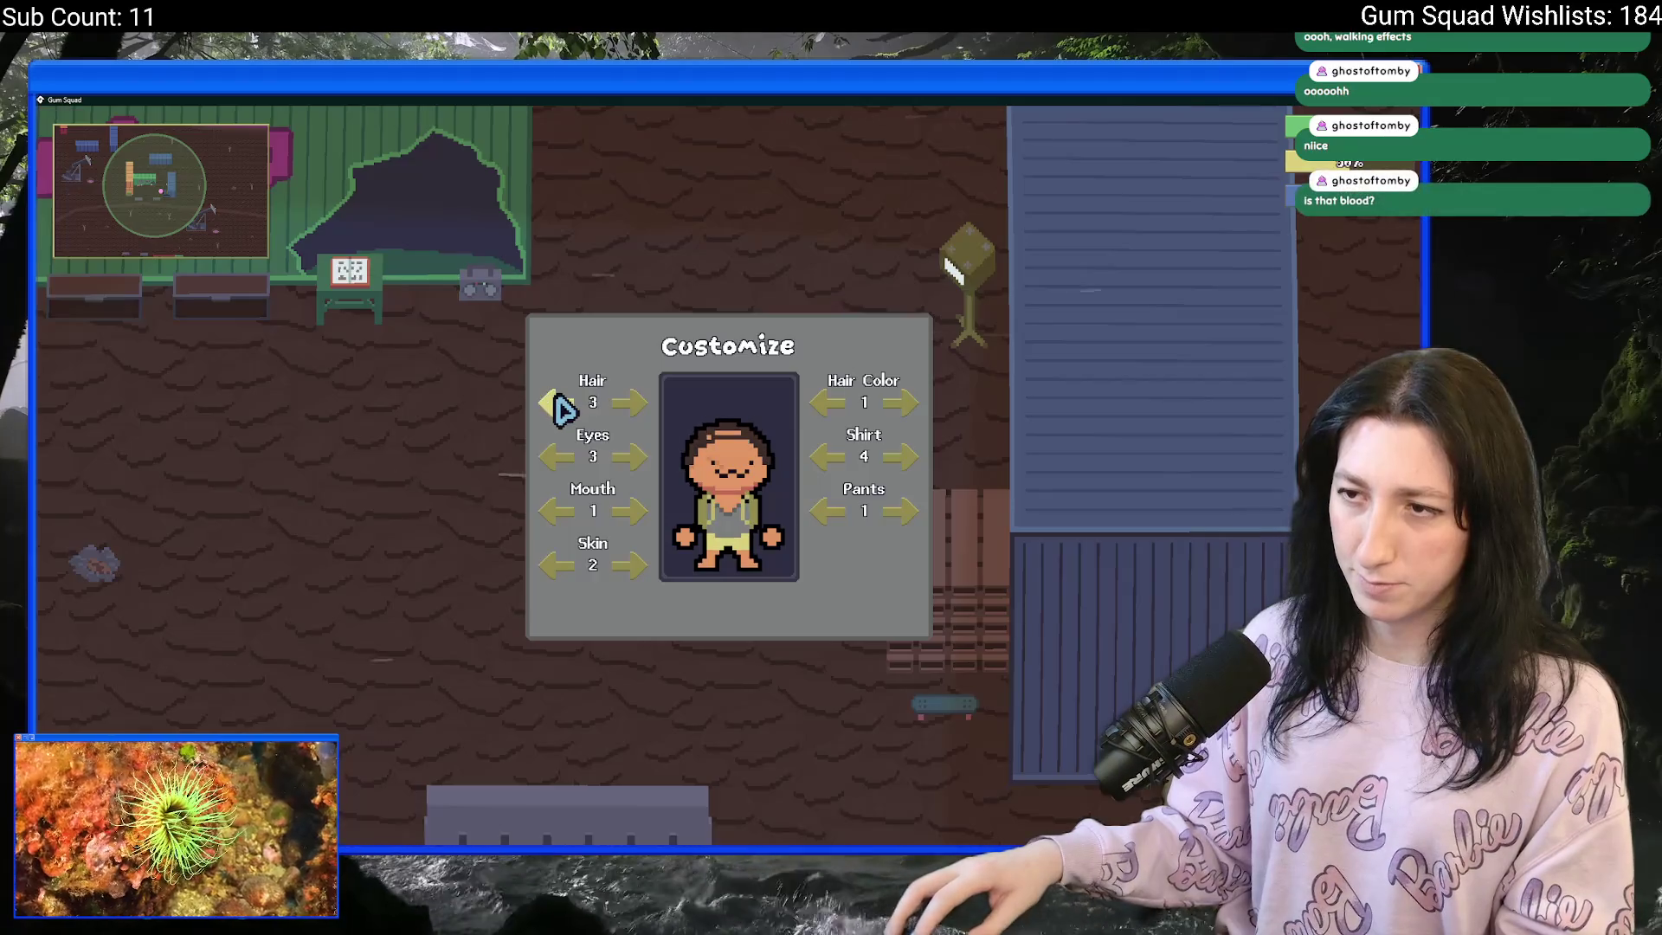
- Walk, dive and skate the character around the level with WASD, passing by Gum Corp
{"action": "key", "text": "d"}
{"action": "key", "text": "s"}
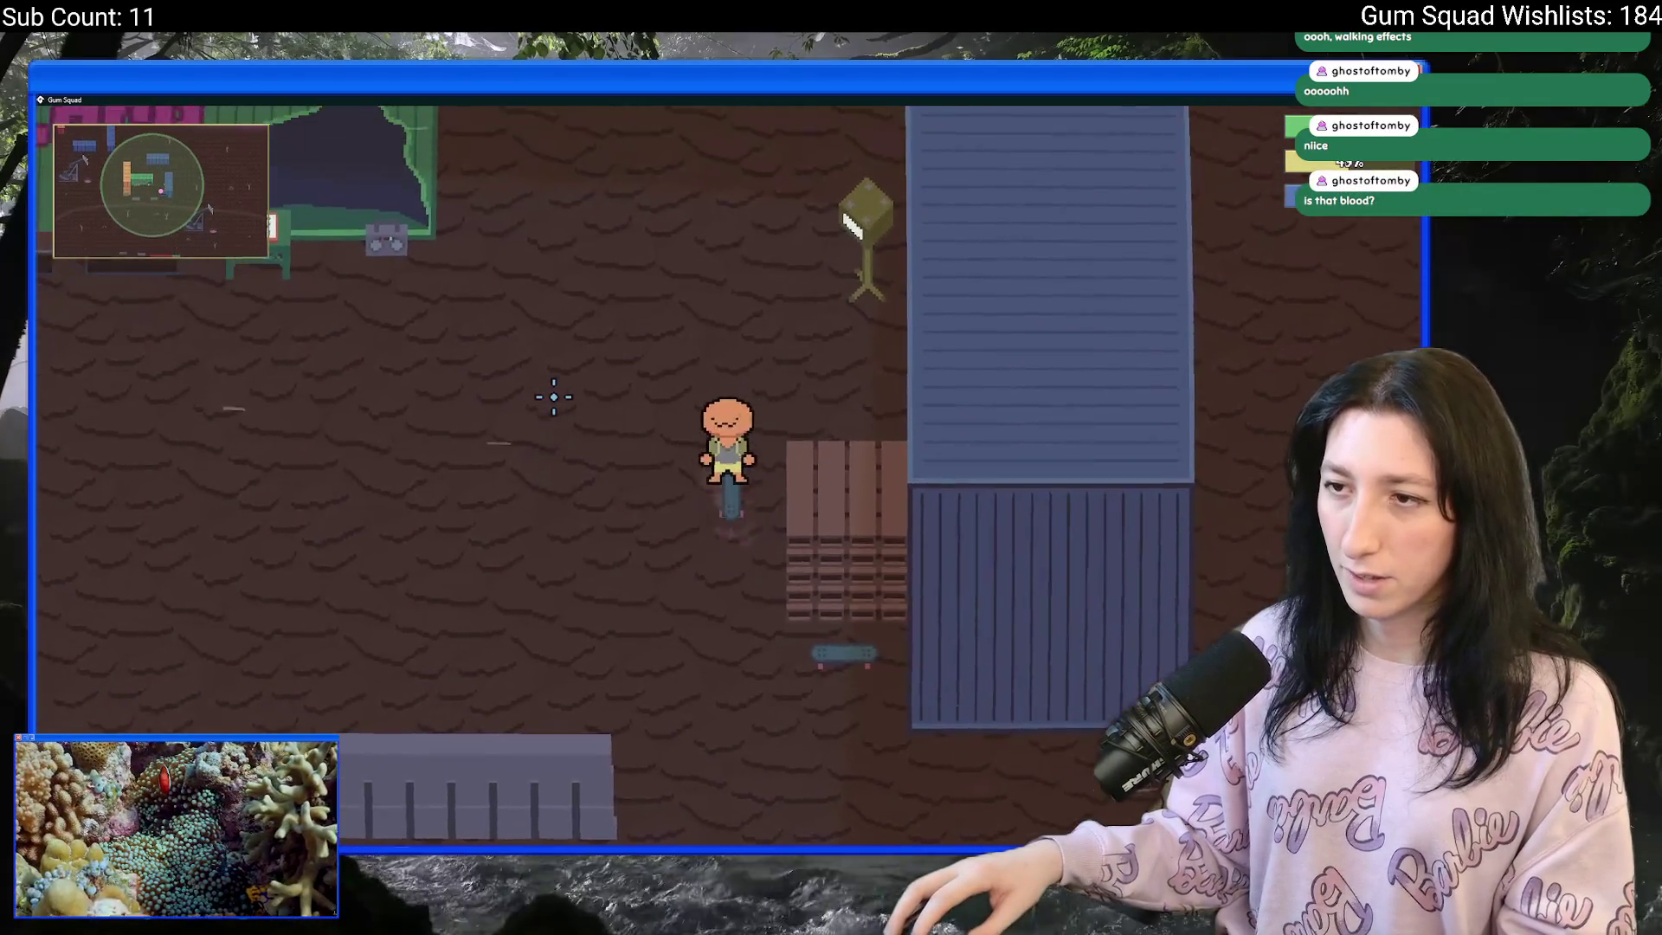
{"action": "key", "text": "a"}
{"action": "key", "text": "s"}
{"action": "key", "text": "w"}
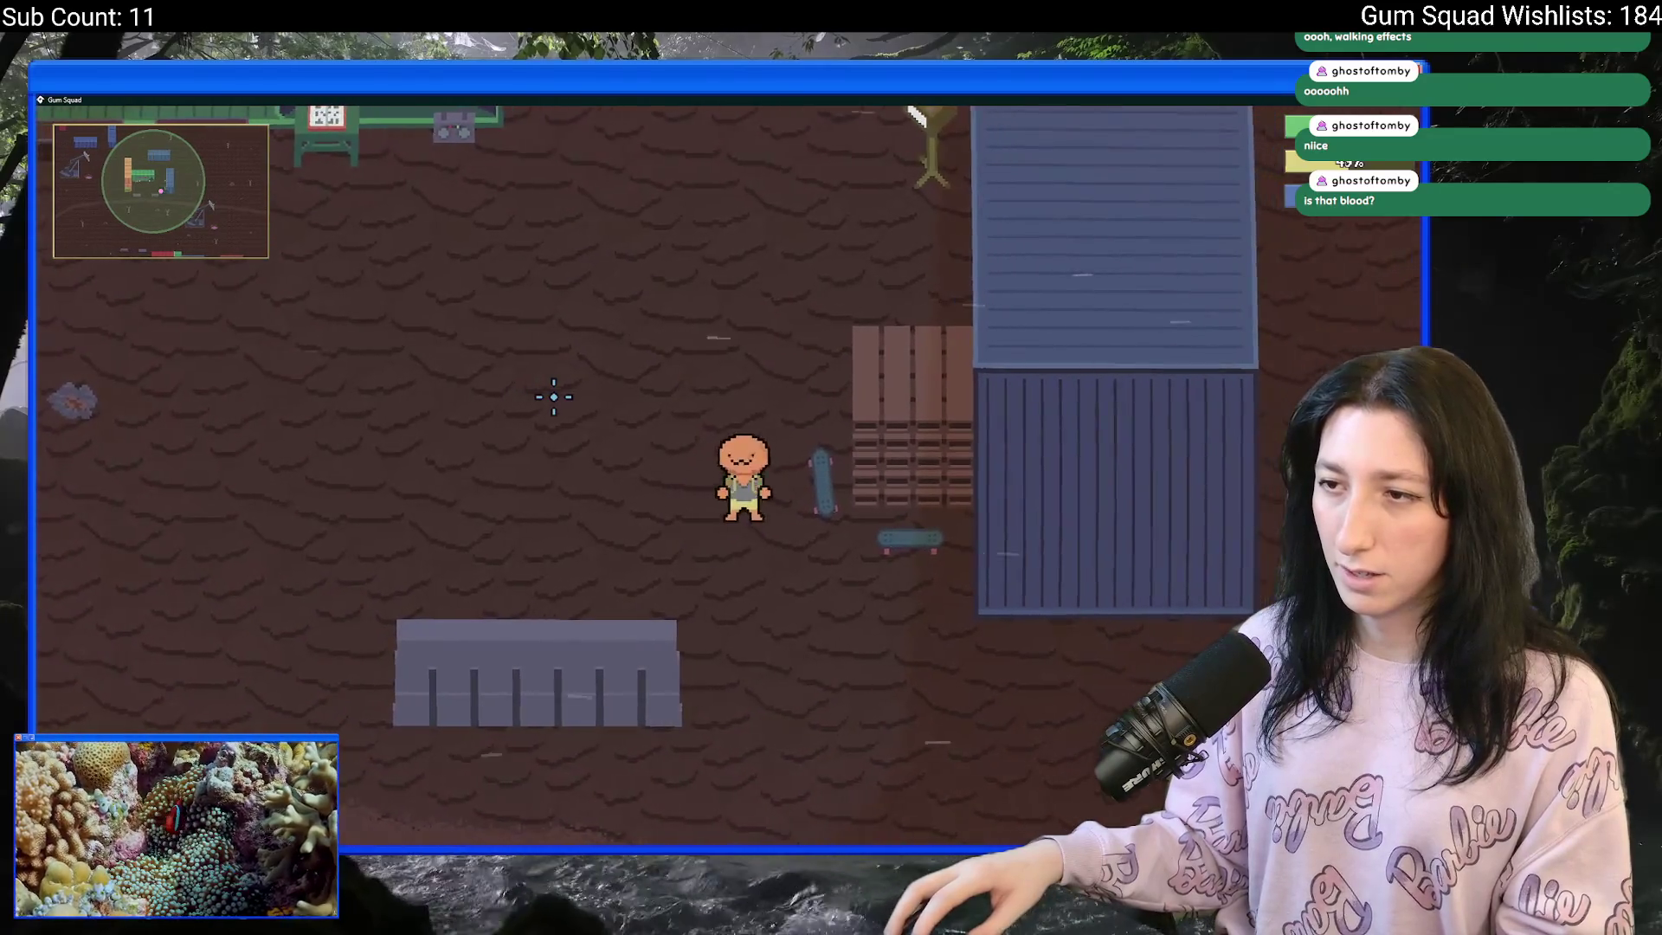
{"action": "key", "text": "d"}
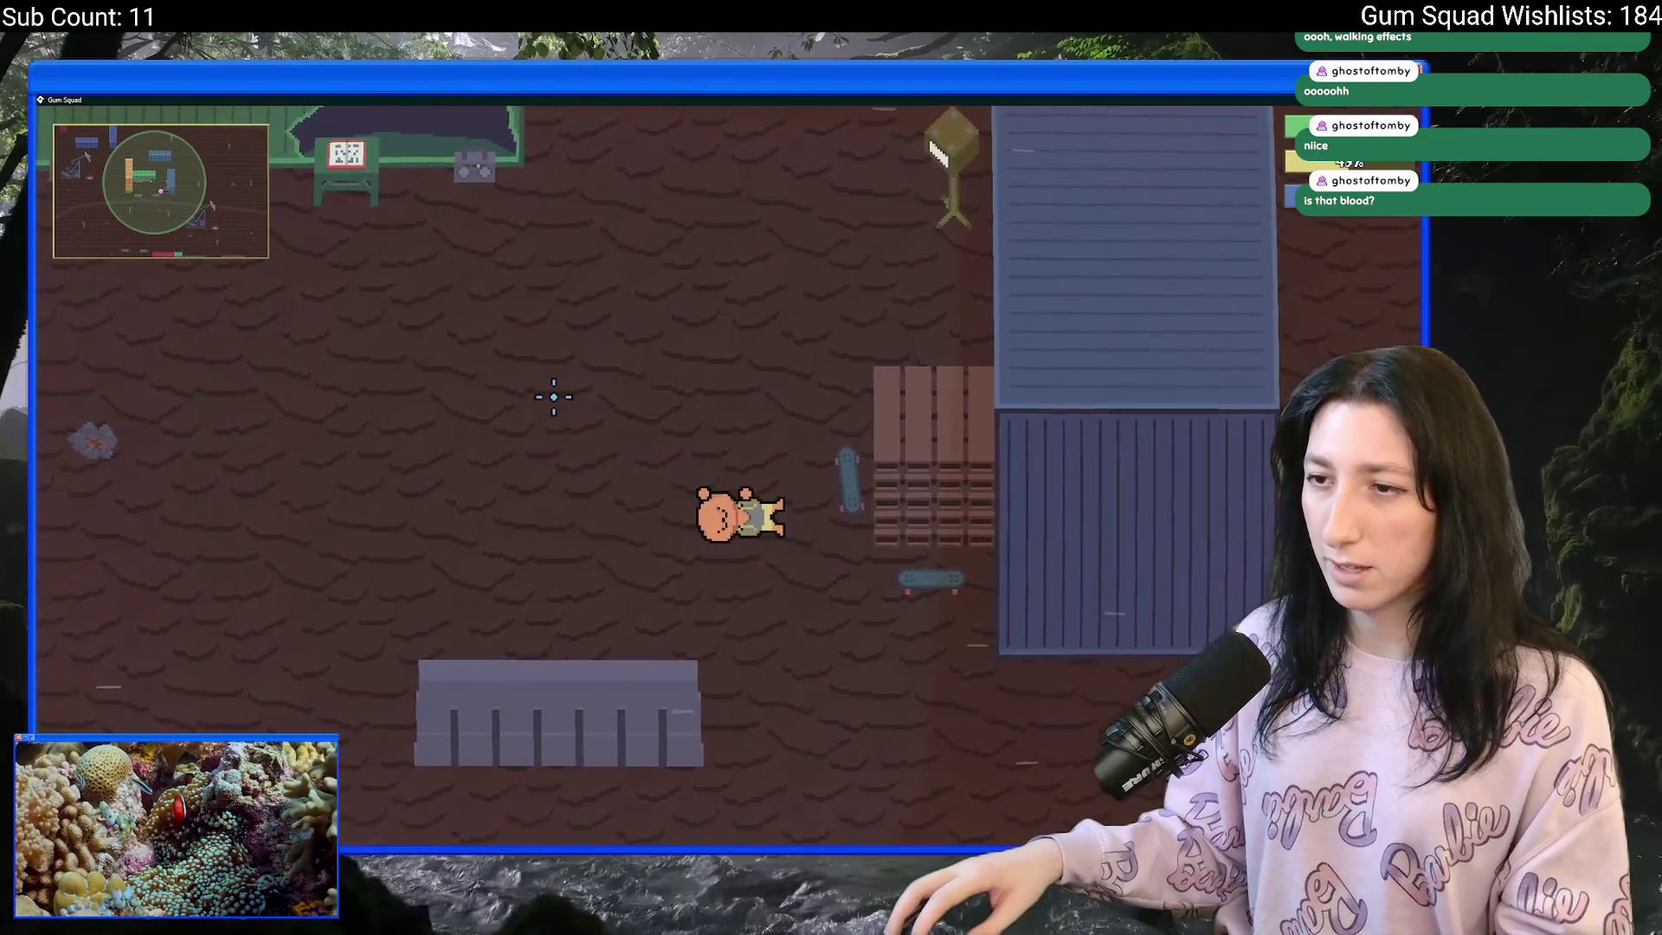
{"action": "key", "text": "w"}
{"action": "key", "text": "d"}
{"action": "key", "text": "a"}
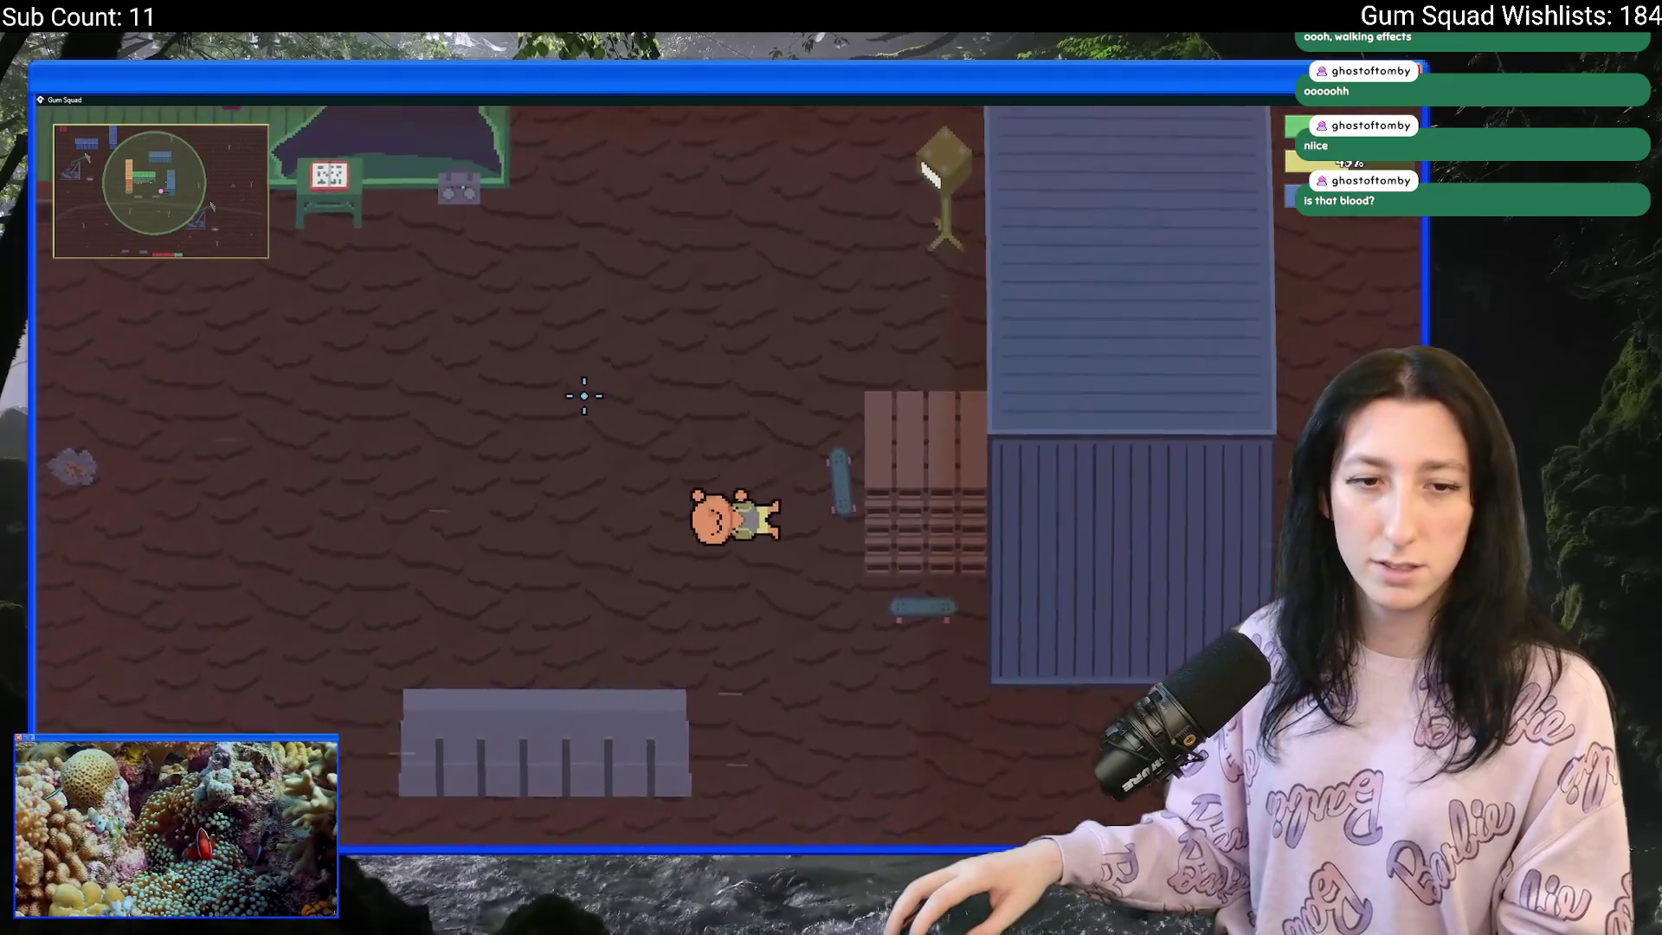
{"action": "key", "text": "w"}
{"action": "key", "text": "a"}
{"action": "key", "text": "a"}
{"action": "key", "text": "w"}
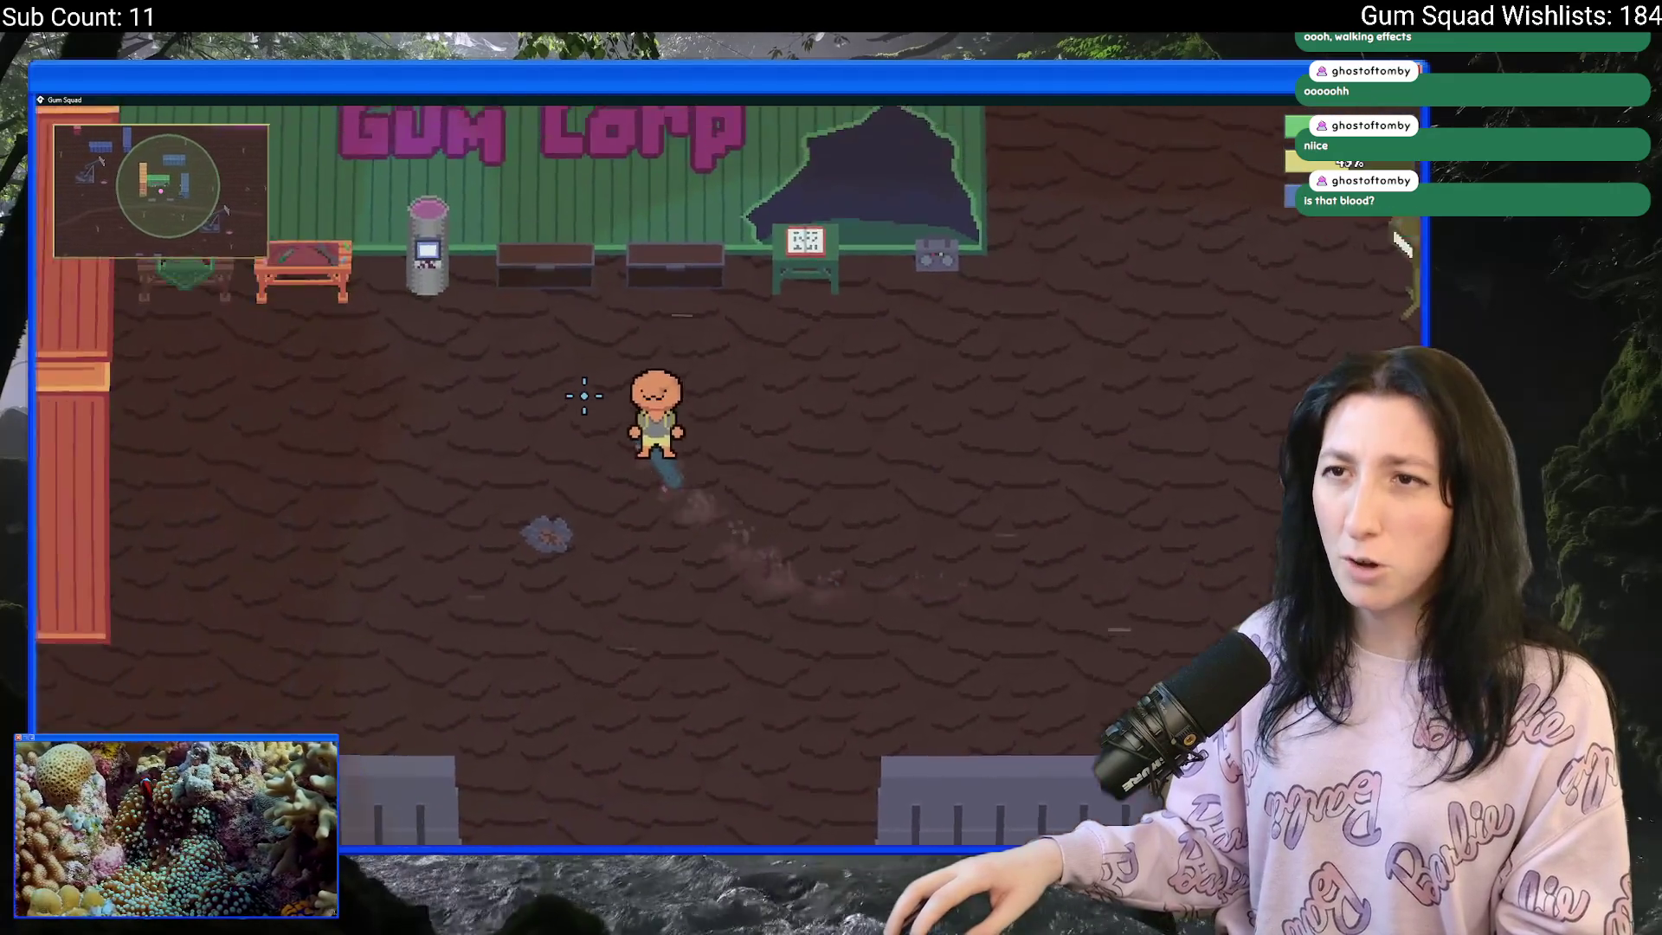
{"action": "key", "text": "s"}
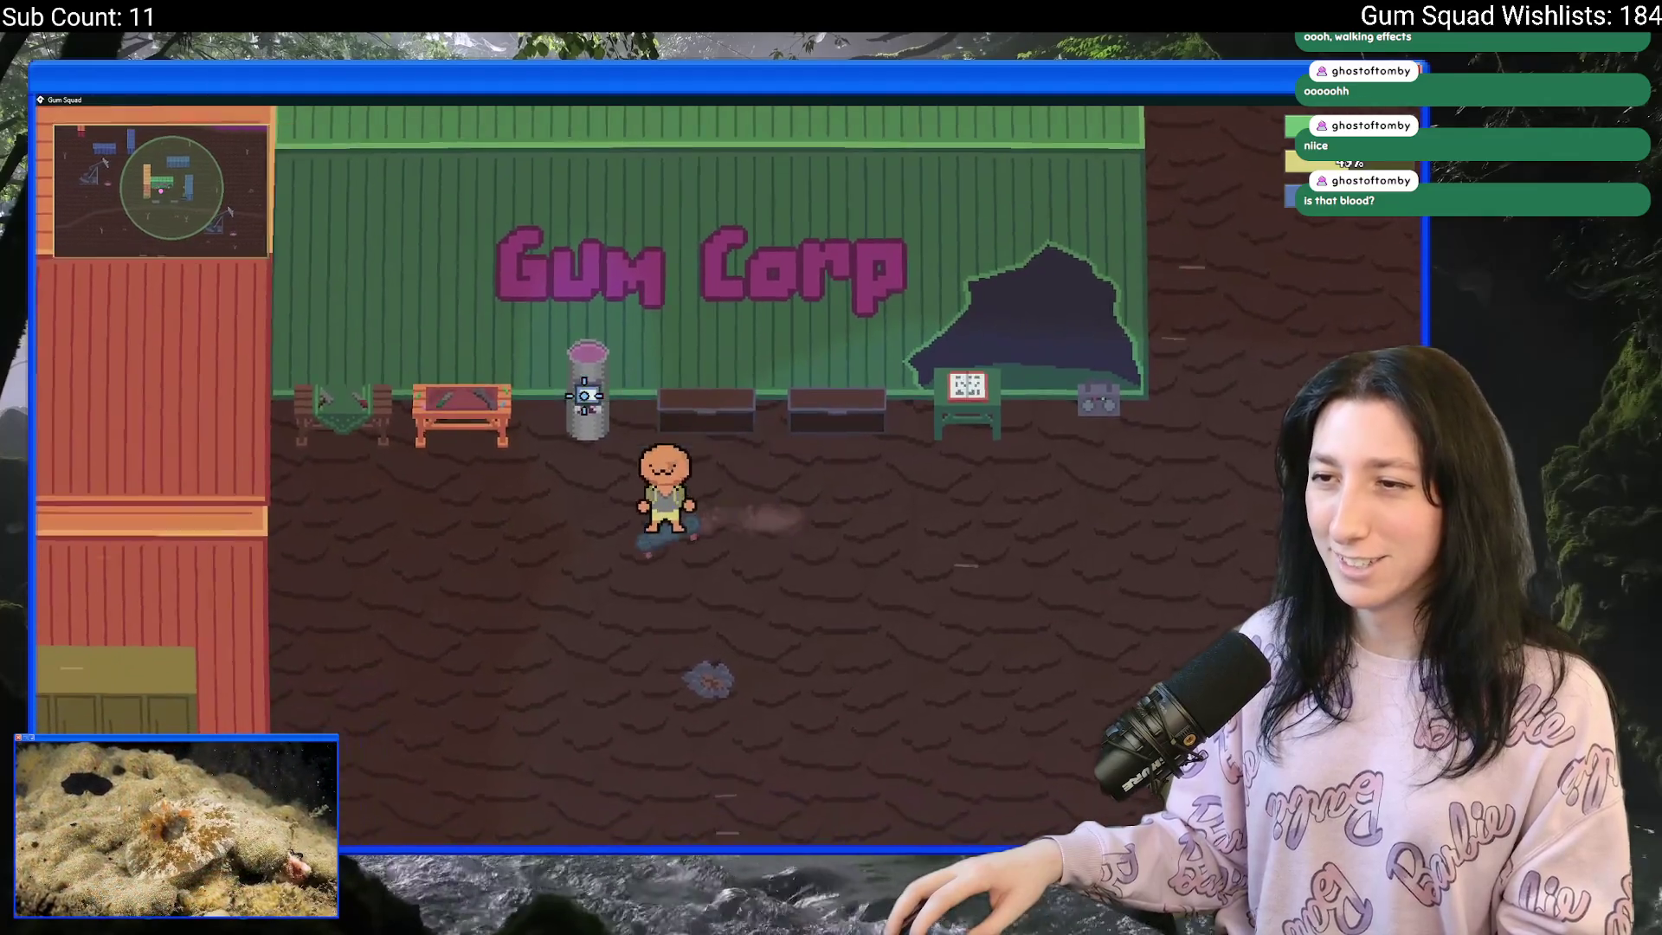
{"action": "key", "text": "a"}
{"action": "key", "text": "s"}
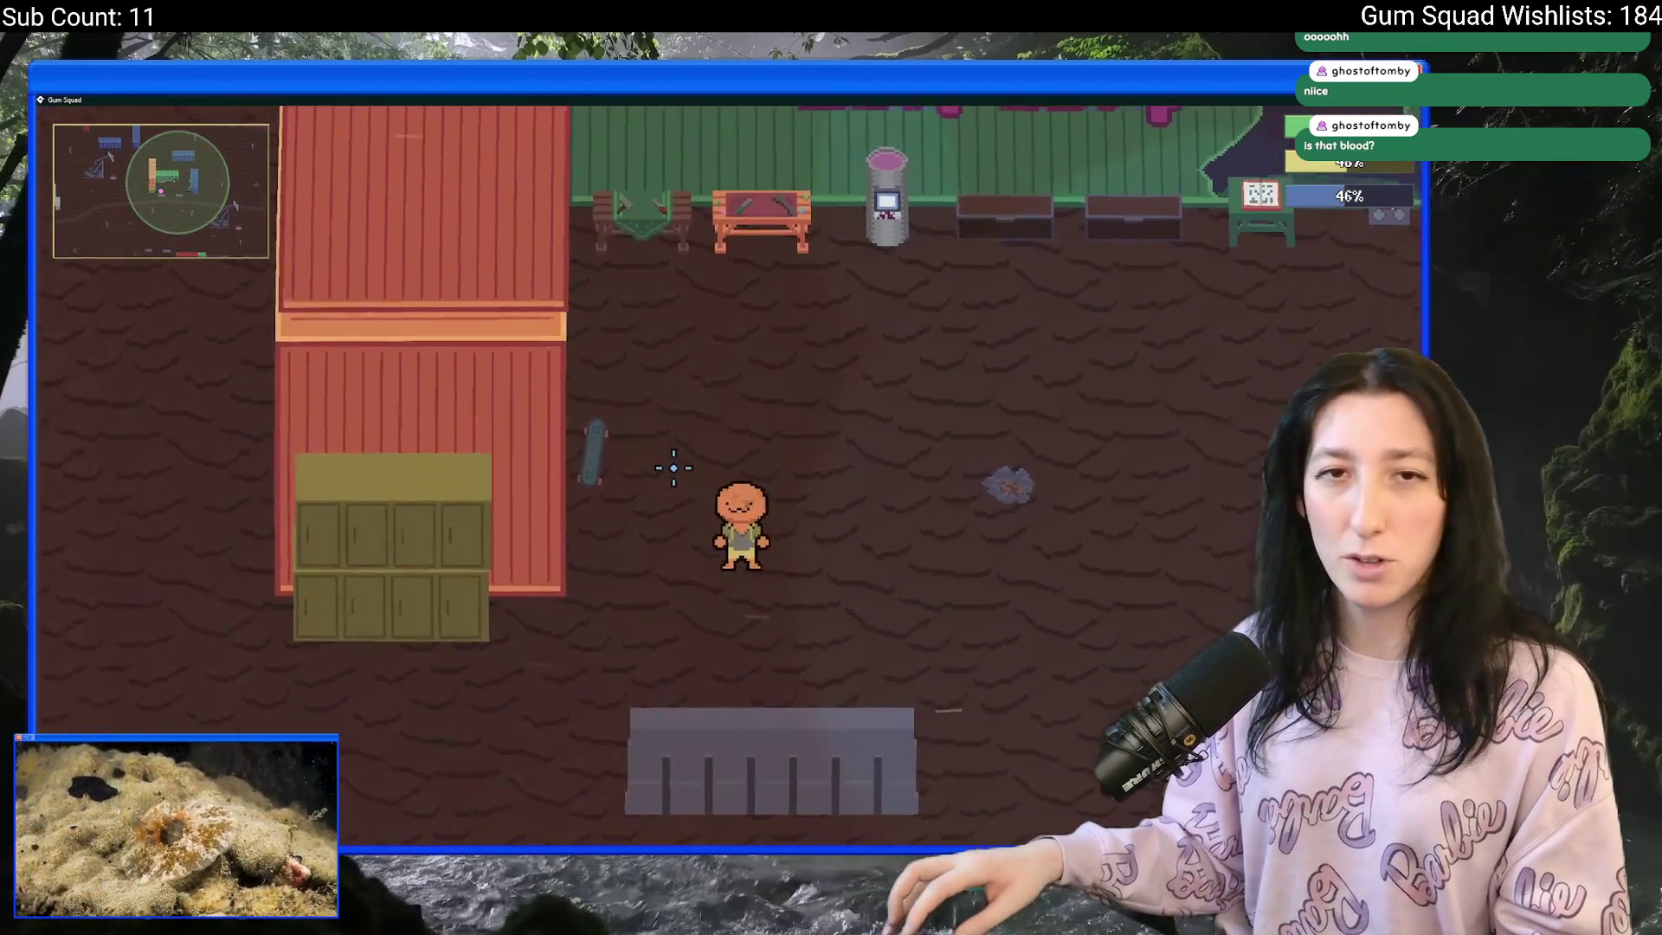
{"action": "key", "text": "d"}
- In the inventory's Customize panel, set Hair to 1 (bald) and Eyes to 4, then close the menus
{"action": "key", "text": "Tab"}
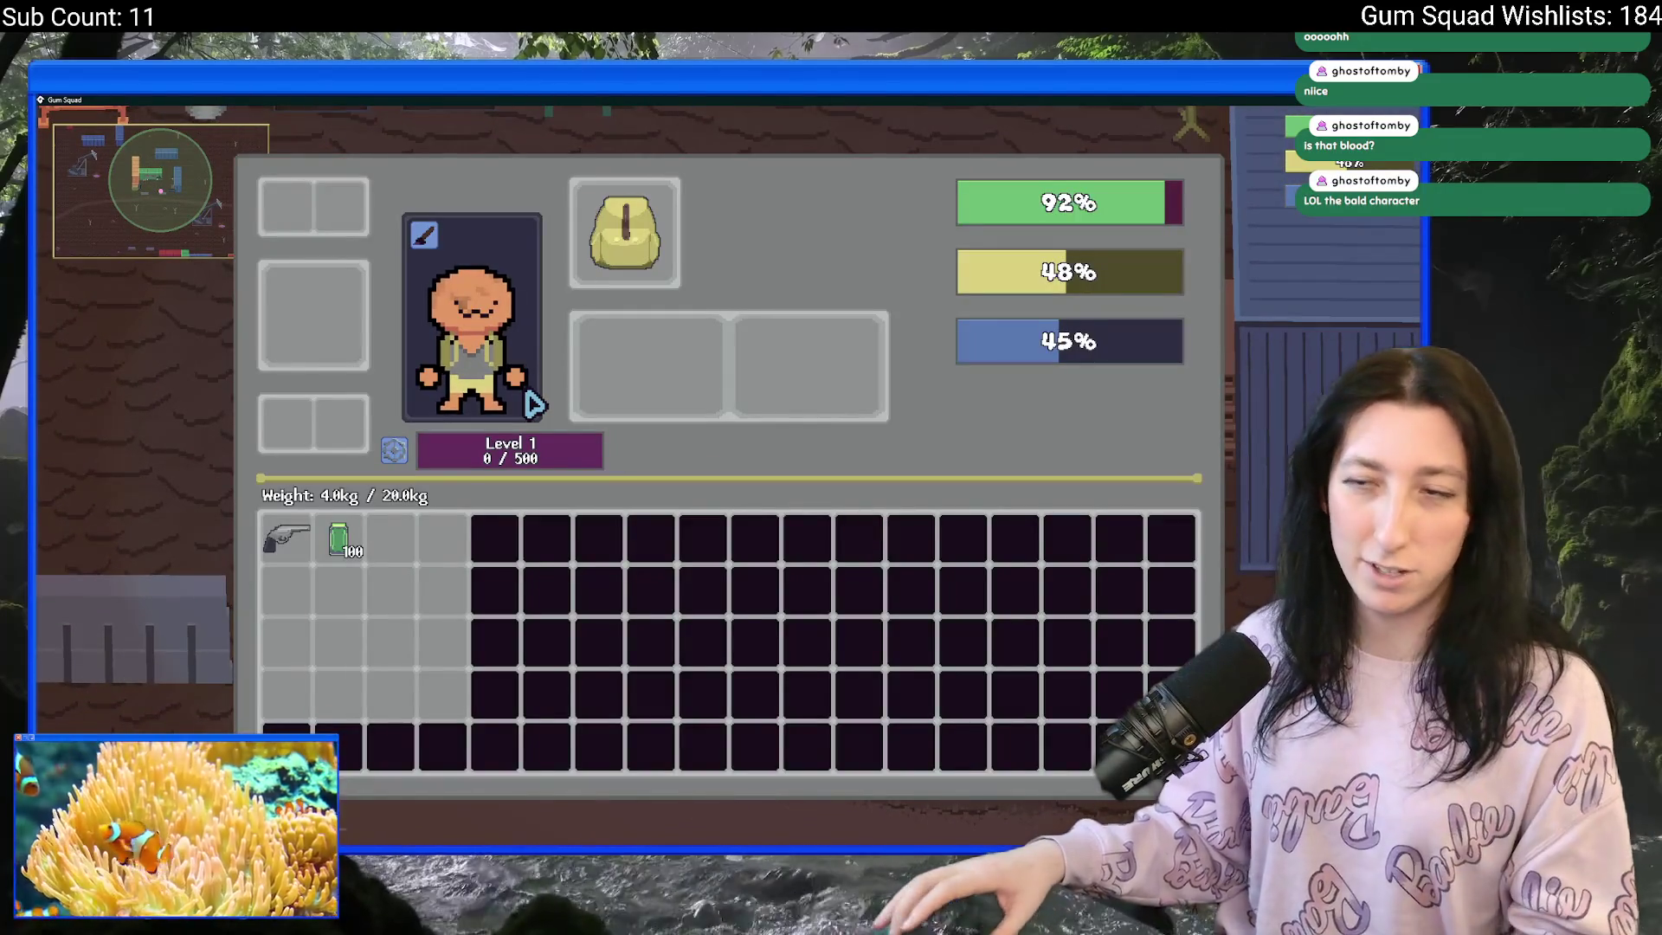
{"action": "left_click", "coordinate": [426, 237]}
{"action": "left_click", "coordinate": [641, 405]}
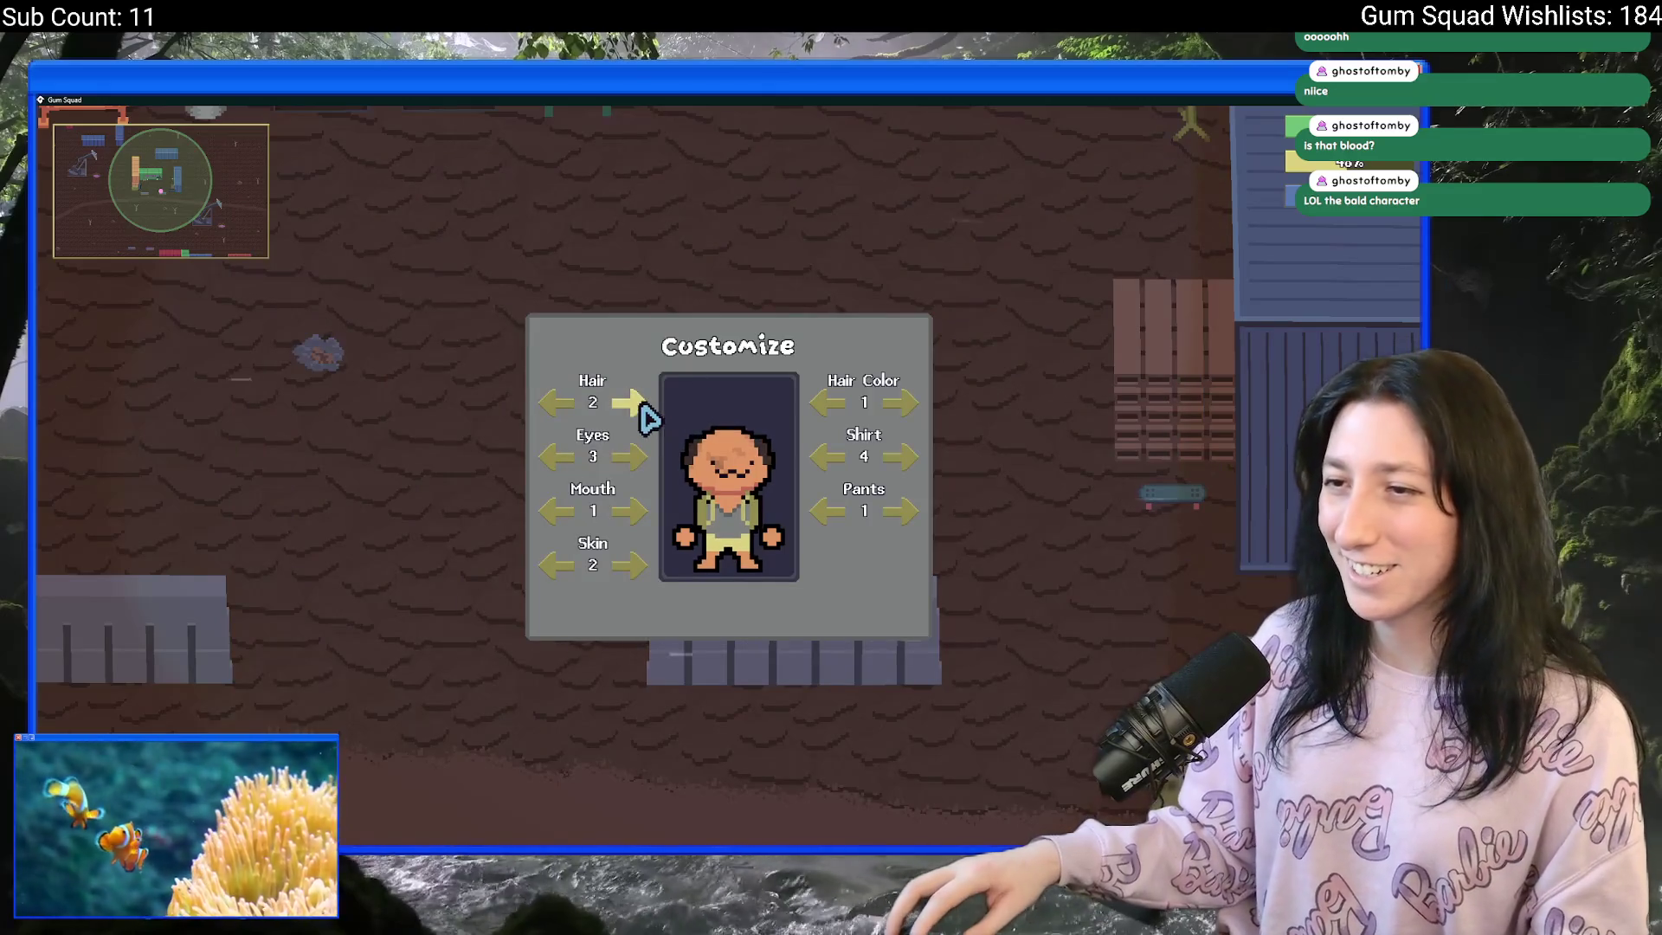
{"action": "left_click", "coordinate": [630, 404]}
{"action": "left_click", "coordinate": [619, 405]}
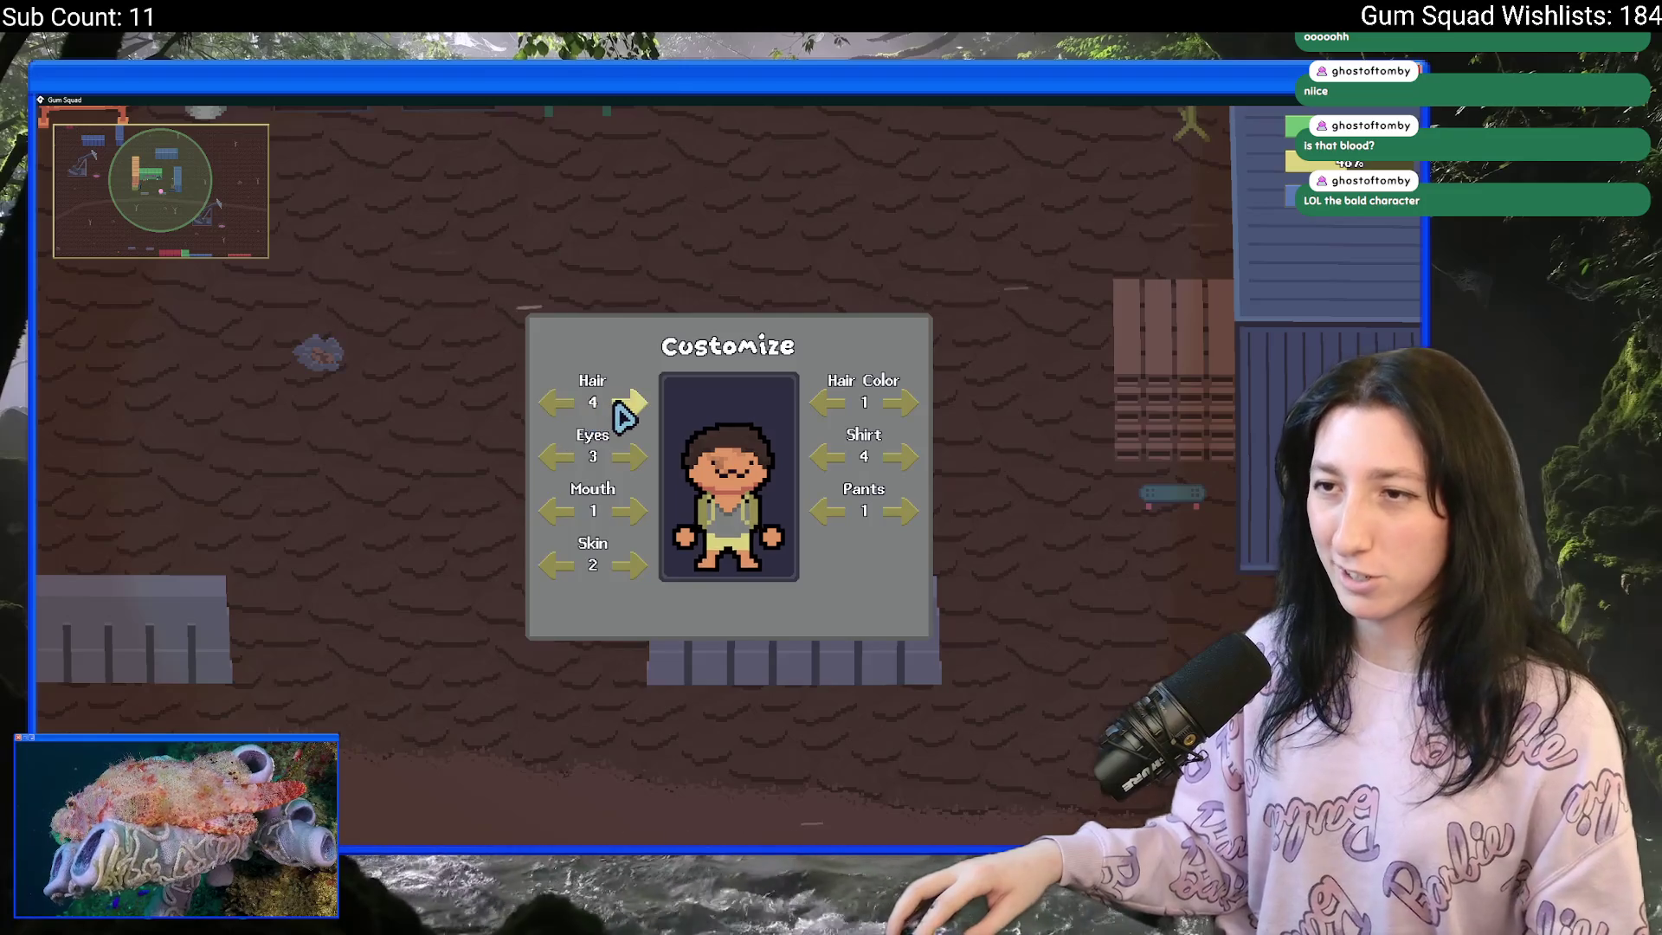
{"action": "left_click", "coordinate": [558, 405]}
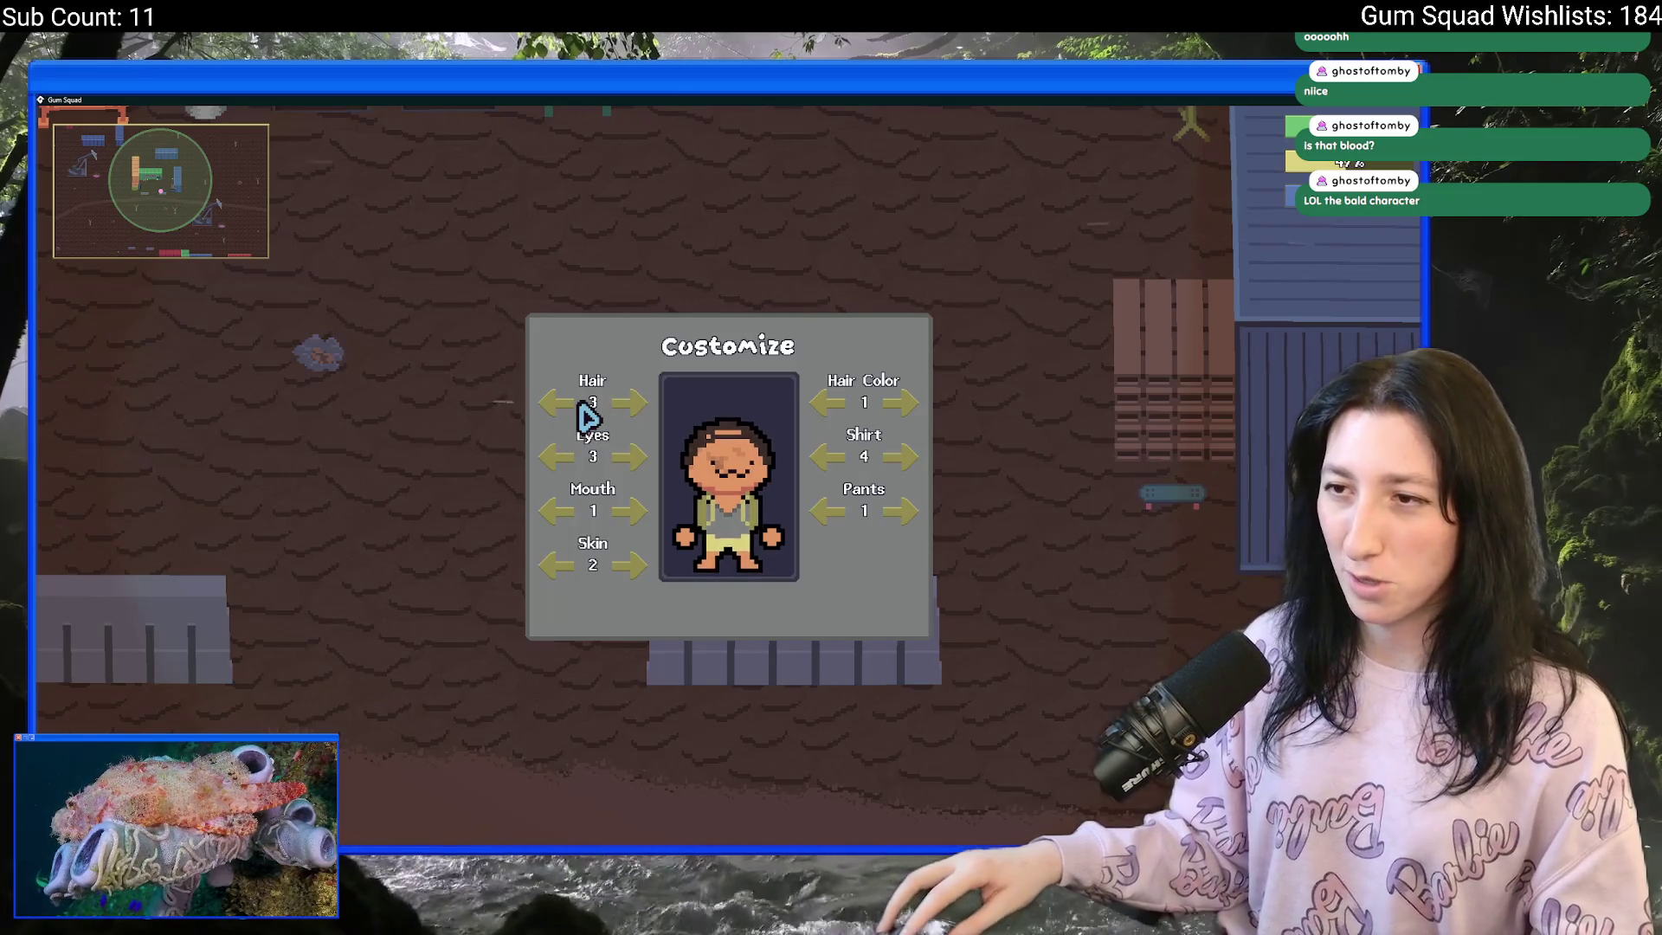
{"action": "left_click", "coordinate": [567, 411]}
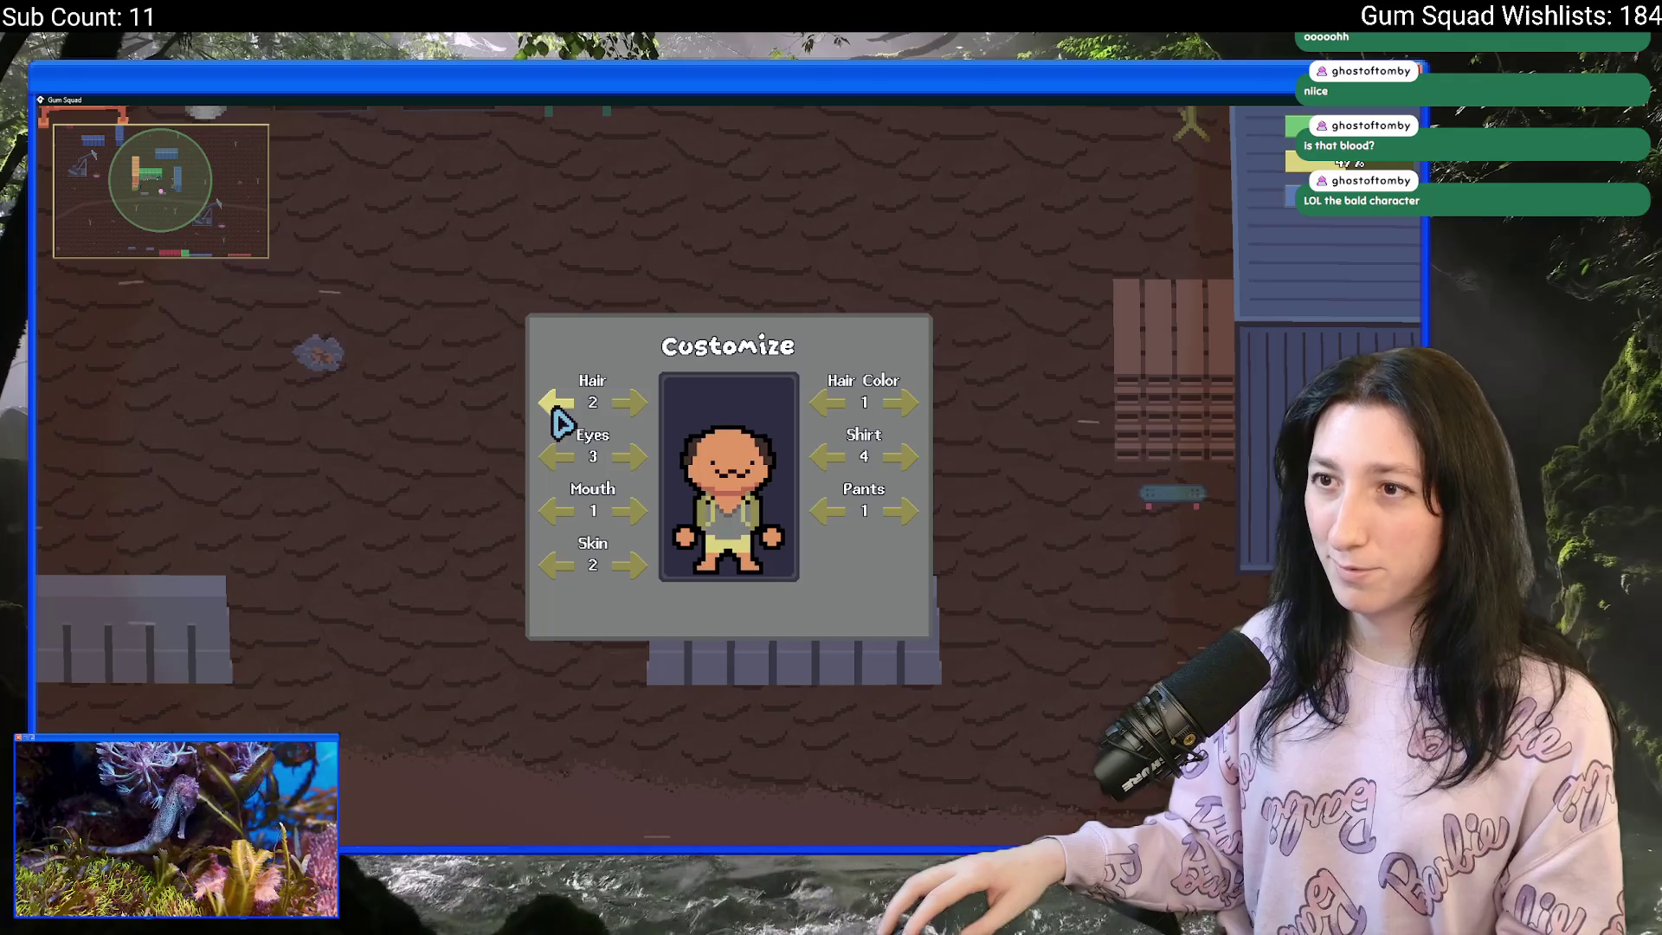
{"action": "left_click", "coordinate": [558, 415]}
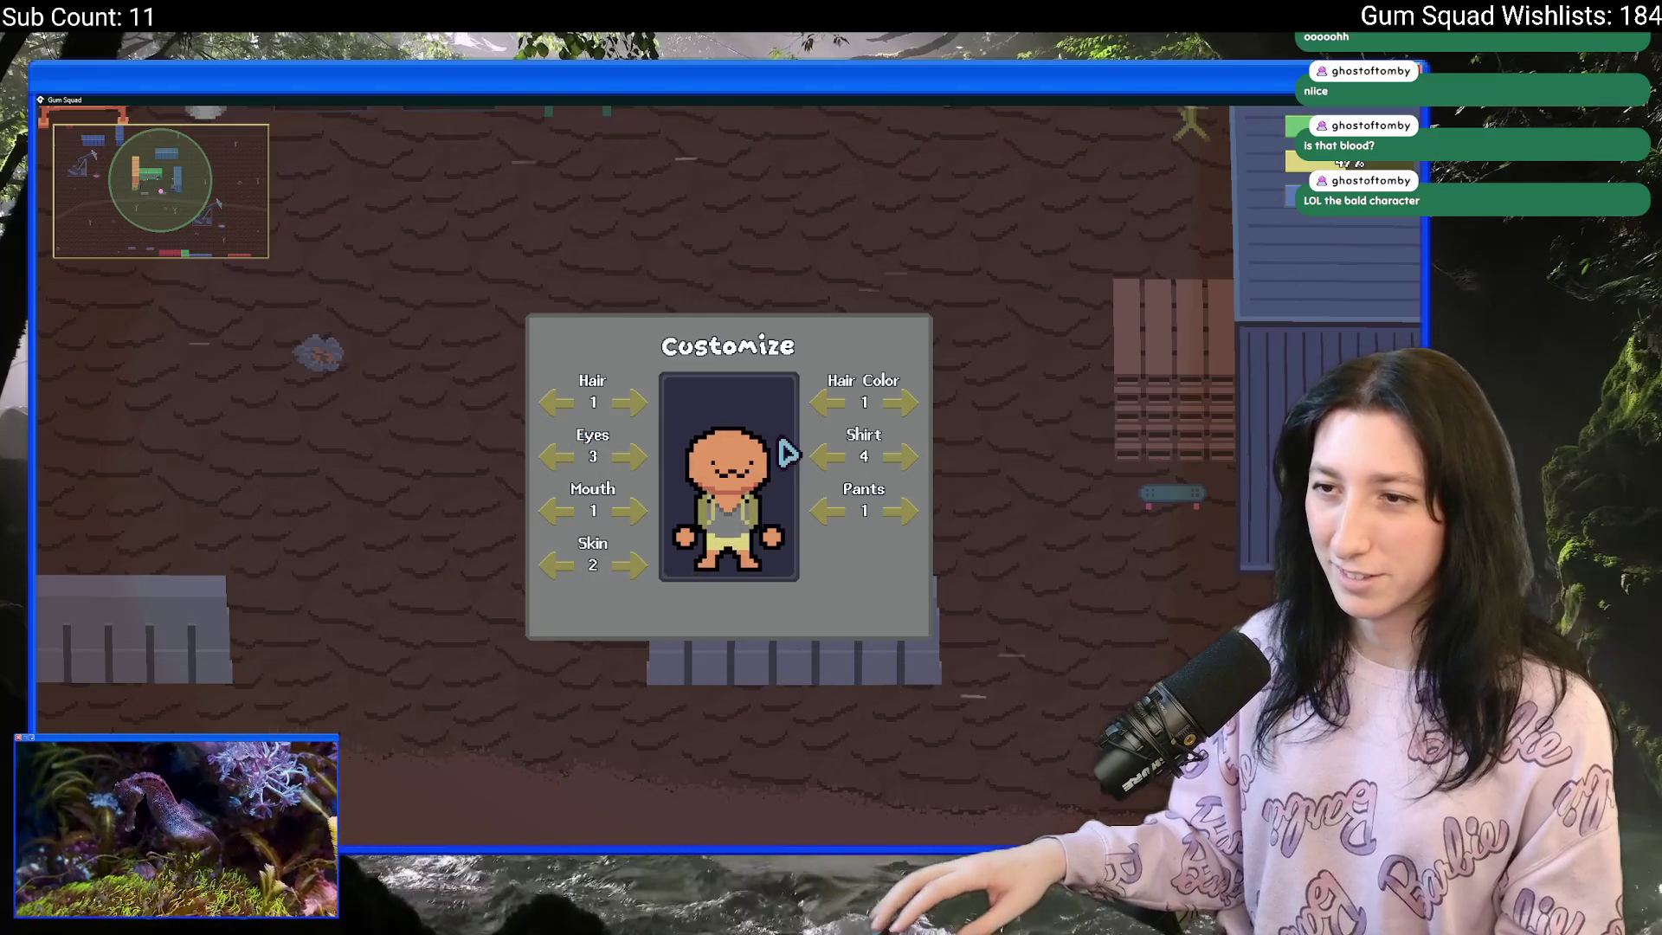
{"action": "left_click", "coordinate": [628, 456]}
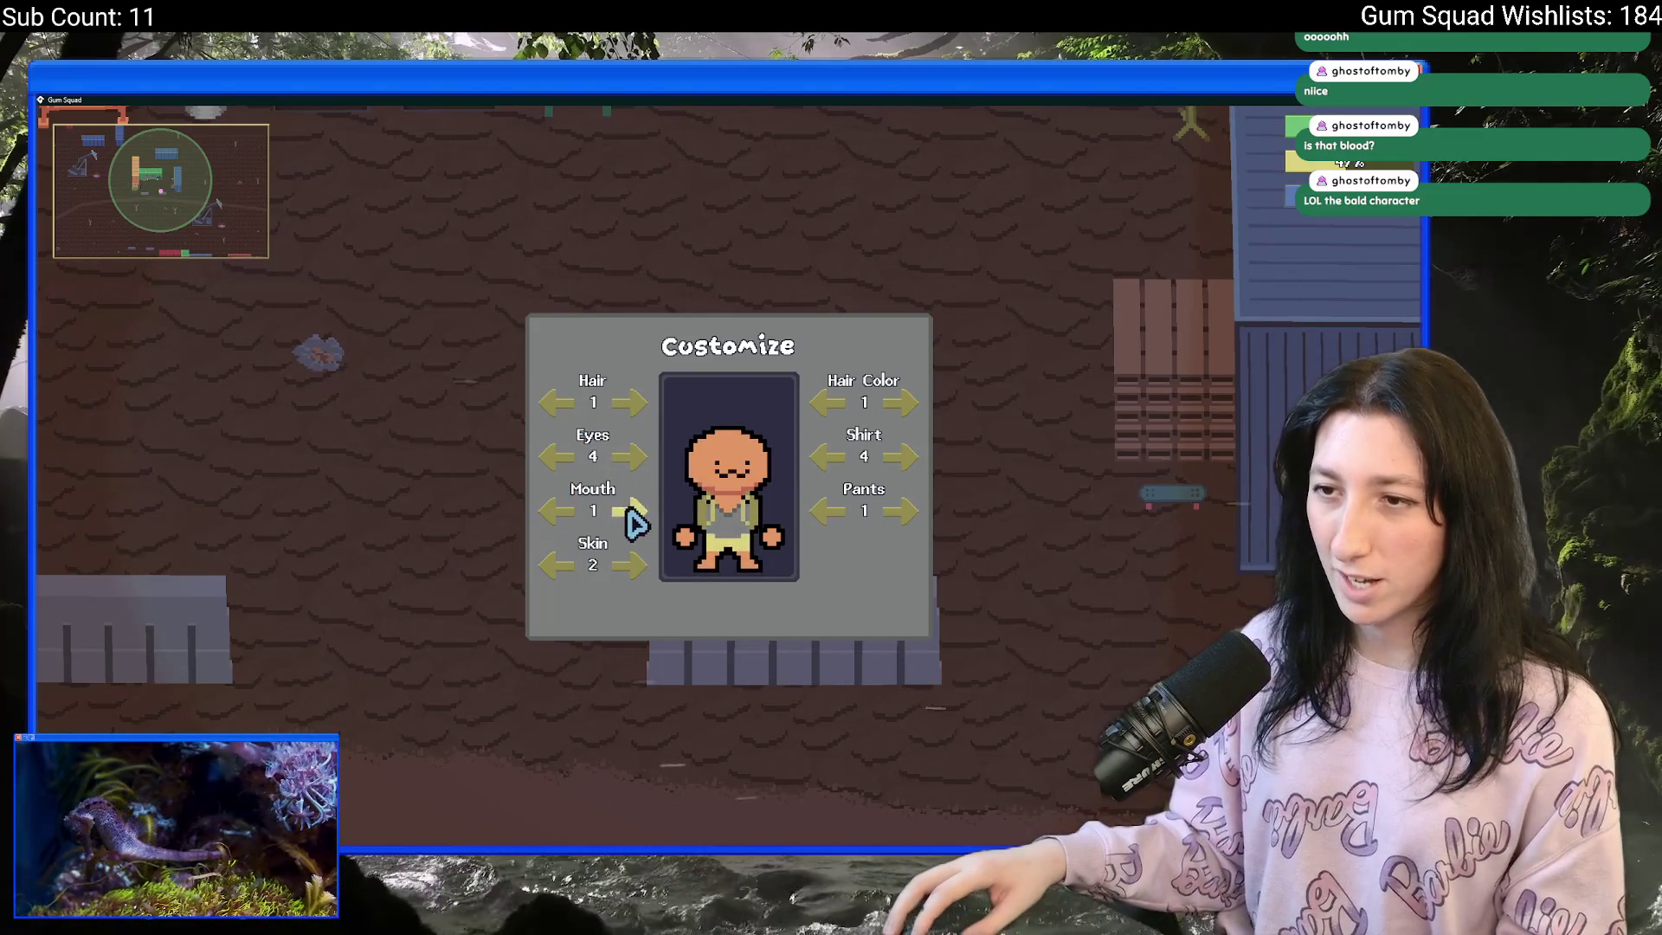
{"action": "key", "text": "Escape"}
{"action": "key", "text": "Escape"}
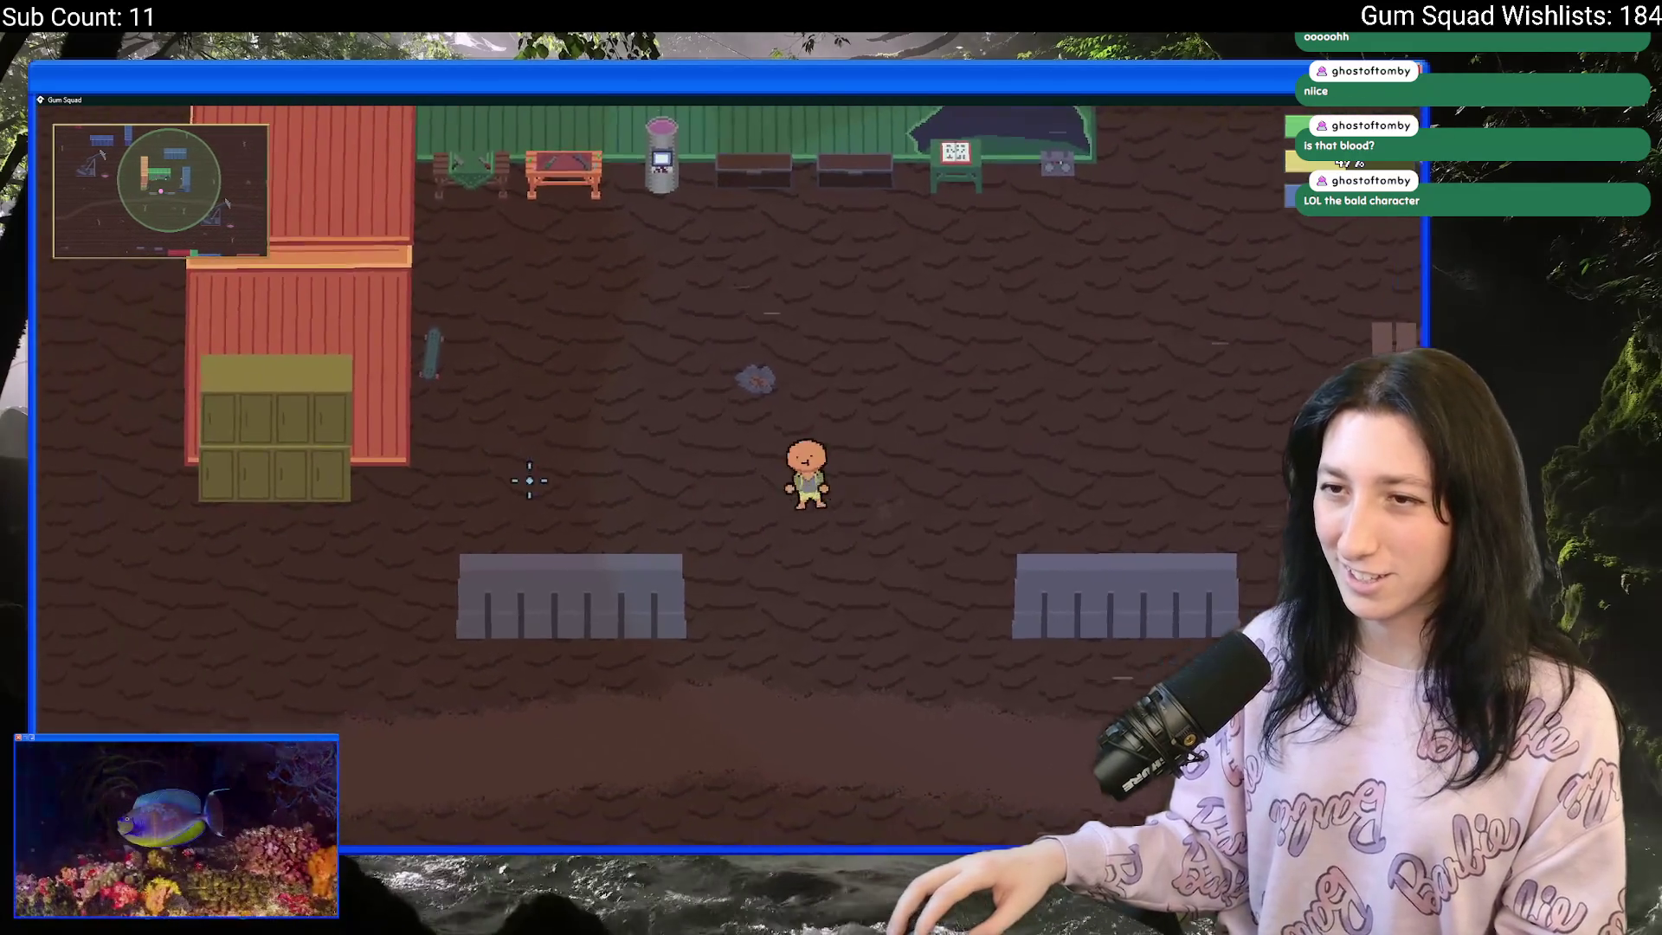
- Practise mounting the skateboard, riding left and right, and jumping off it
{"action": "key", "text": "a"}
{"action": "key", "text": "e"}
{"action": "key", "text": "a"}
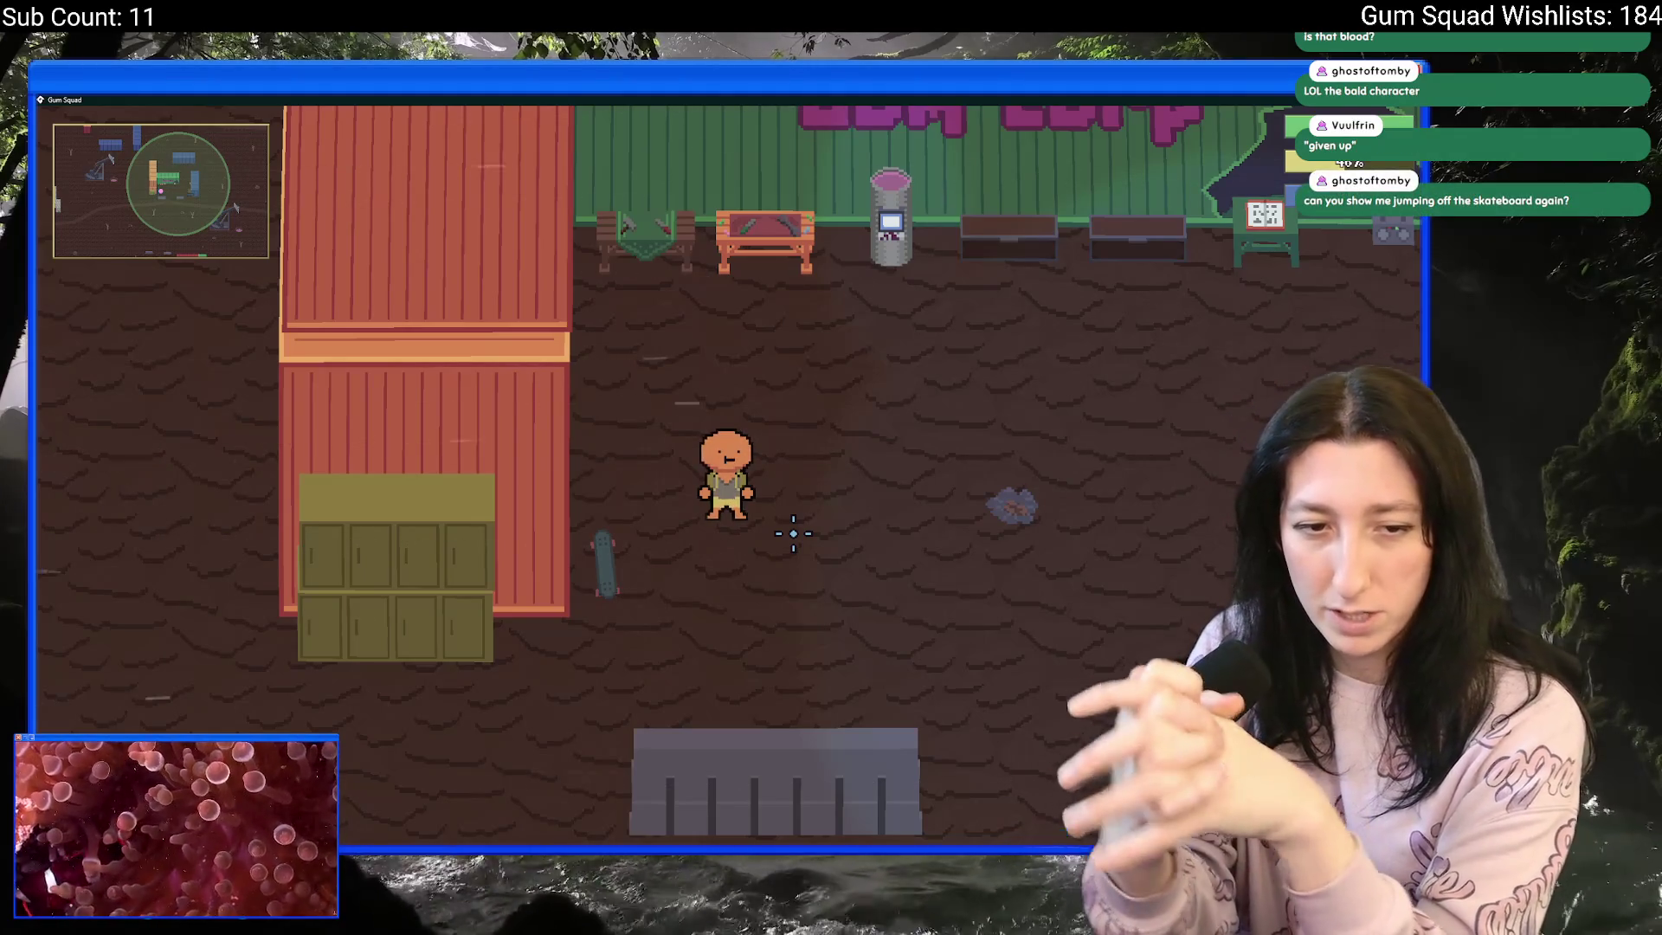
{"action": "key", "text": "a"}
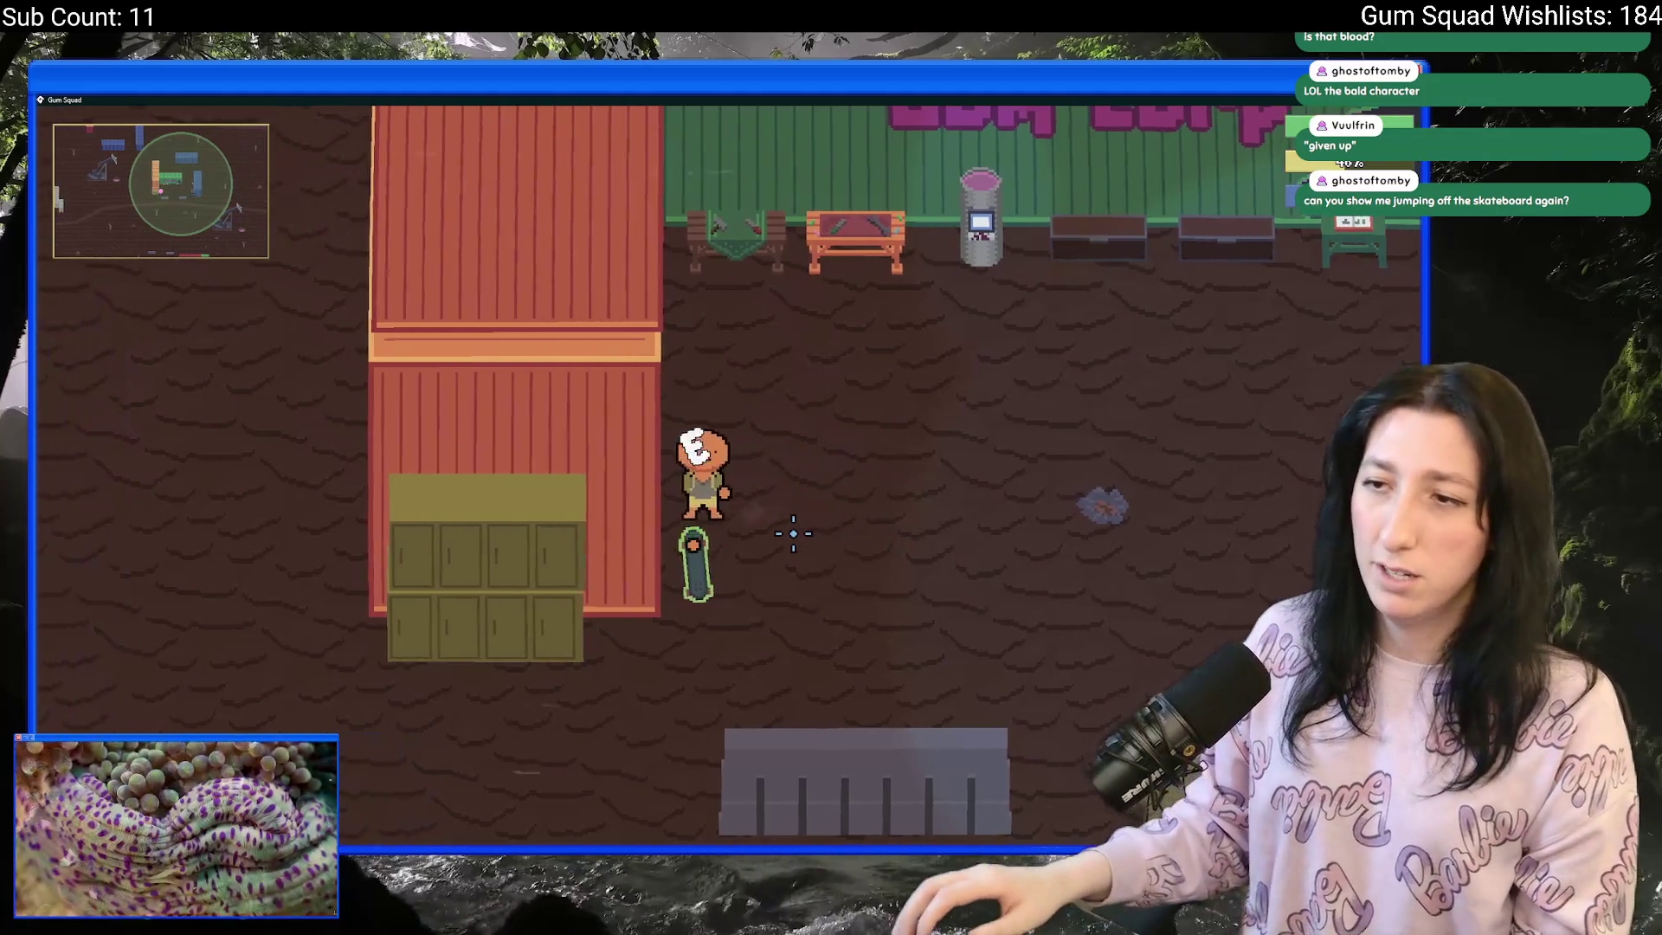
{"action": "key", "text": "d"}
{"action": "key", "text": "space"}
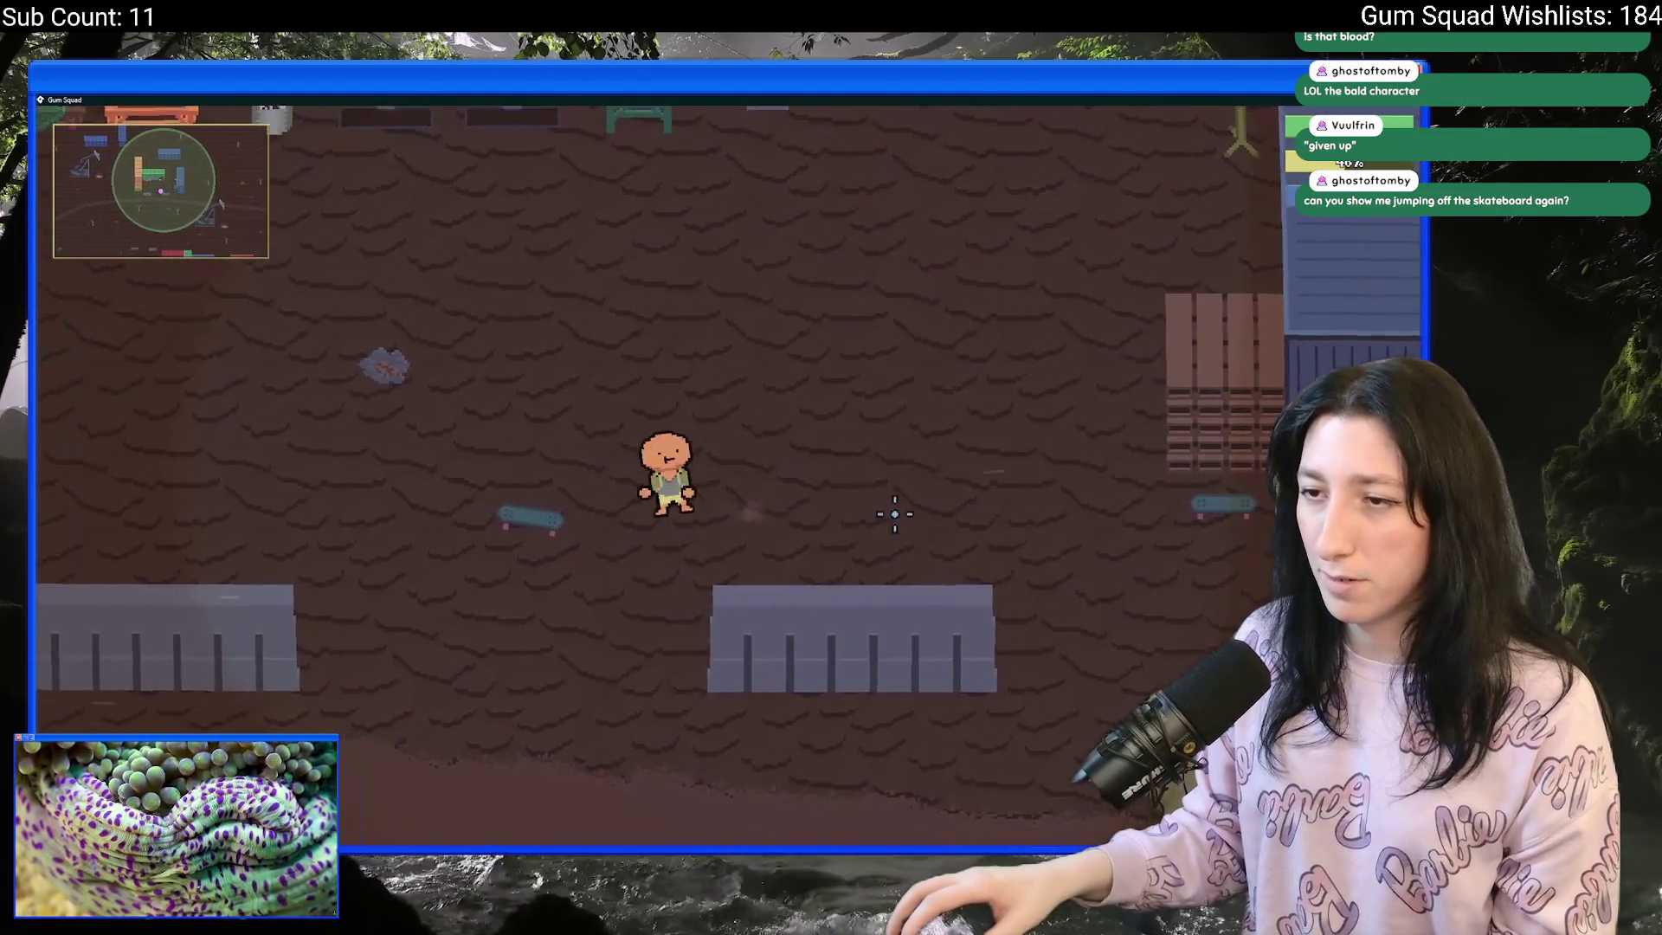
{"action": "key", "text": "a"}
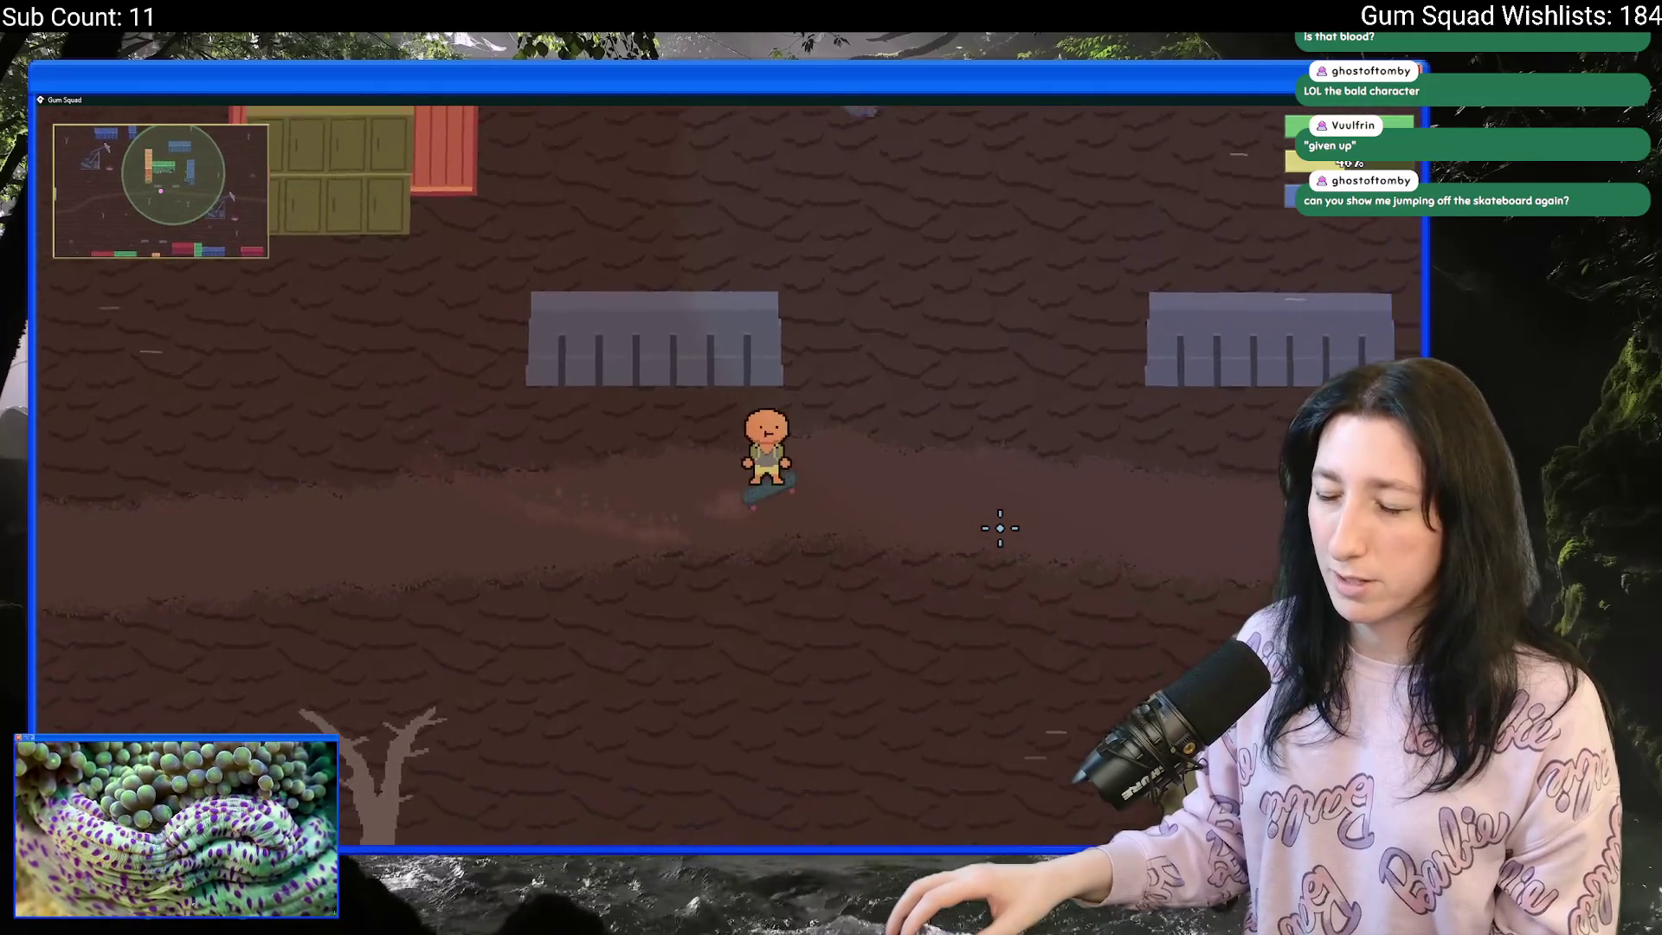
{"action": "key", "text": "space"}
{"action": "key", "text": "d"}
{"action": "key", "text": "a"}
{"action": "key", "text": "e"}
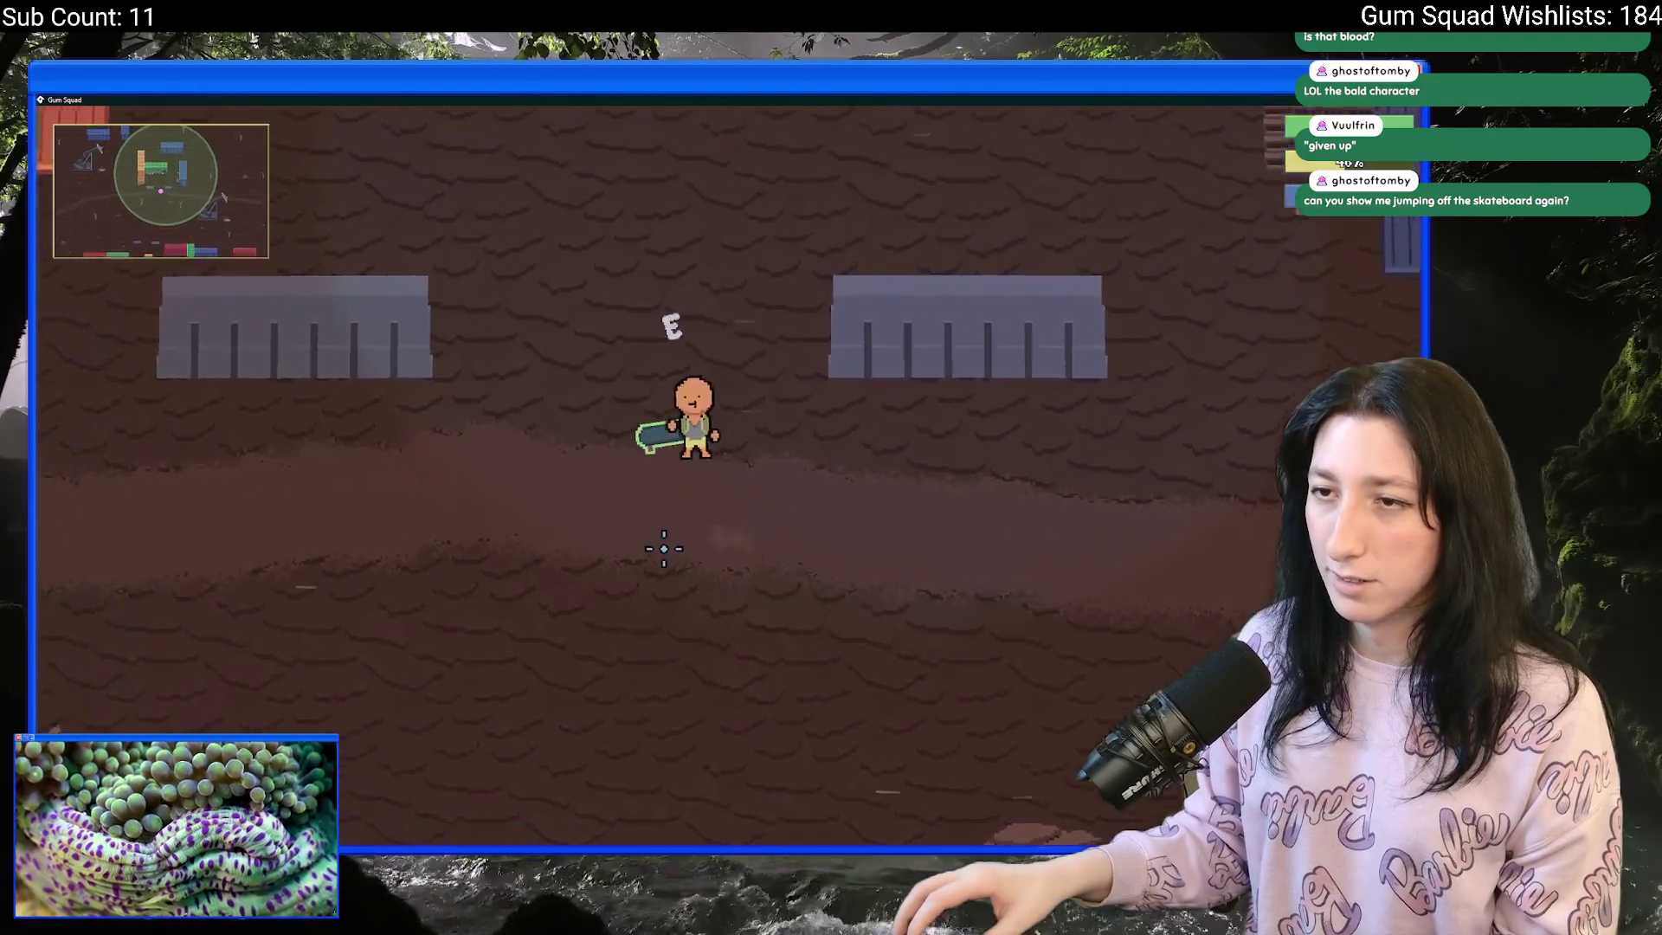
- Skate up toward the pallets, then down and right along the grey barriers
{"action": "key", "text": "space"}
{"action": "key", "text": "w"}
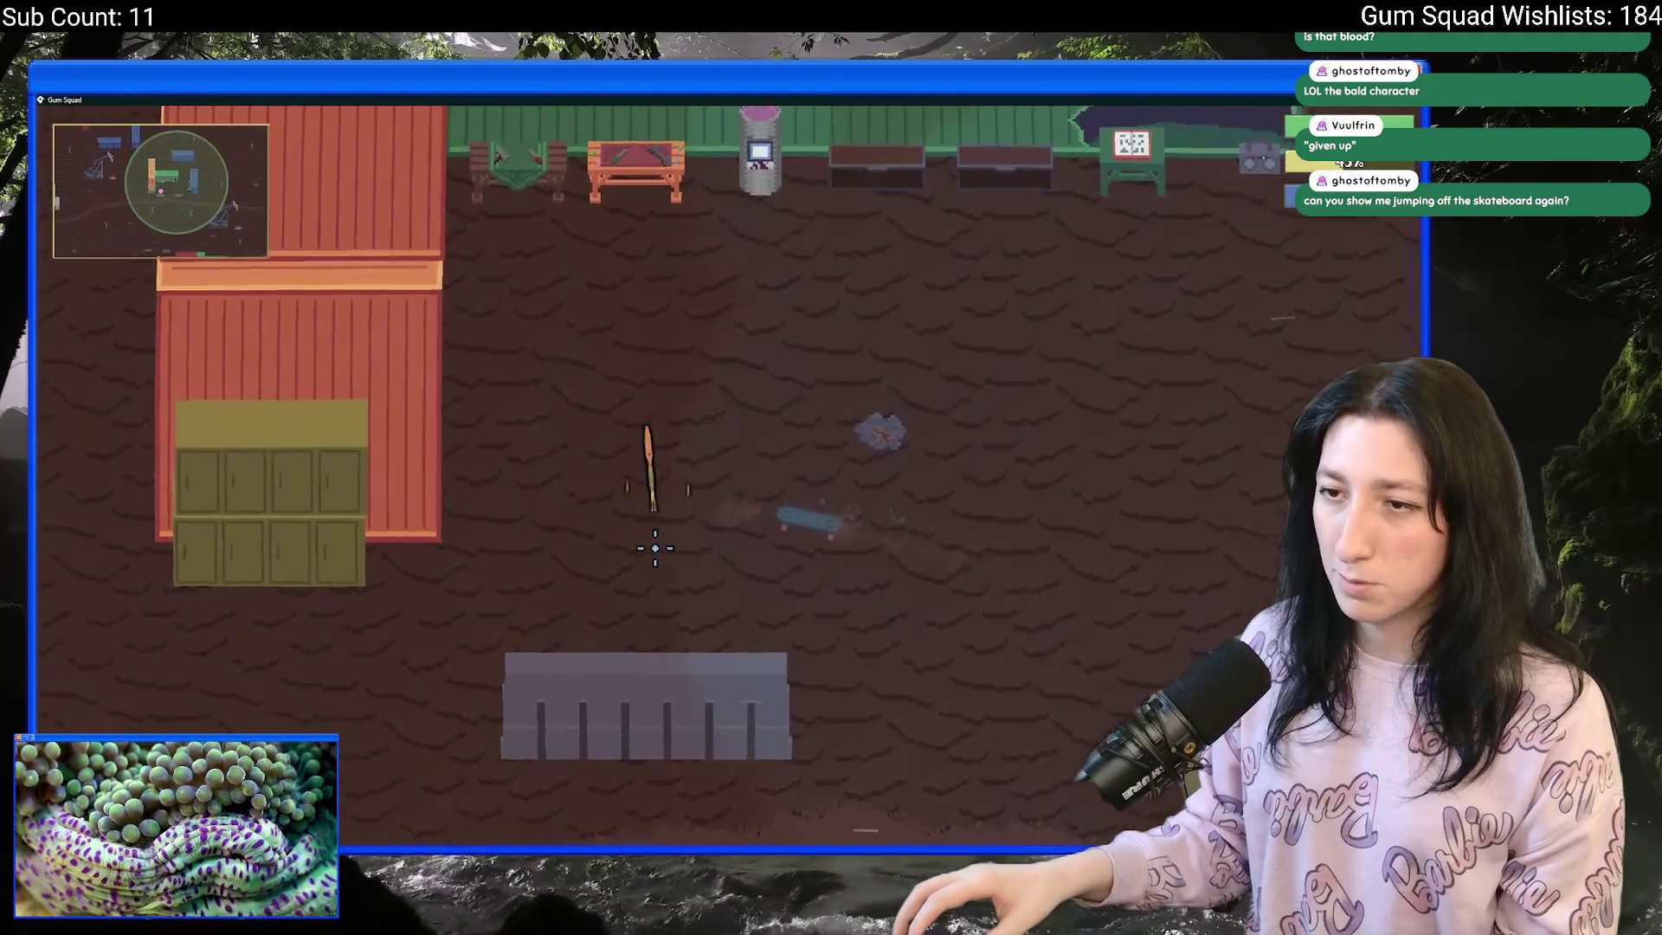
{"action": "key", "text": "d"}
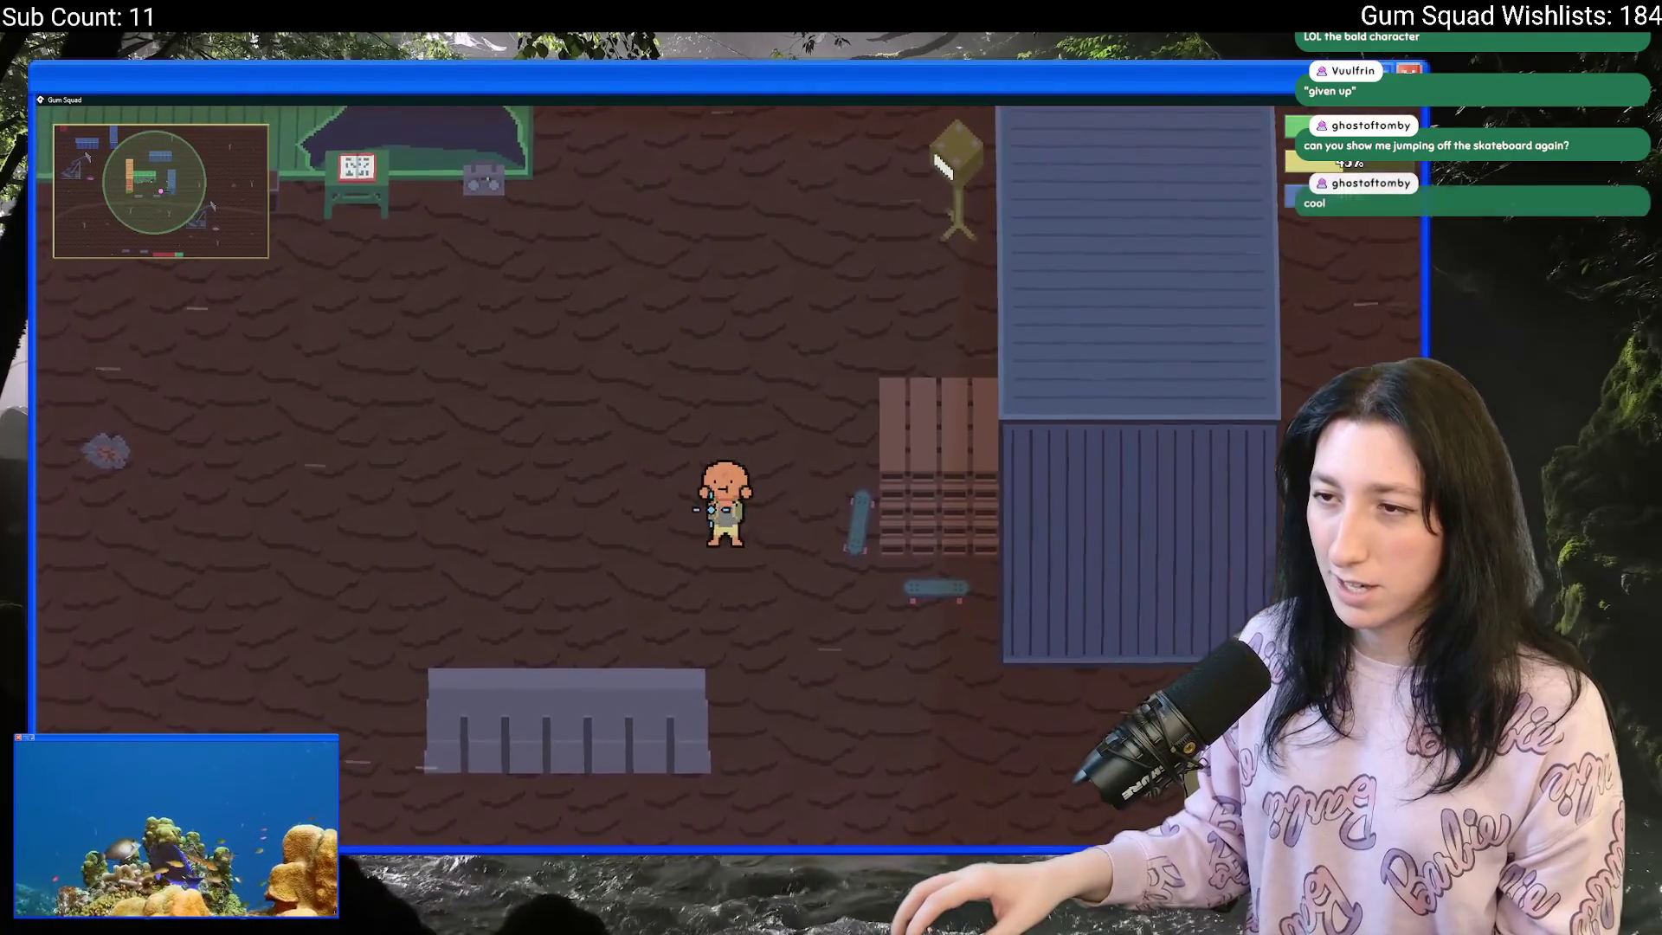
{"action": "key", "text": "a"}
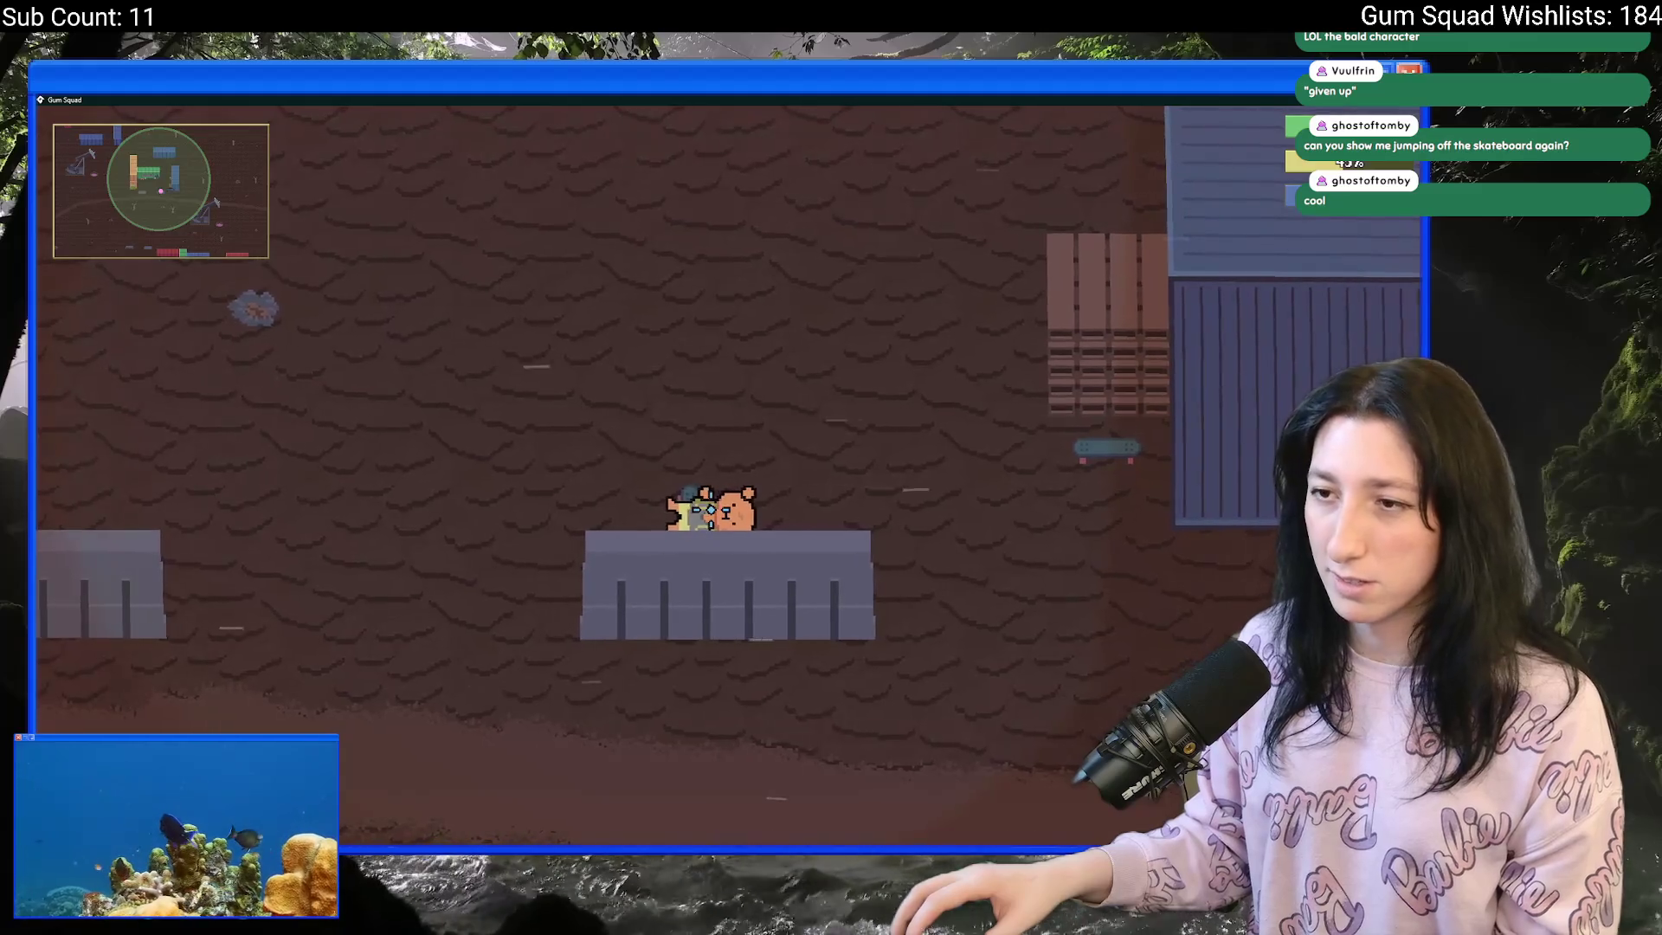
{"action": "key", "text": "w"}
{"action": "key", "text": "d"}
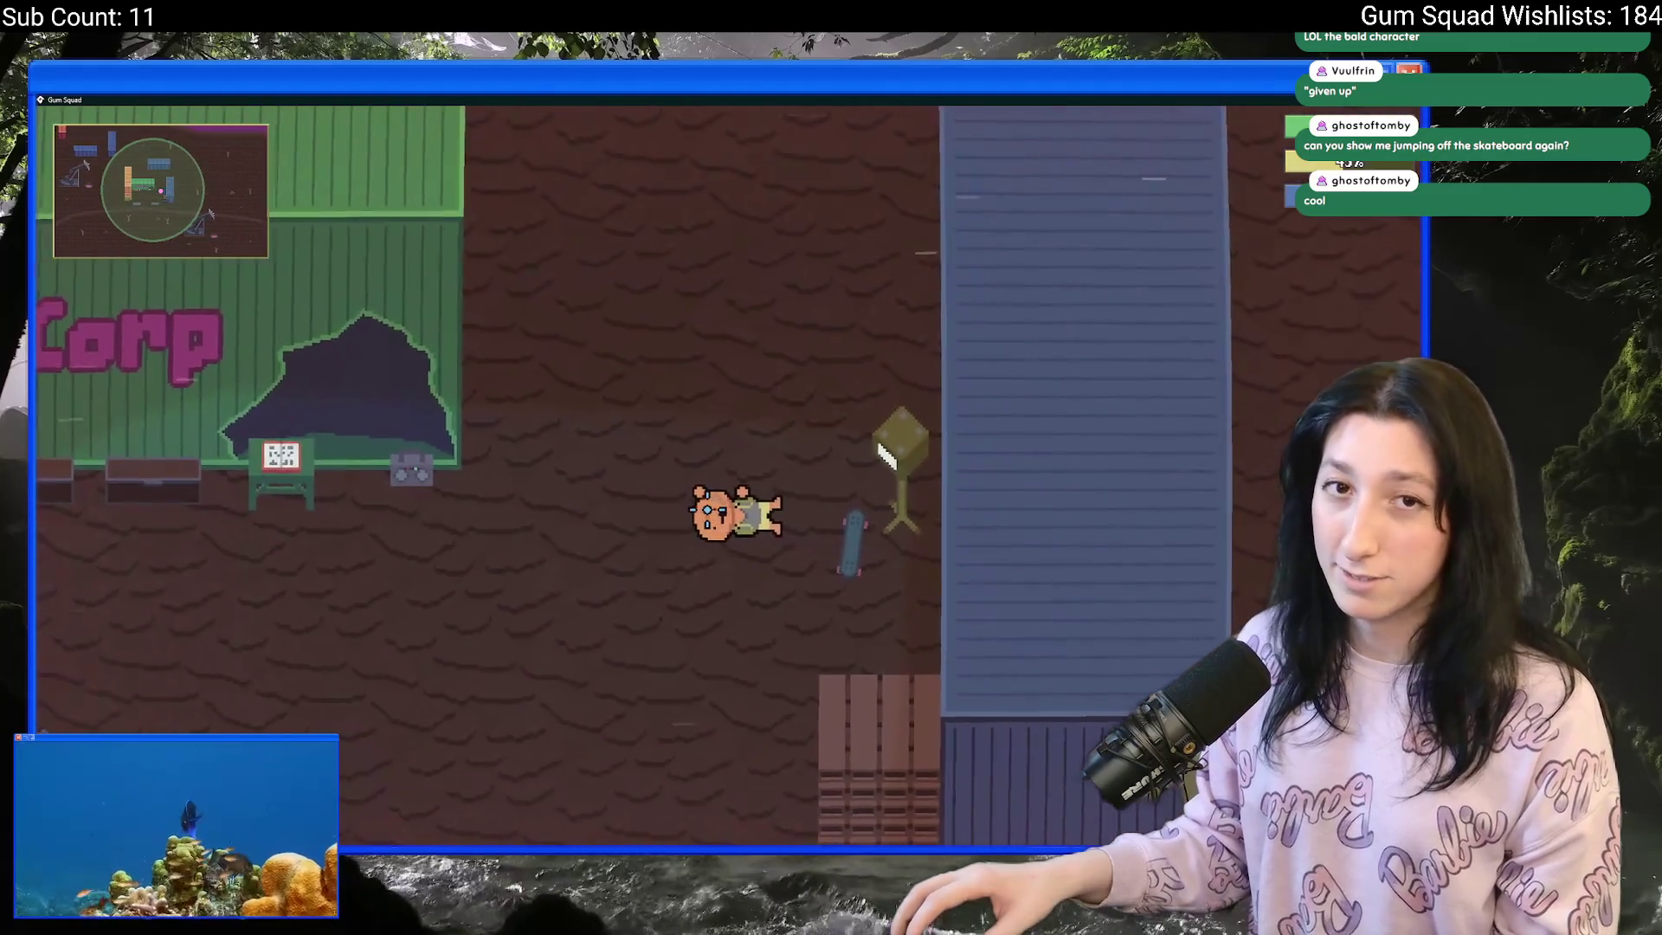
{"action": "key", "text": "w"}
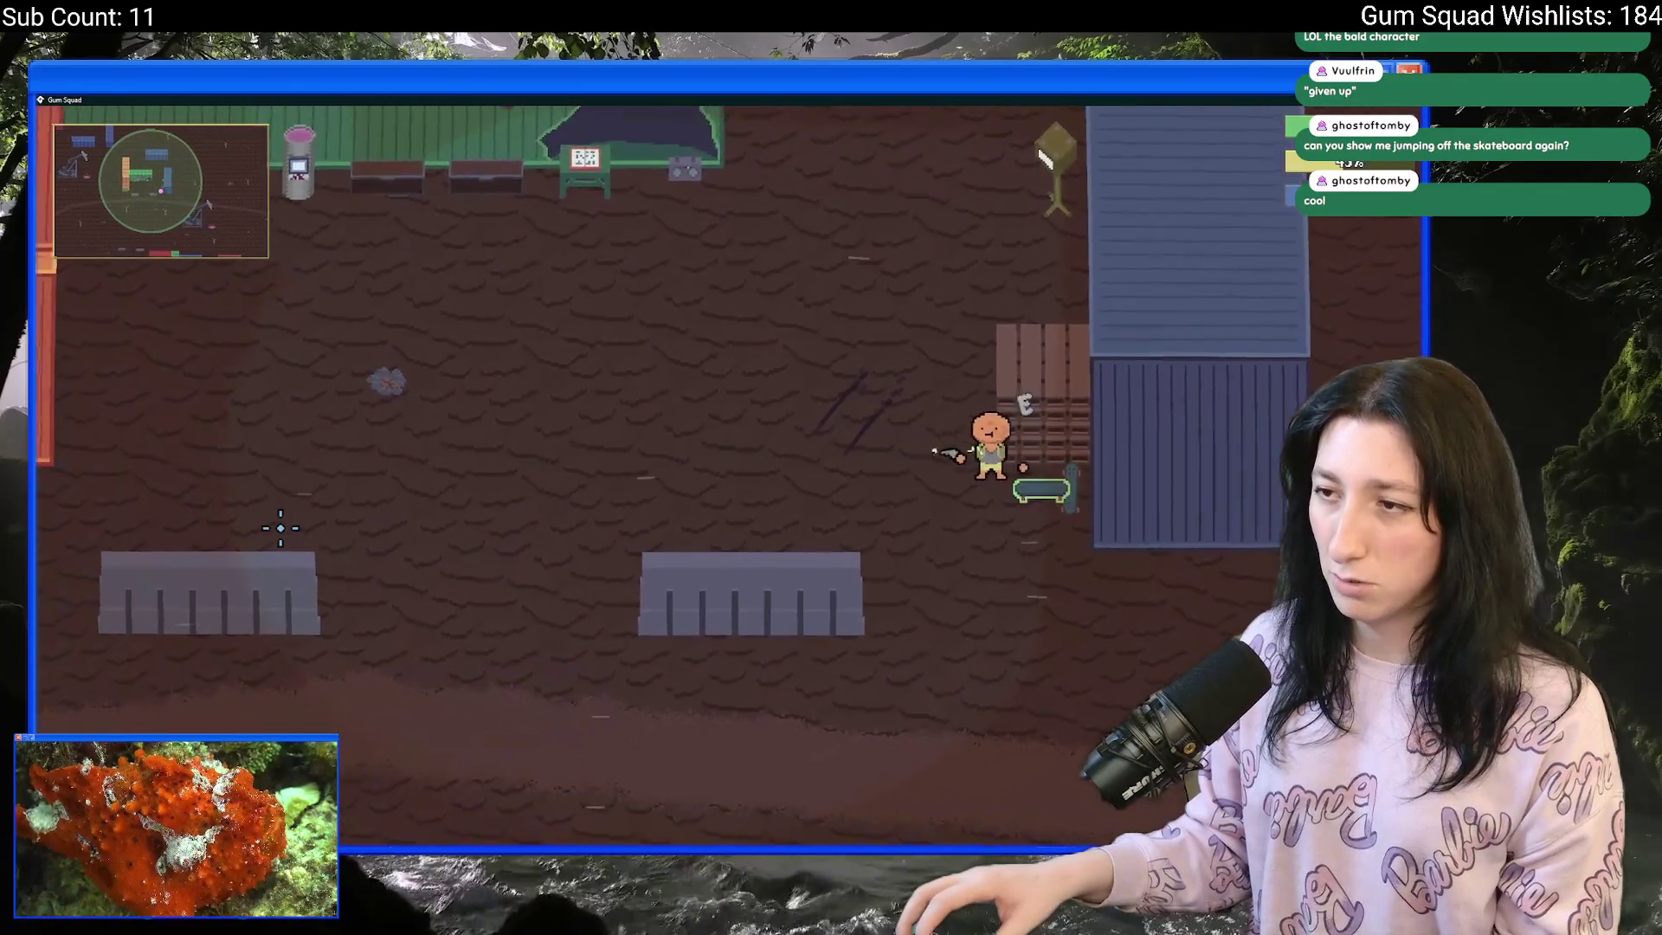
{"action": "key", "text": "a"}
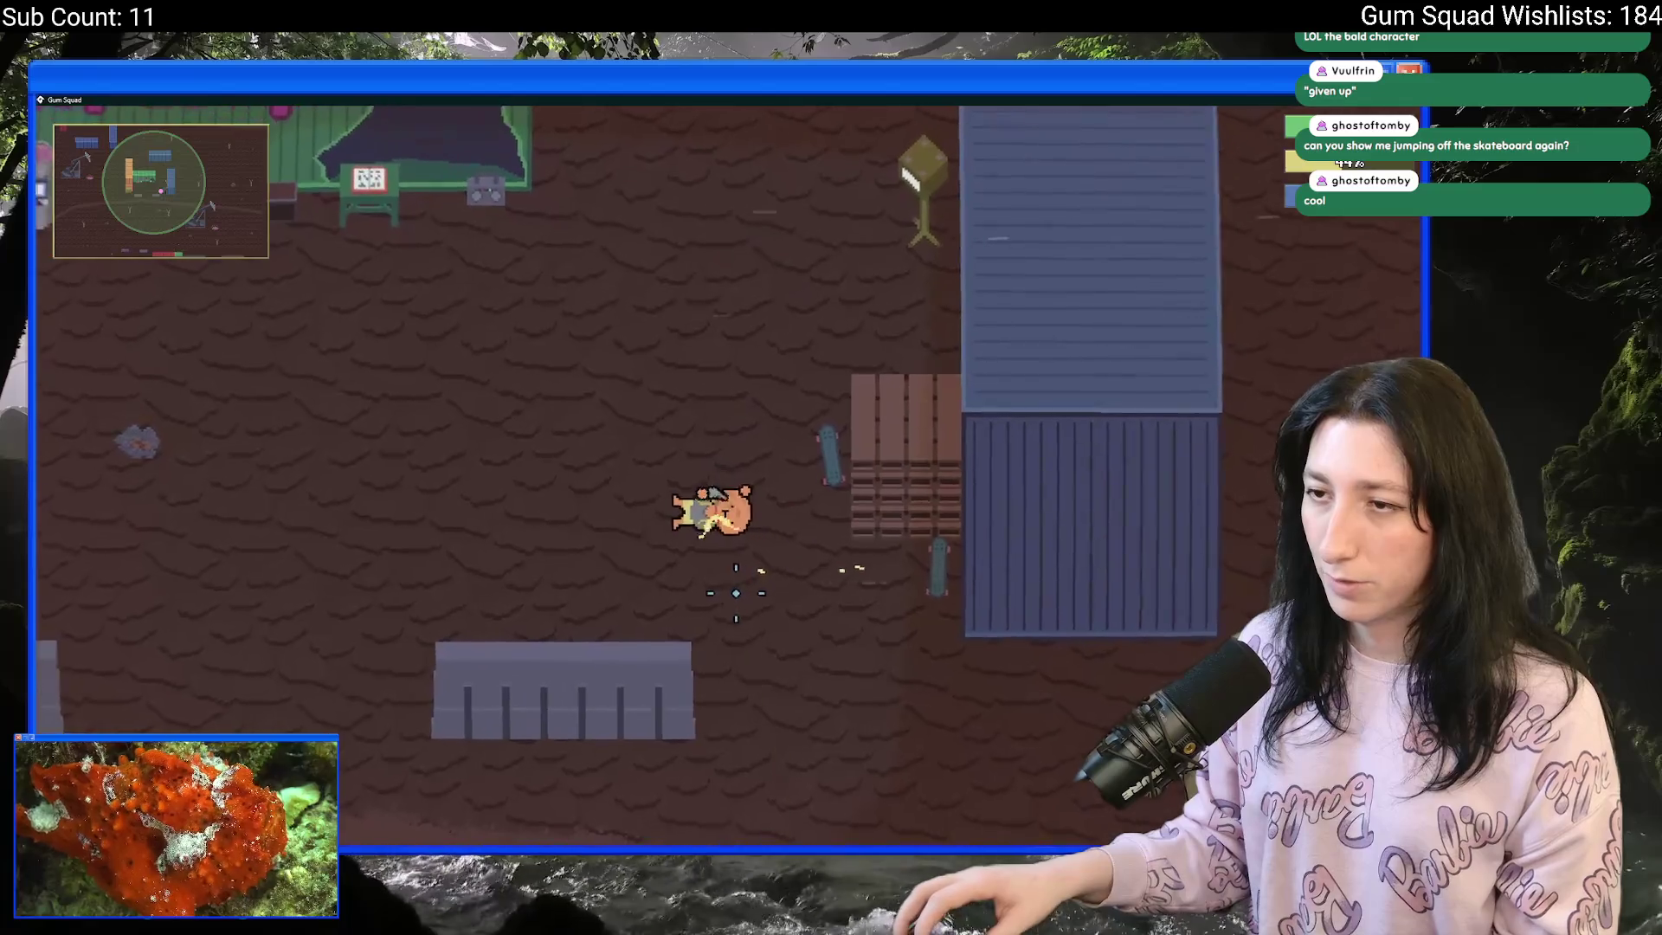
{"action": "key", "text": "w"}
{"action": "key", "text": "a"}
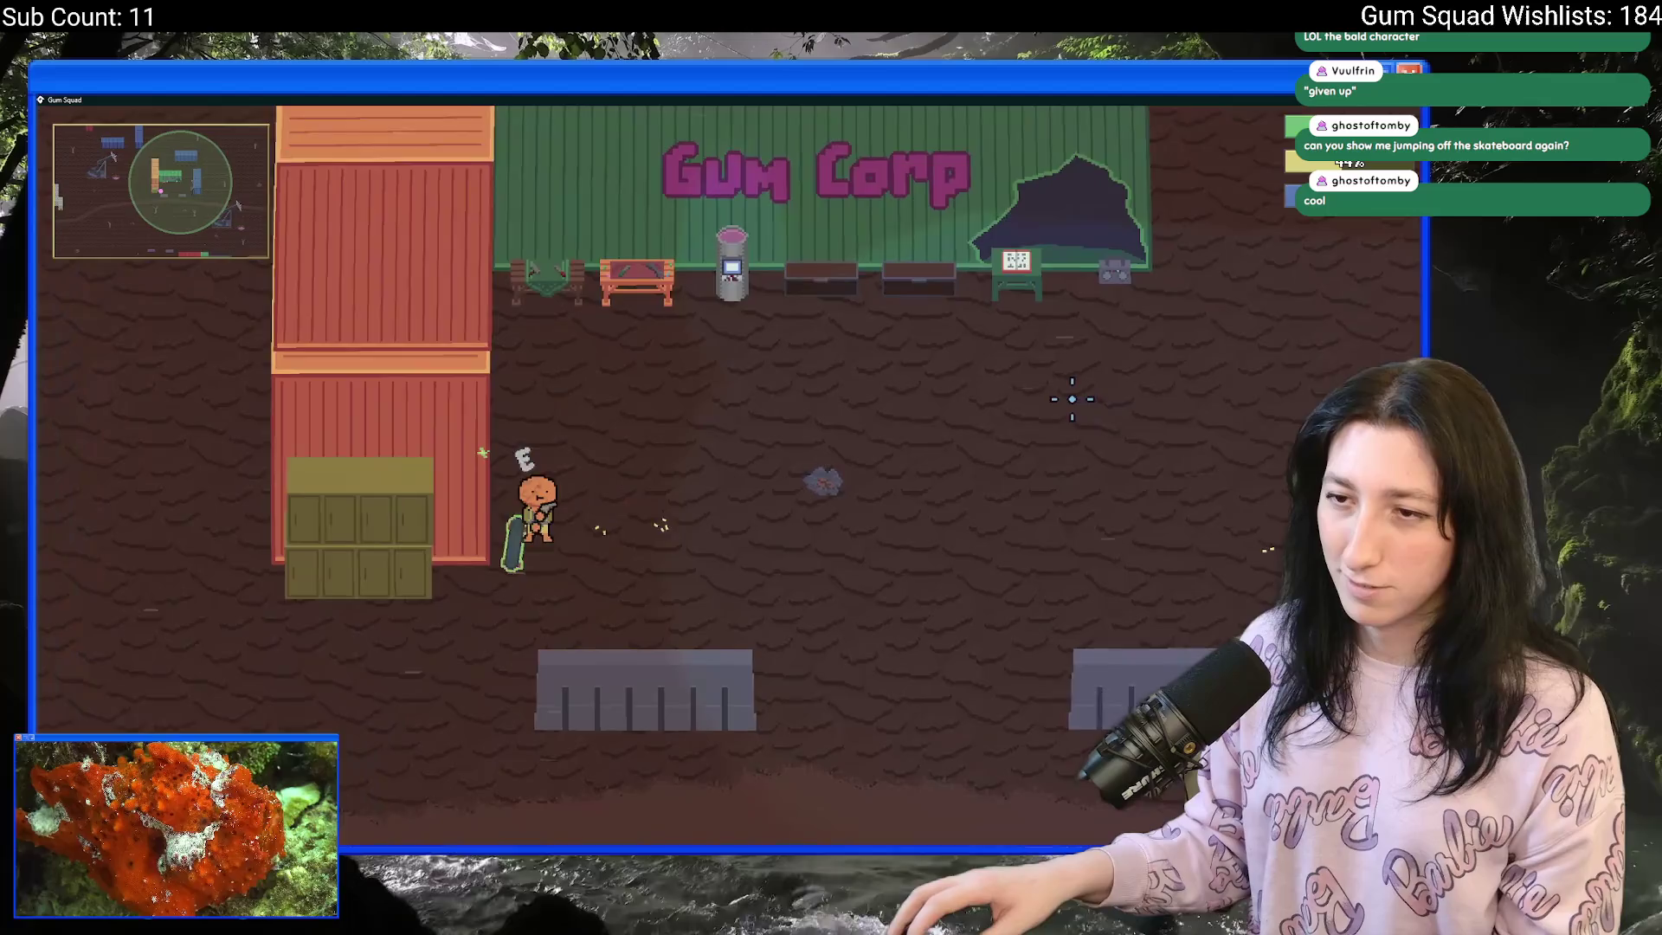
{"action": "key", "text": "s"}
{"action": "key", "text": "d"}
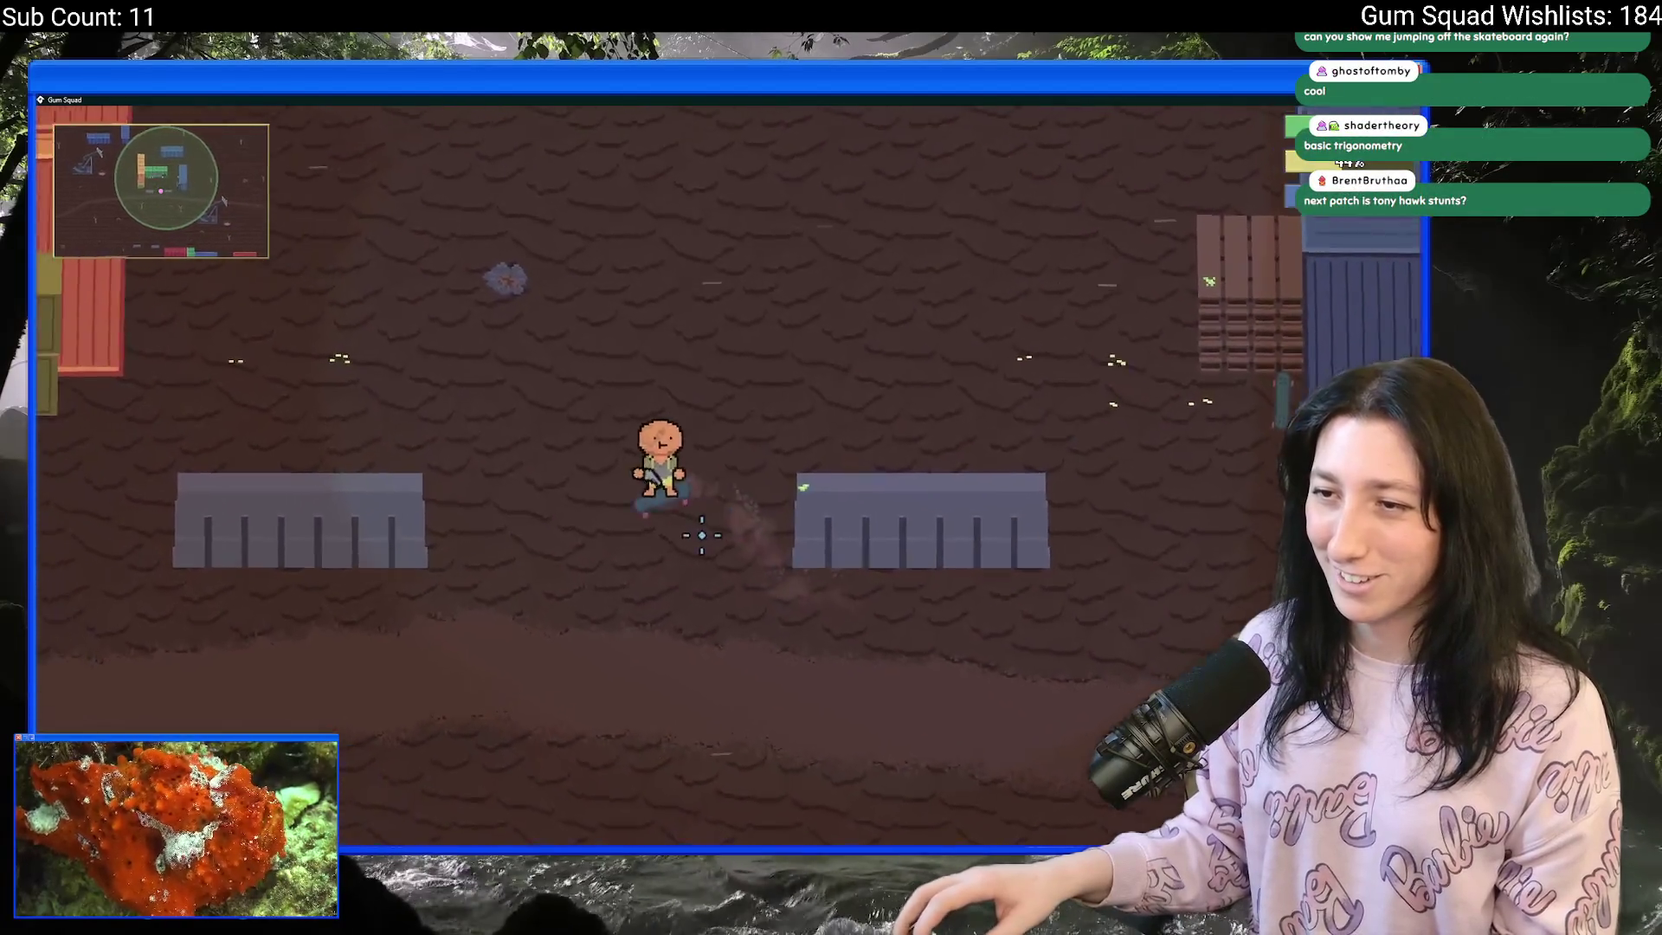
{"action": "key", "text": "d"}
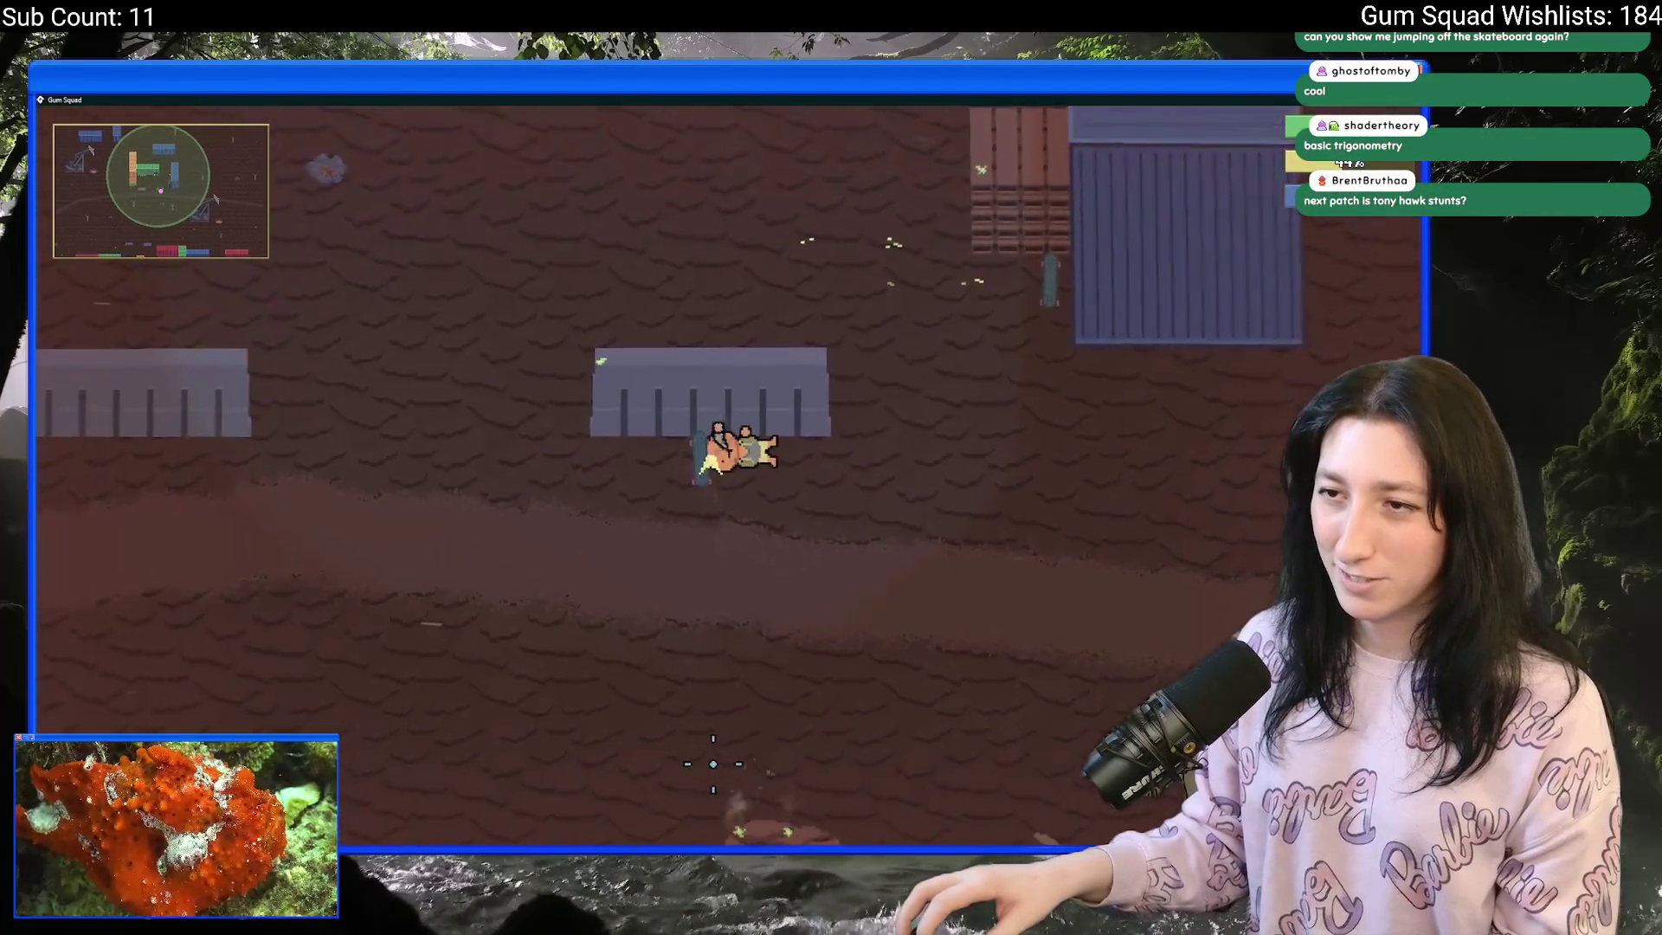
- Get off the skateboard and walk up toward the Gum Corp building
{"action": "key", "text": "w"}
{"action": "key", "text": "a"}
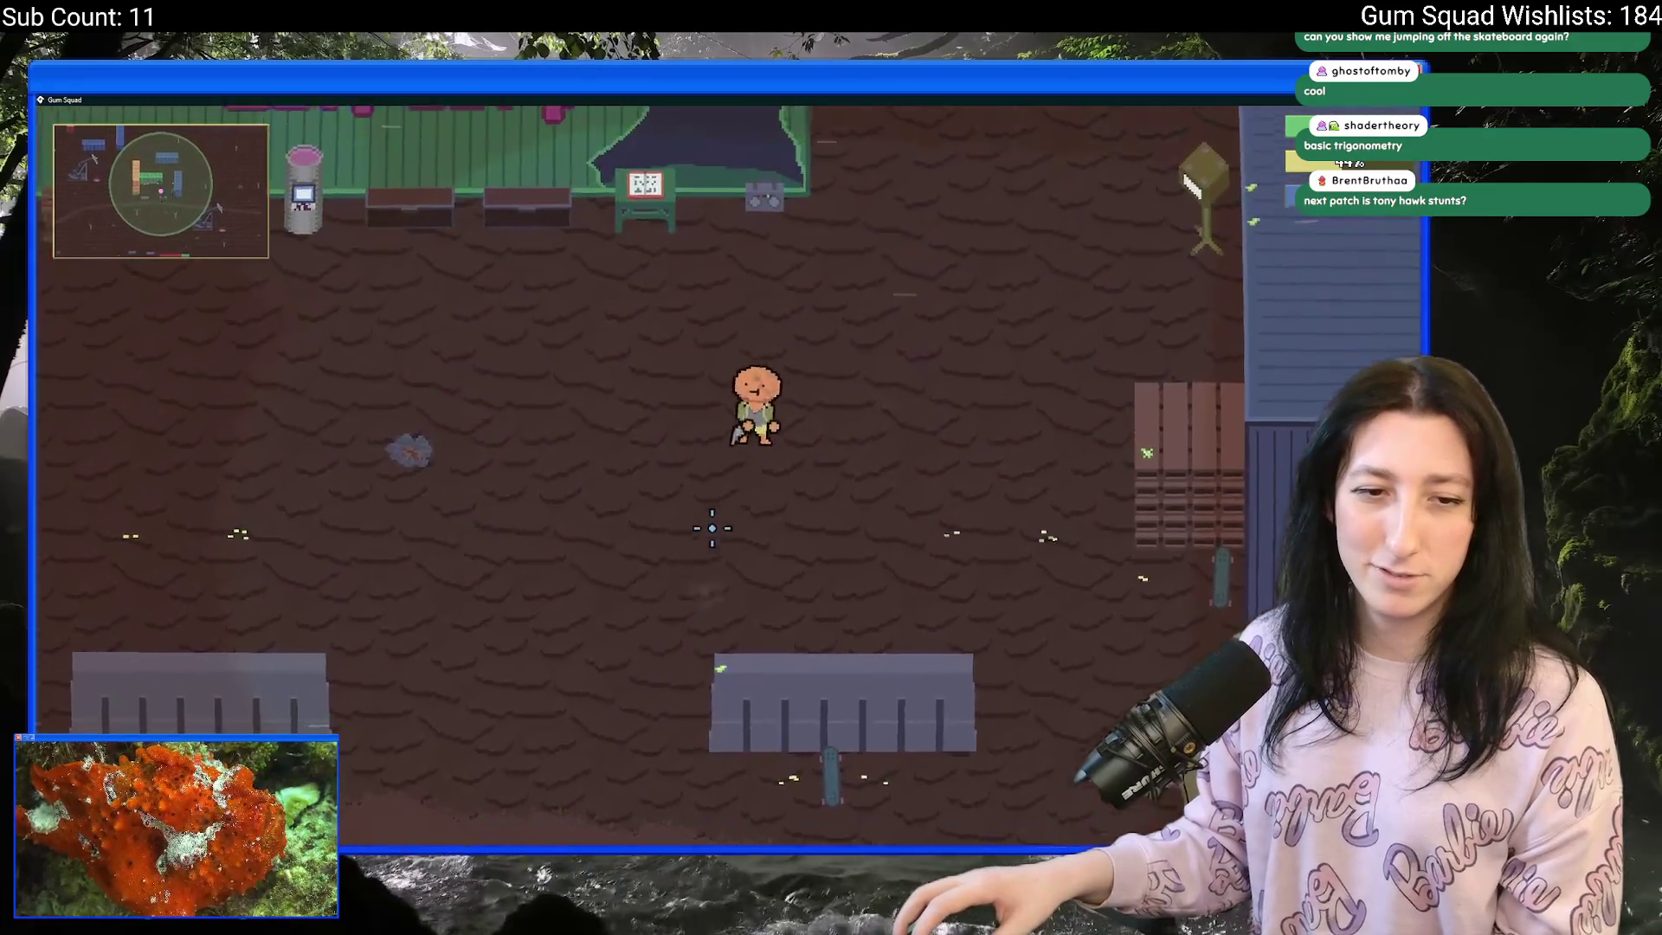
{"action": "key", "text": "w"}
{"action": "key", "text": "d"}
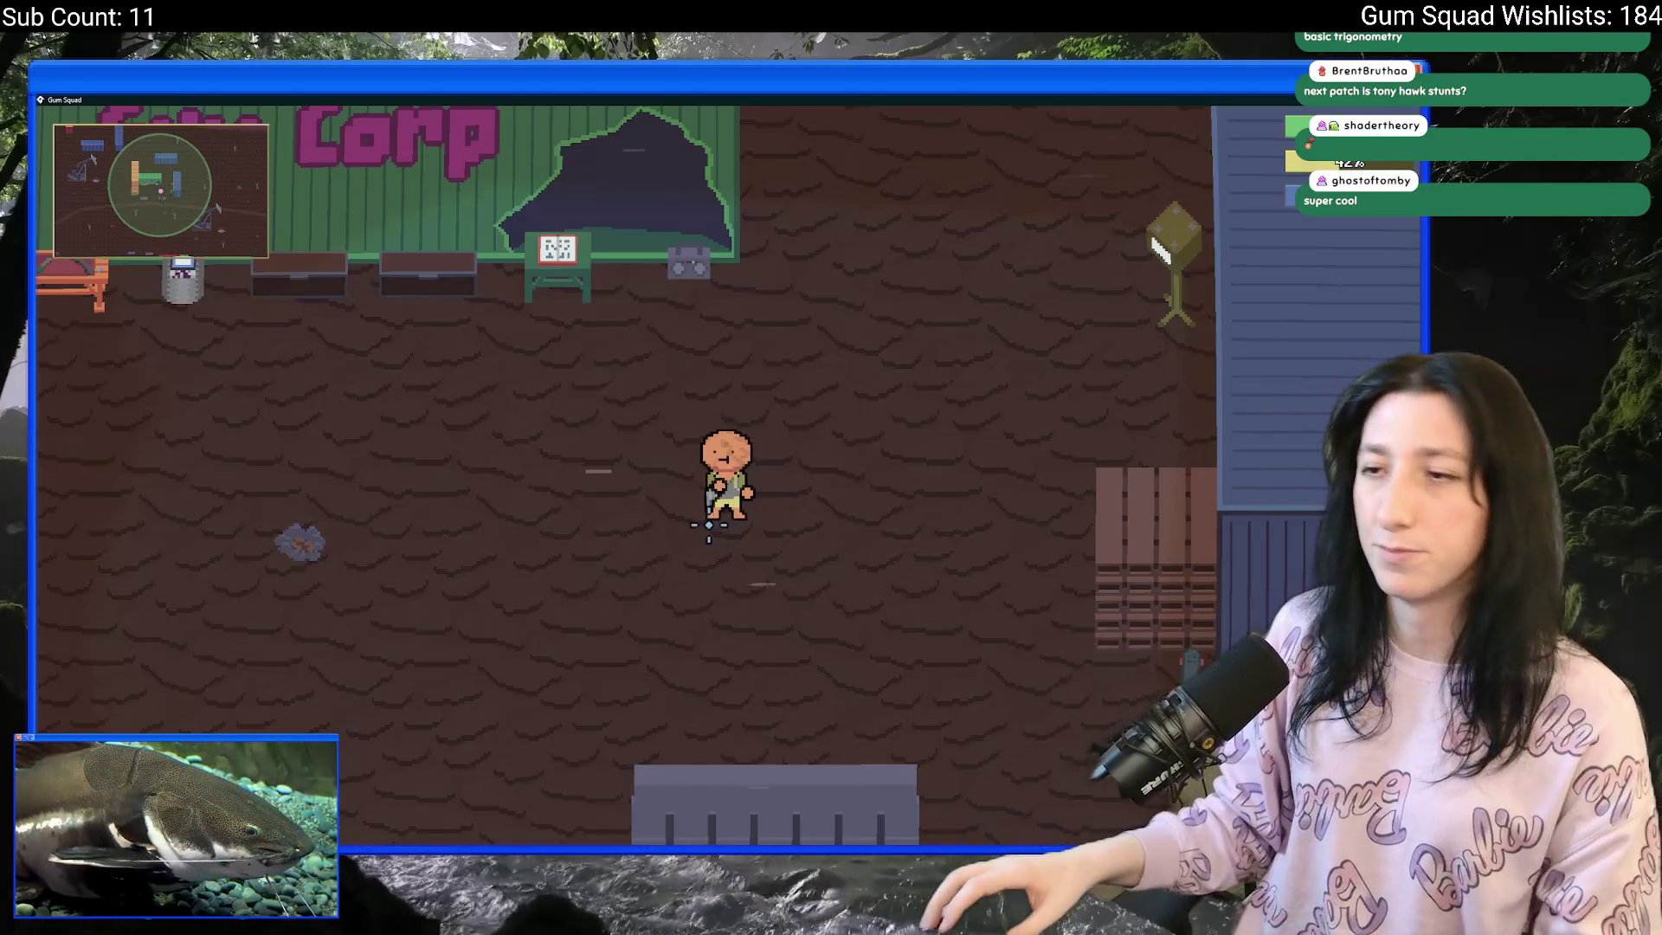
- Save and quit the playtest, quit to desktop, and switch to the web browser
{"action": "key", "text": "Escape"}
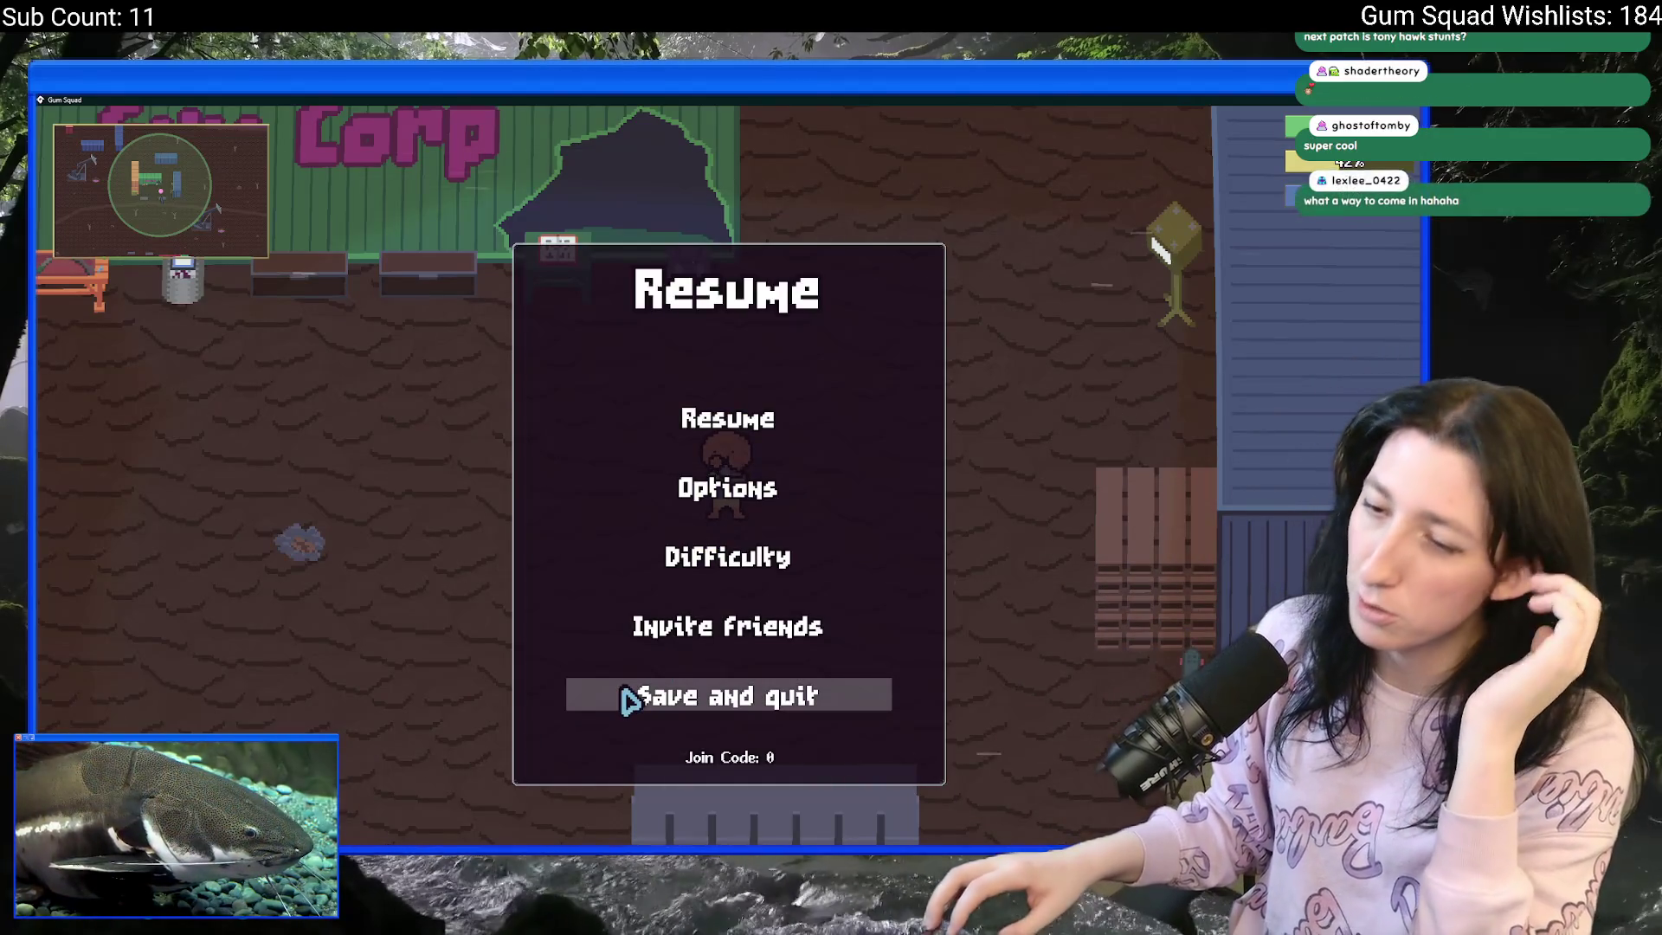
{"action": "left_click", "coordinate": [630, 700]}
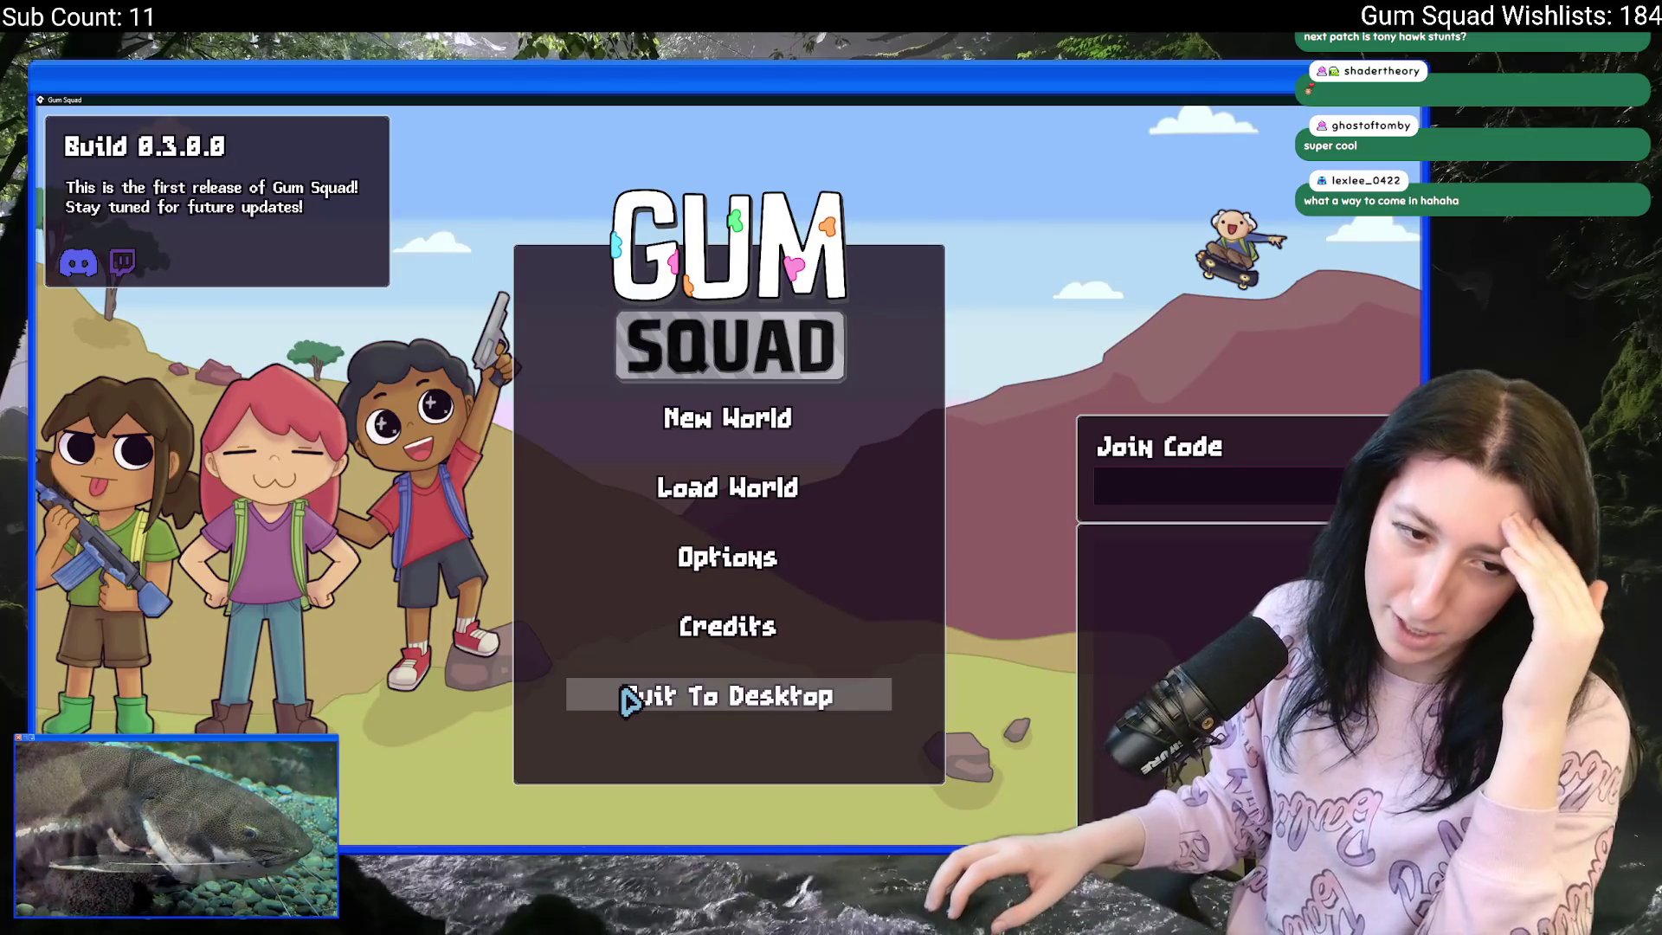
{"action": "left_click", "coordinate": [629, 699]}
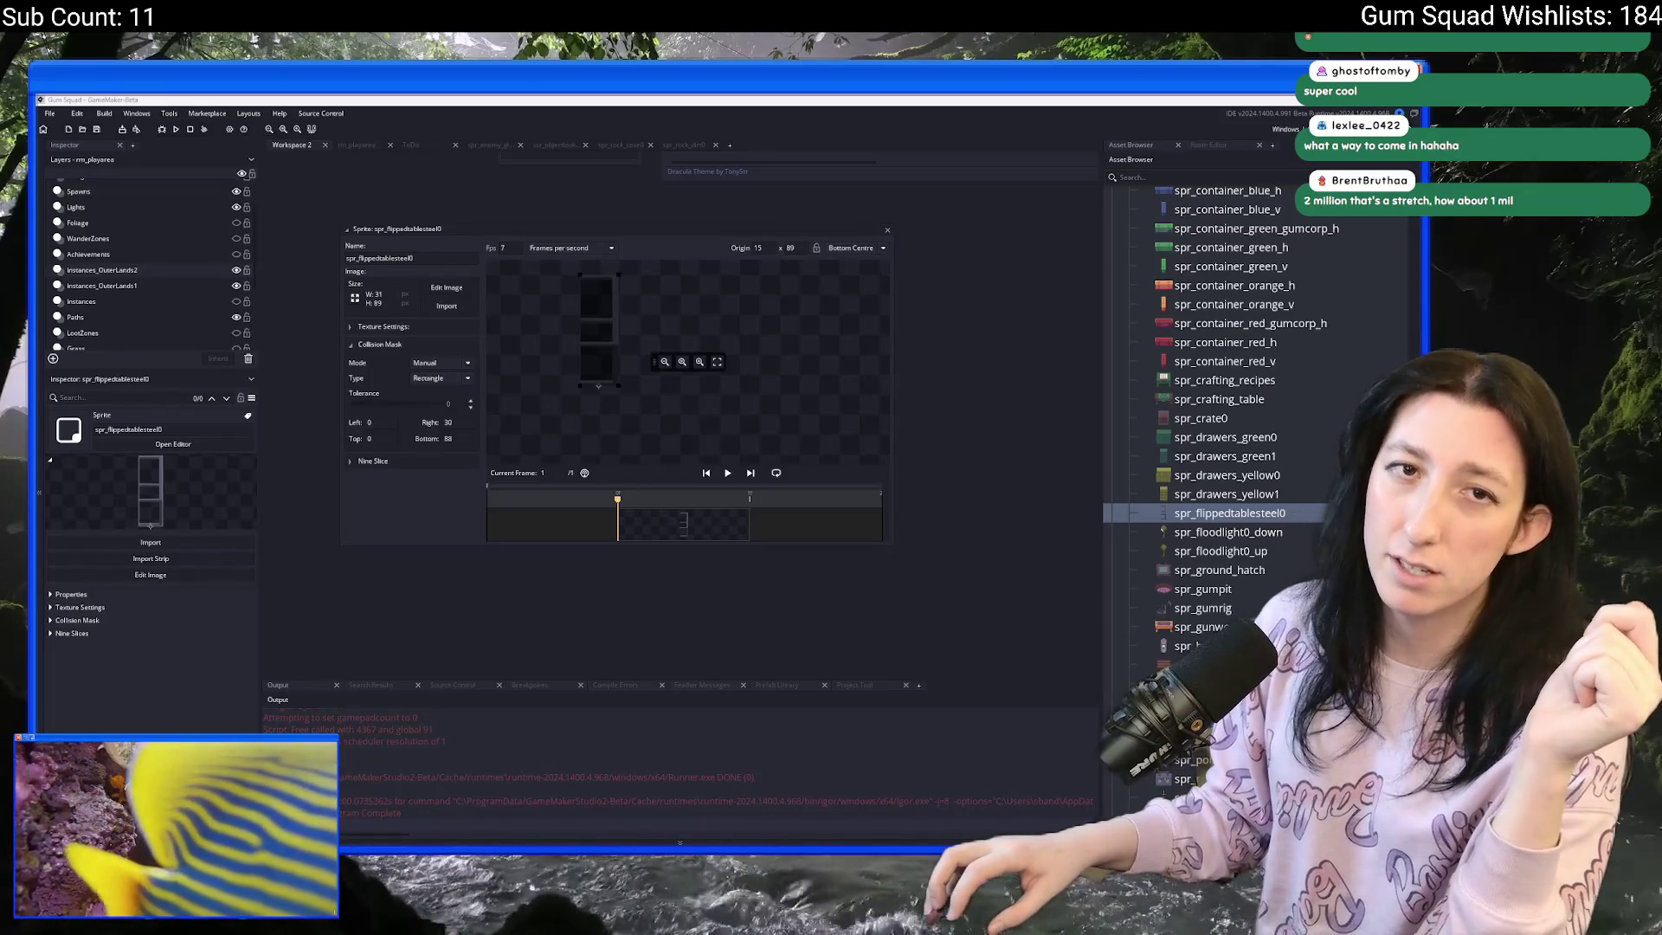
{"action": "key", "text": "alt+Tab"}
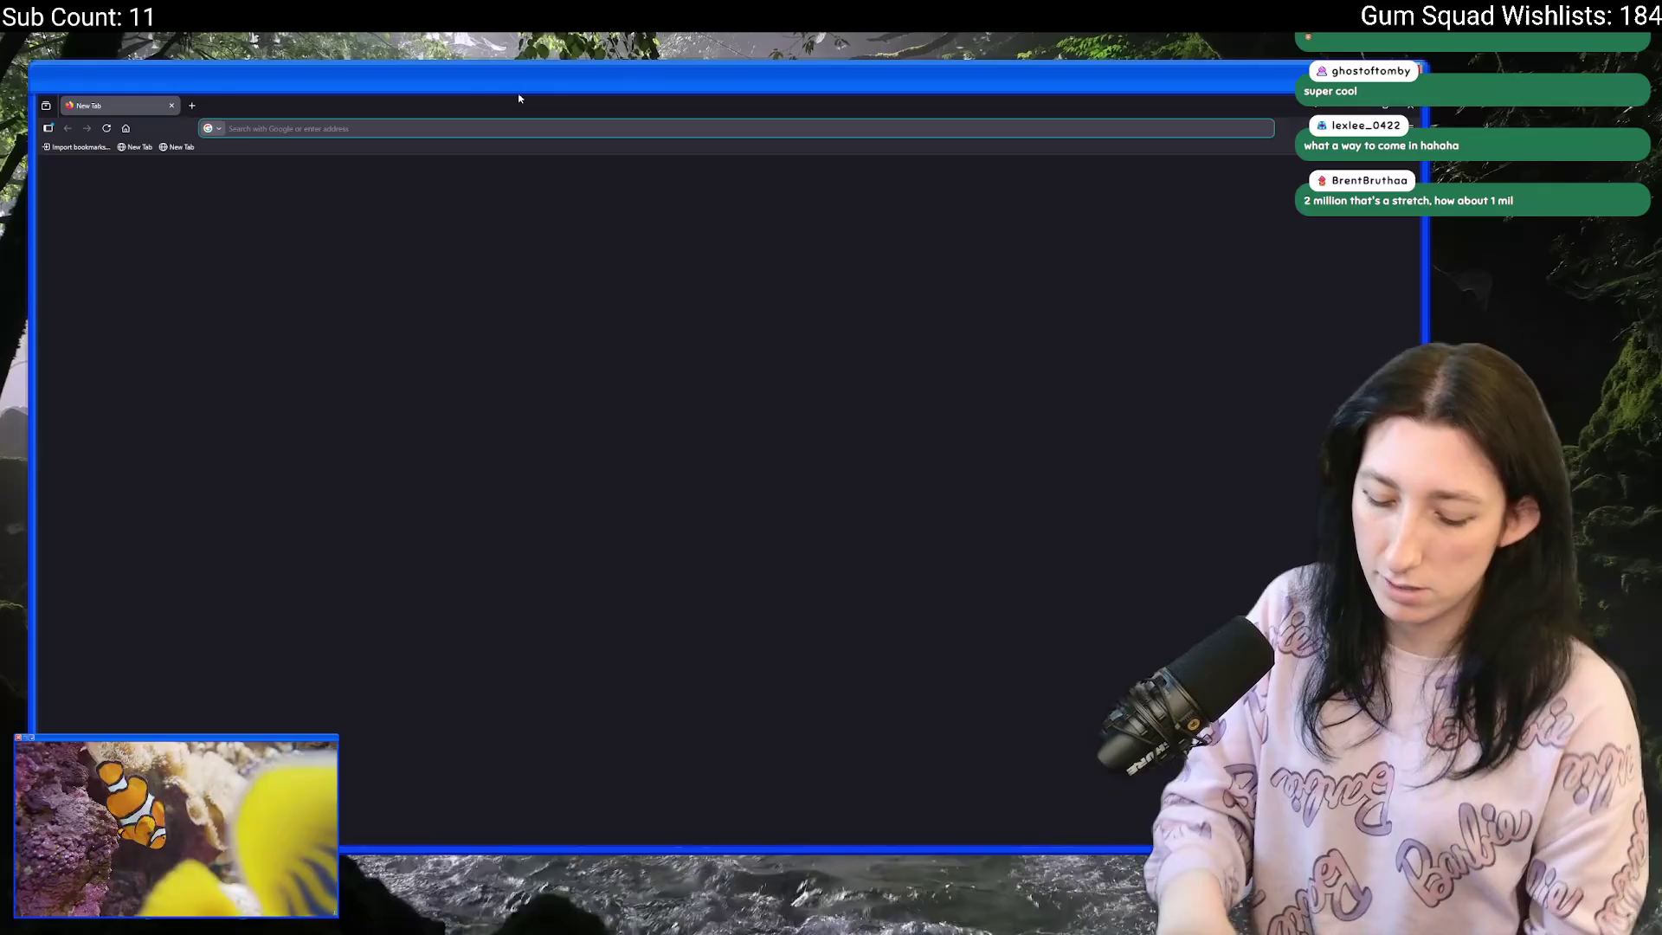
{"action": "type", "text": "YOU"}
{"action": "key", "text": "Down"}
{"action": "key", "text": "Down"}
{"action": "key", "text": "Down"}
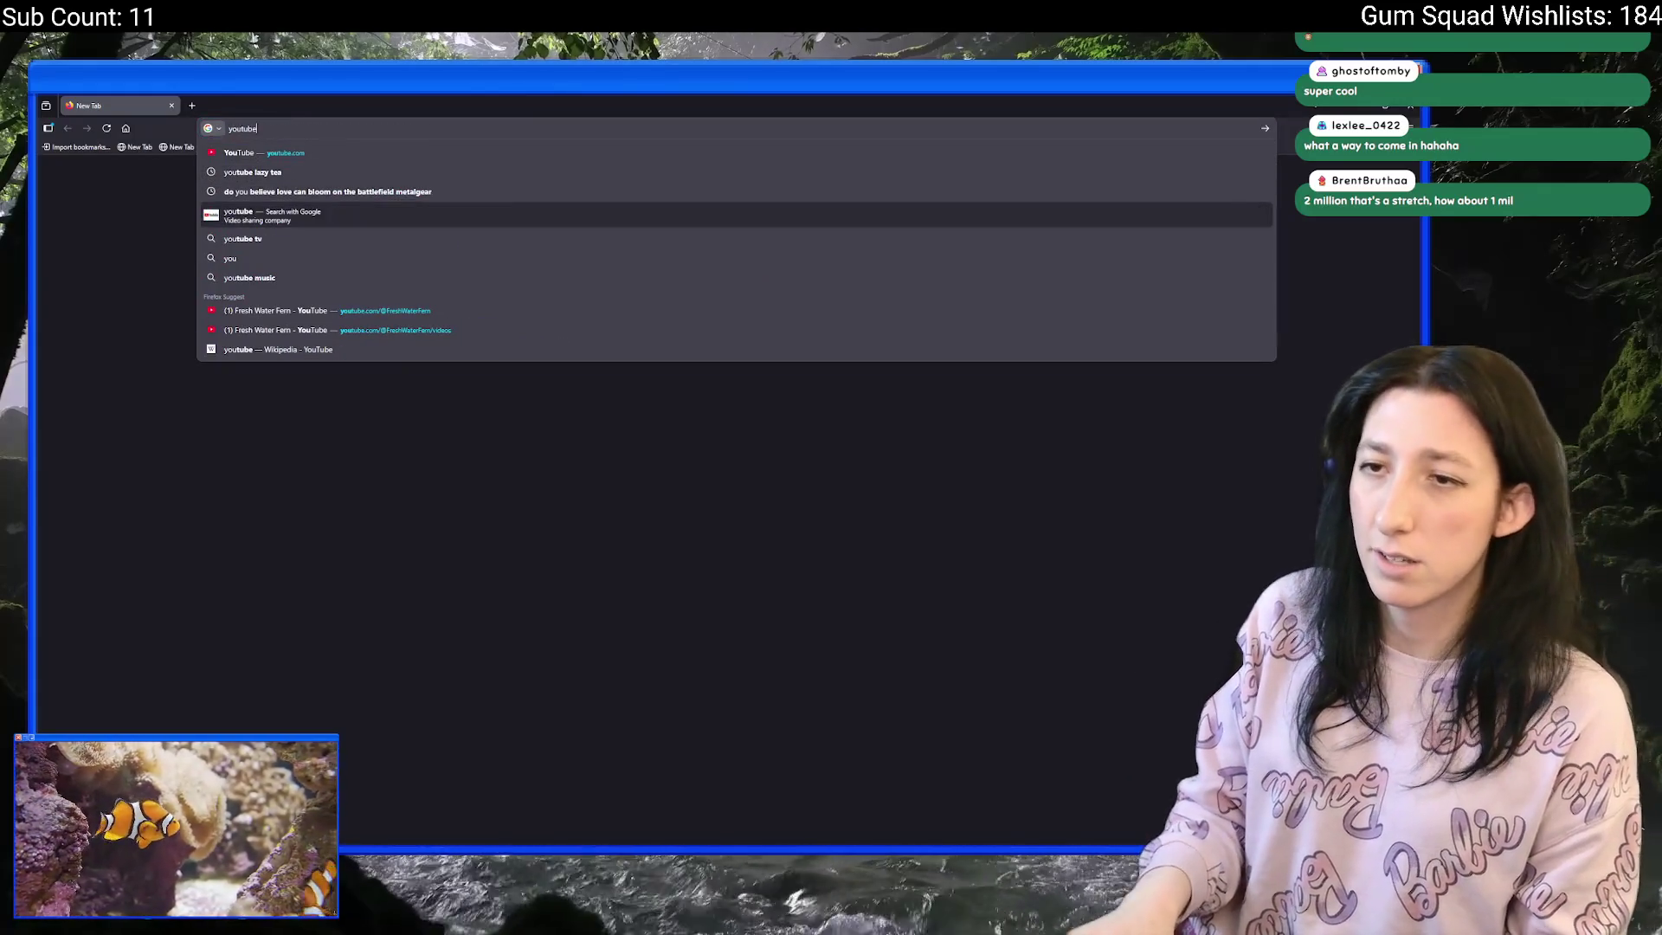
{"action": "key", "text": "Return"}
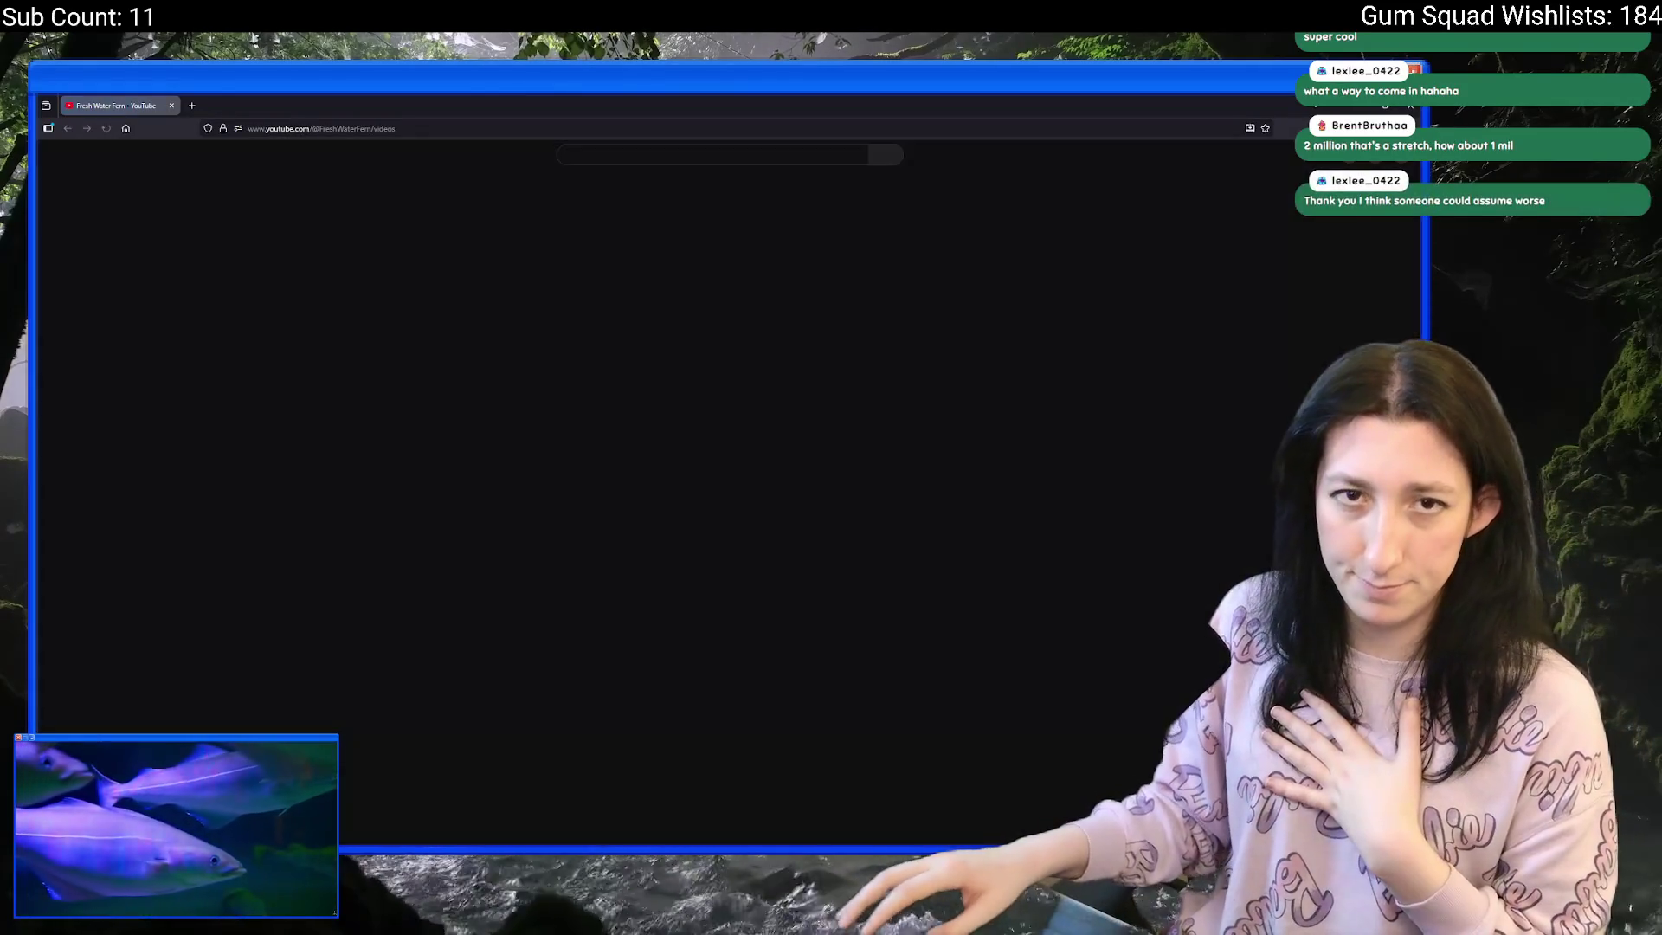
{"action": "left_click", "coordinate": [526, 599]}
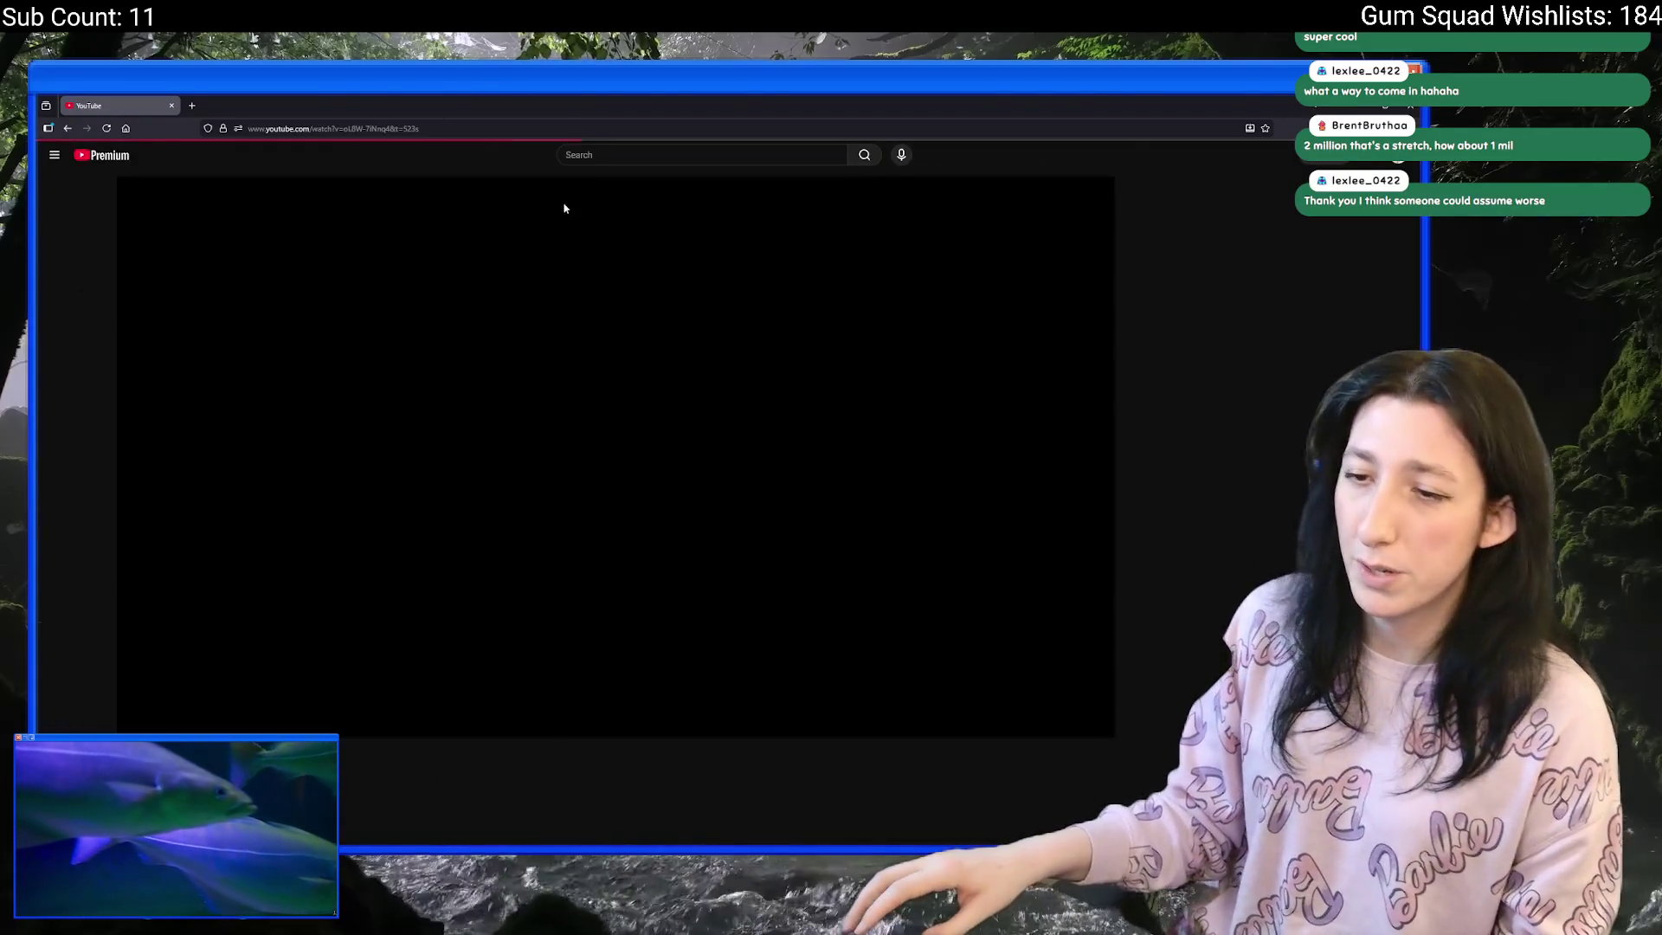
{"action": "right_click", "coordinate": [475, 281]}
{"action": "left_click", "coordinate": [404, 129]}
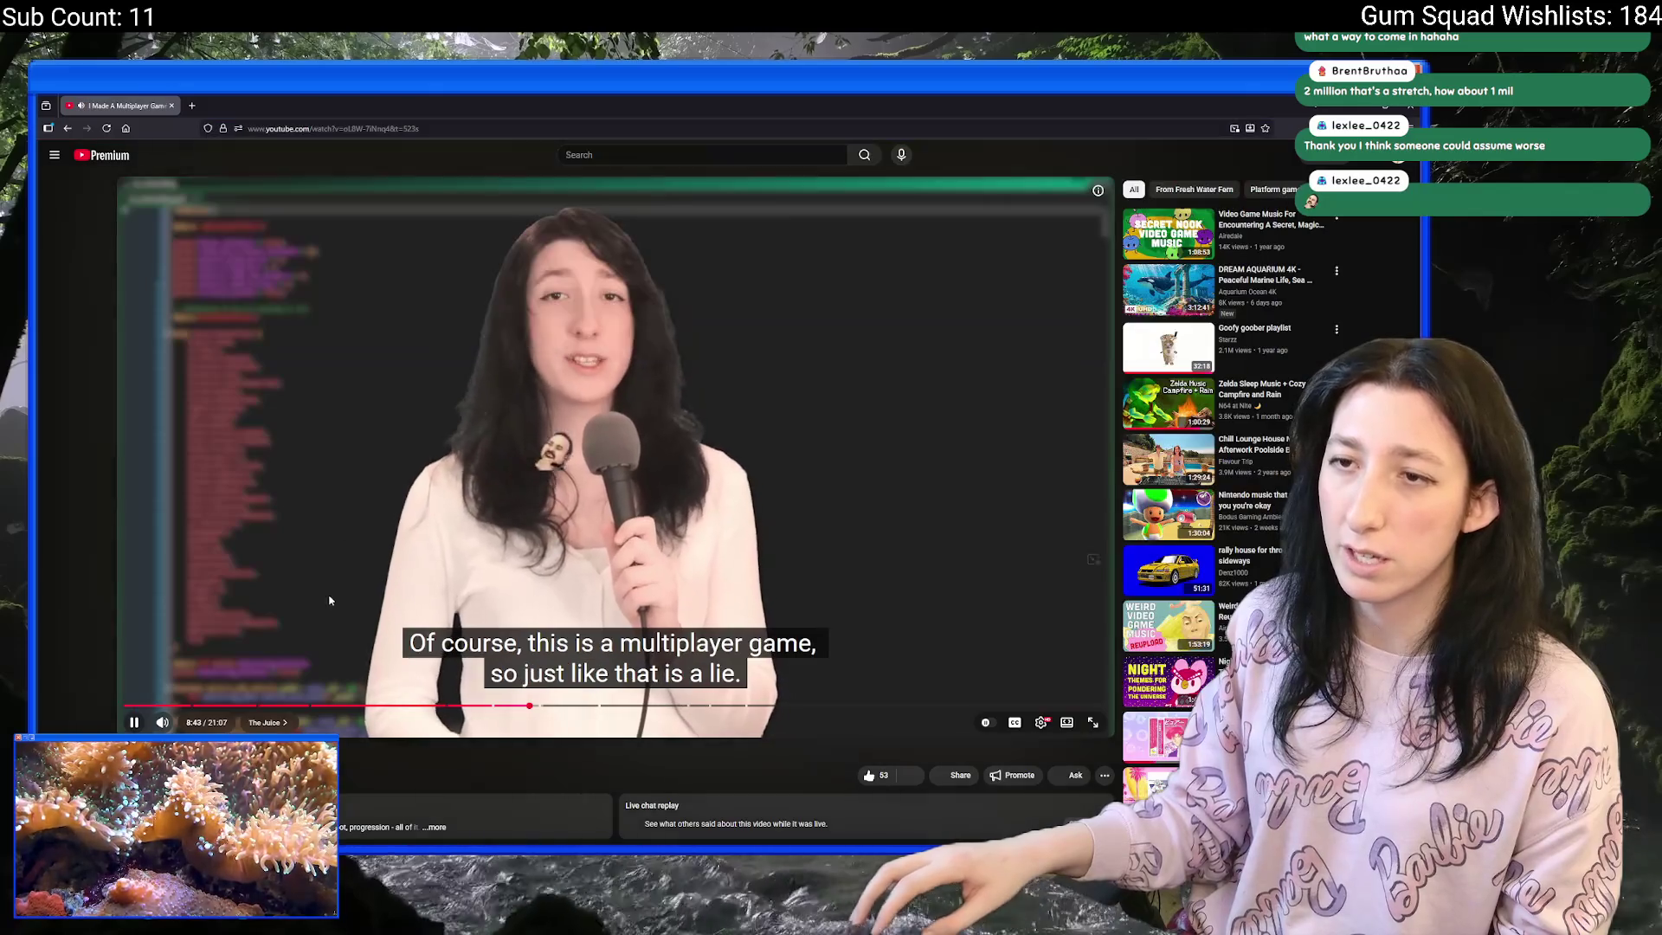
{"action": "right_click", "coordinate": [330, 599]}
{"action": "key", "text": "Escape"}
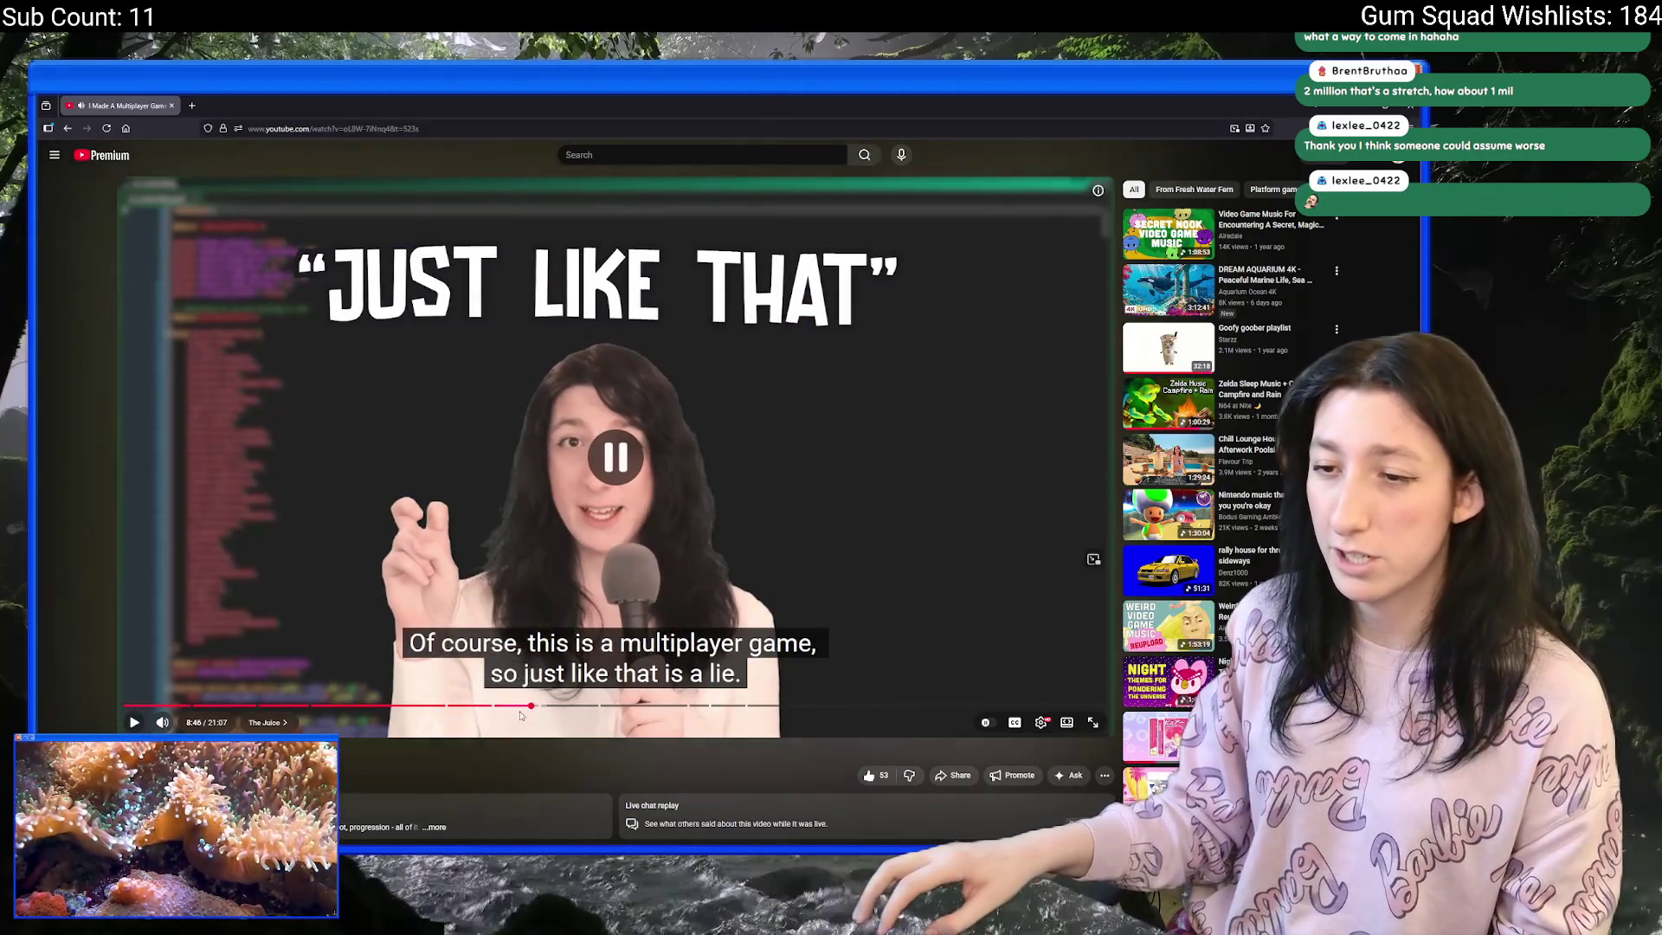
{"action": "left_click", "coordinate": [522, 710]}
{"action": "left_click_drag", "start_coordinate": [524, 710], "coordinate": [509, 714]}
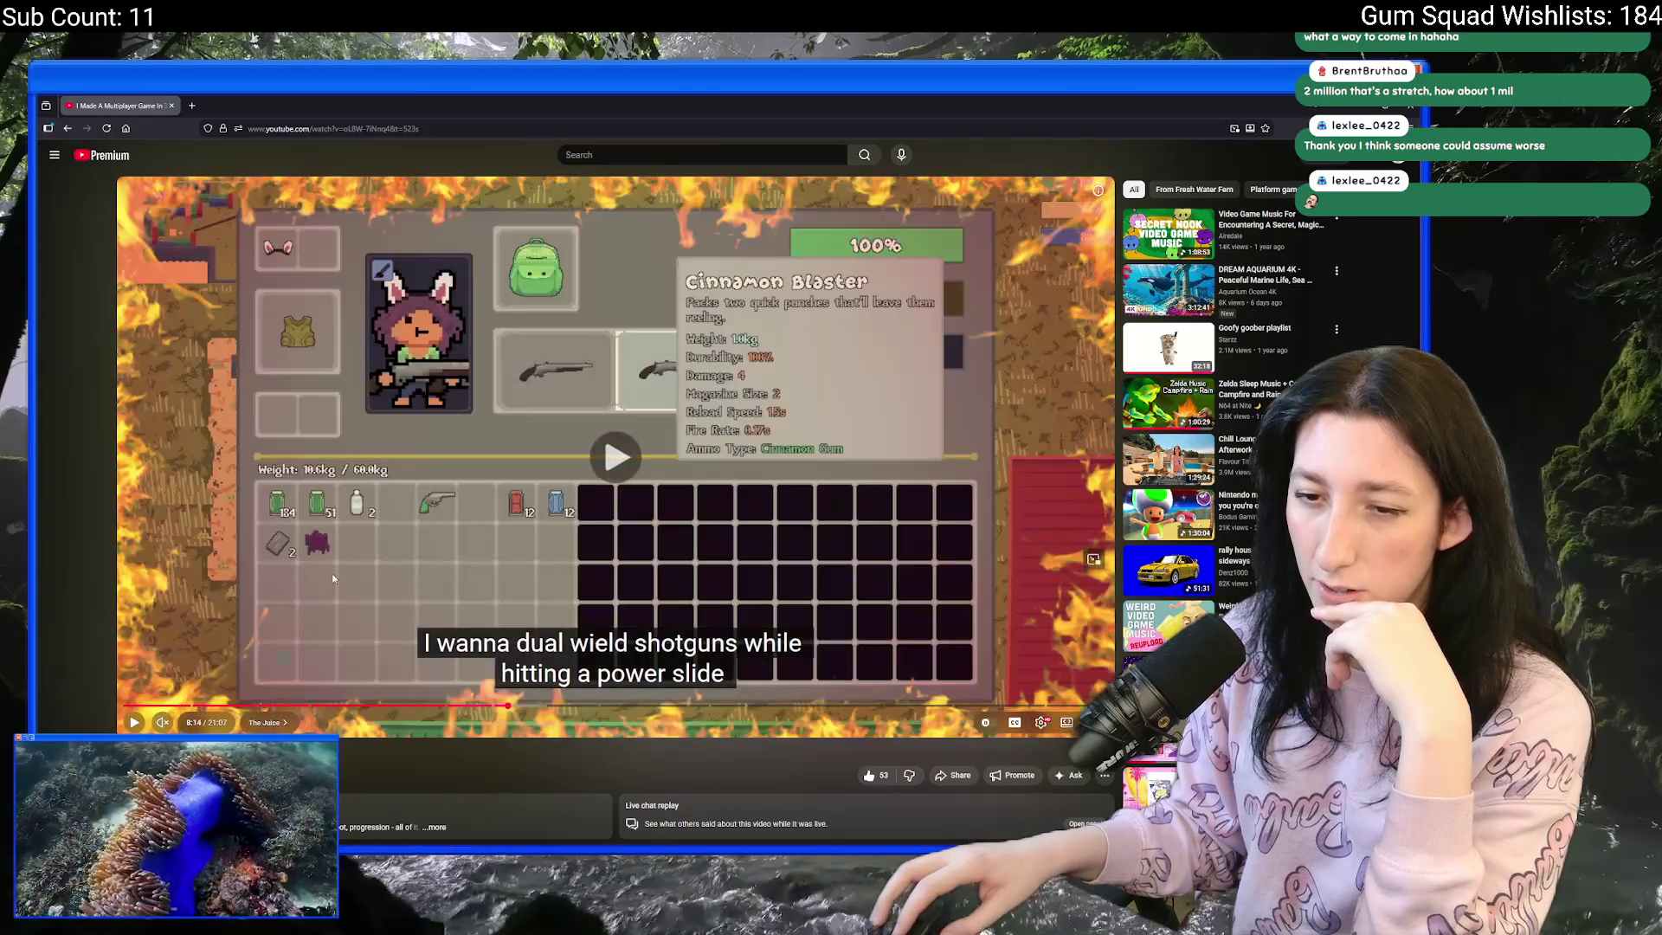
{"action": "left_click", "coordinate": [334, 574]}
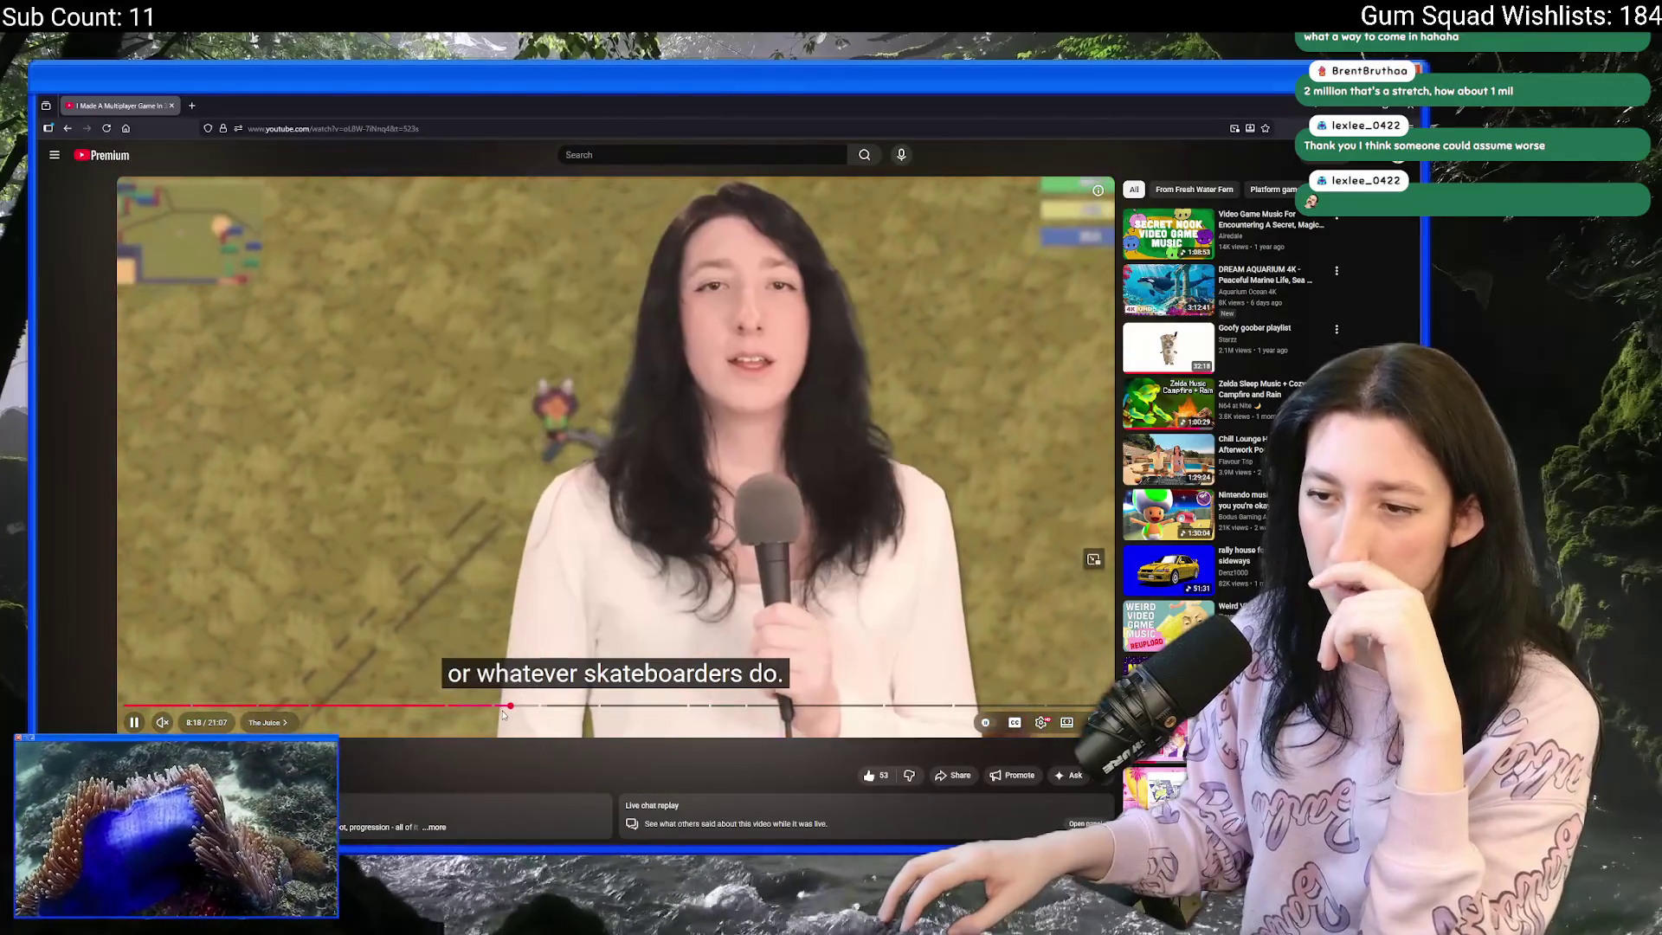
{"action": "left_click", "coordinate": [506, 709]}
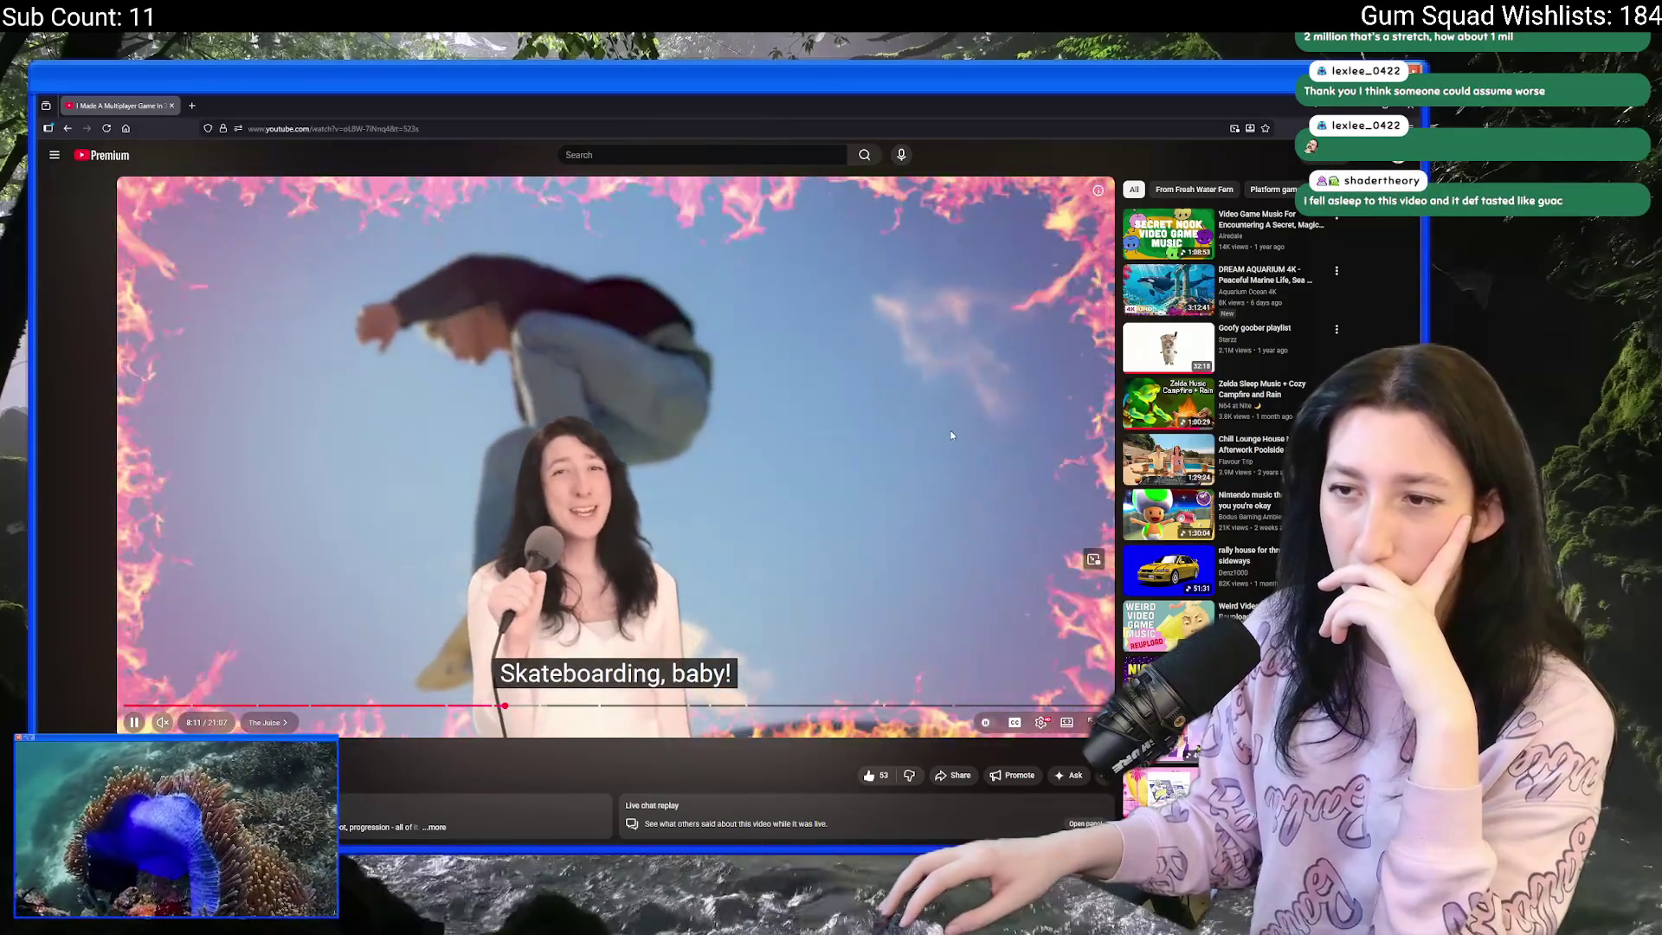
{"action": "left_click", "coordinate": [964, 444]}
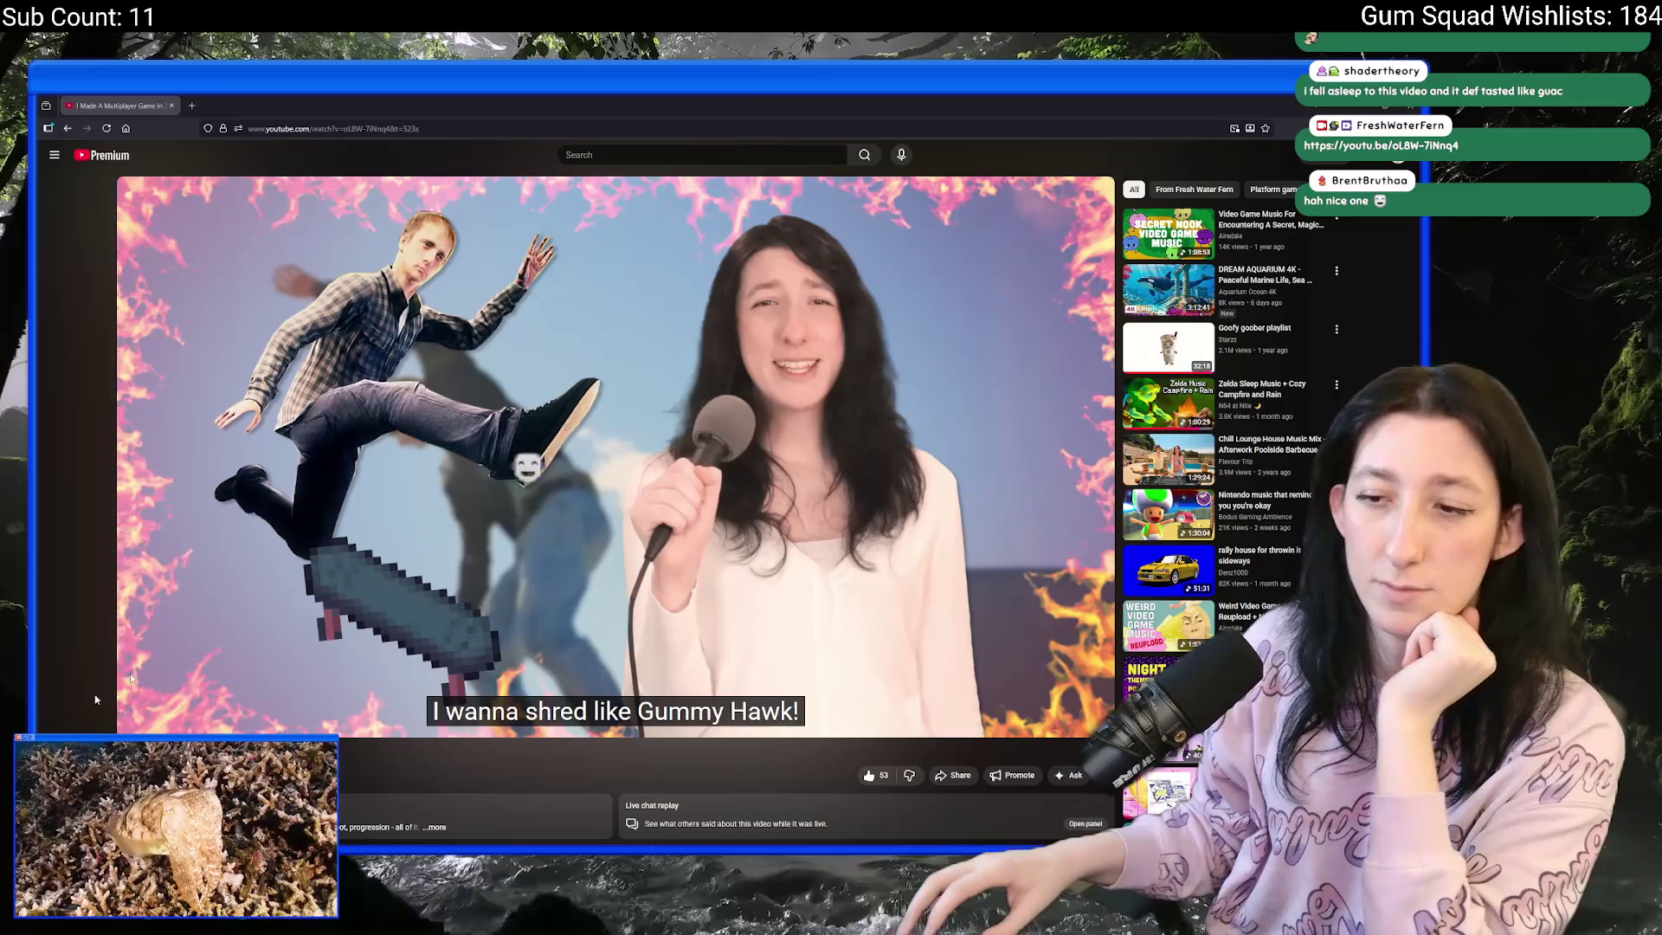
{"action": "mouse_move", "coordinate": [500, 443]}
{"action": "left_click", "coordinate": [593, 552]}
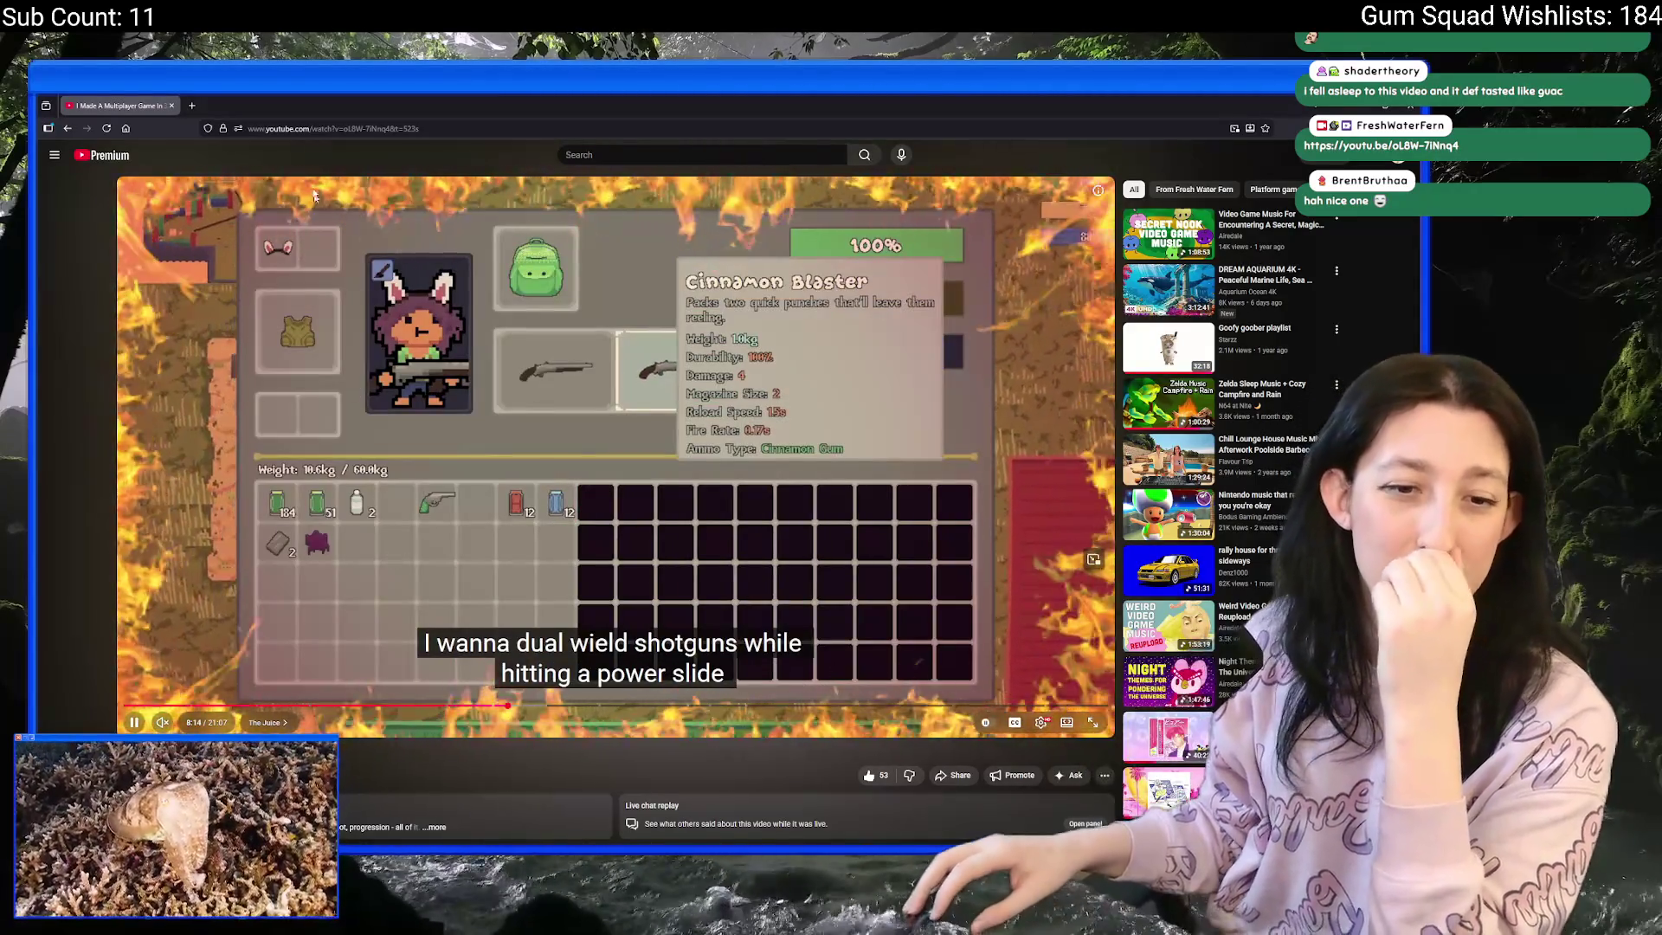
{"action": "key", "text": "alt+Tab"}
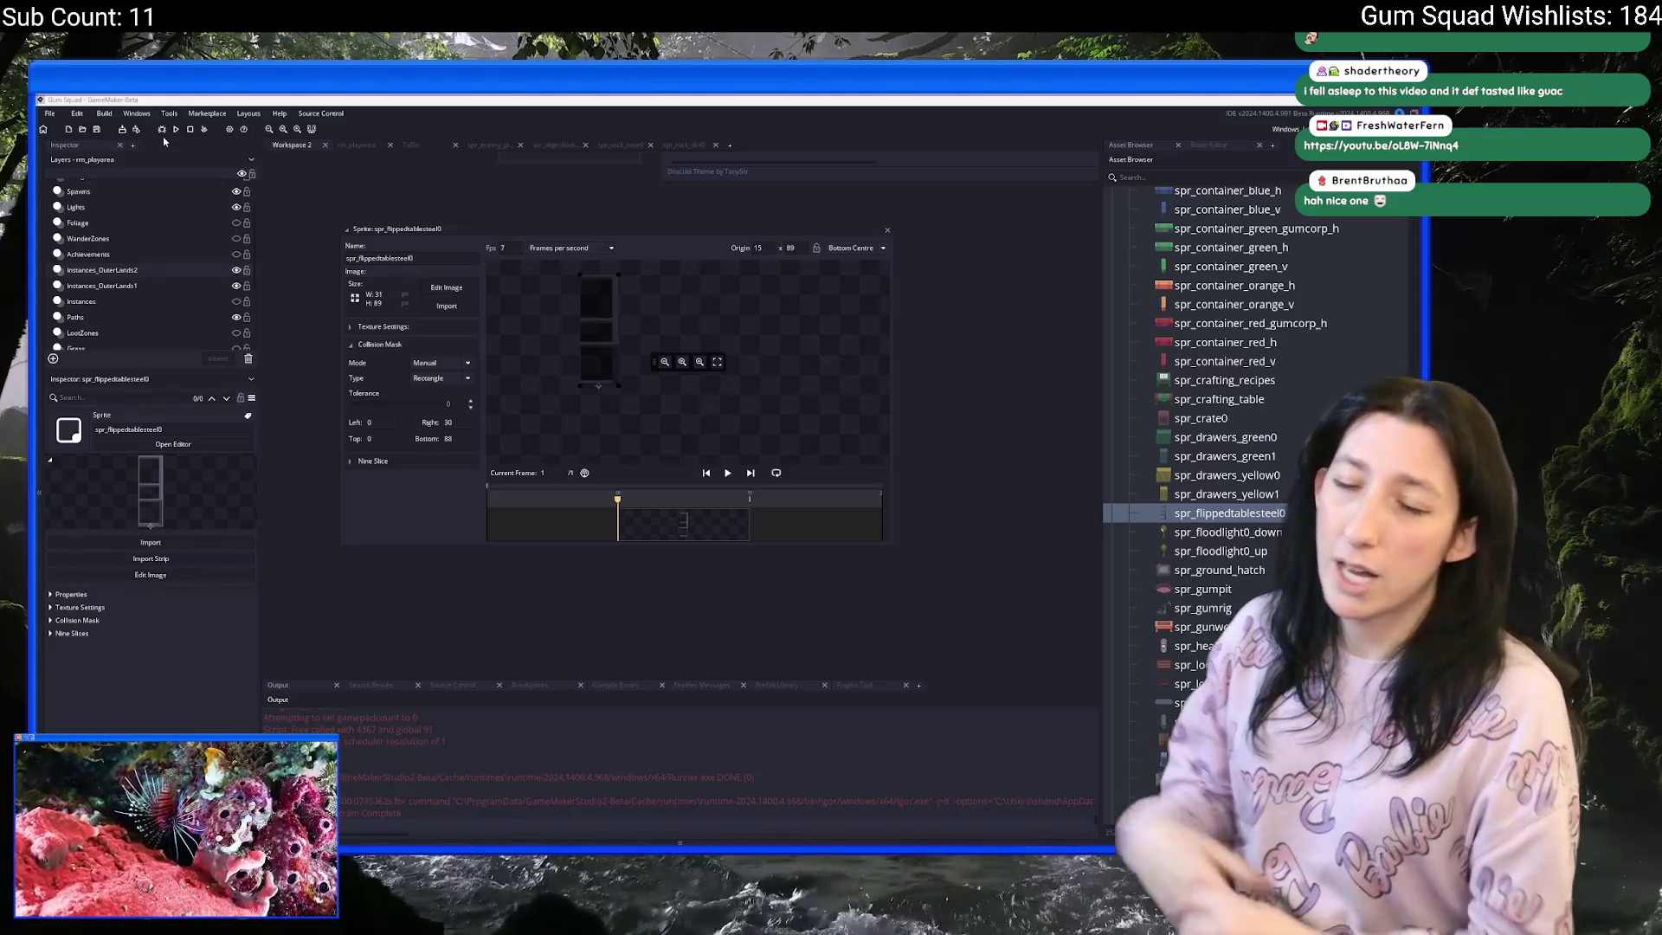
- Duplicate the spr_flippedtablesteel0 sprite in the Asset Browser
{"action": "scroll", "coordinate": [963, 342], "scroll_direction": "up", "scroll_amount": 1}
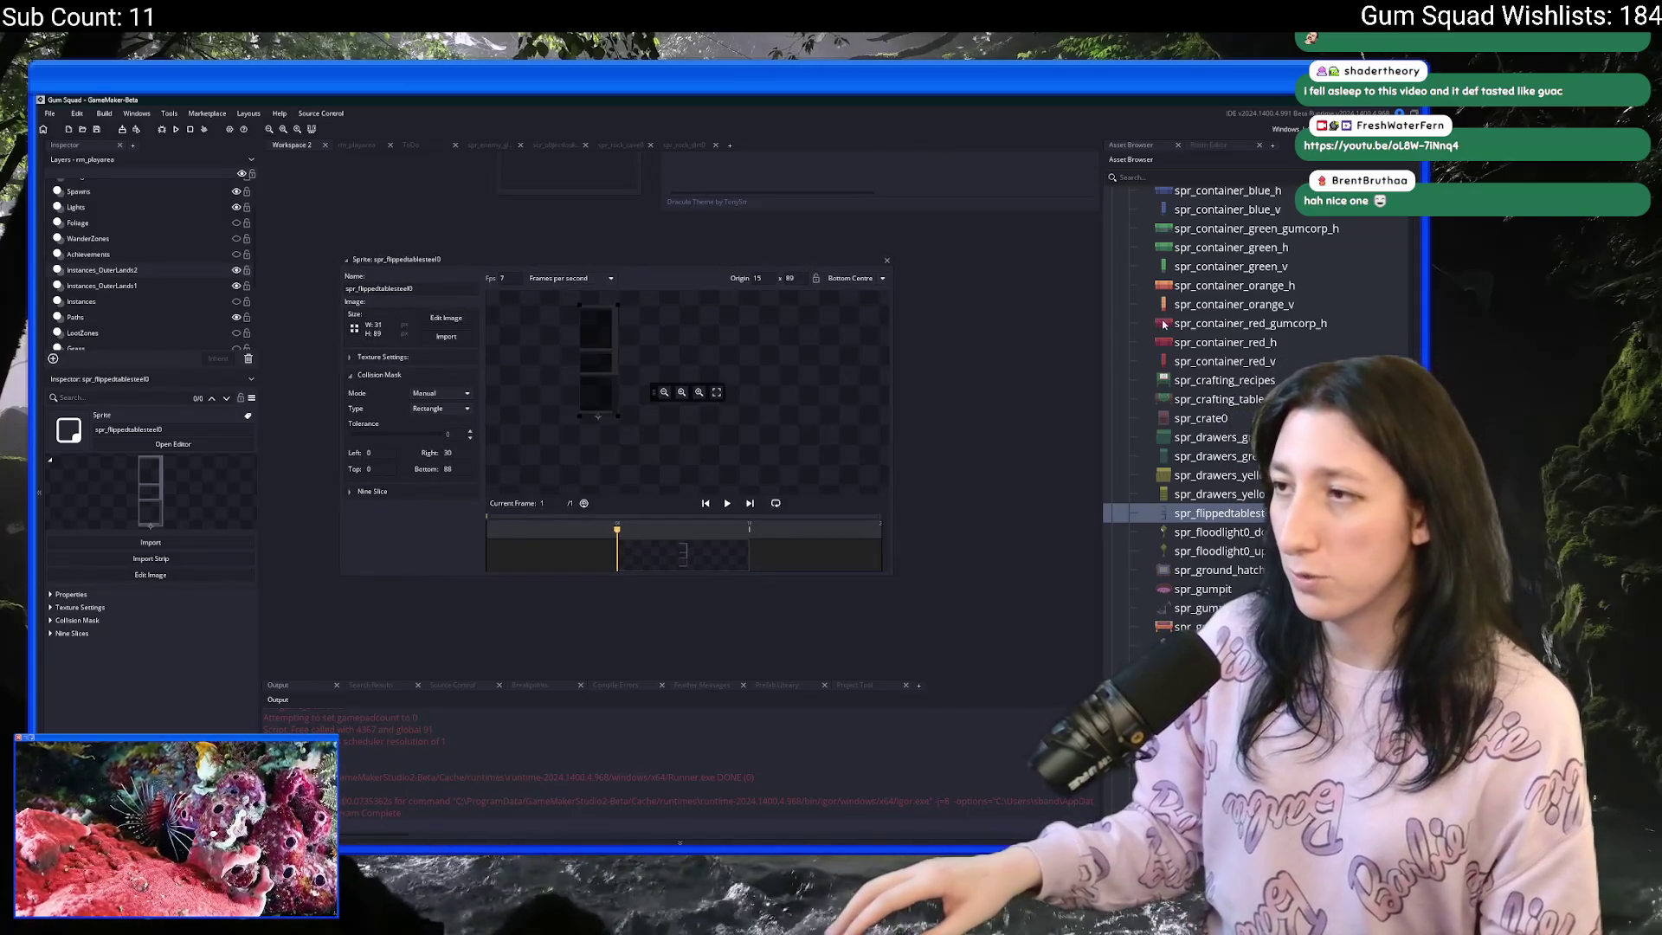
{"action": "scroll", "coordinate": [1195, 432], "scroll_direction": "up", "scroll_amount": 1}
{"action": "left_click", "coordinate": [1216, 554]}
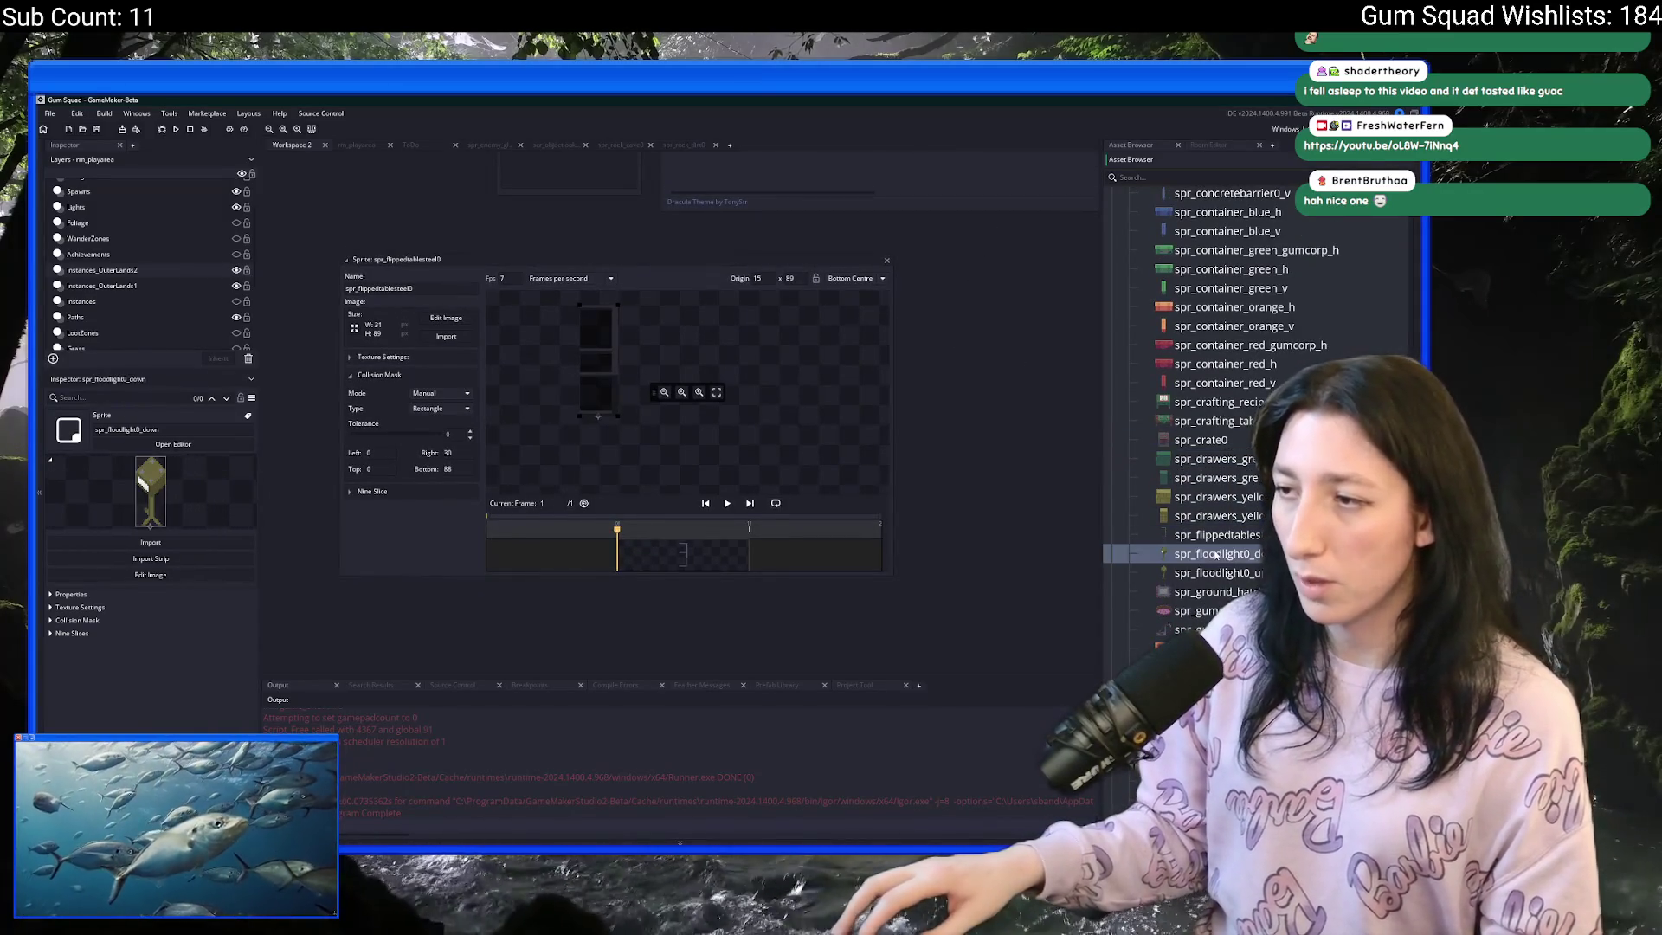
{"action": "double_click", "coordinate": [1217, 554]}
{"action": "double_click", "coordinate": [1213, 538]}
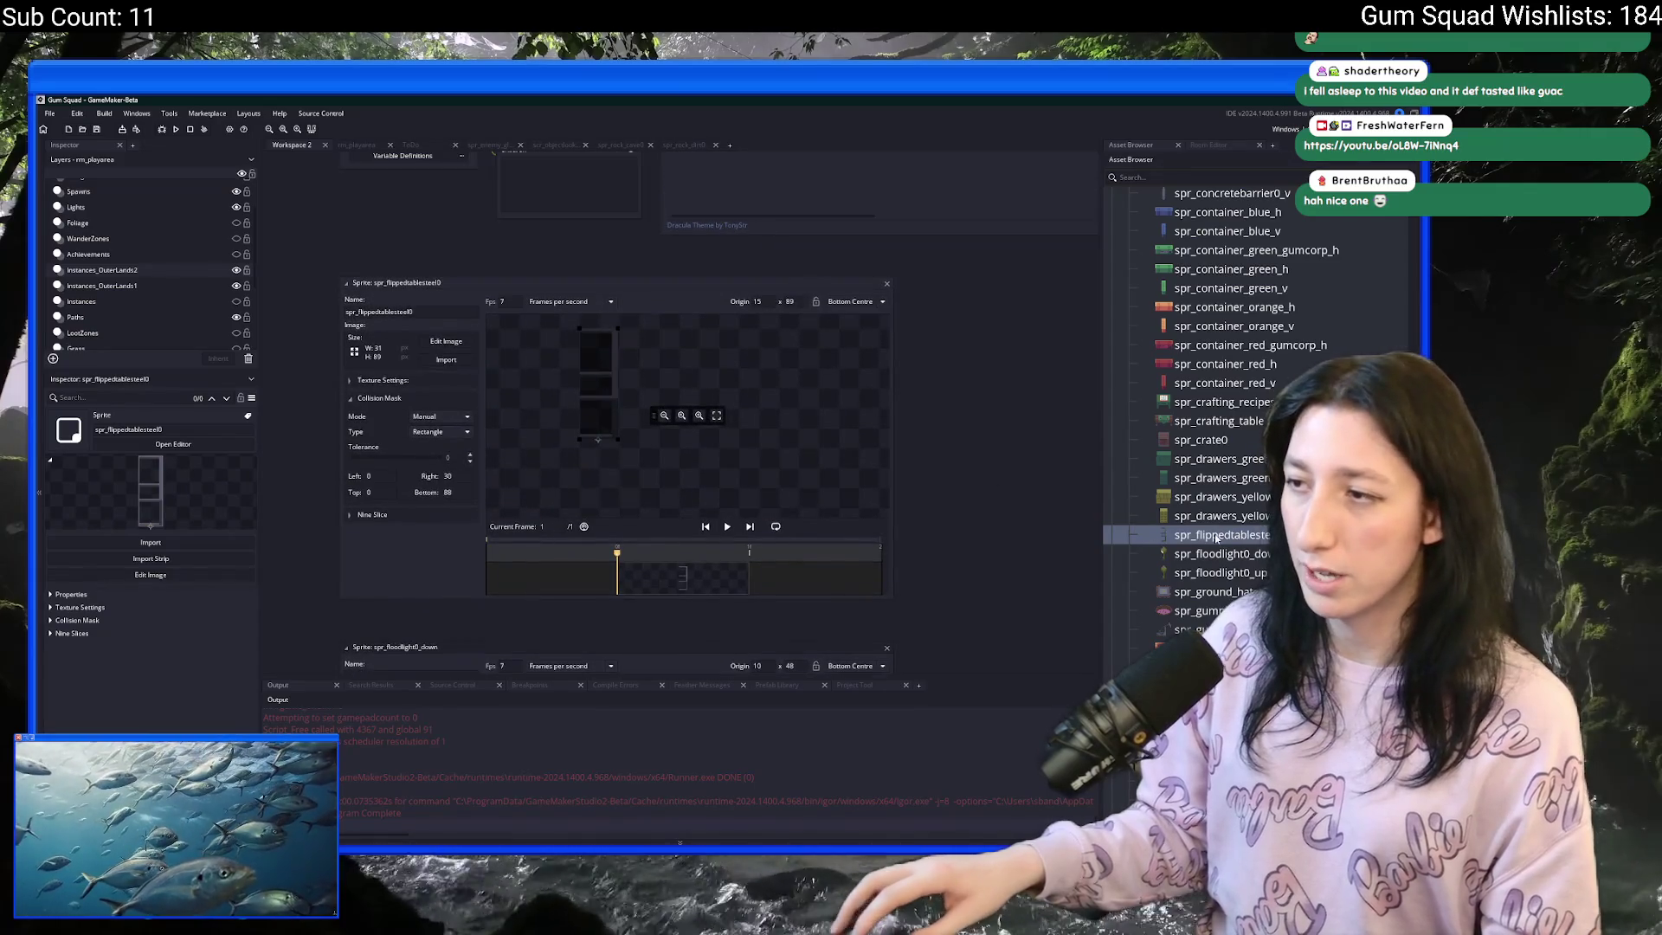
{"action": "key", "text": "ctrl+d"}
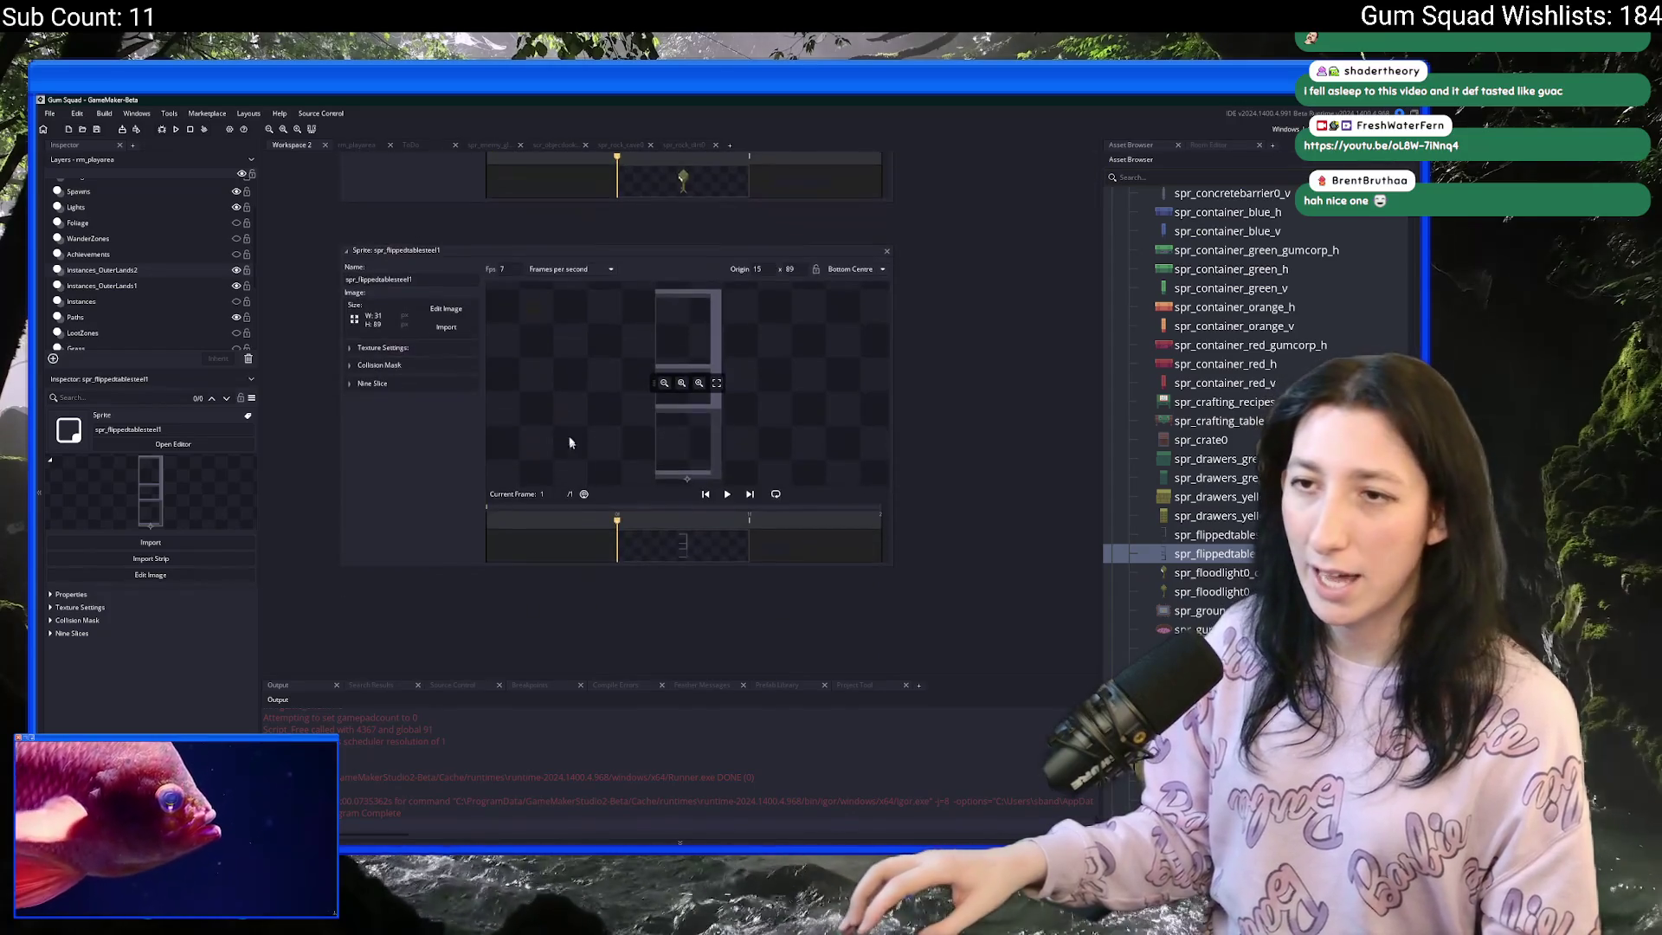
- Import FlippedTableSteel1.png as the copied sprite's image and confirm the replacement
{"action": "left_click", "coordinate": [464, 331]}
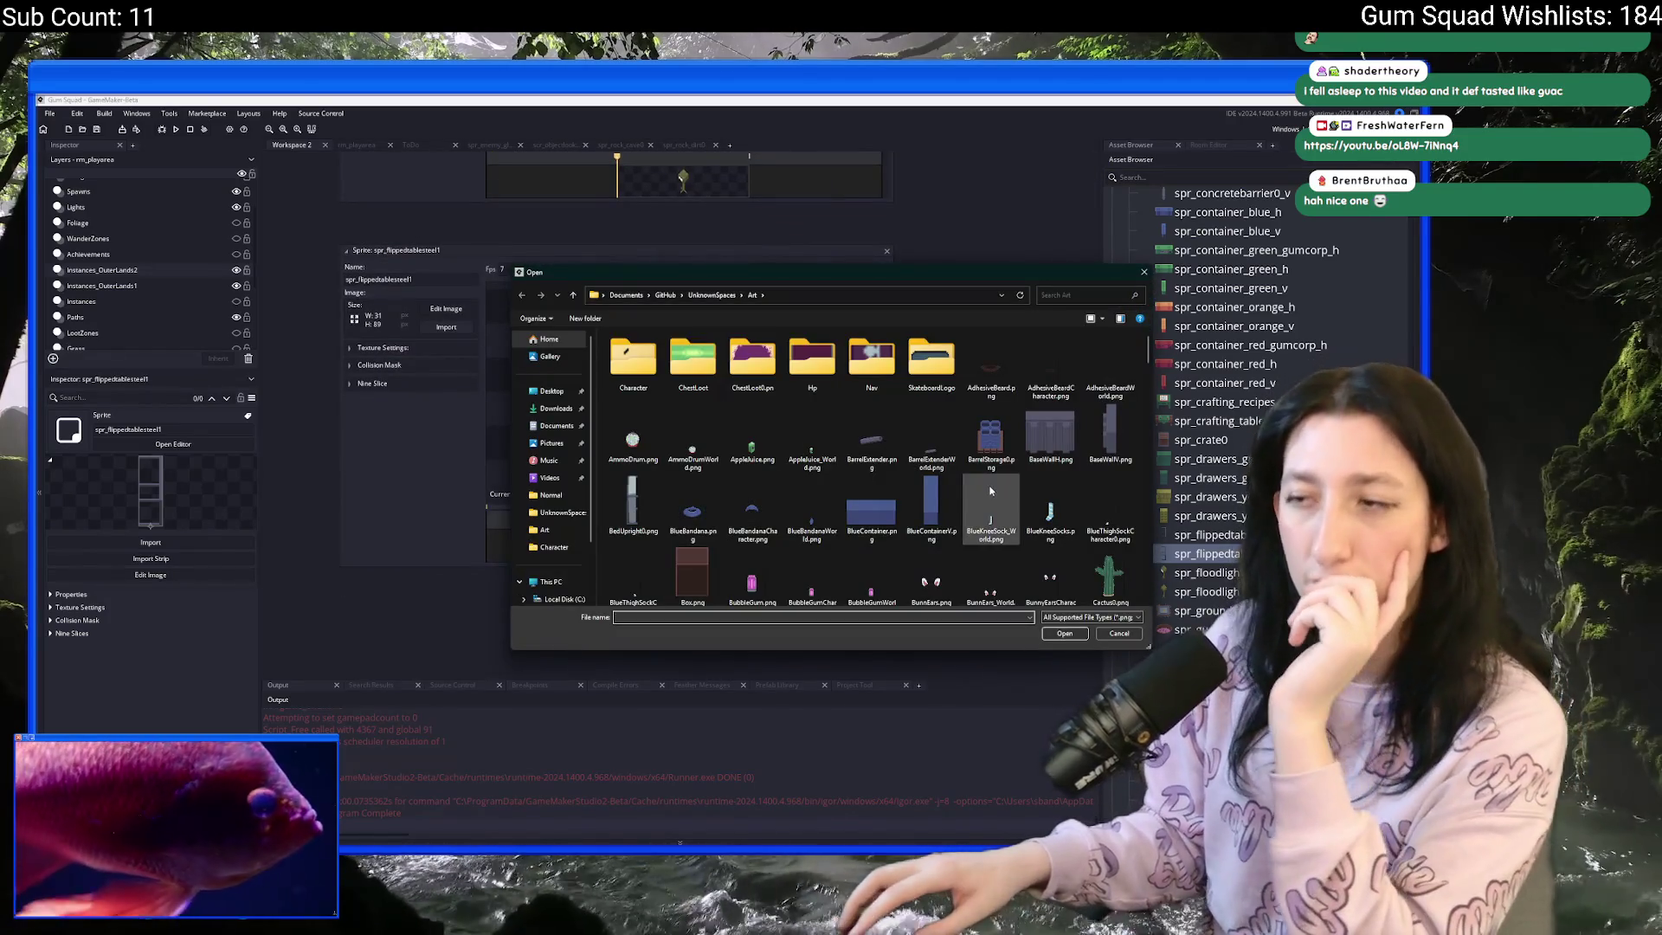
{"action": "key", "text": "t"}
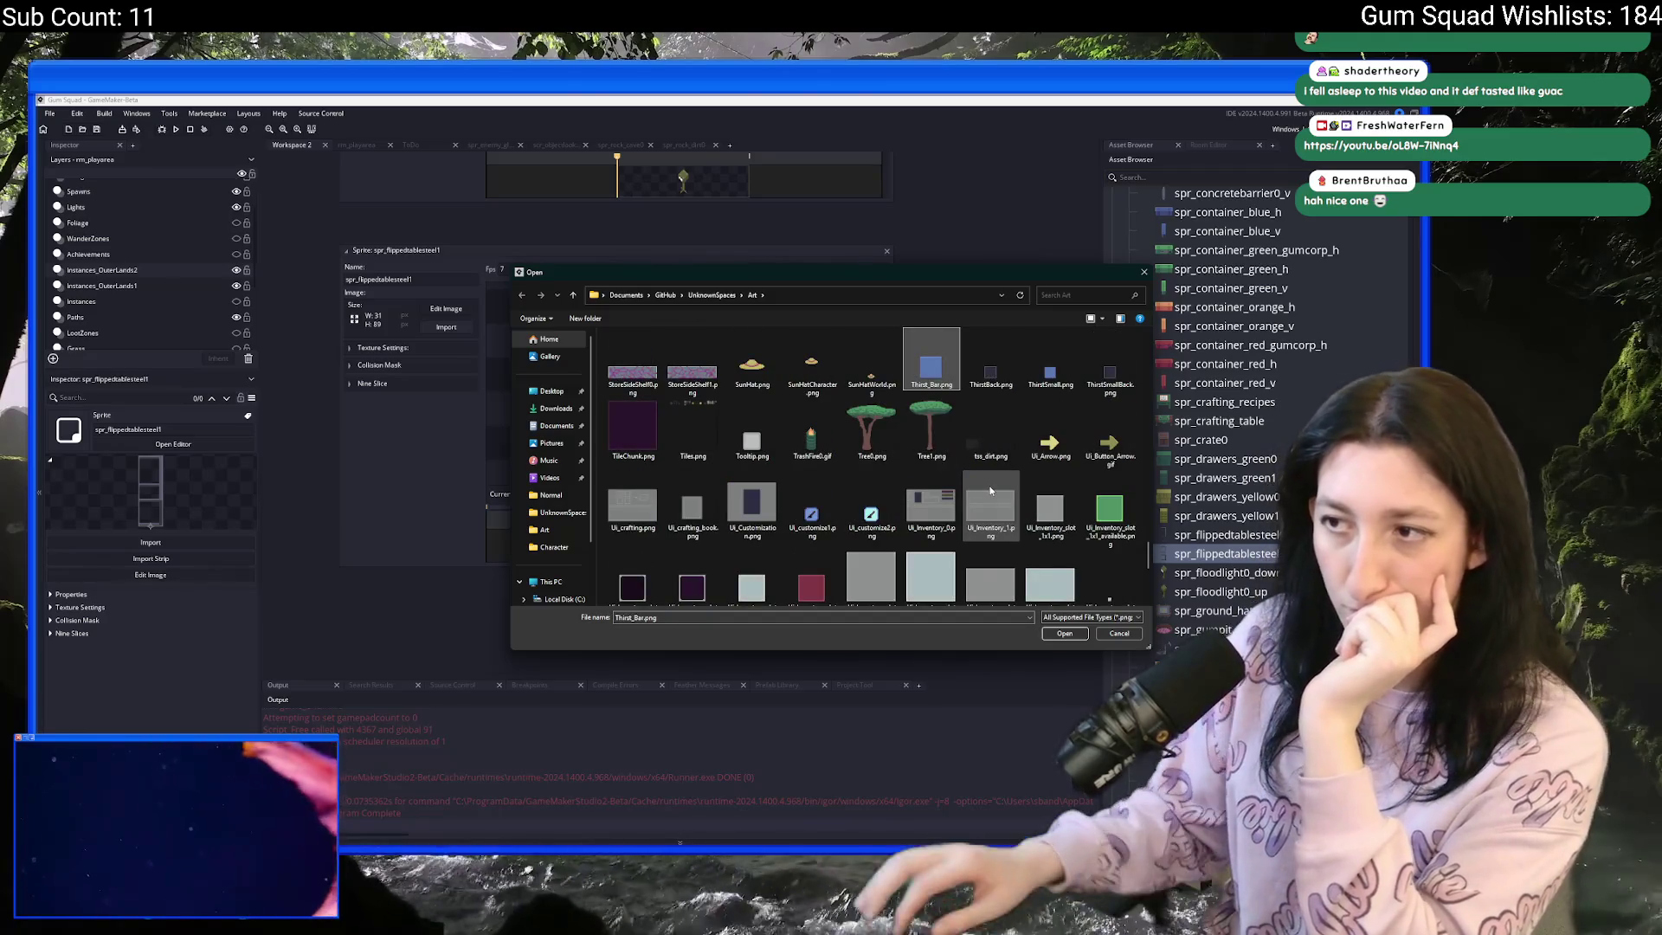
{"action": "scroll", "coordinate": [991, 490], "scroll_direction": "down", "scroll_amount": 5}
{"action": "scroll", "coordinate": [993, 490], "scroll_direction": "up", "scroll_amount": 15}
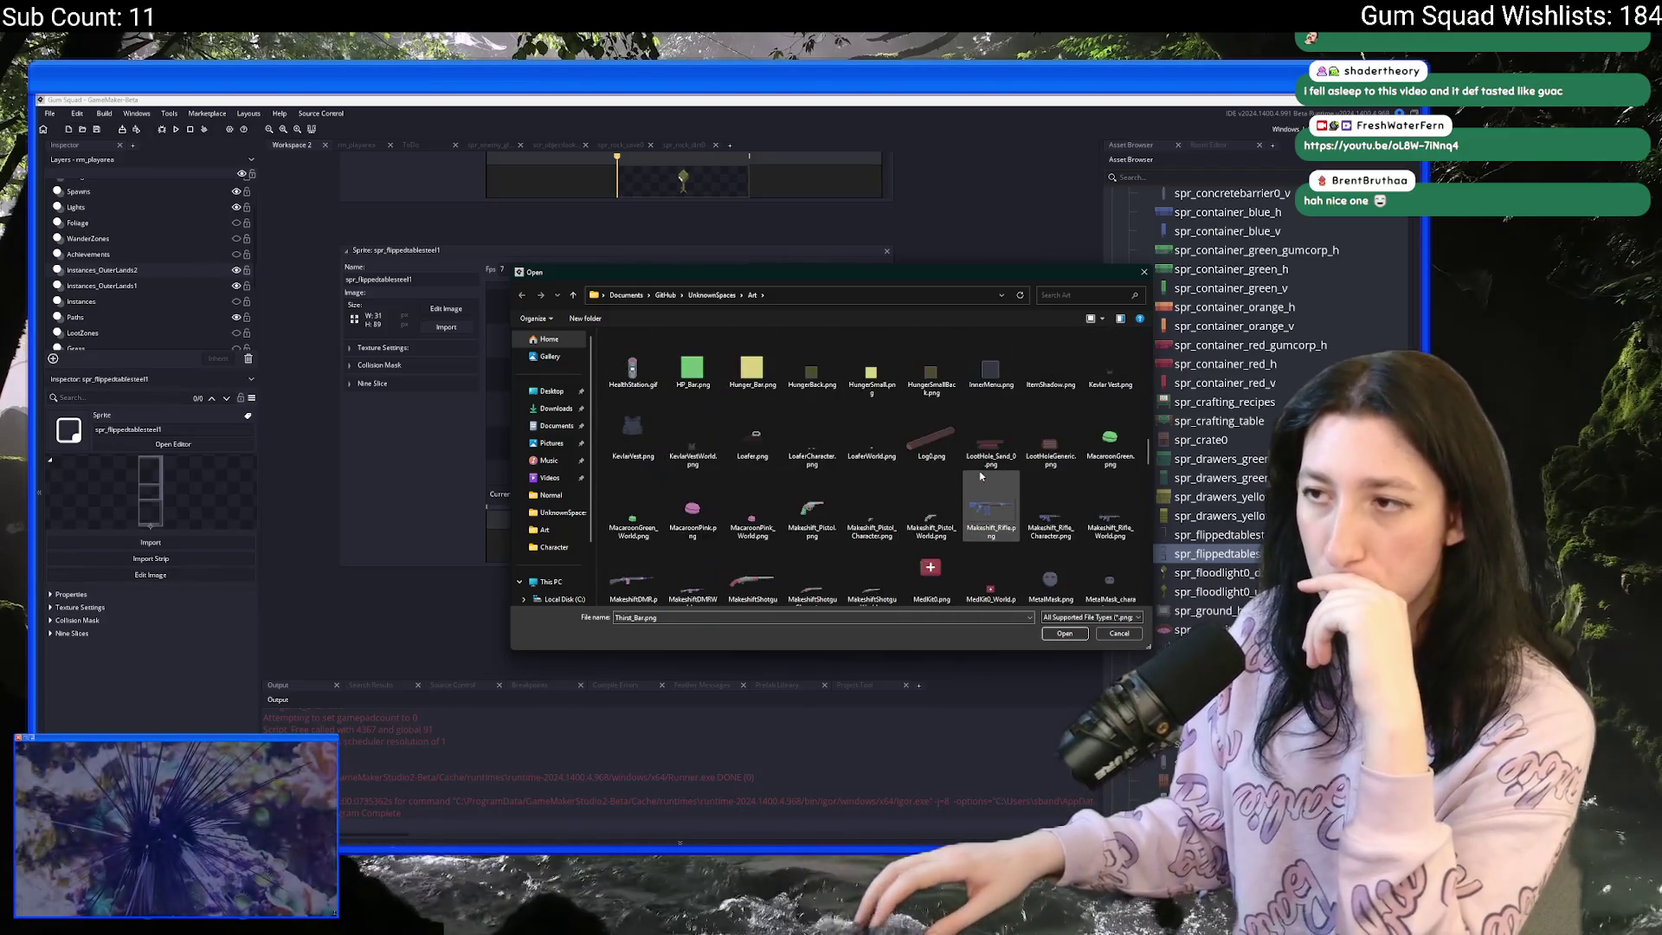
{"action": "double_click", "coordinate": [1101, 423]}
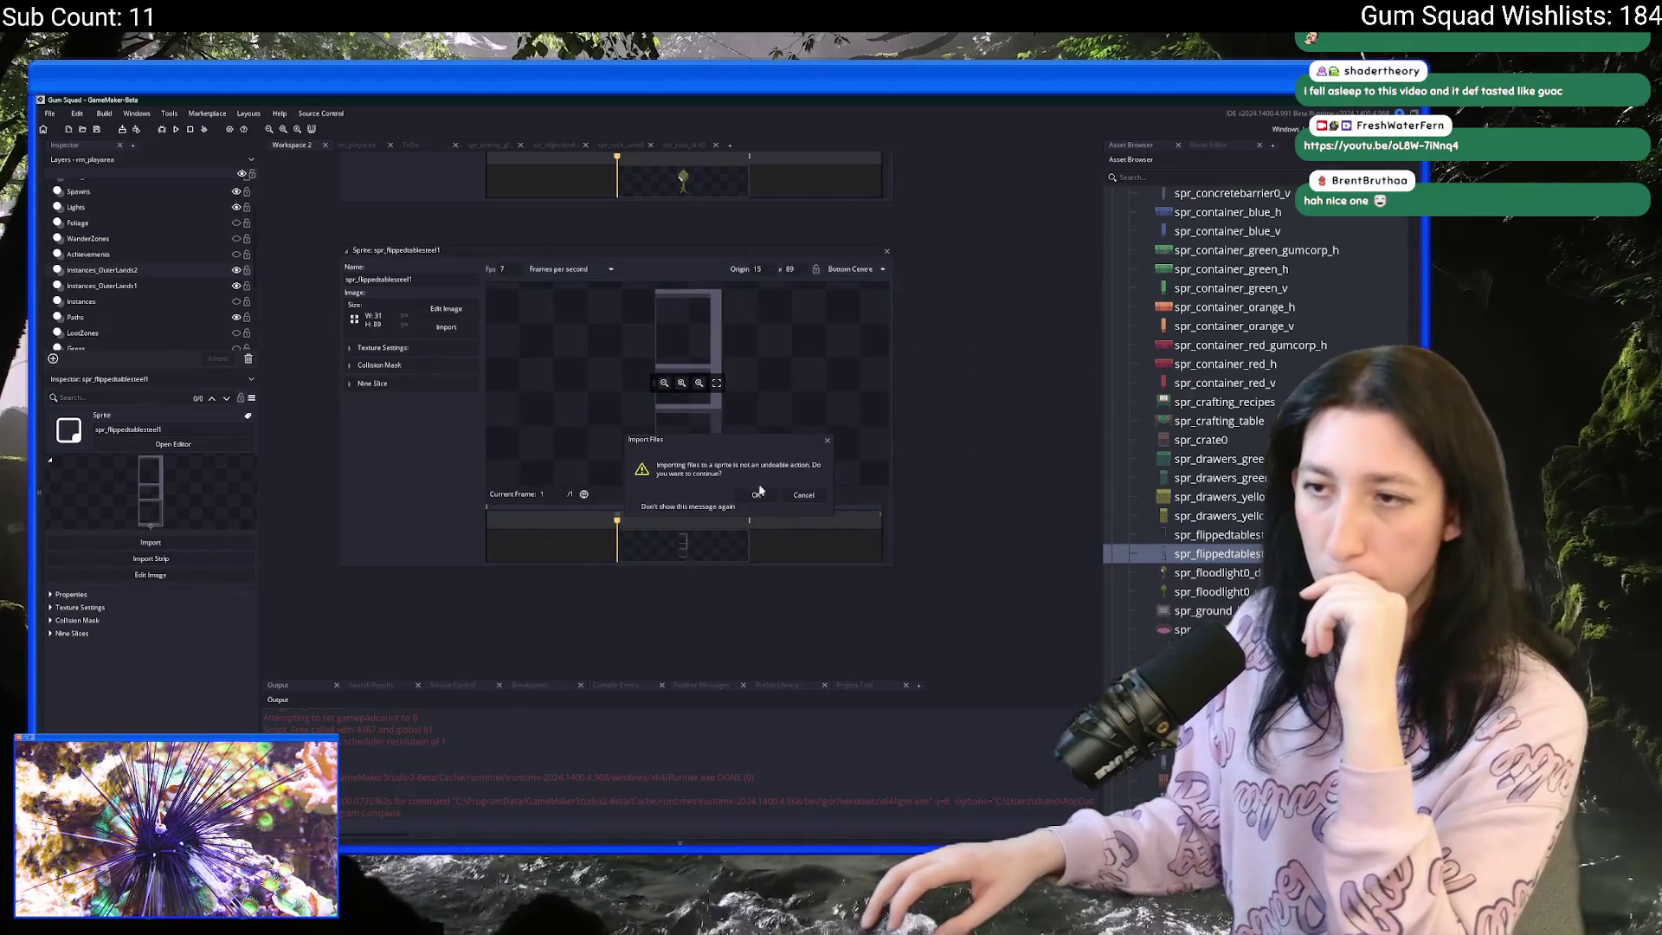
{"action": "left_click", "coordinate": [757, 495]}
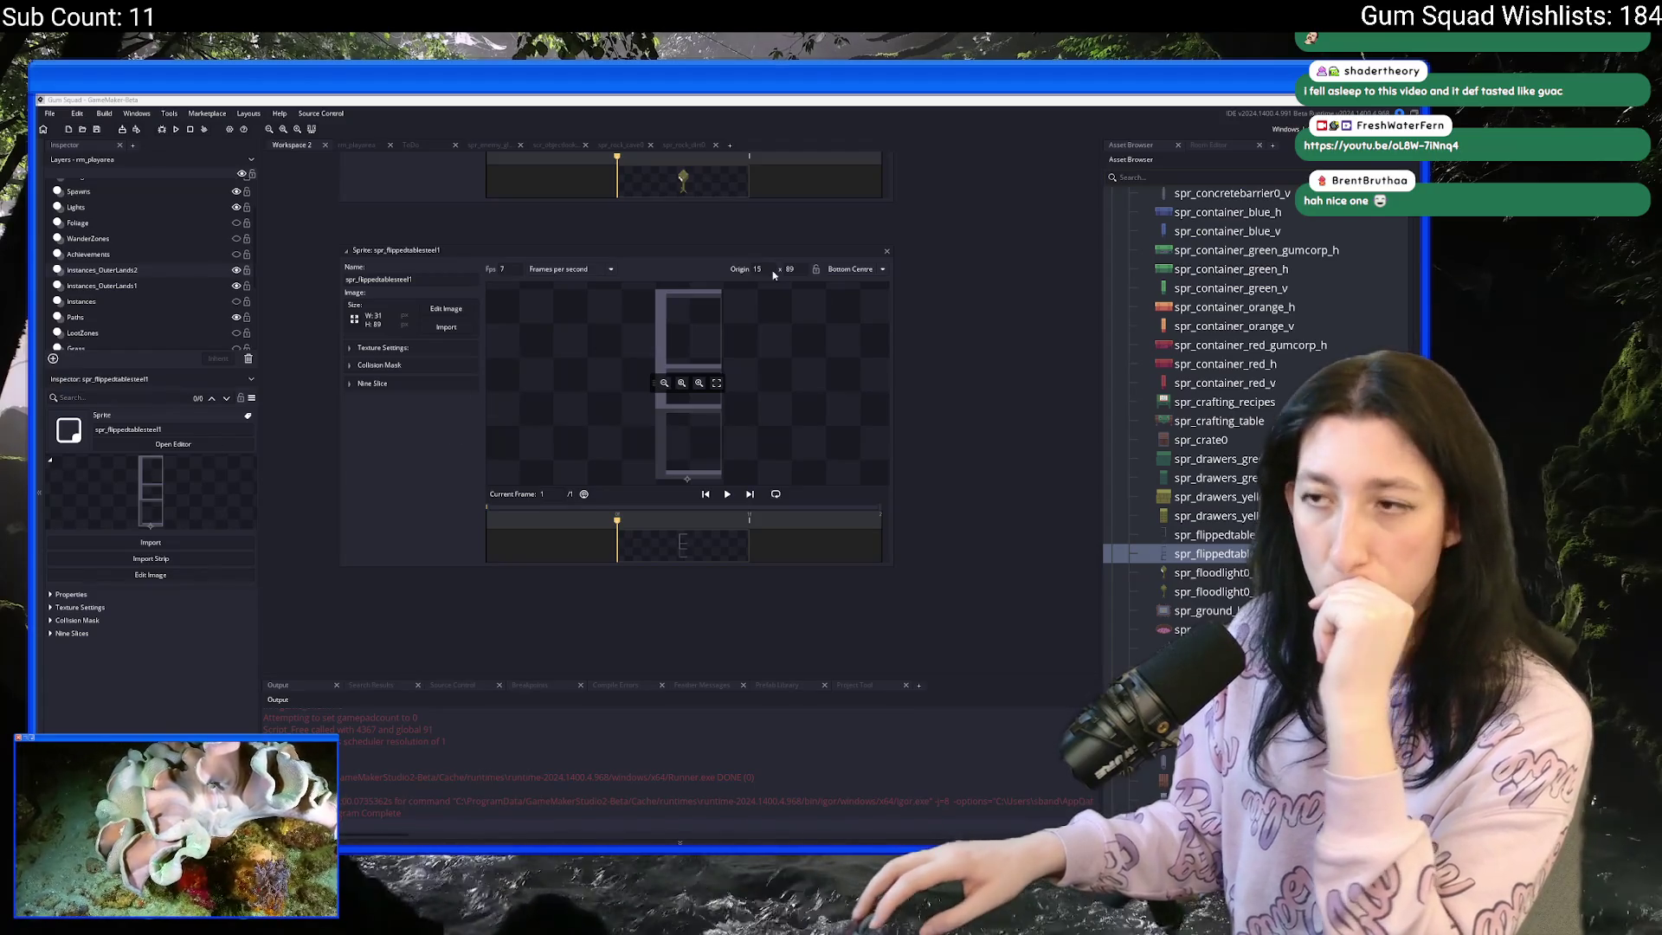
- Close the floodlight sprite editor, preview the green drawers sprite, and browse to the obj_rock_dirt2 assets
{"action": "scroll", "coordinate": [943, 446], "scroll_direction": "up", "scroll_amount": 3}
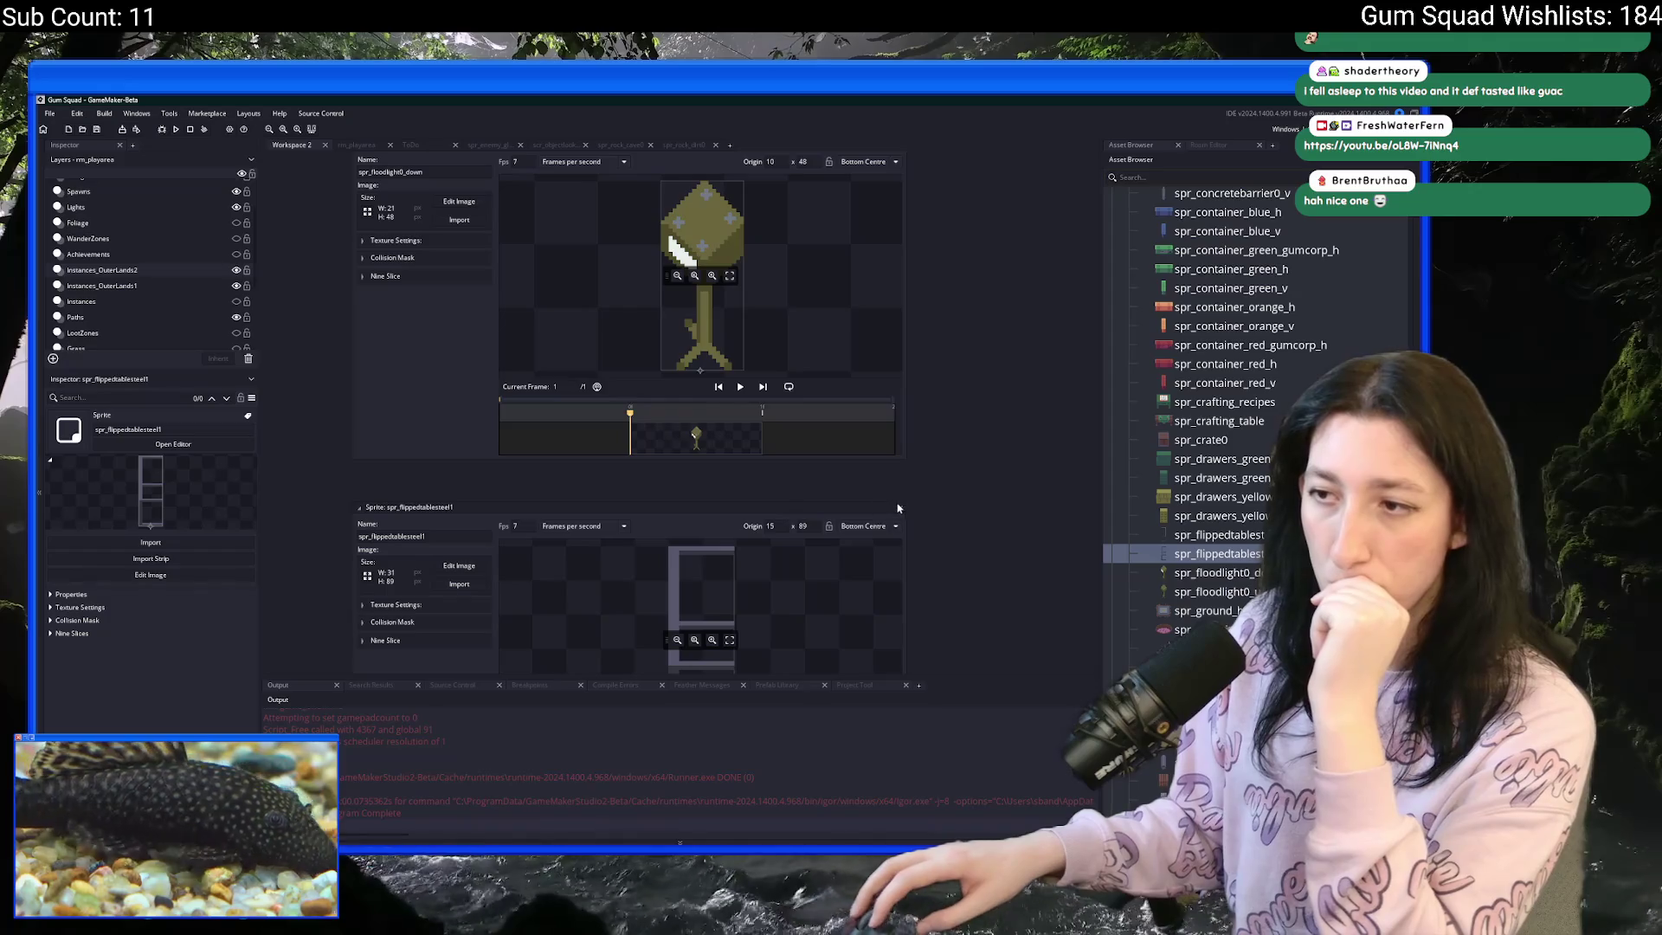
{"action": "scroll", "coordinate": [904, 494], "scroll_direction": "up", "scroll_amount": 3}
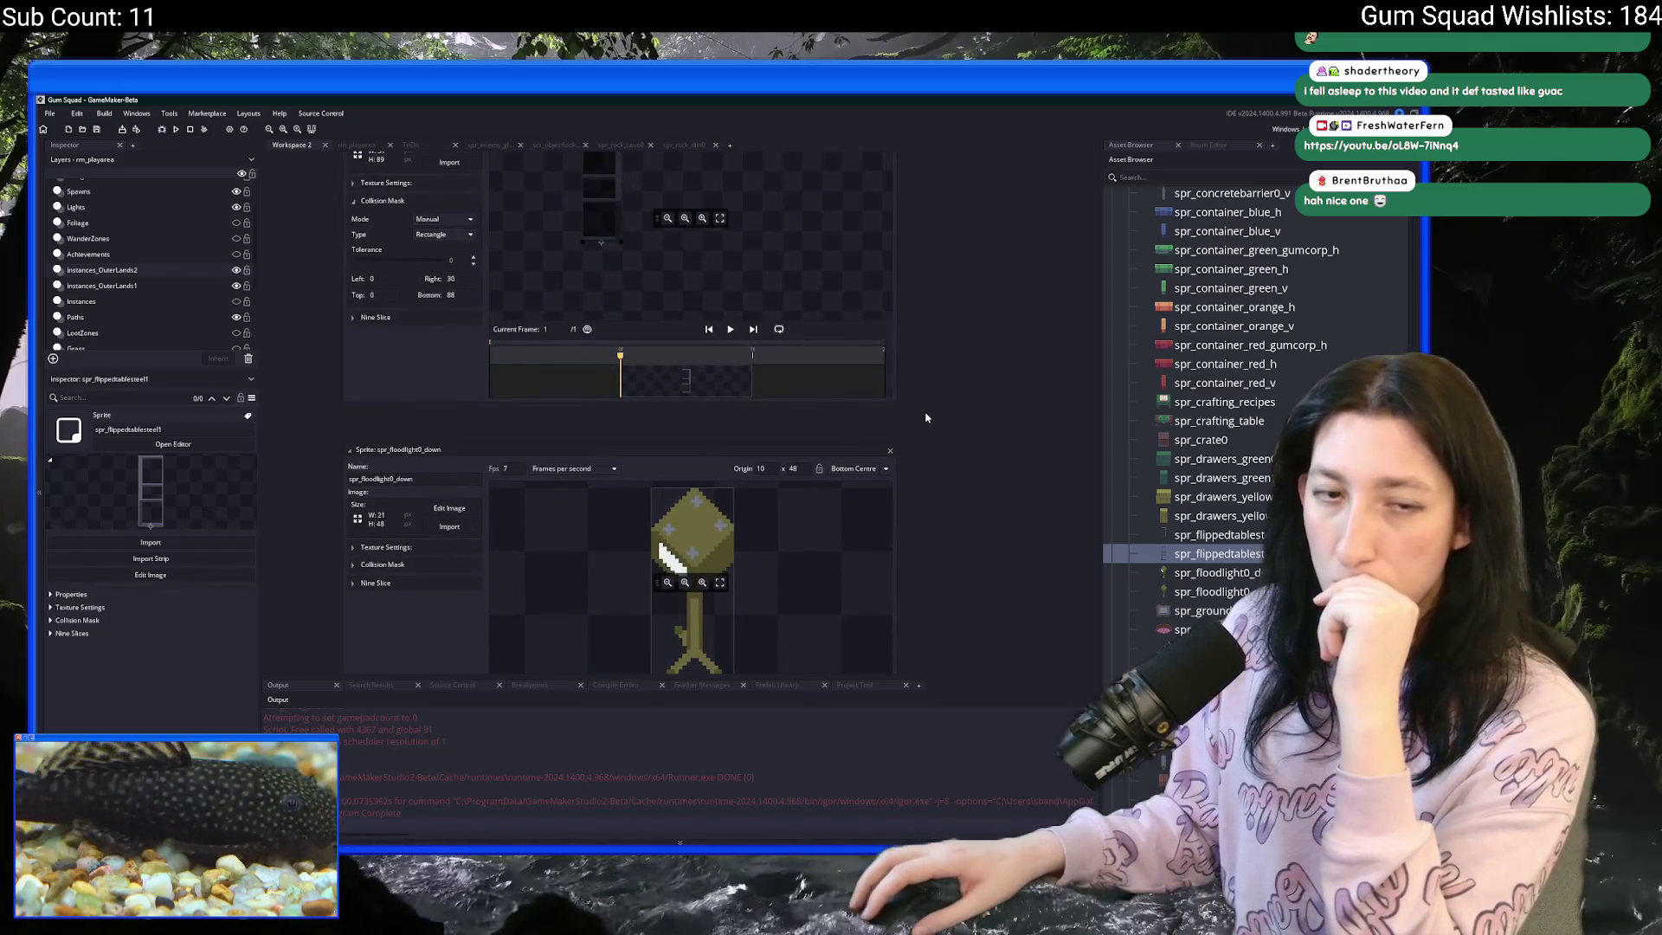
{"action": "left_click", "coordinate": [890, 452]}
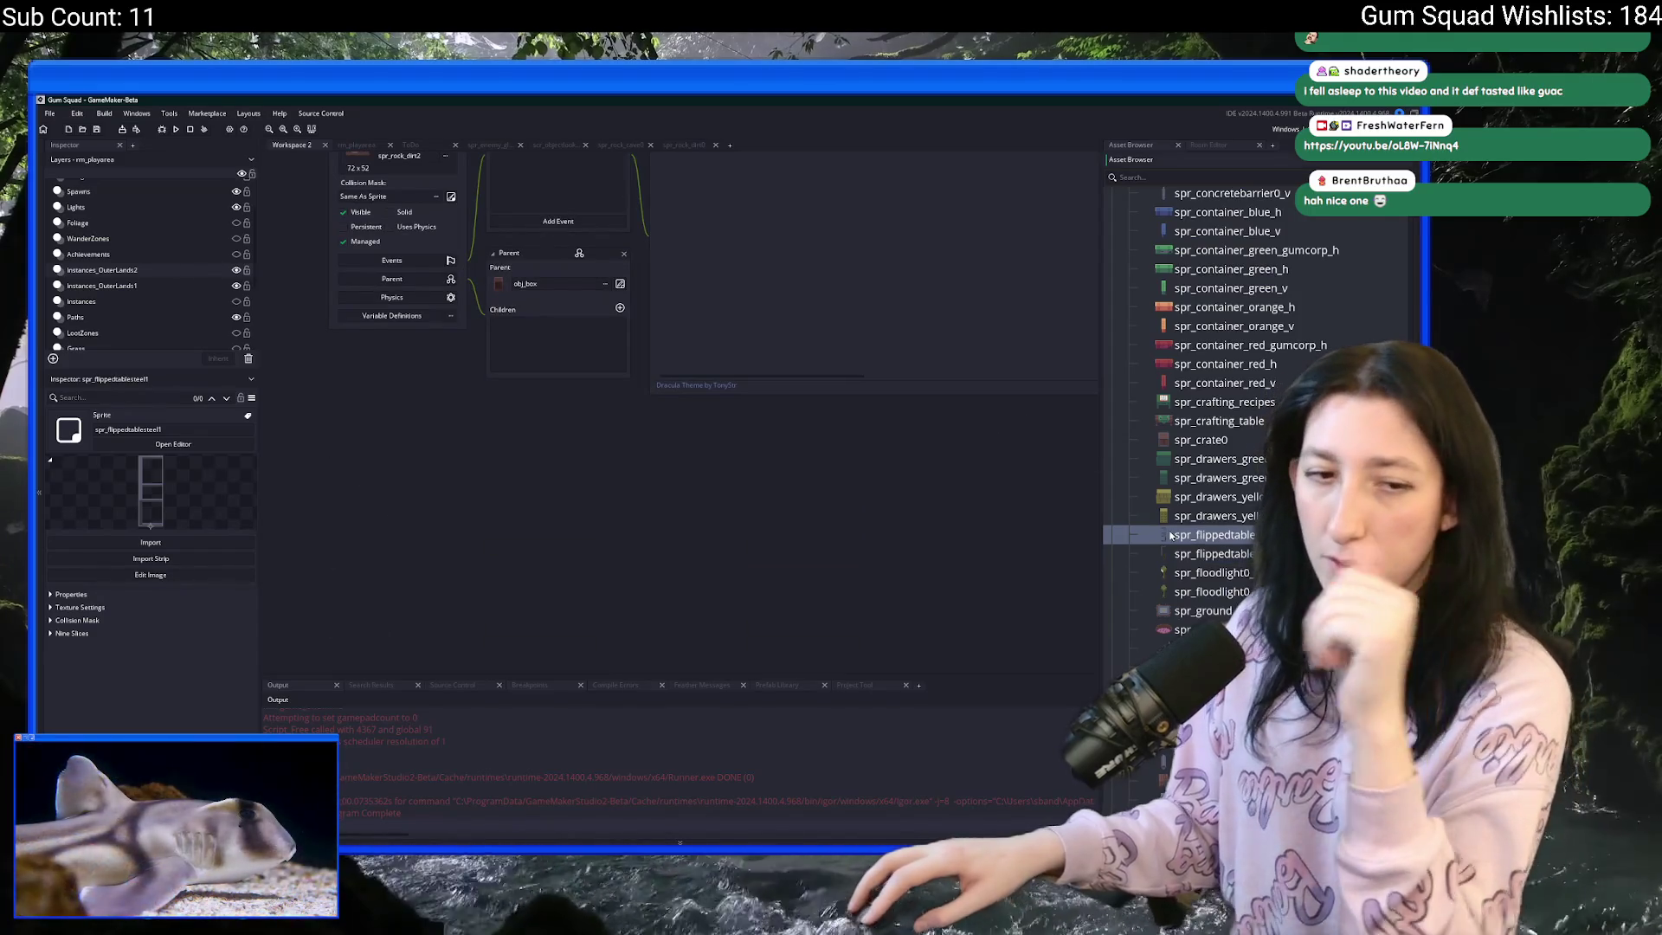
{"action": "left_click", "coordinate": [1201, 479]}
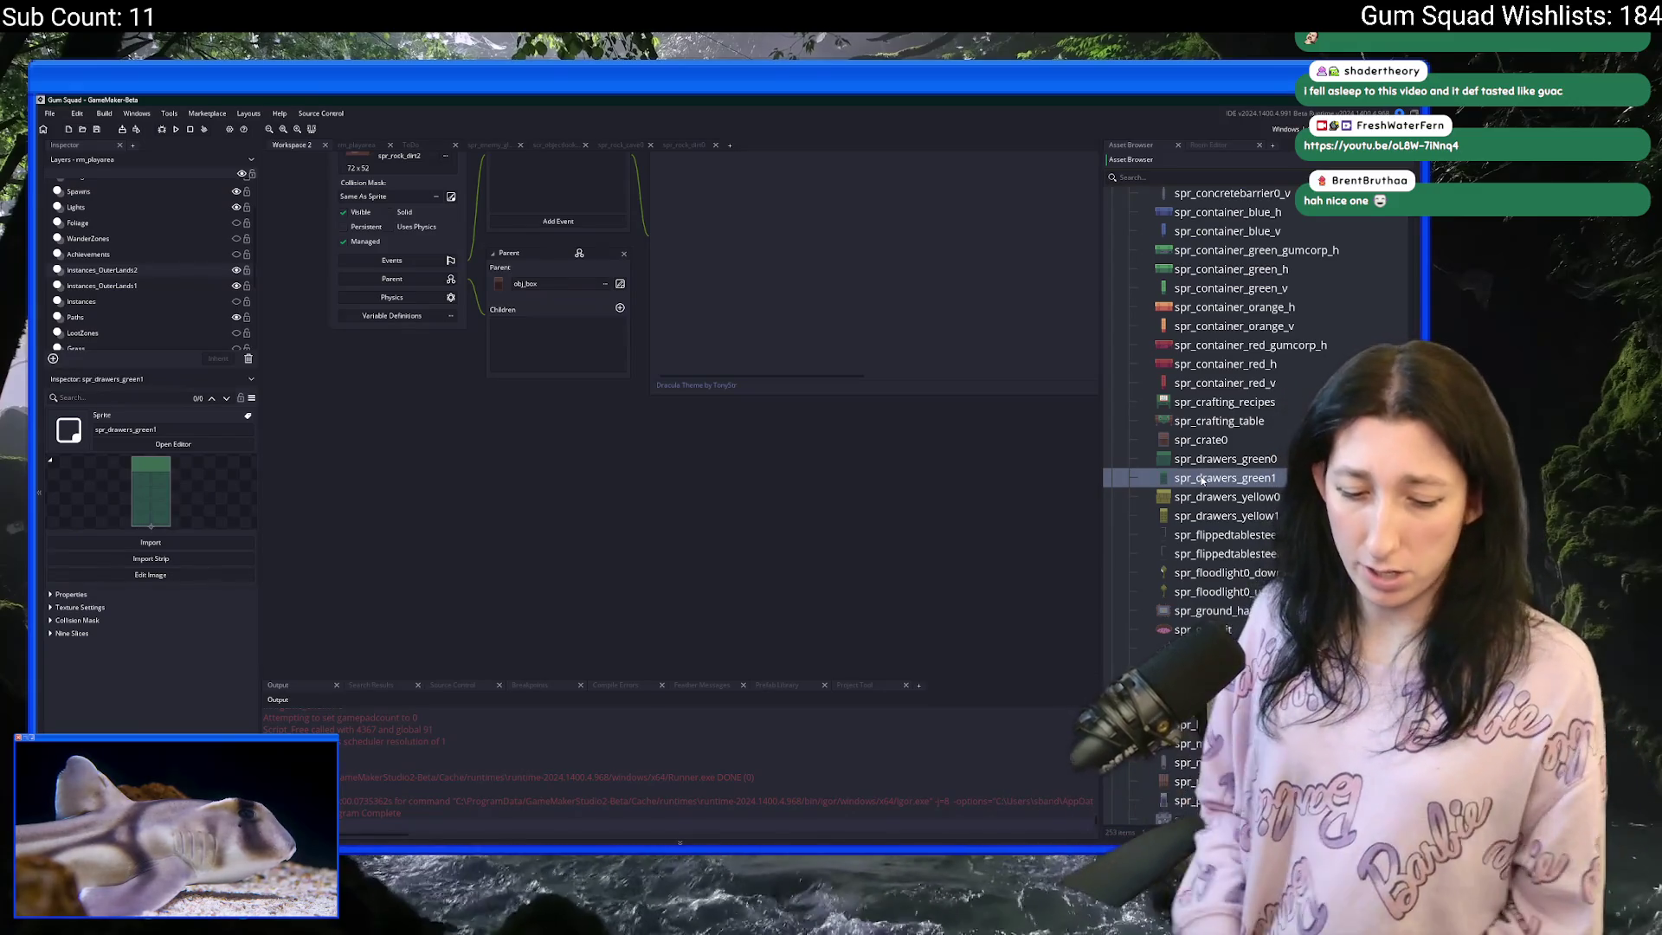
{"action": "scroll", "coordinate": [1202, 487], "scroll_direction": "up", "scroll_amount": 10}
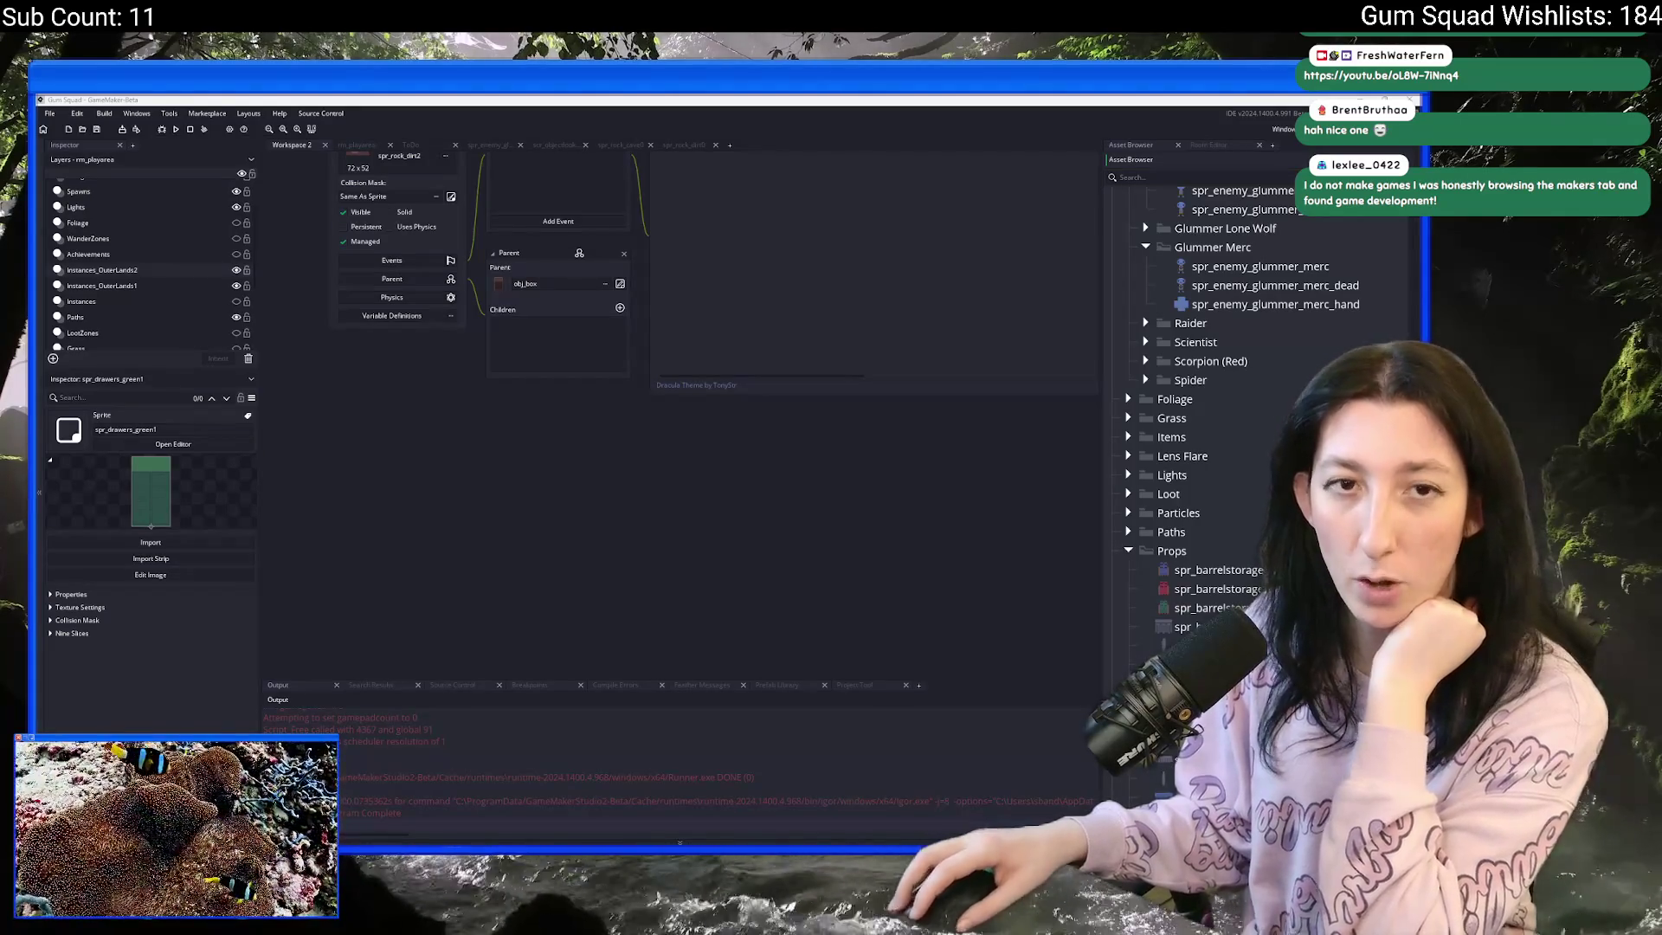
{"action": "left_click", "coordinate": [594, 398]}
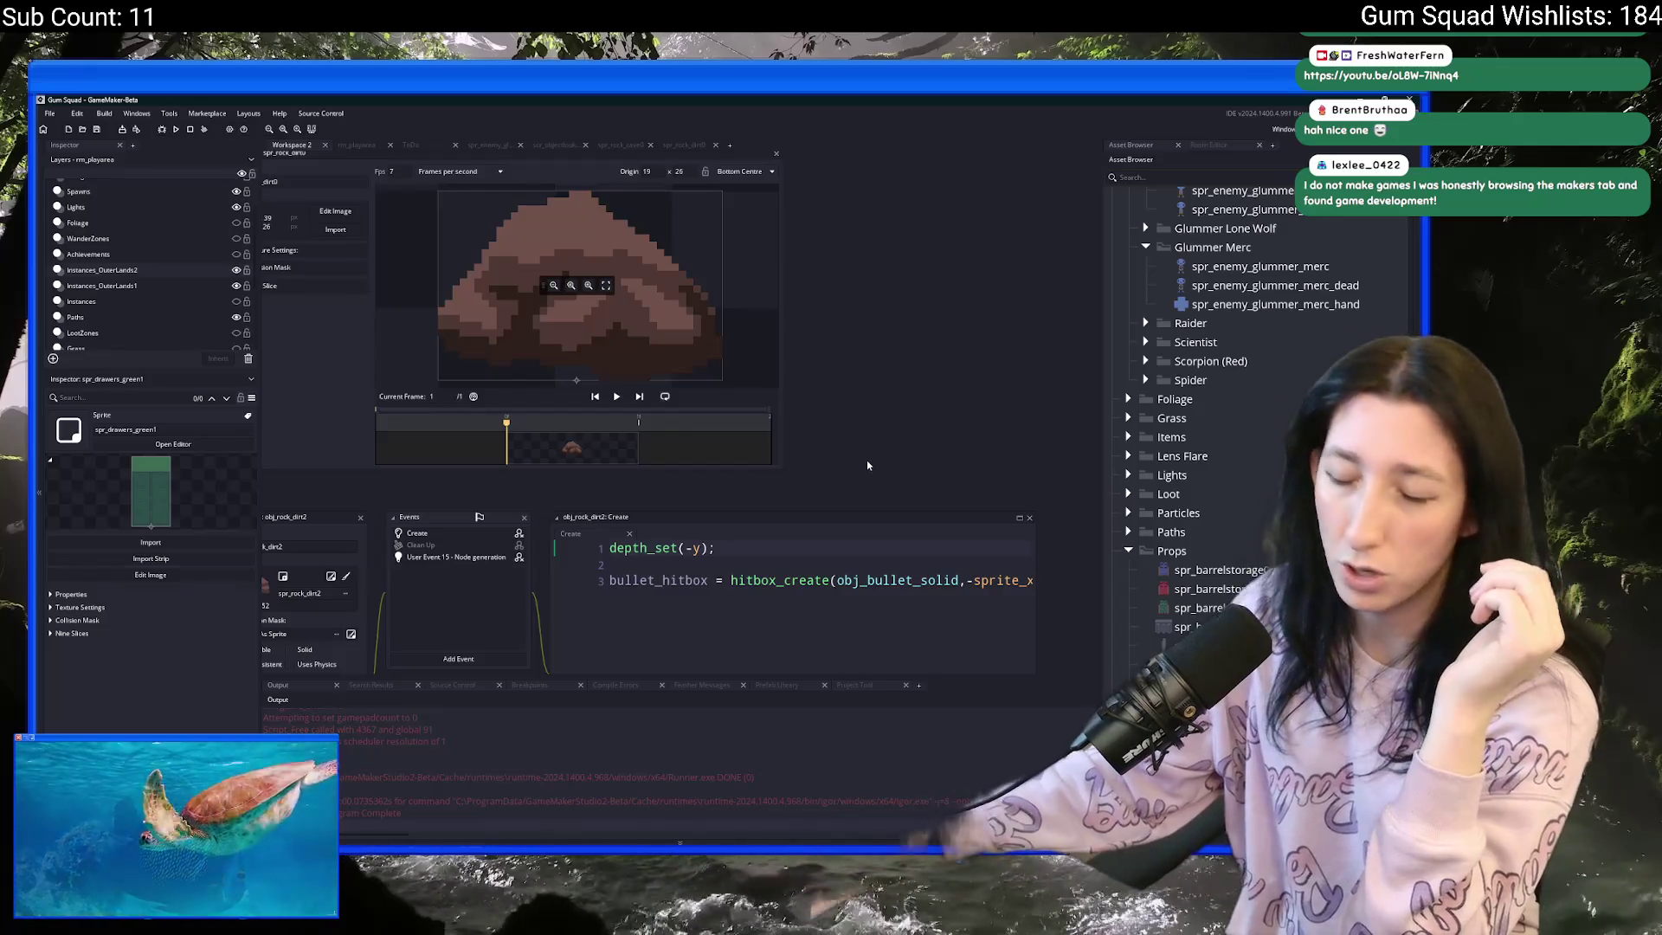
{"action": "scroll", "coordinate": [1280, 317], "scroll_direction": "up", "scroll_amount": 15}
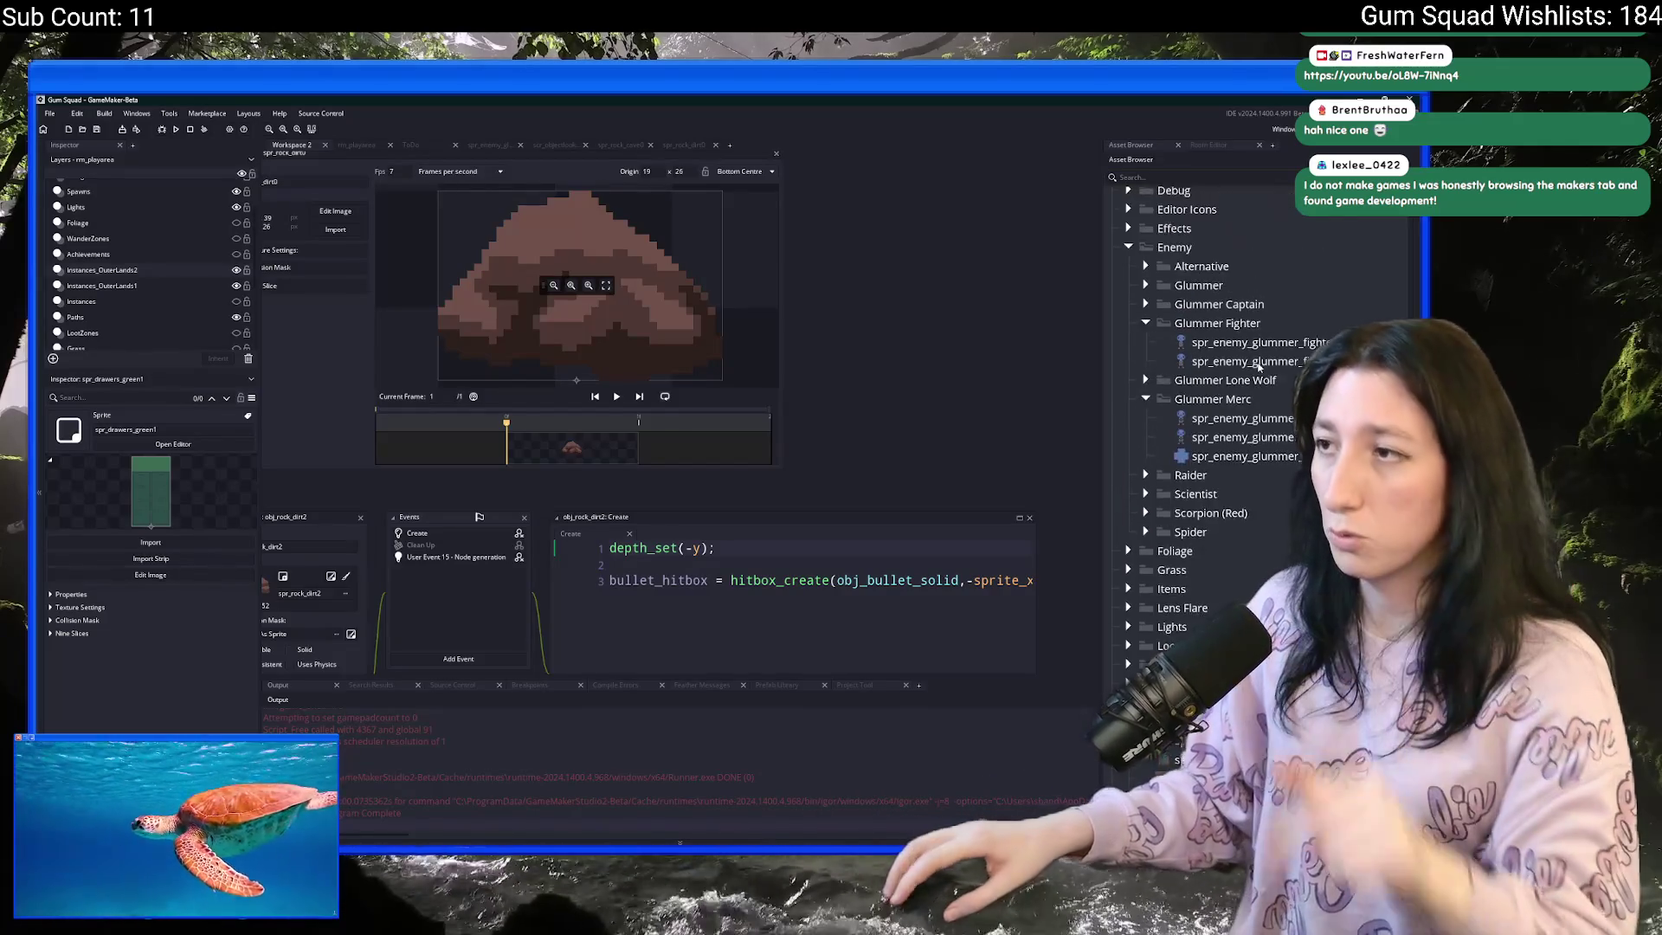
{"action": "scroll", "coordinate": [1266, 433], "scroll_direction": "up", "scroll_amount": 5}
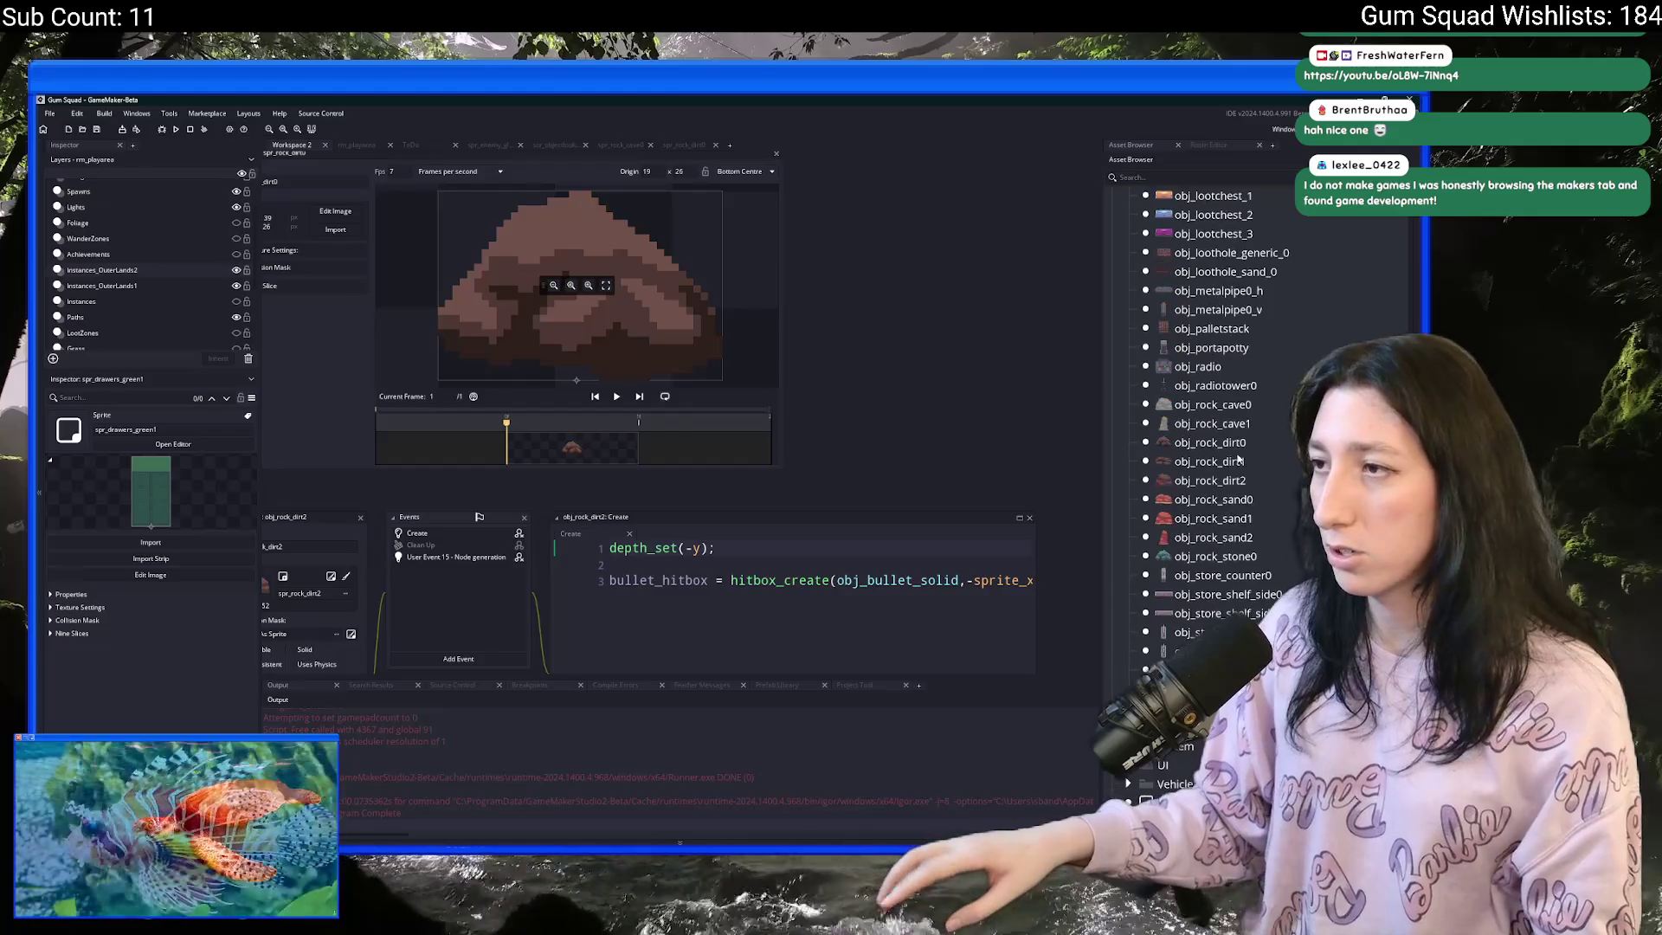
{"action": "scroll", "coordinate": [1228, 442], "scroll_direction": "up", "scroll_amount": 13}
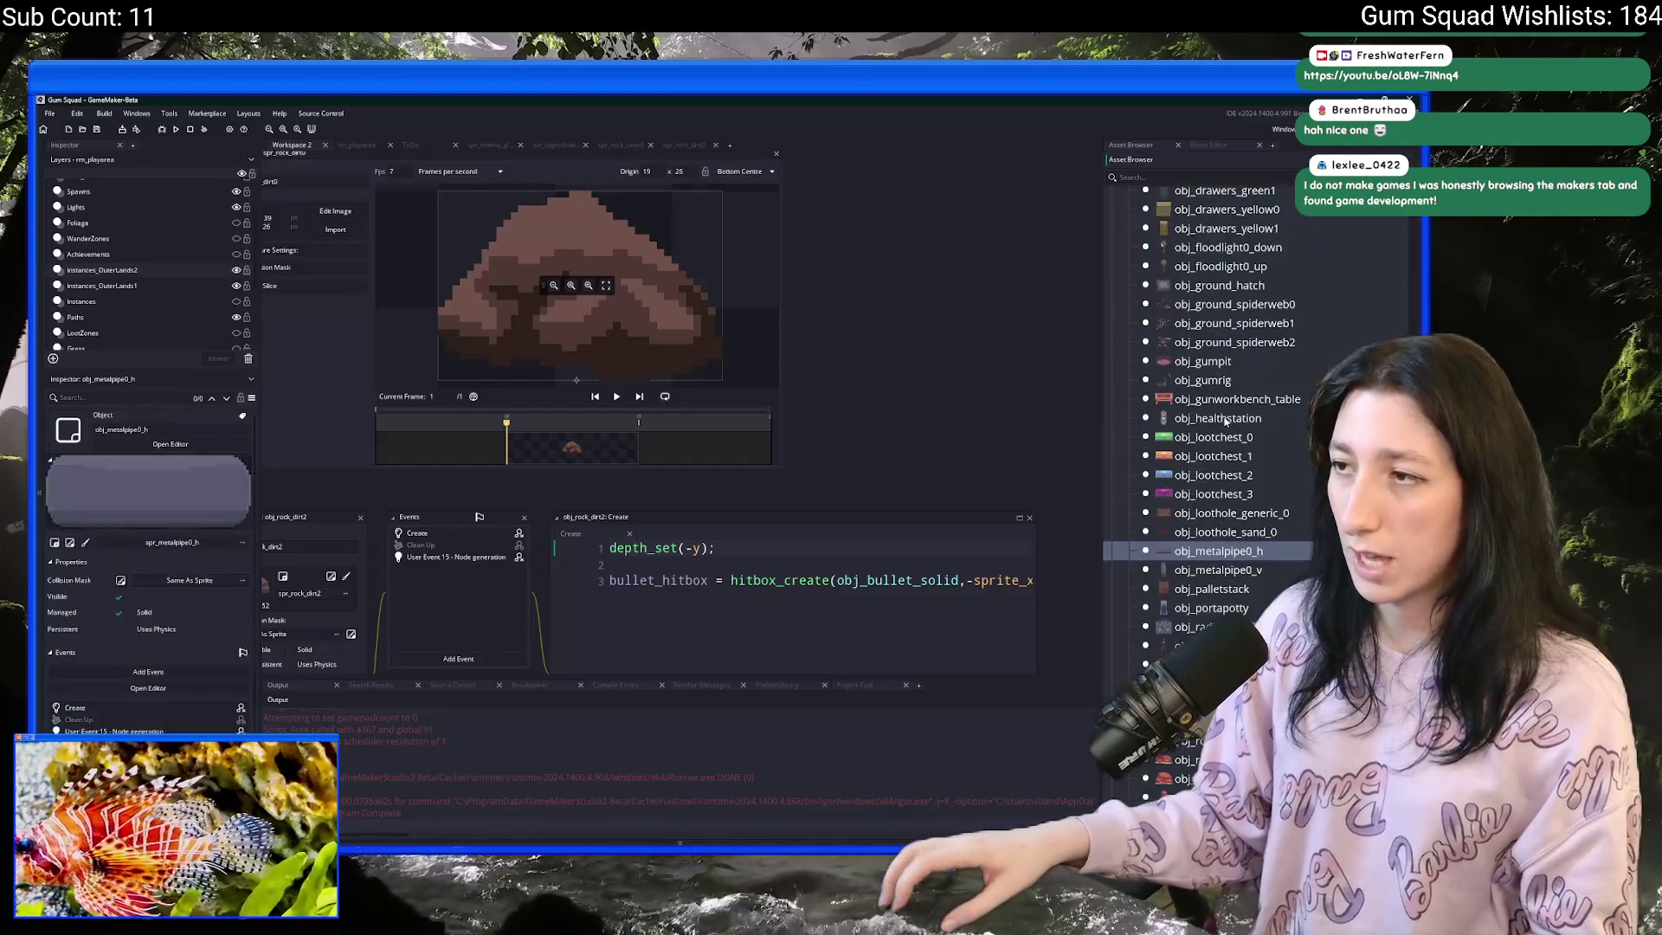
- Duplicate obj_crate0 and rename the copy obj_flippedtablesteel0
{"action": "left_click", "coordinate": [1212, 431]}
{"action": "scroll", "coordinate": [1206, 430], "scroll_direction": "up", "scroll_amount": 5}
{"action": "scroll", "coordinate": [1206, 430], "scroll_direction": "up", "scroll_amount": 3}
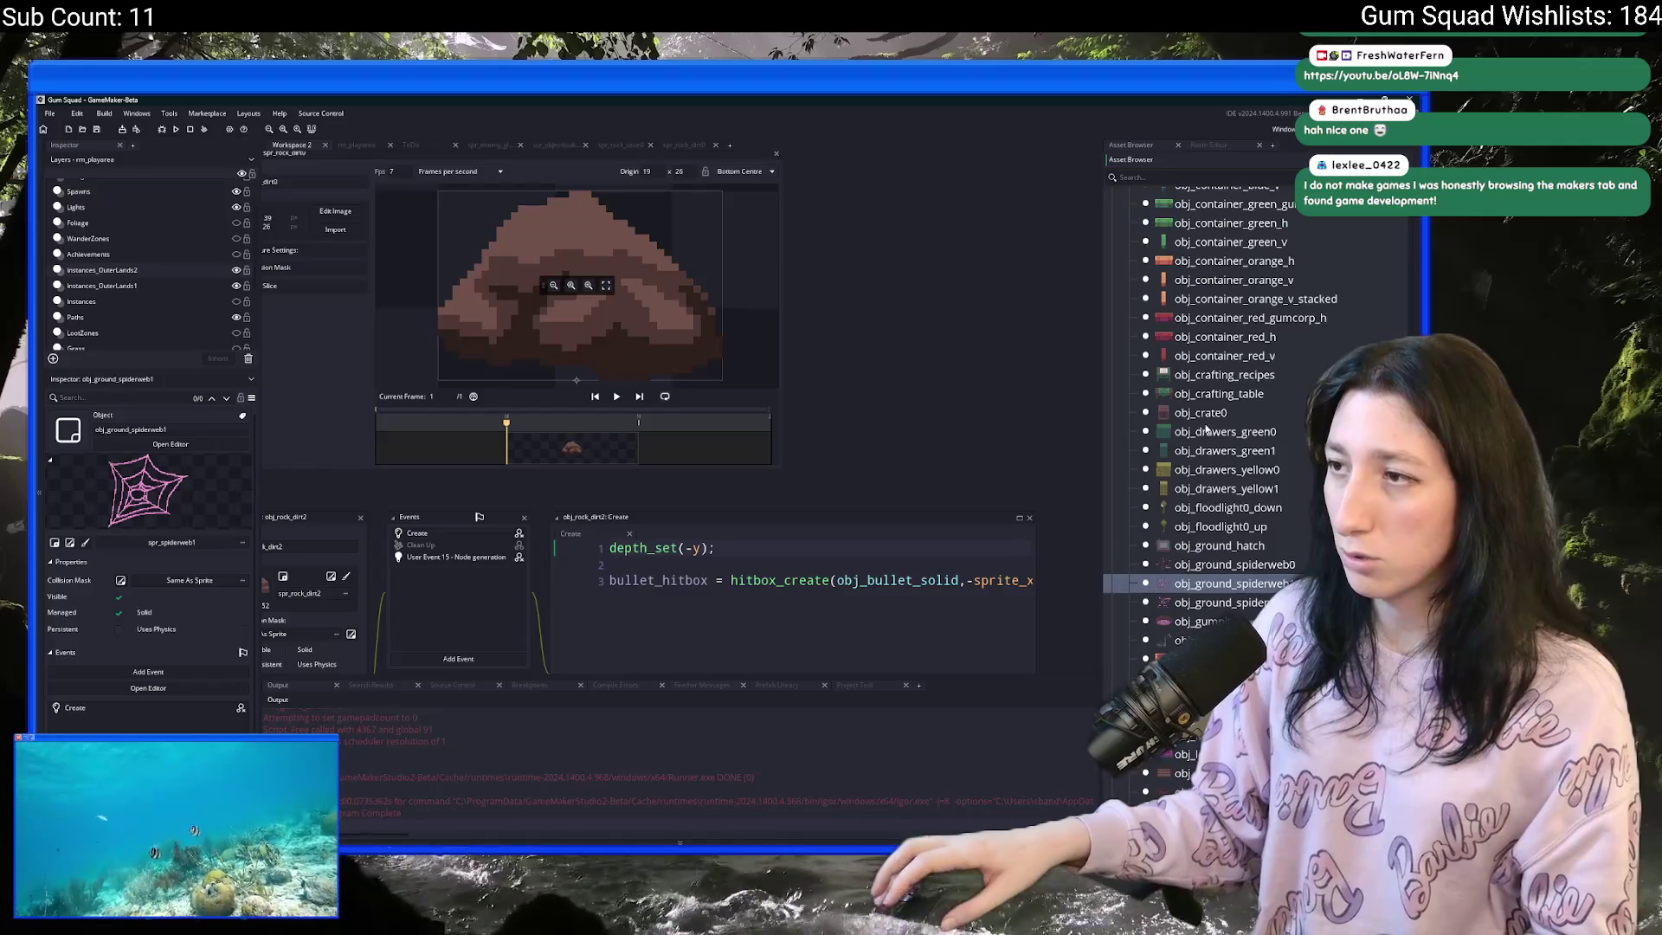
{"action": "left_click", "coordinate": [1206, 430]}
{"action": "left_click", "coordinate": [1203, 433]}
{"action": "scroll", "coordinate": [1195, 437], "scroll_direction": "up", "scroll_amount": 1}
{"action": "key", "text": "ctrl+d"}
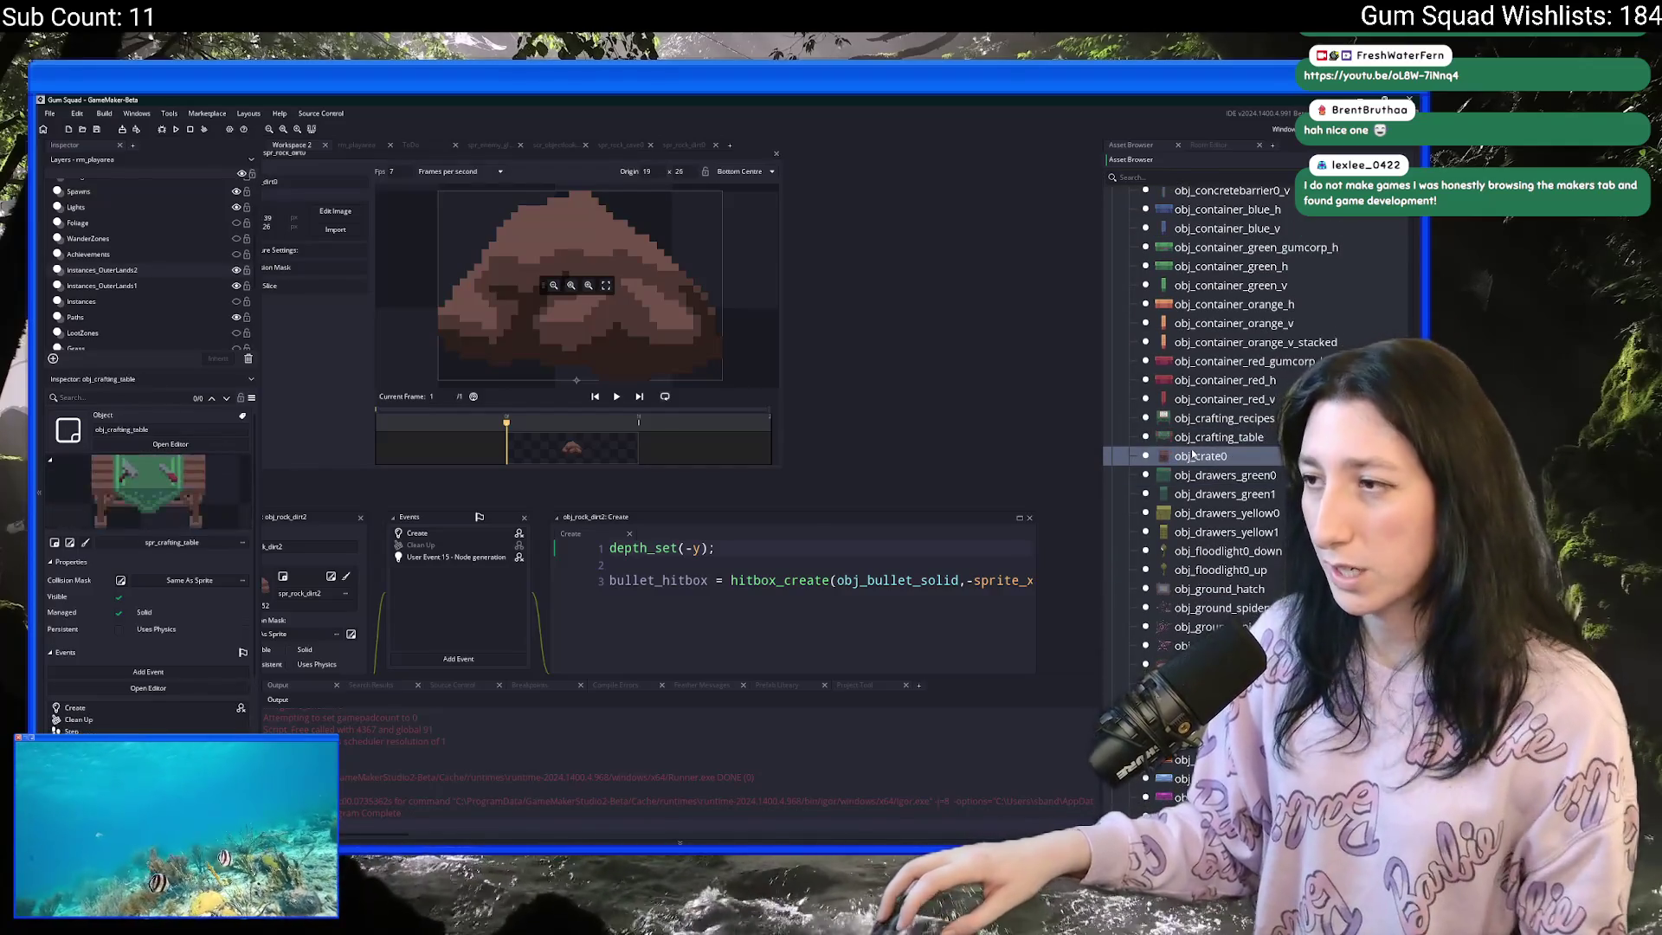
{"action": "type", "text": "spr_flippedtablesteel0"}
{"action": "key", "text": "Return"}
{"action": "key", "text": "Home"}
{"action": "key", "text": "Delete"}
{"action": "key", "text": "Delete"}
{"action": "key", "text": "Delete"}
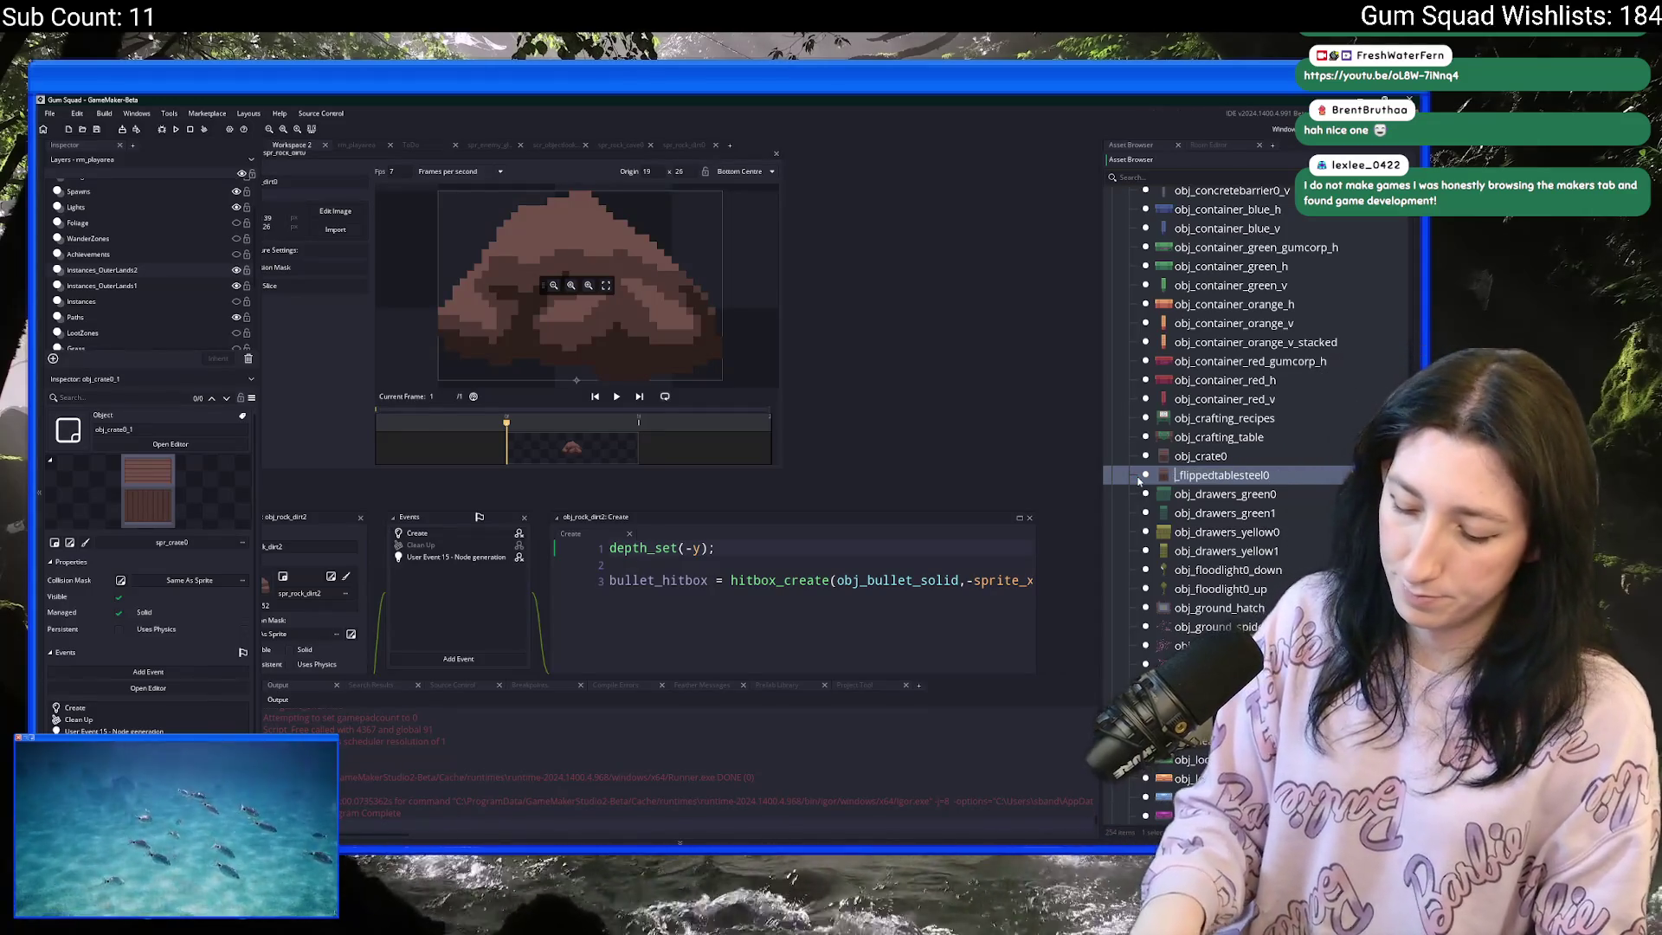
{"action": "type", "text": "obj"}
{"action": "key", "text": "Return"}
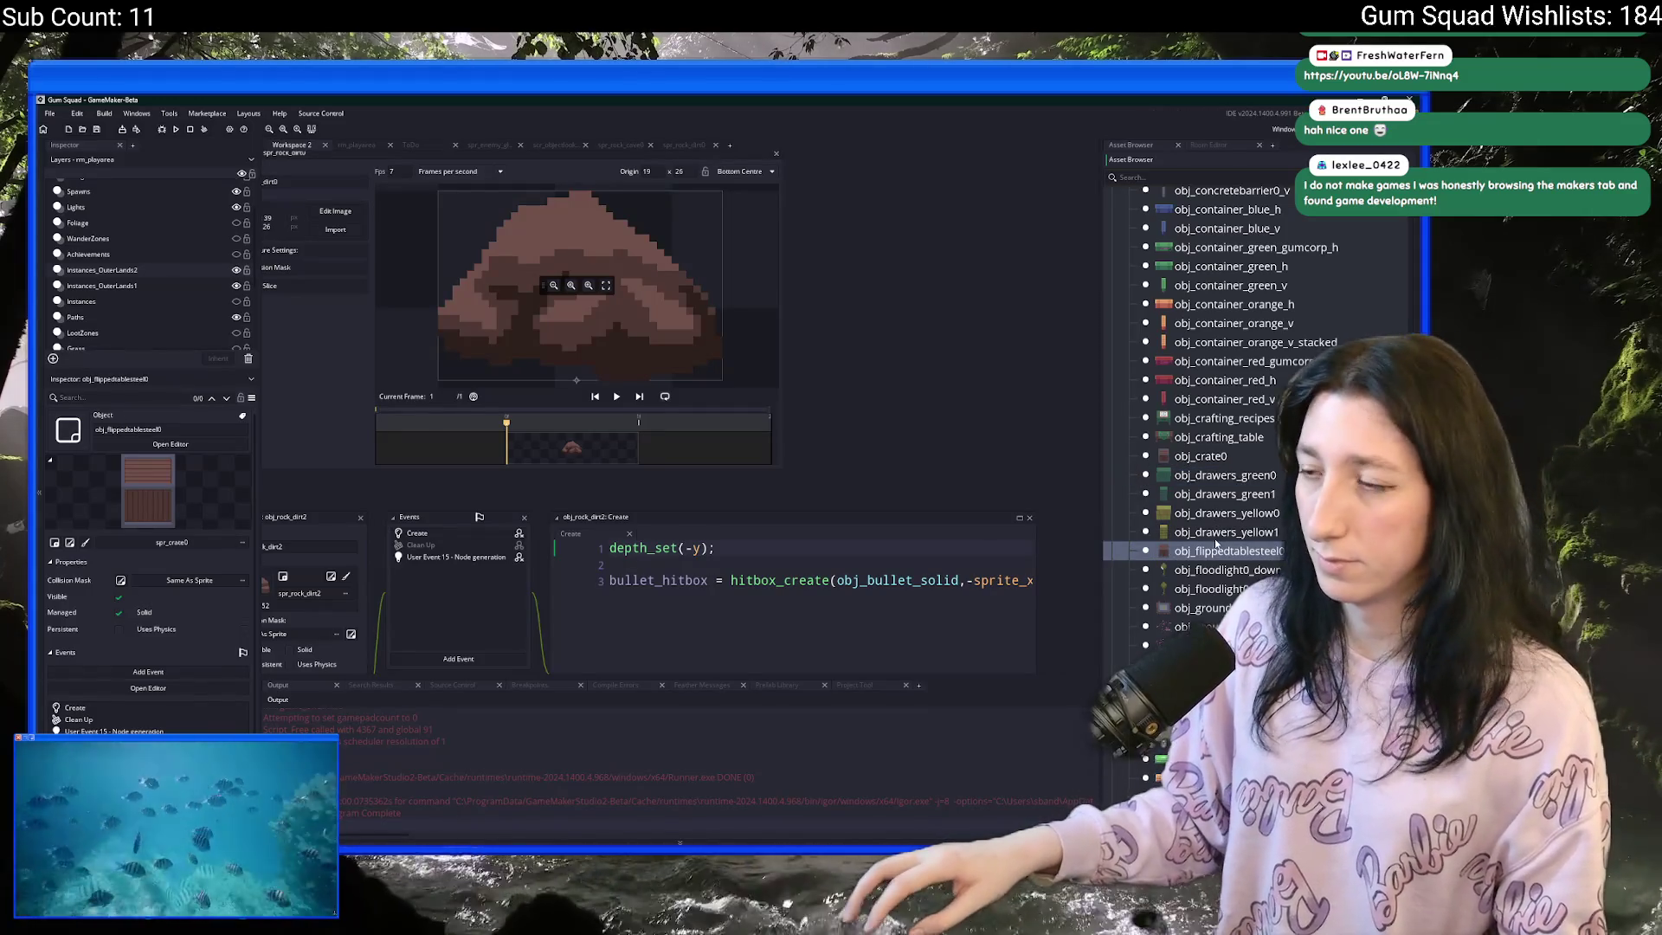
- Open obj_flippedtablesteel0 and assign spr_flippedtablesteel0 as its sprite
{"action": "key", "text": "Up"}
{"action": "key", "text": "Return"}
{"action": "key", "text": "Down"}
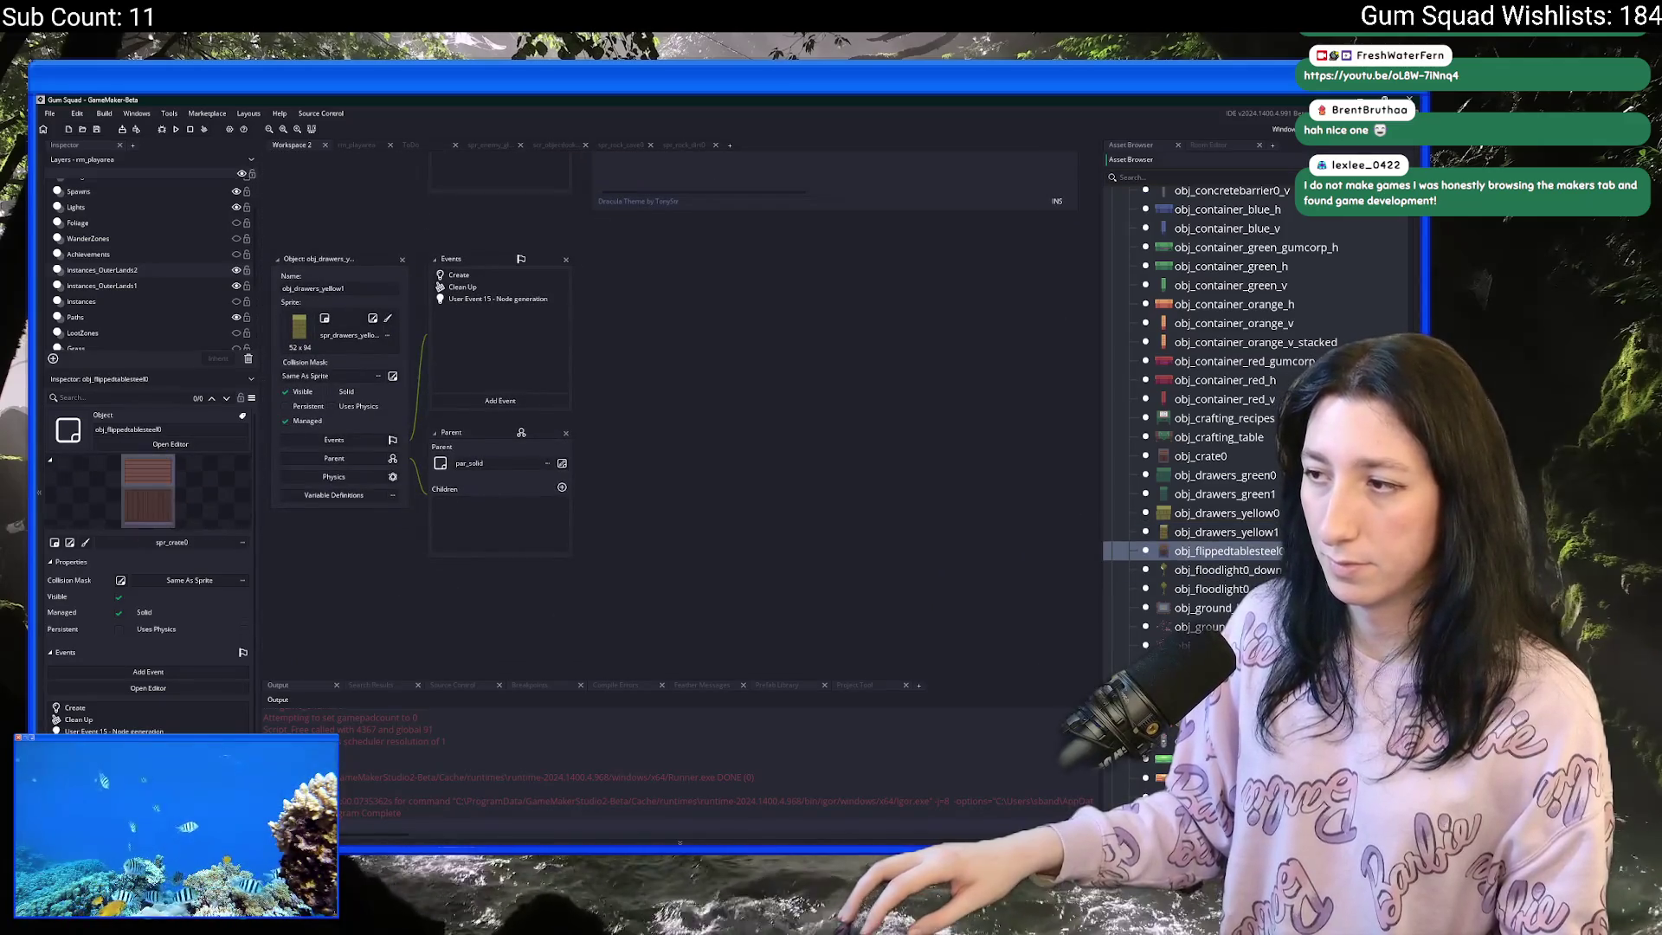
{"action": "key", "text": "Return"}
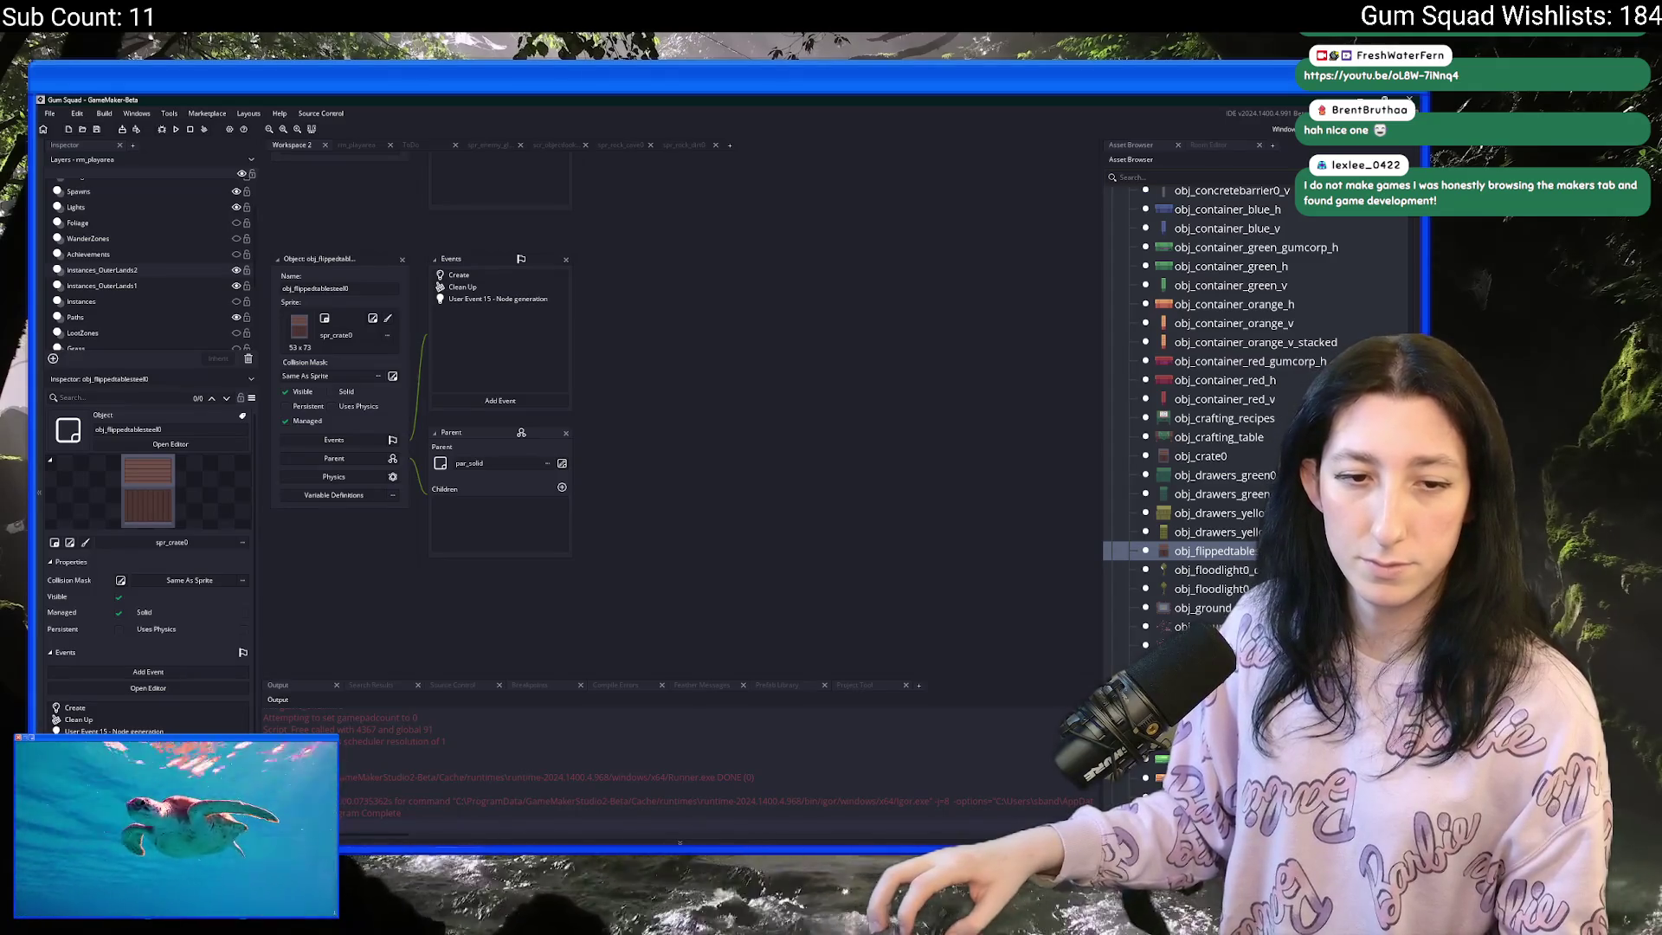
{"action": "left_click", "coordinate": [373, 342]}
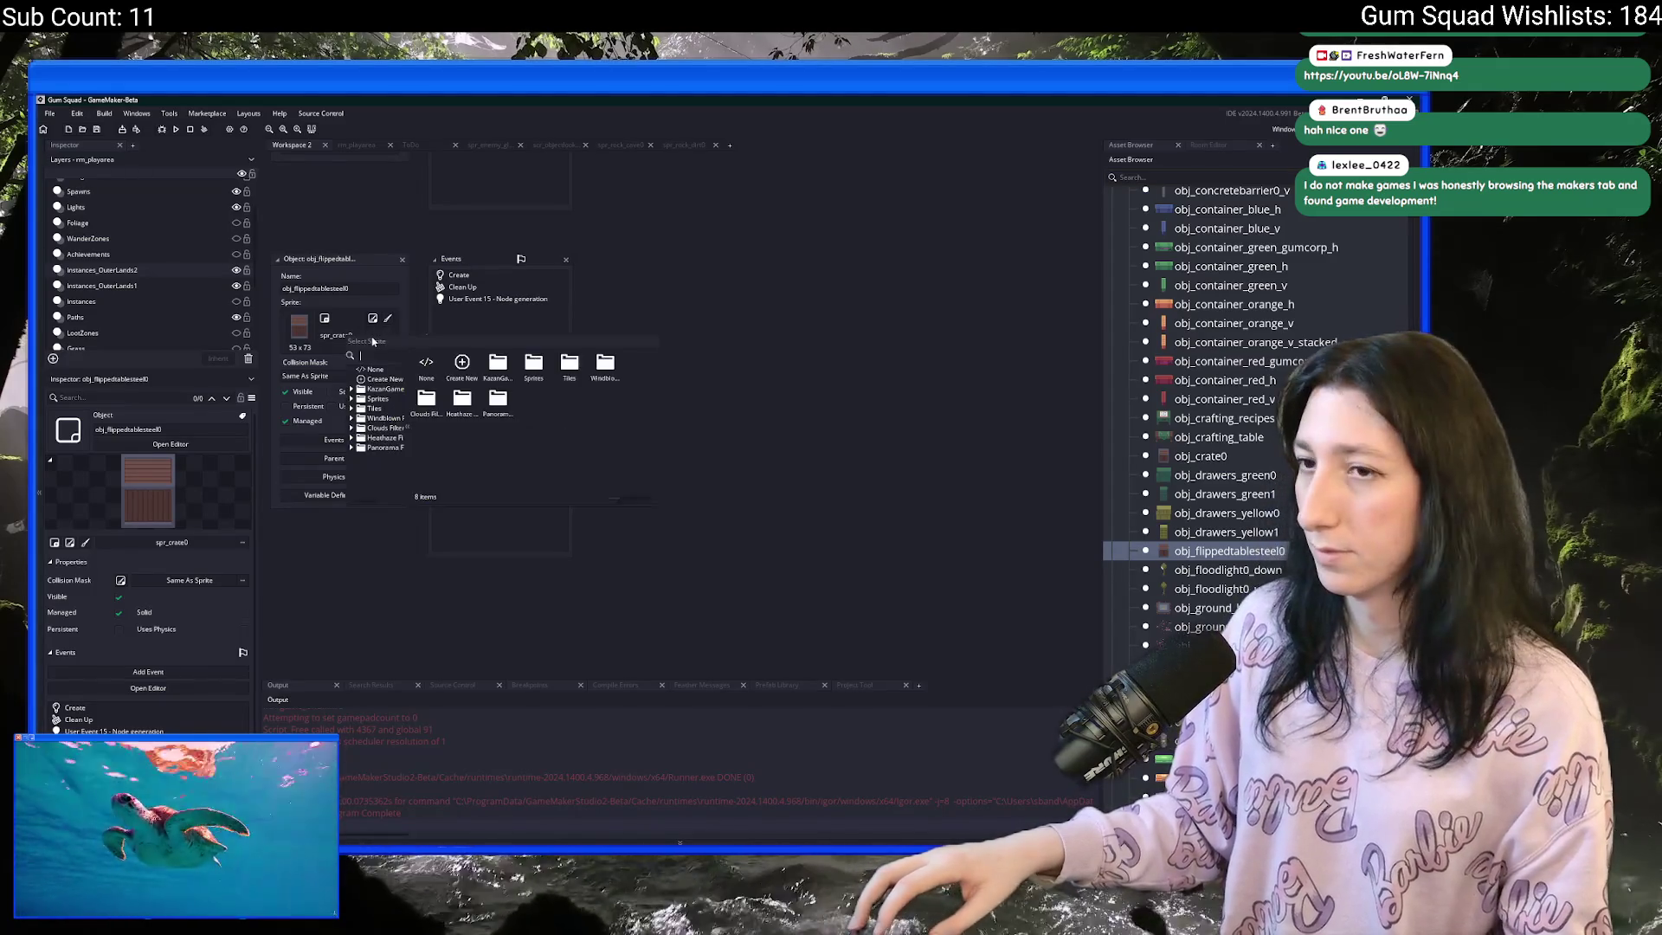
{"action": "key", "text": "Return"}
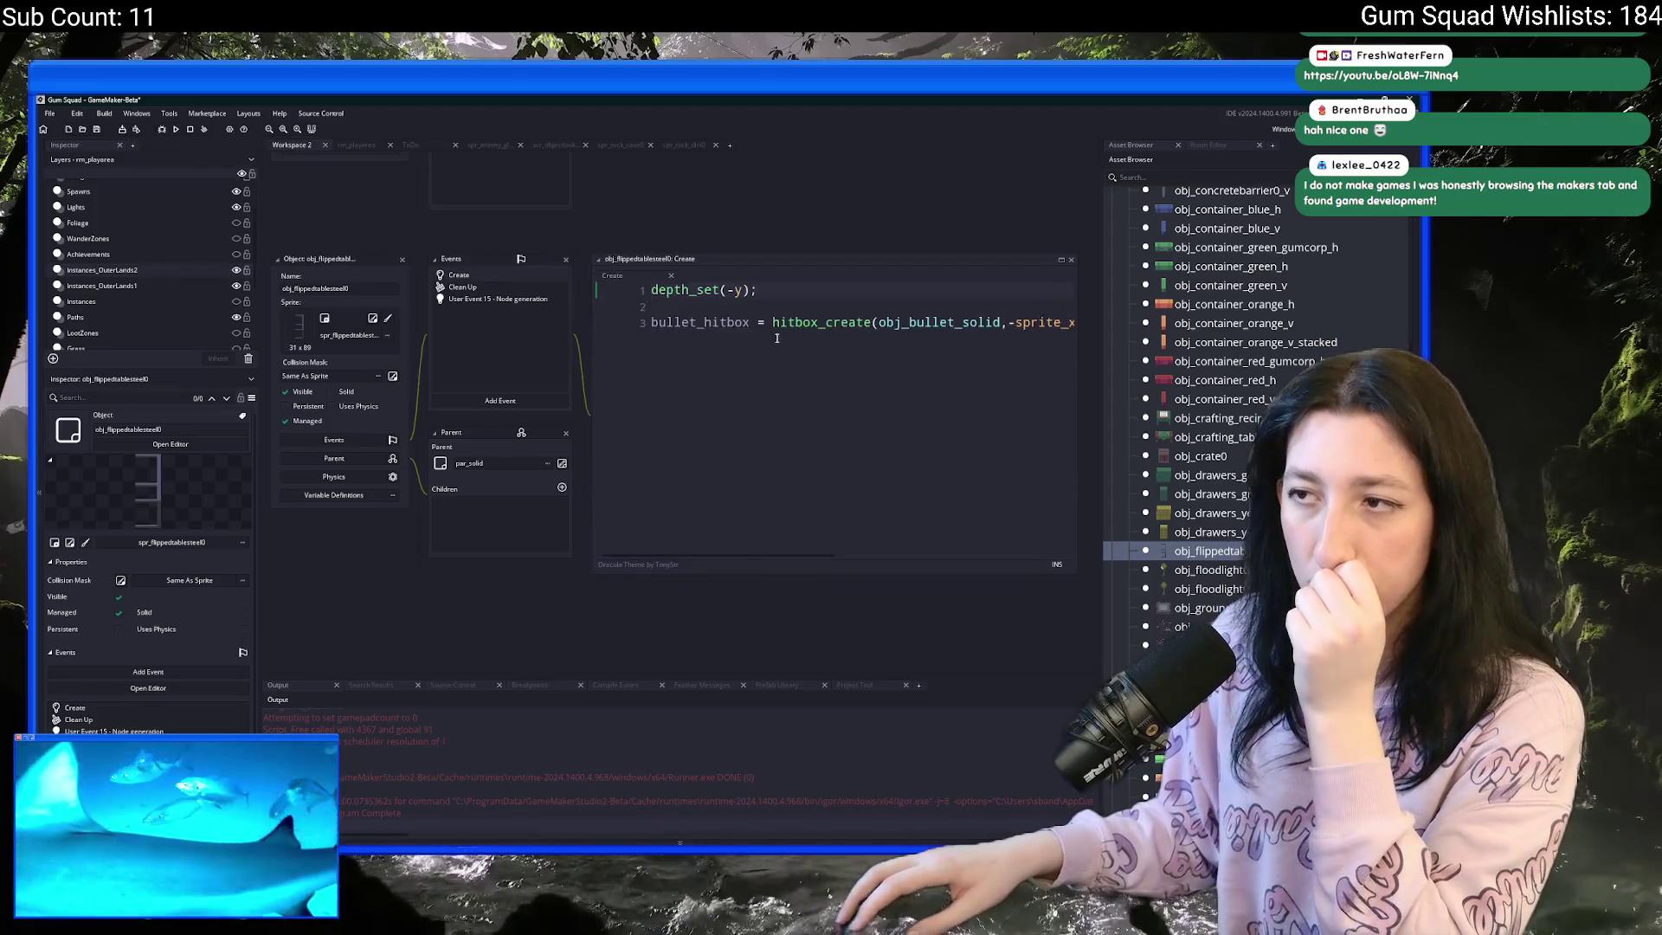
- Open the object's Create code and inspect the flipped table sprite in the pixel editor
{"action": "left_click", "coordinate": [843, 375]}
{"action": "left_click_drag", "start_coordinate": [879, 355], "coordinate": [1013, 347]}
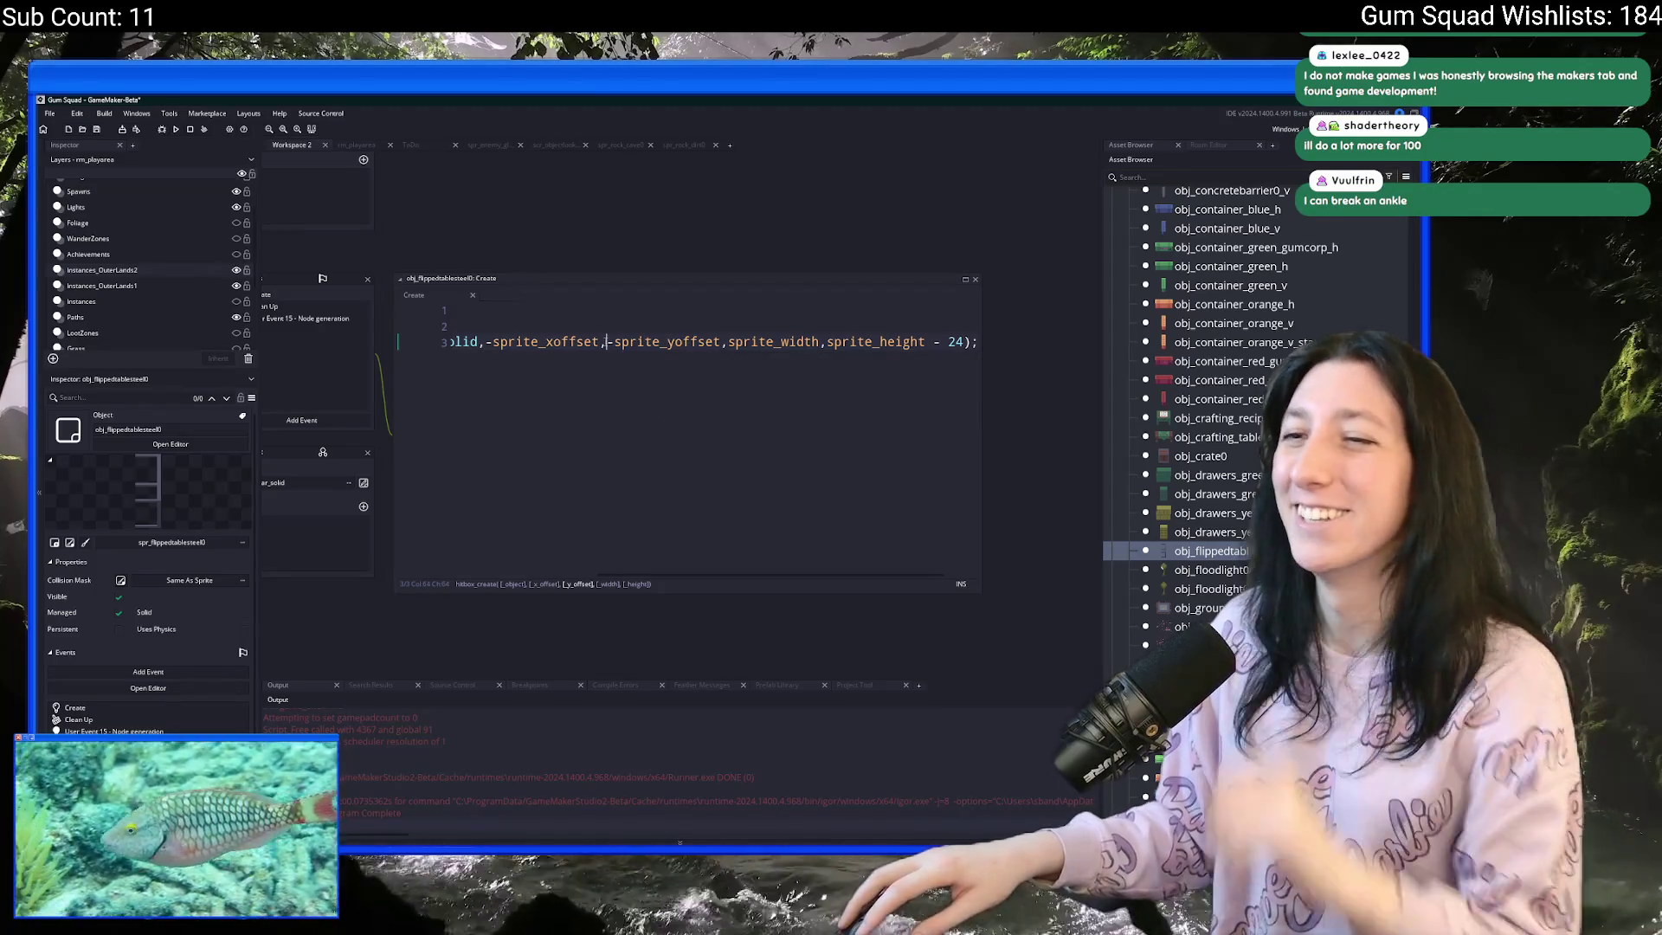
{"action": "left_click_drag", "start_coordinate": [604, 342], "coordinate": [797, 331]}
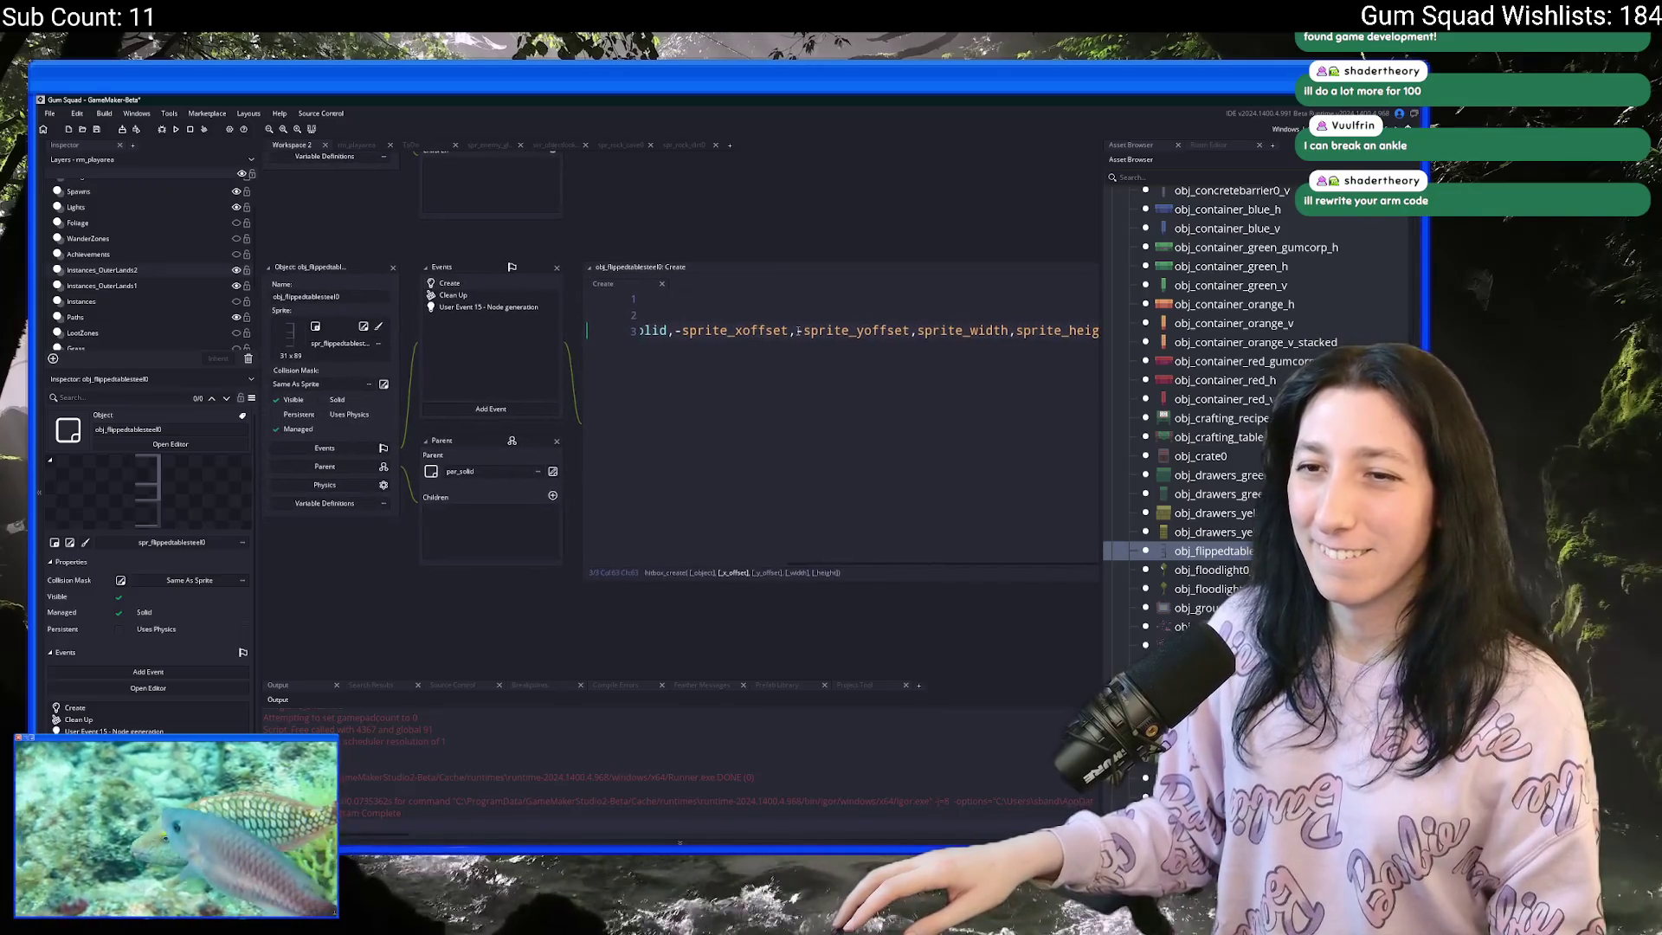
{"action": "left_click", "coordinate": [365, 330]}
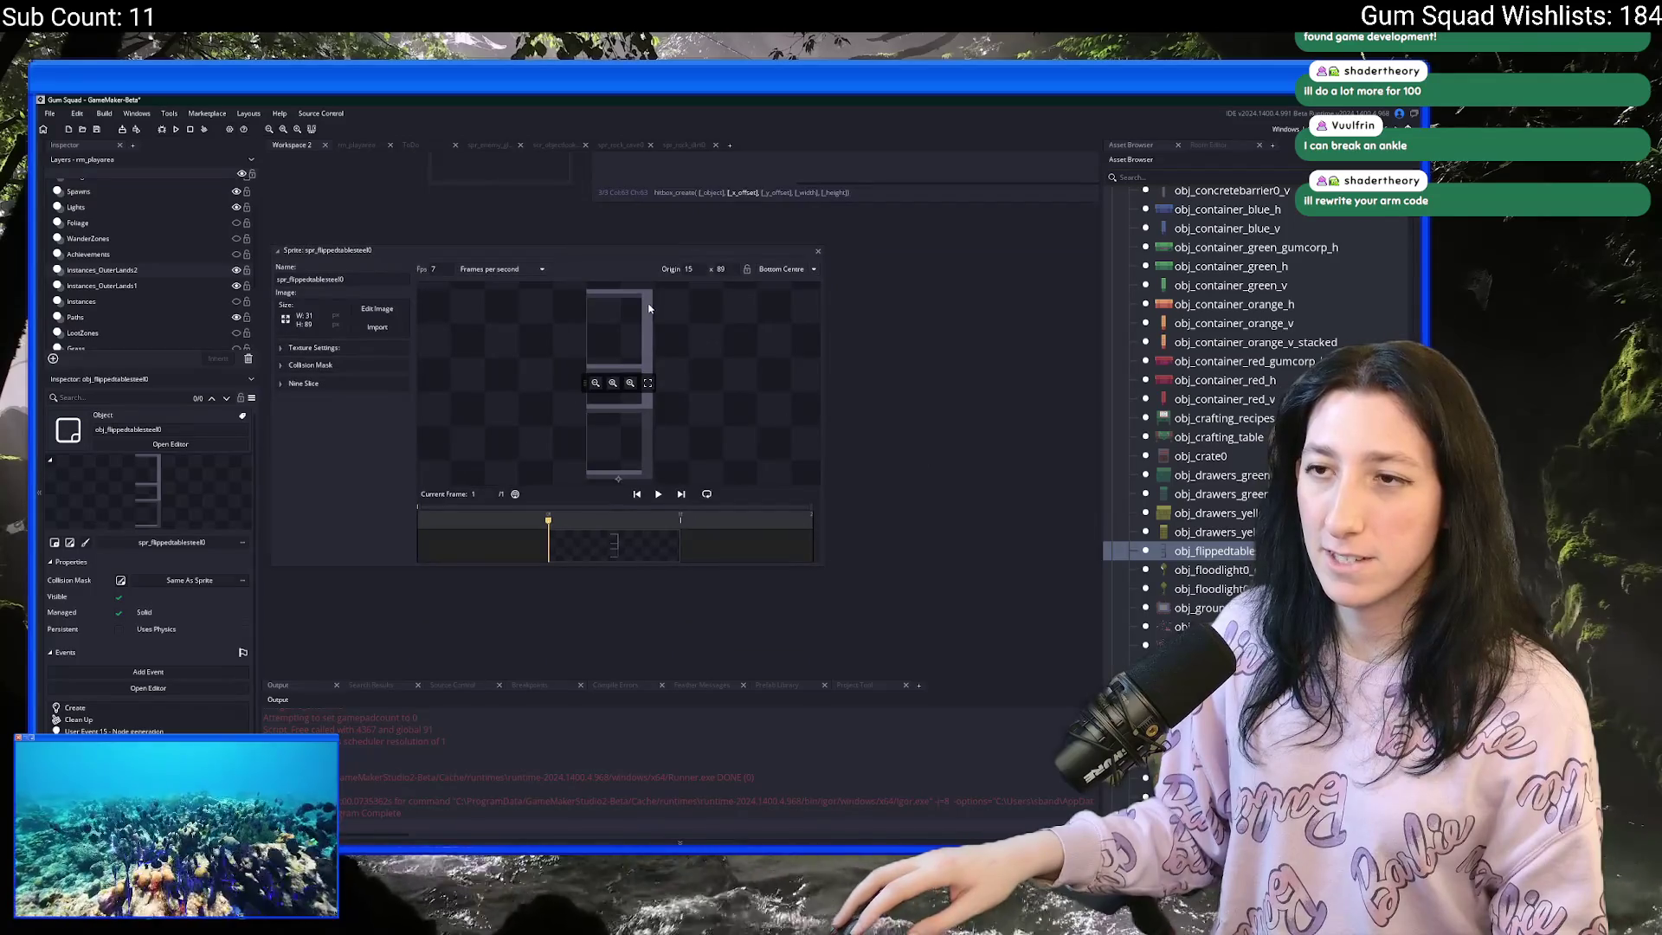
{"action": "left_click", "coordinate": [379, 309]}
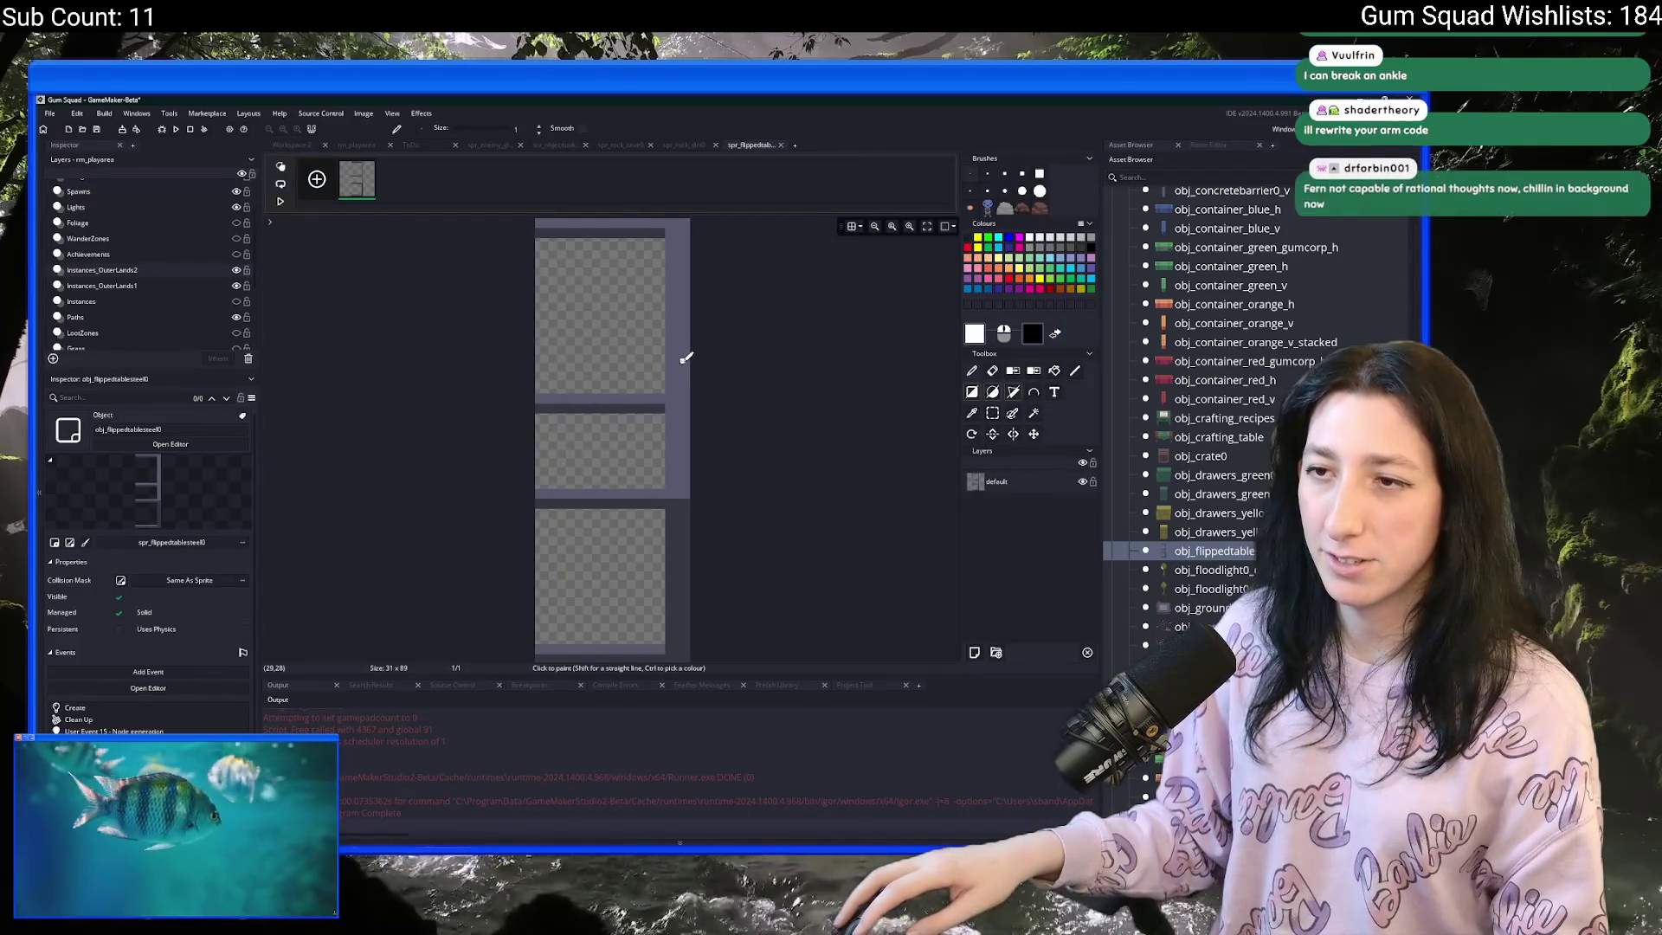
{"action": "middle_click", "coordinate": [765, 144]}
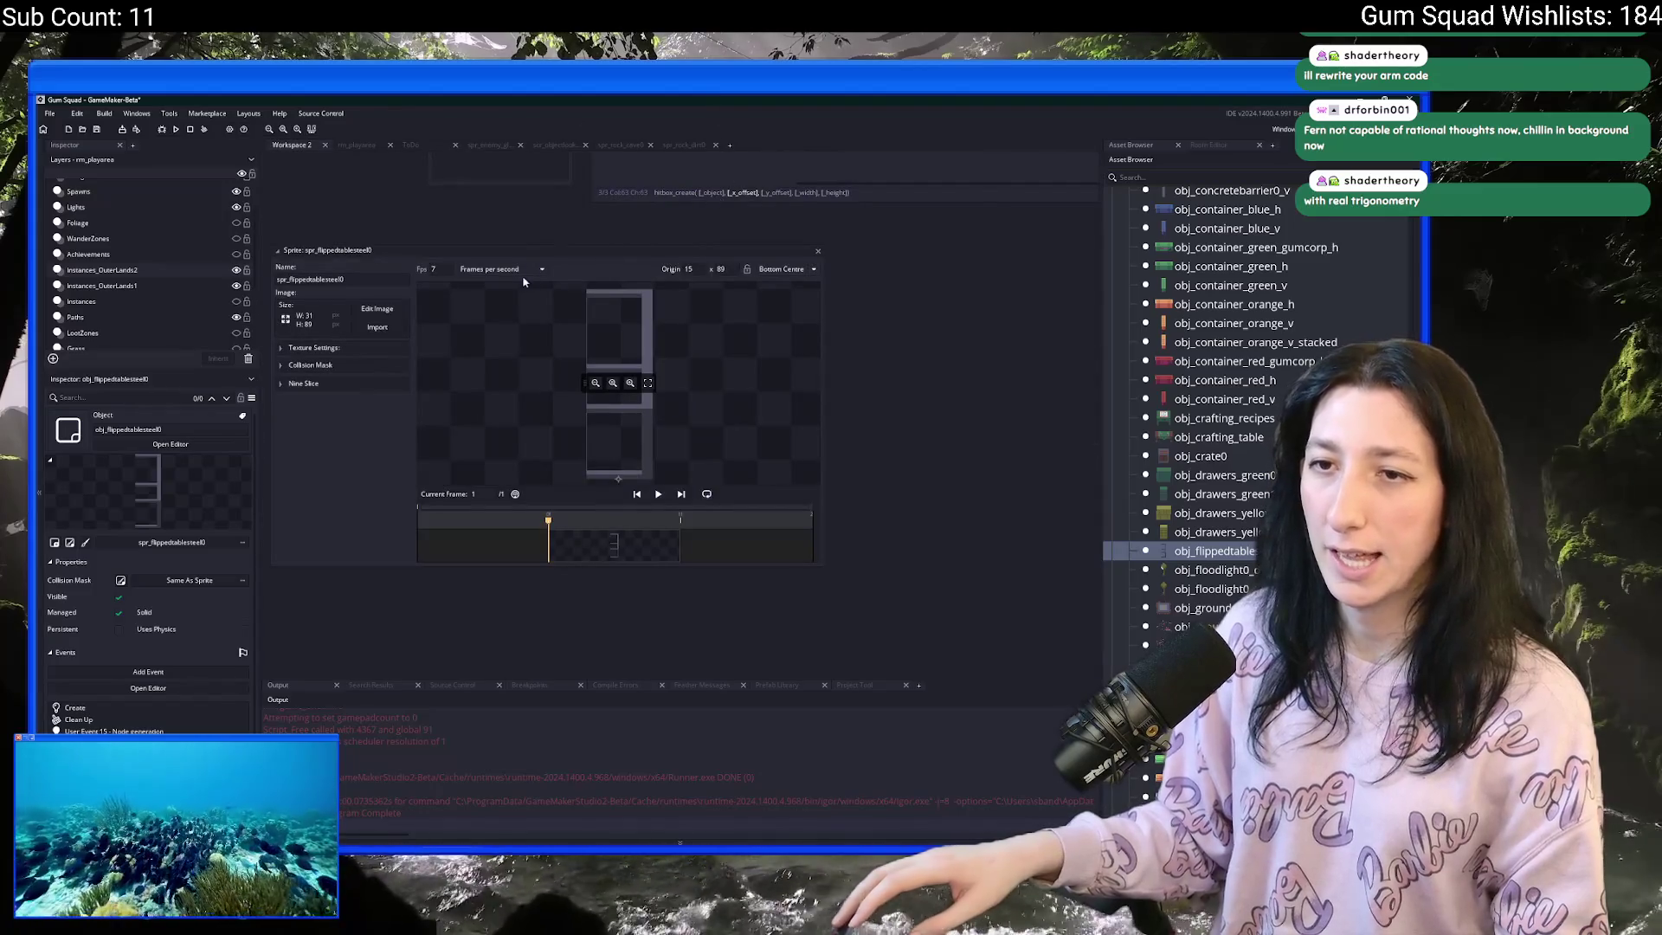
{"action": "scroll", "coordinate": [779, 418], "scroll_direction": "up", "scroll_amount": 5}
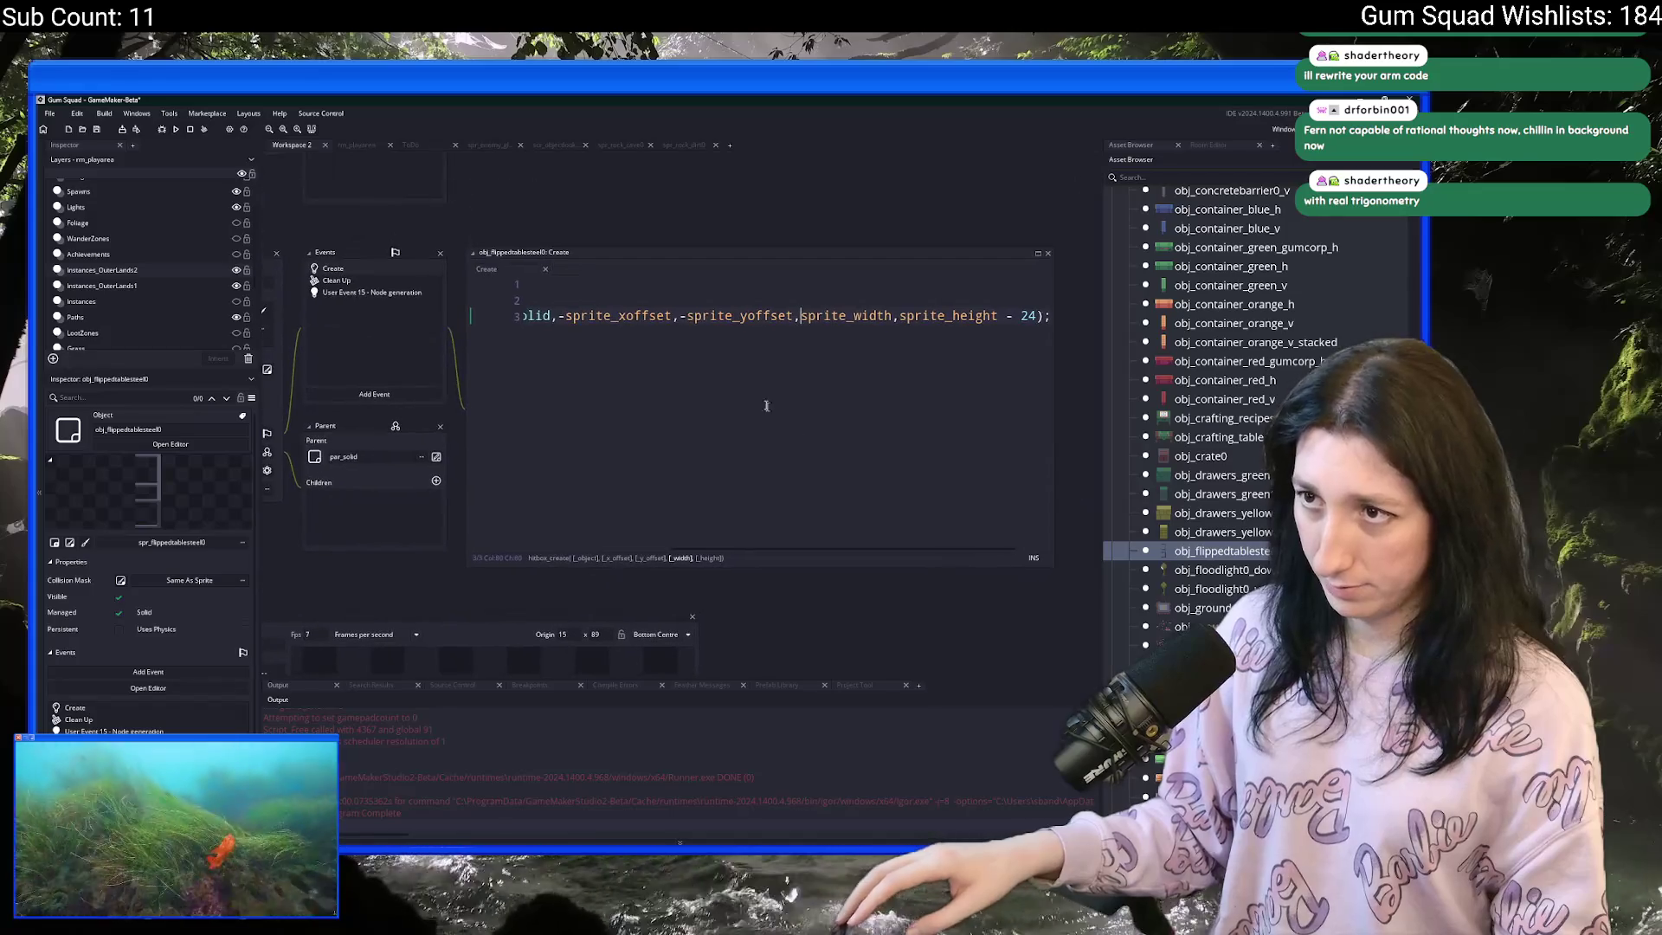
- Edit hitbox_create to x -sprite_xoffset + 31 - 5, width 5, and height sprite_height without -24
{"action": "left_click", "coordinate": [672, 315]}
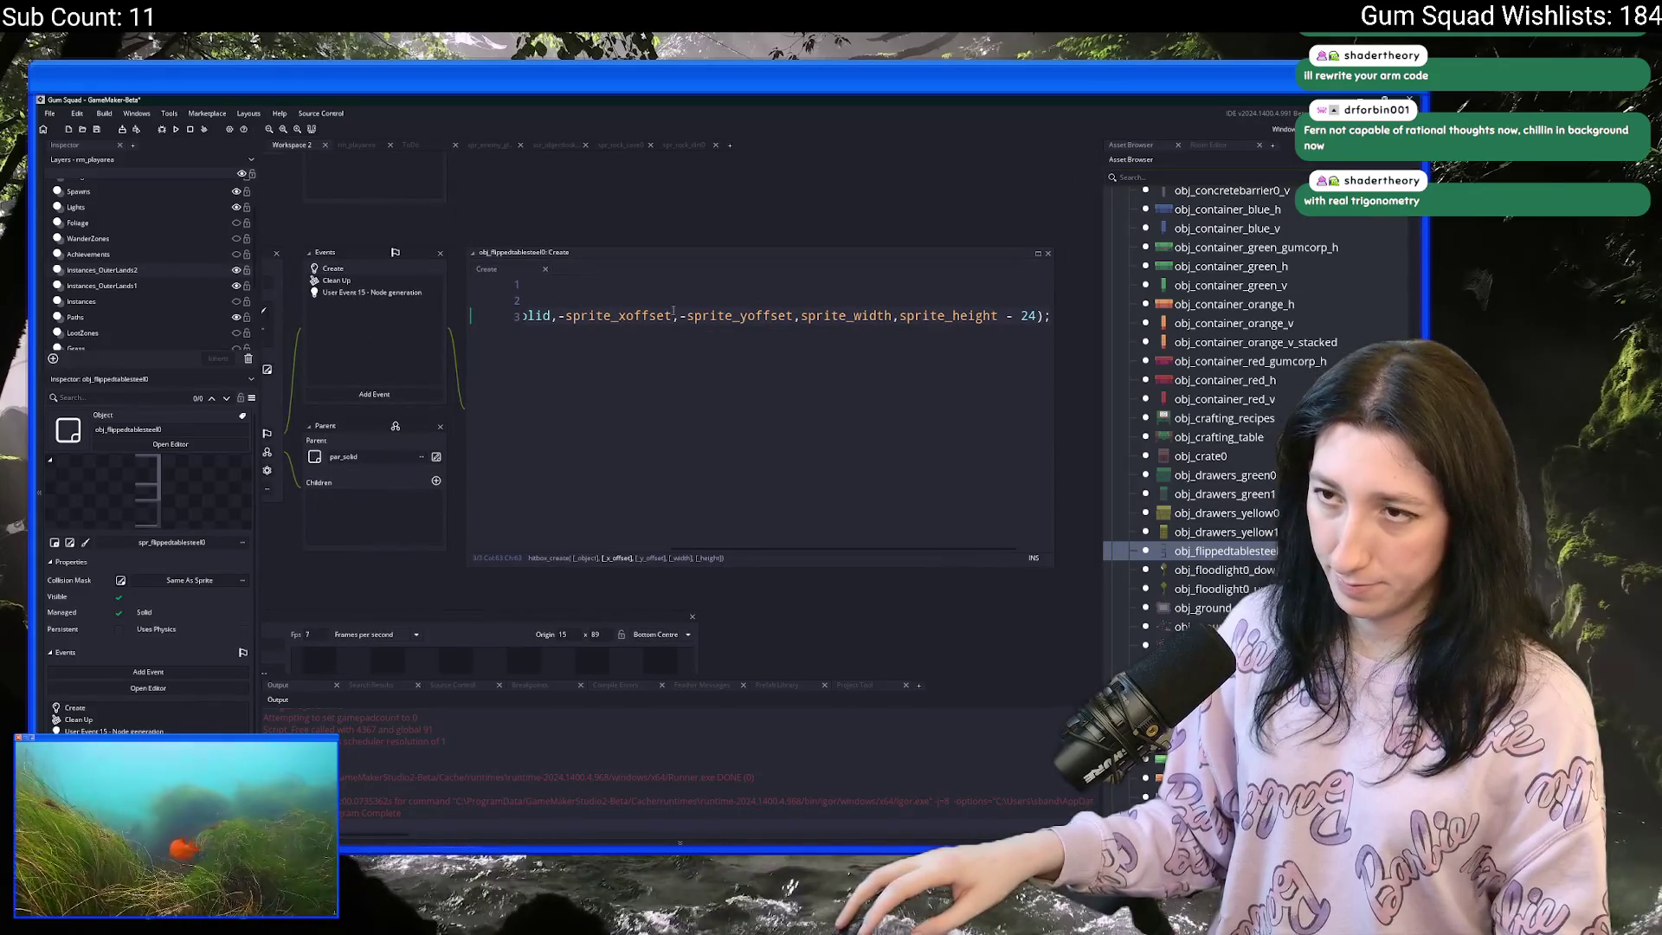
{"action": "type", "text": "+ 31 - 5"}
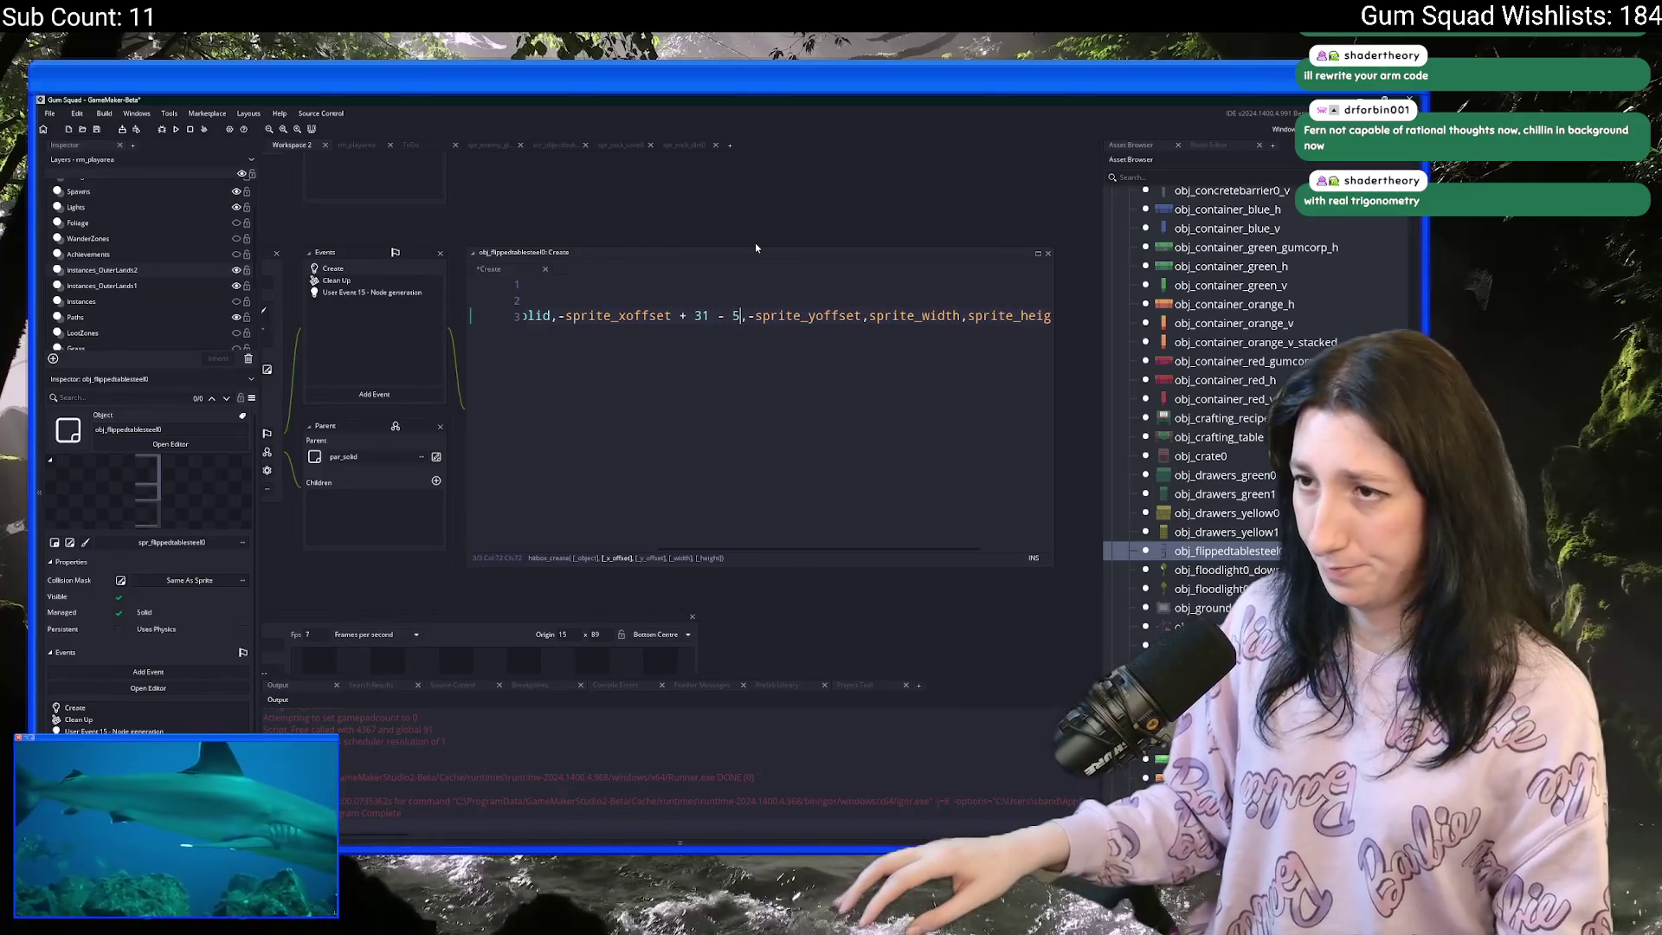
{"action": "left_click_drag", "start_coordinate": [872, 546], "coordinate": [939, 547]}
{"action": "double_click", "coordinate": [832, 317]}
{"action": "type", "text": "5"}
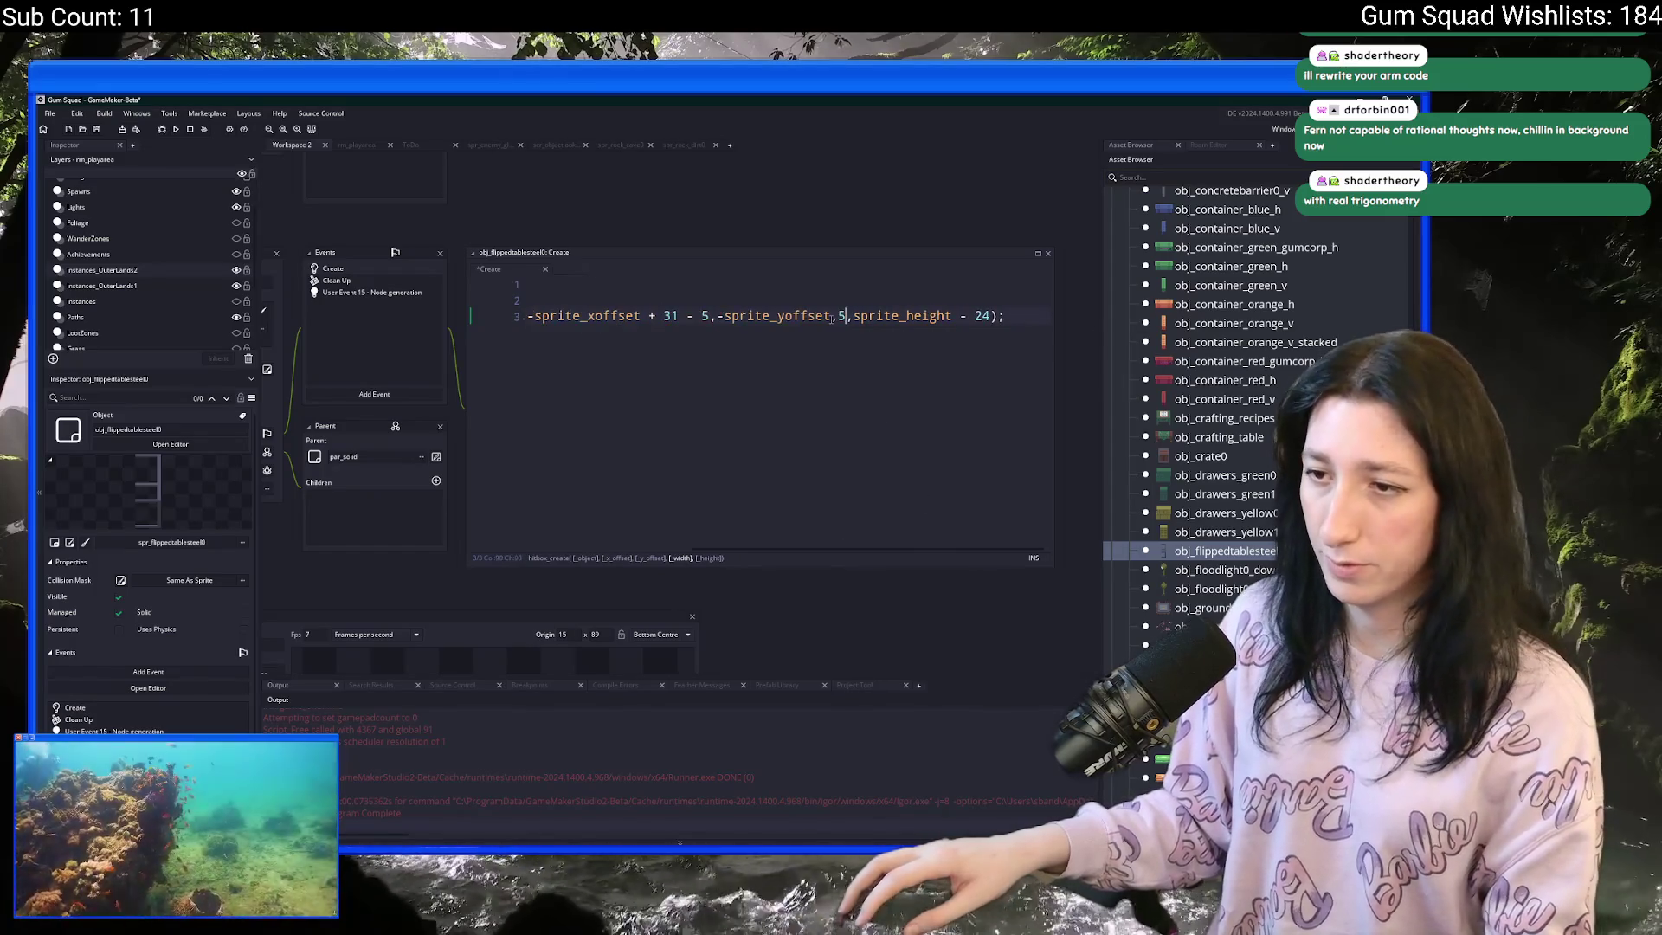
{"action": "double_click", "coordinate": [887, 316]}
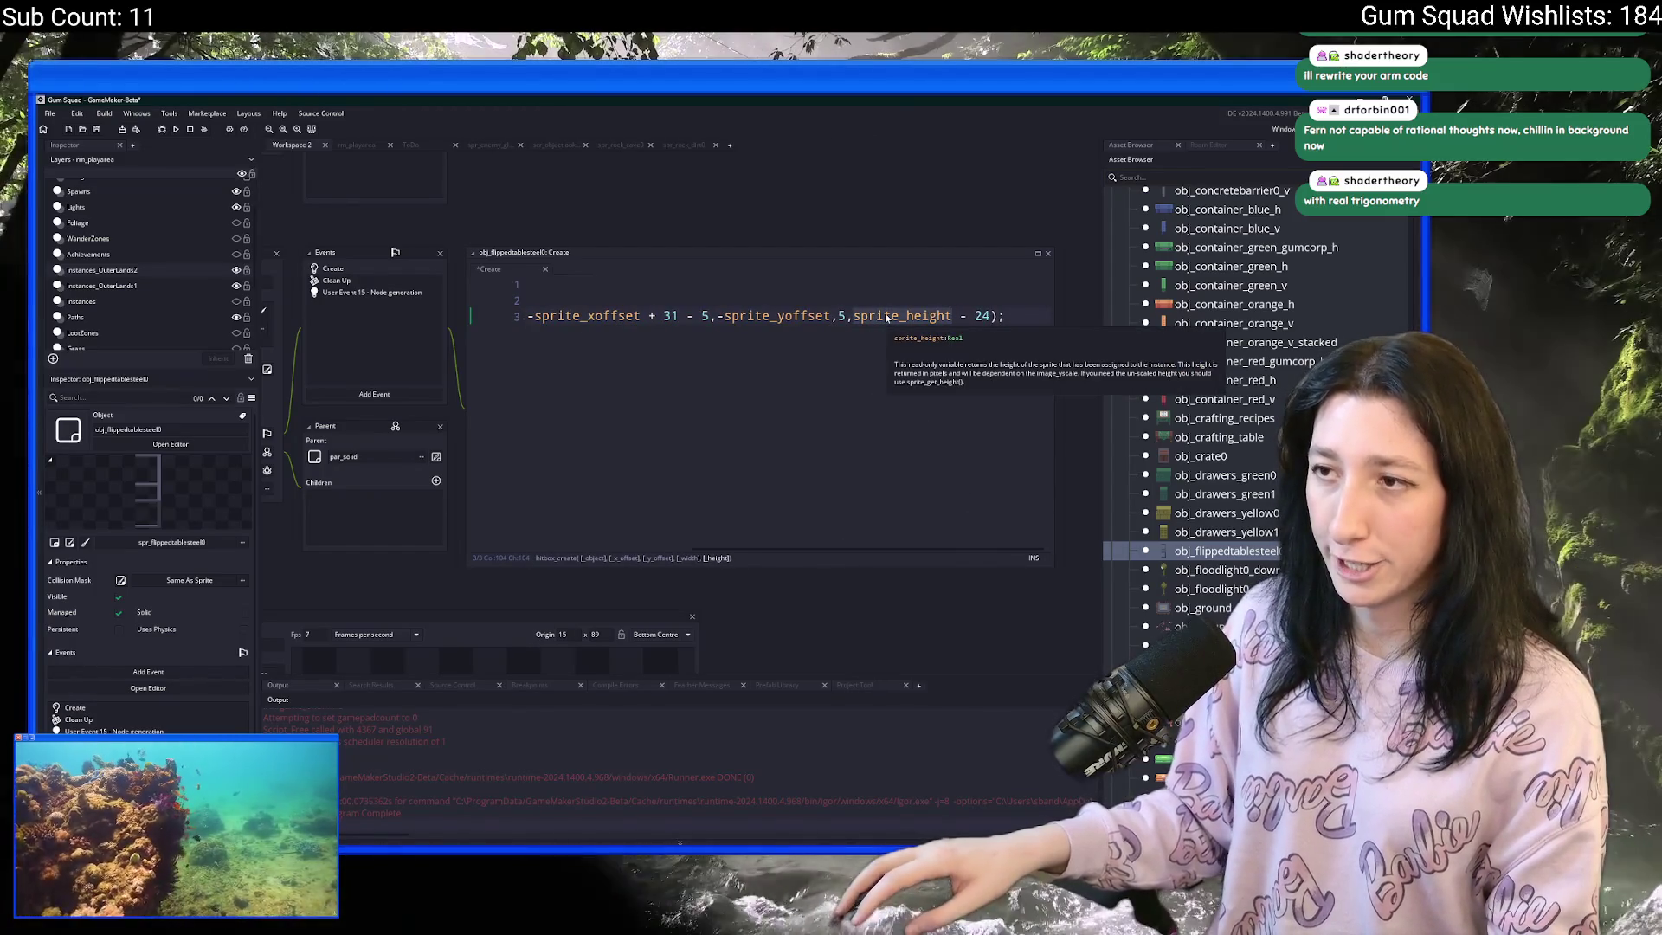
{"action": "left_click", "coordinate": [959, 316]}
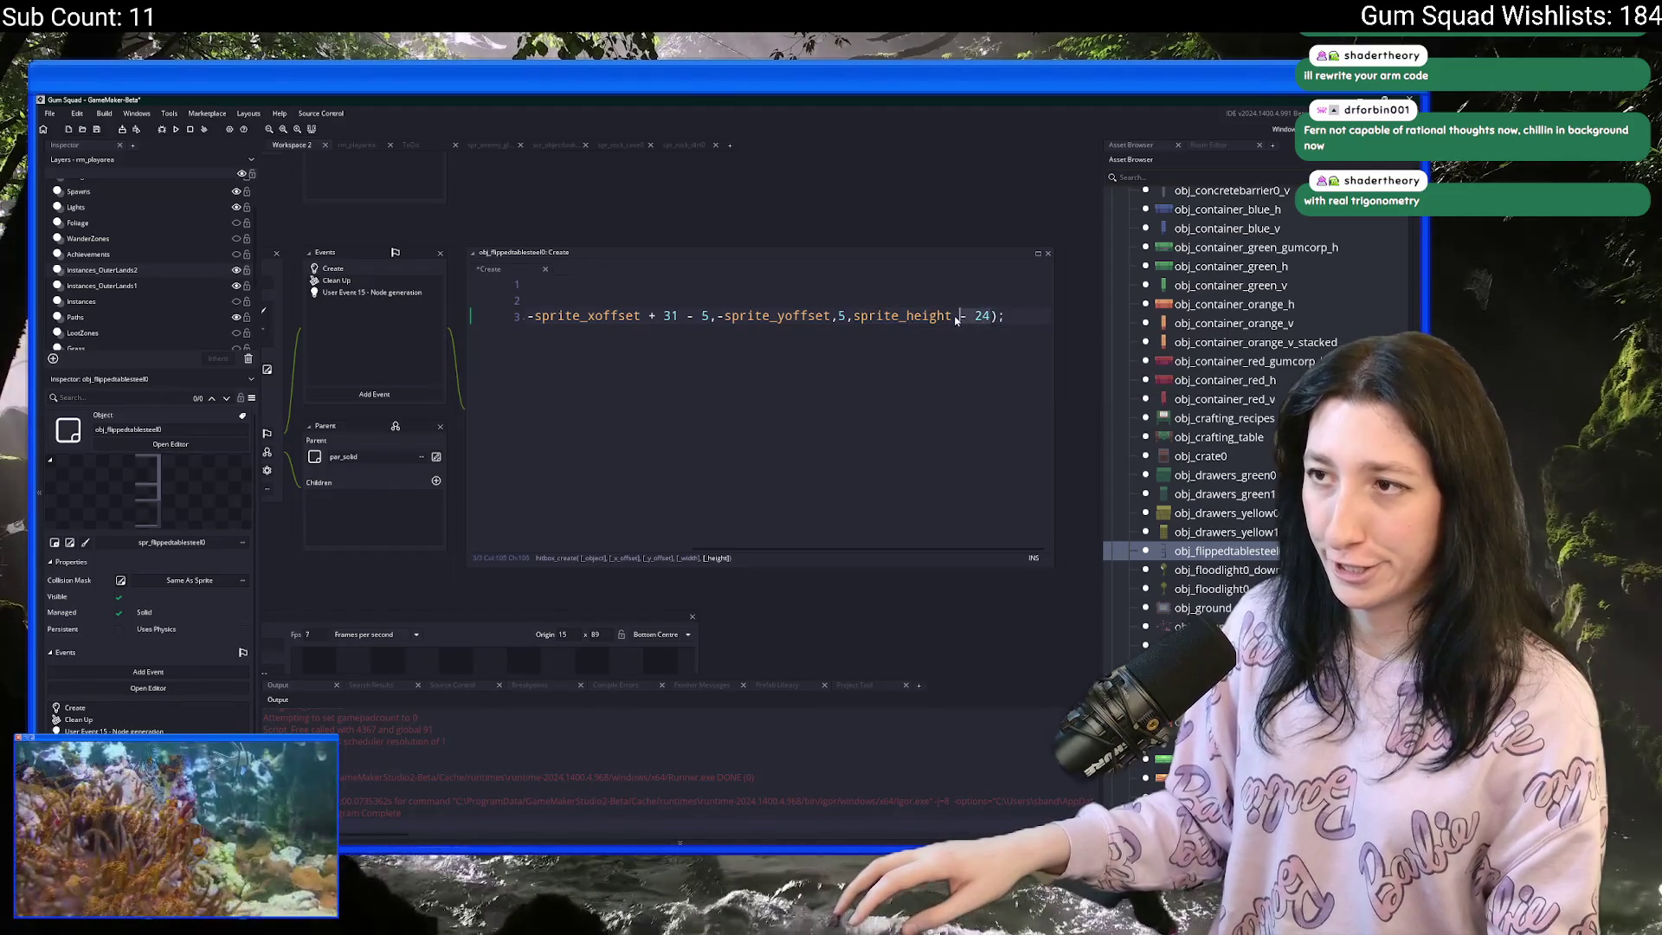
{"action": "key", "text": "Delete"}
{"action": "key", "text": "Delete"}
{"action": "key", "text": "Delete"}
{"action": "key", "text": "BackSpace"}
{"action": "scroll", "coordinate": [877, 373], "scroll_direction": "down", "scroll_amount": 3}
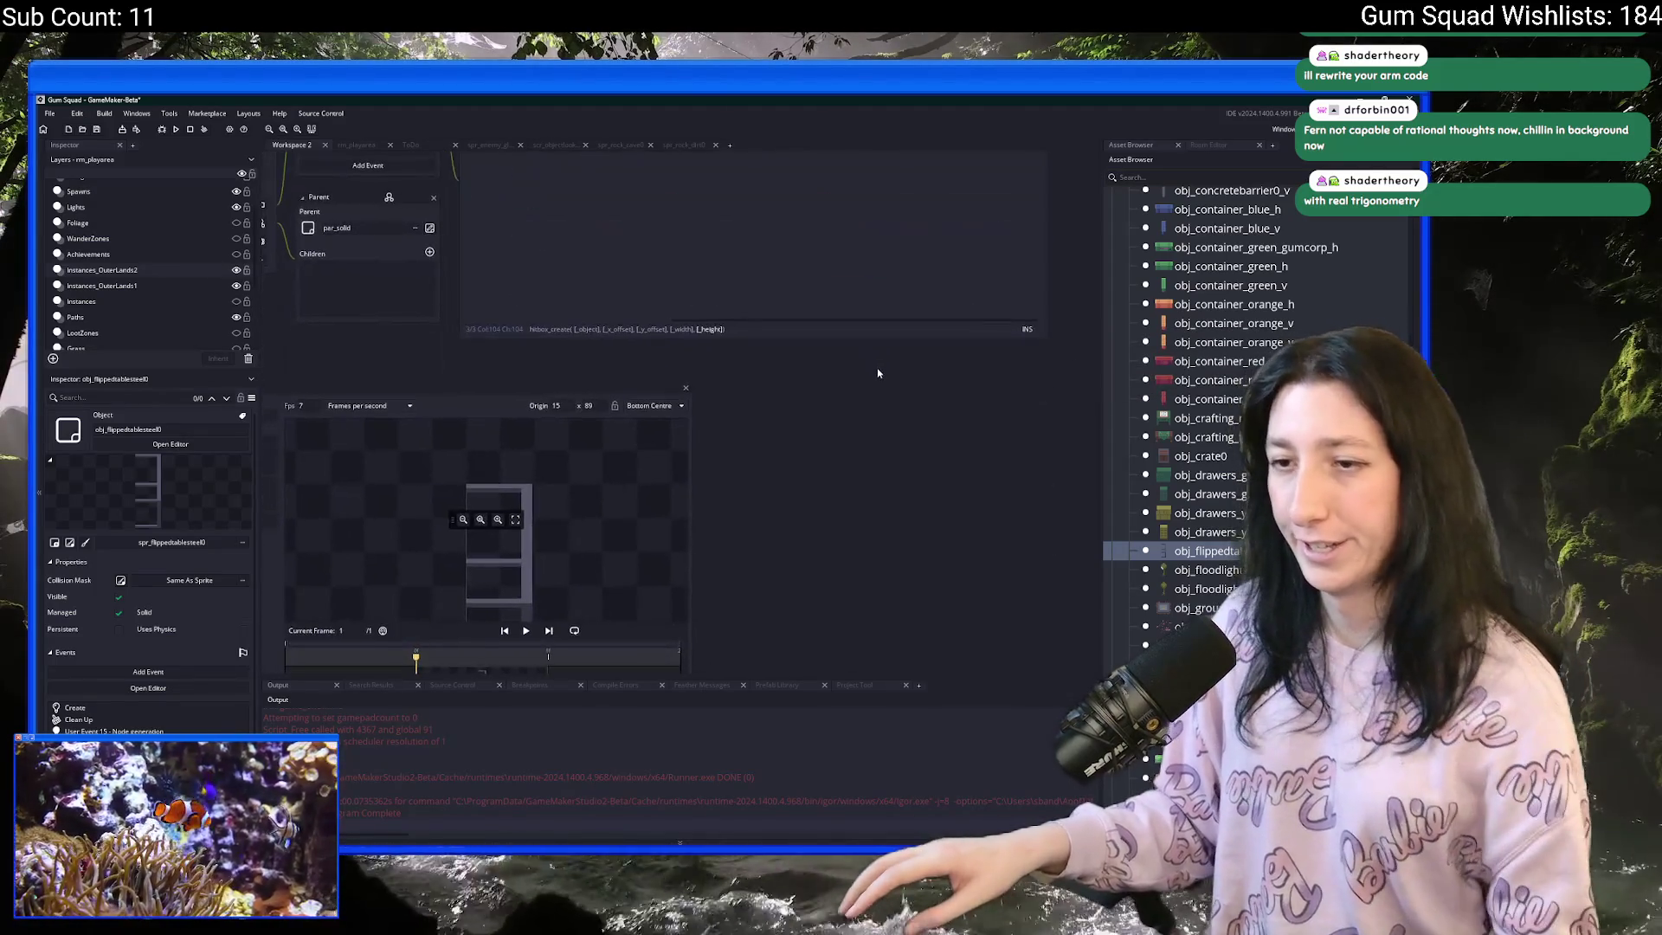
{"action": "scroll", "coordinate": [878, 373], "scroll_direction": "up", "scroll_amount": 3}
{"action": "left_click", "coordinate": [922, 293]}
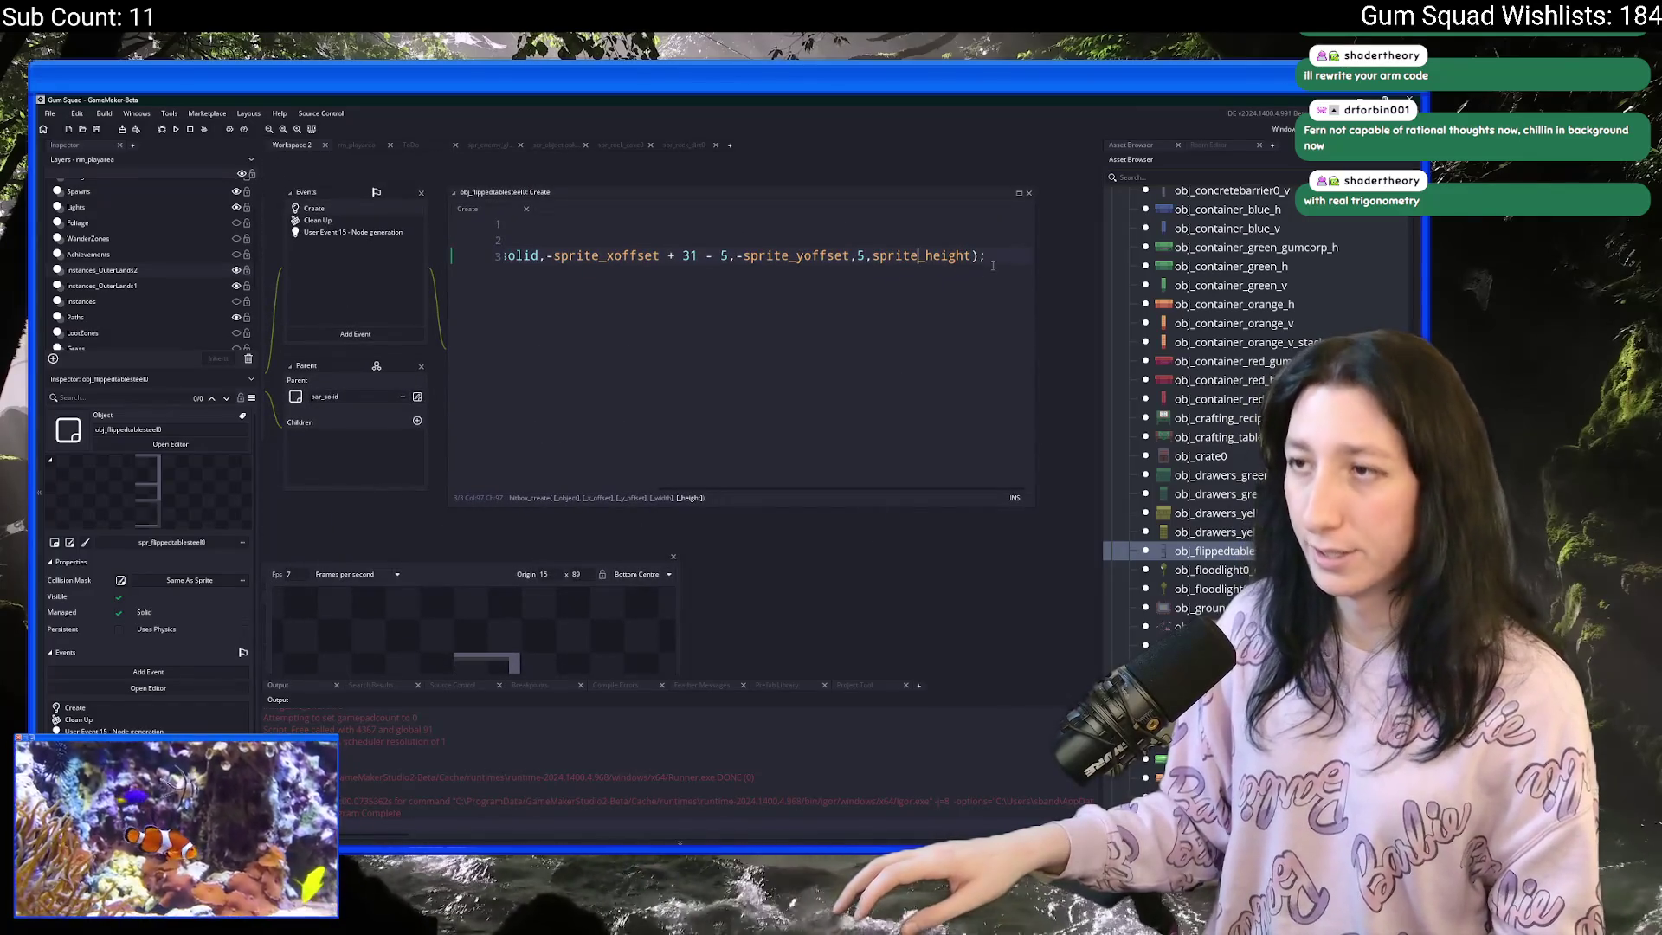
{"action": "key", "text": "Home"}
{"action": "left_click", "coordinate": [684, 255]}
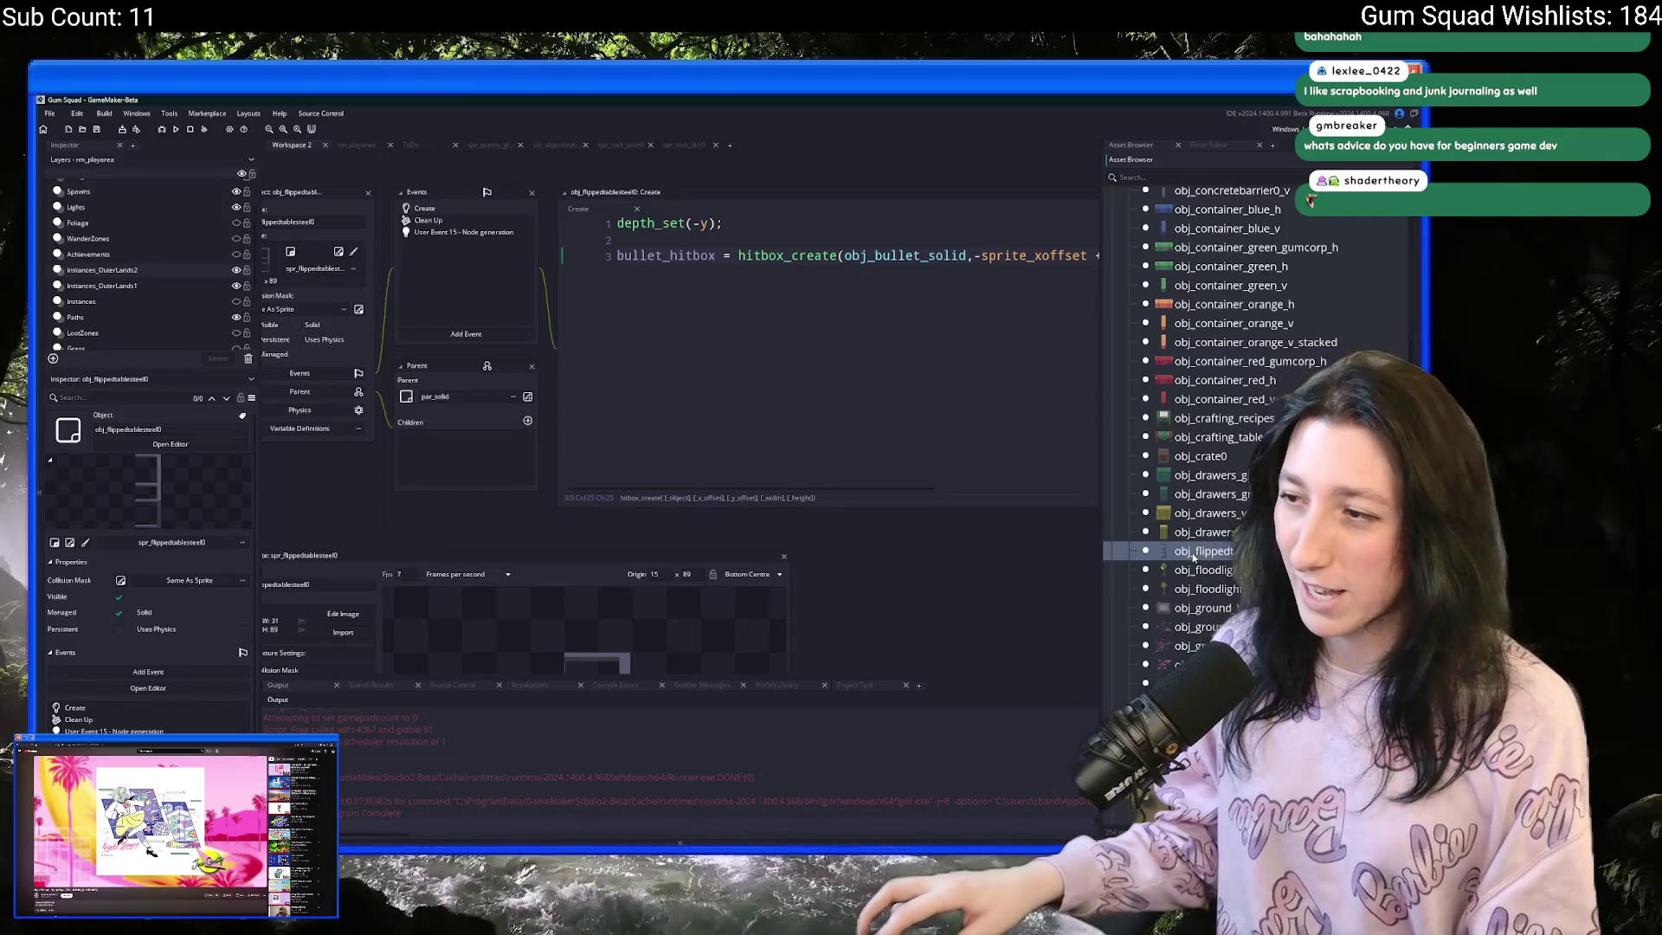
- Duplicate the steel flipped table object and give the copy spr_flippedtablesteel1
{"action": "key", "text": "ctrl+d"}
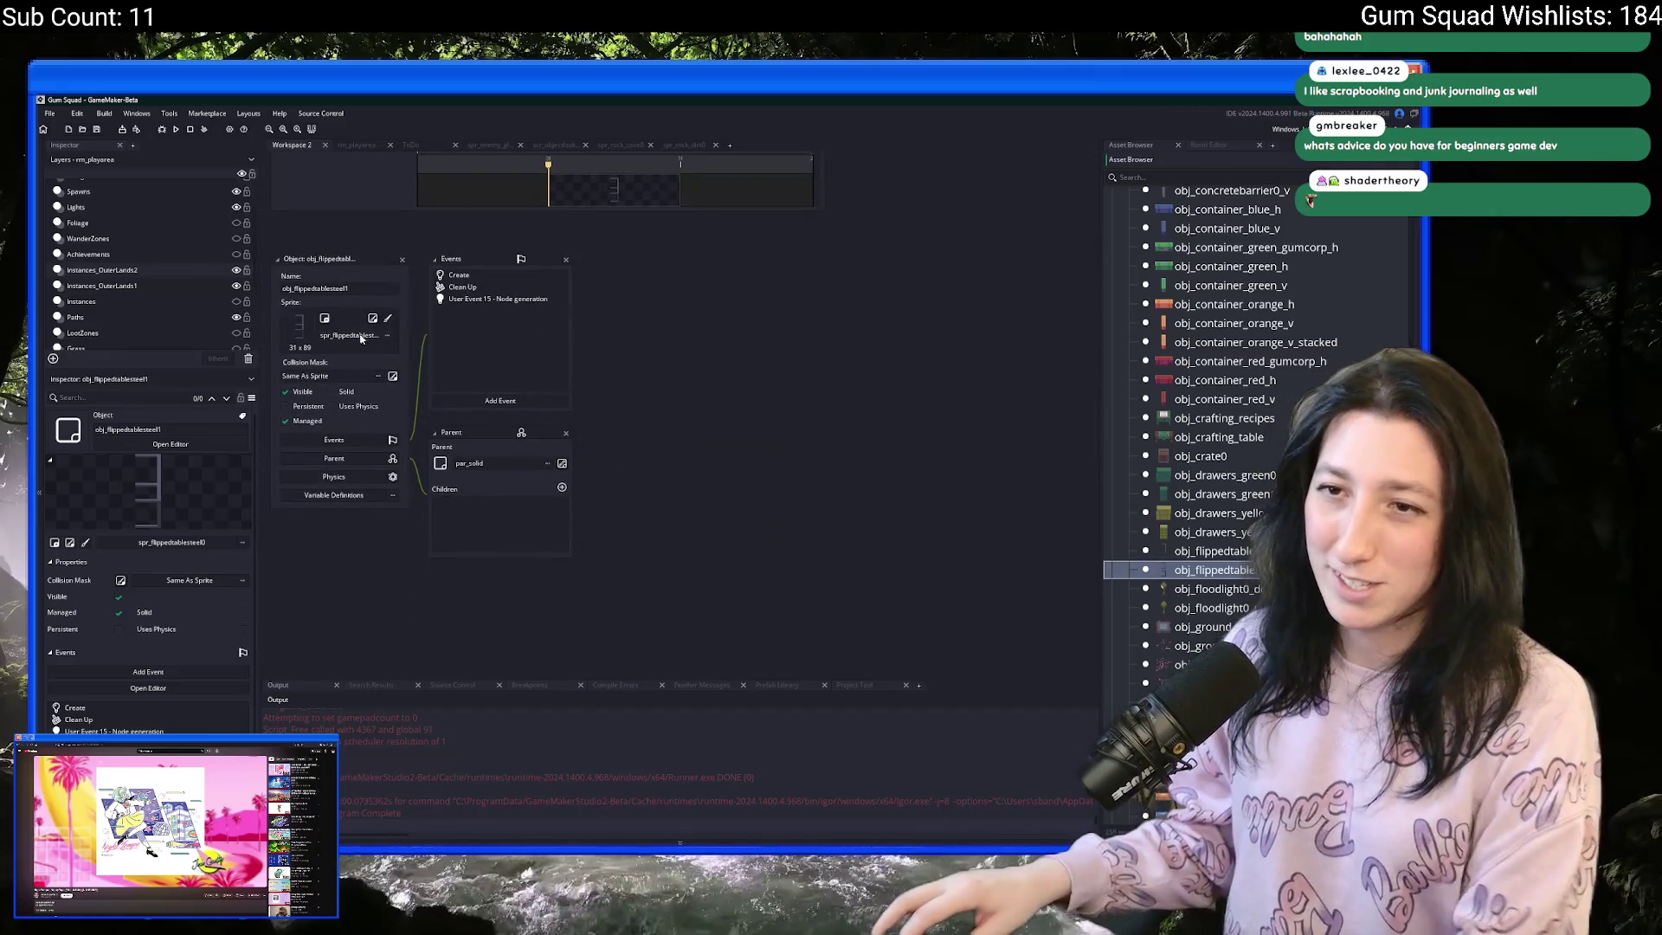
{"action": "left_click", "coordinate": [359, 336]}
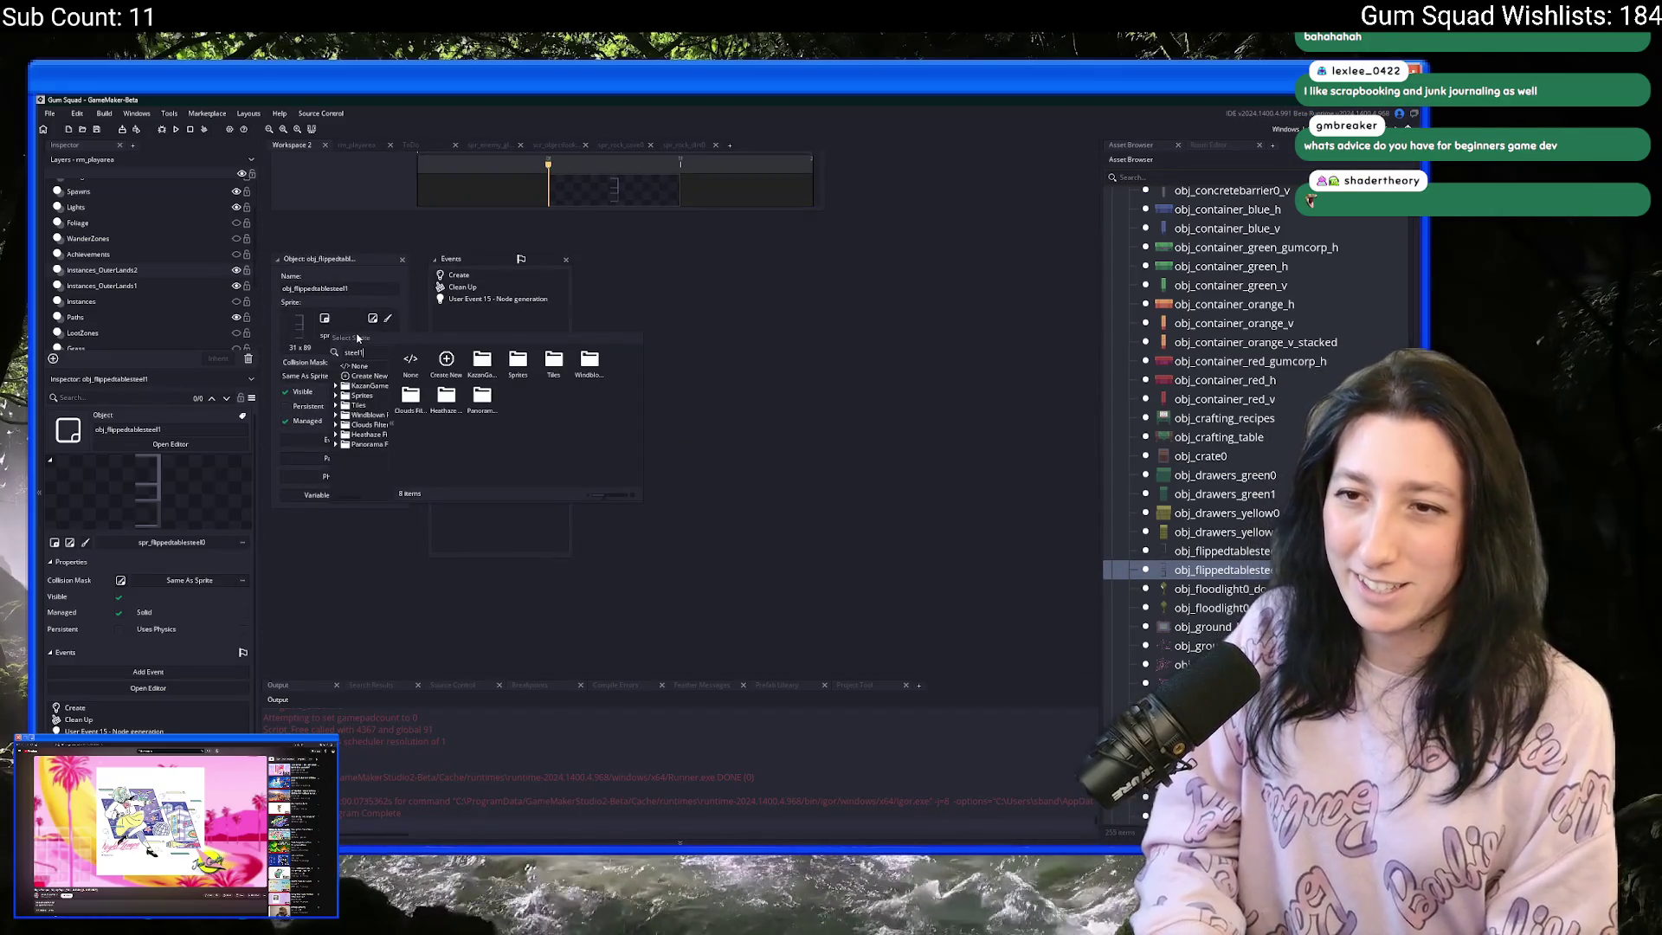
{"action": "left_click", "coordinate": [412, 360]}
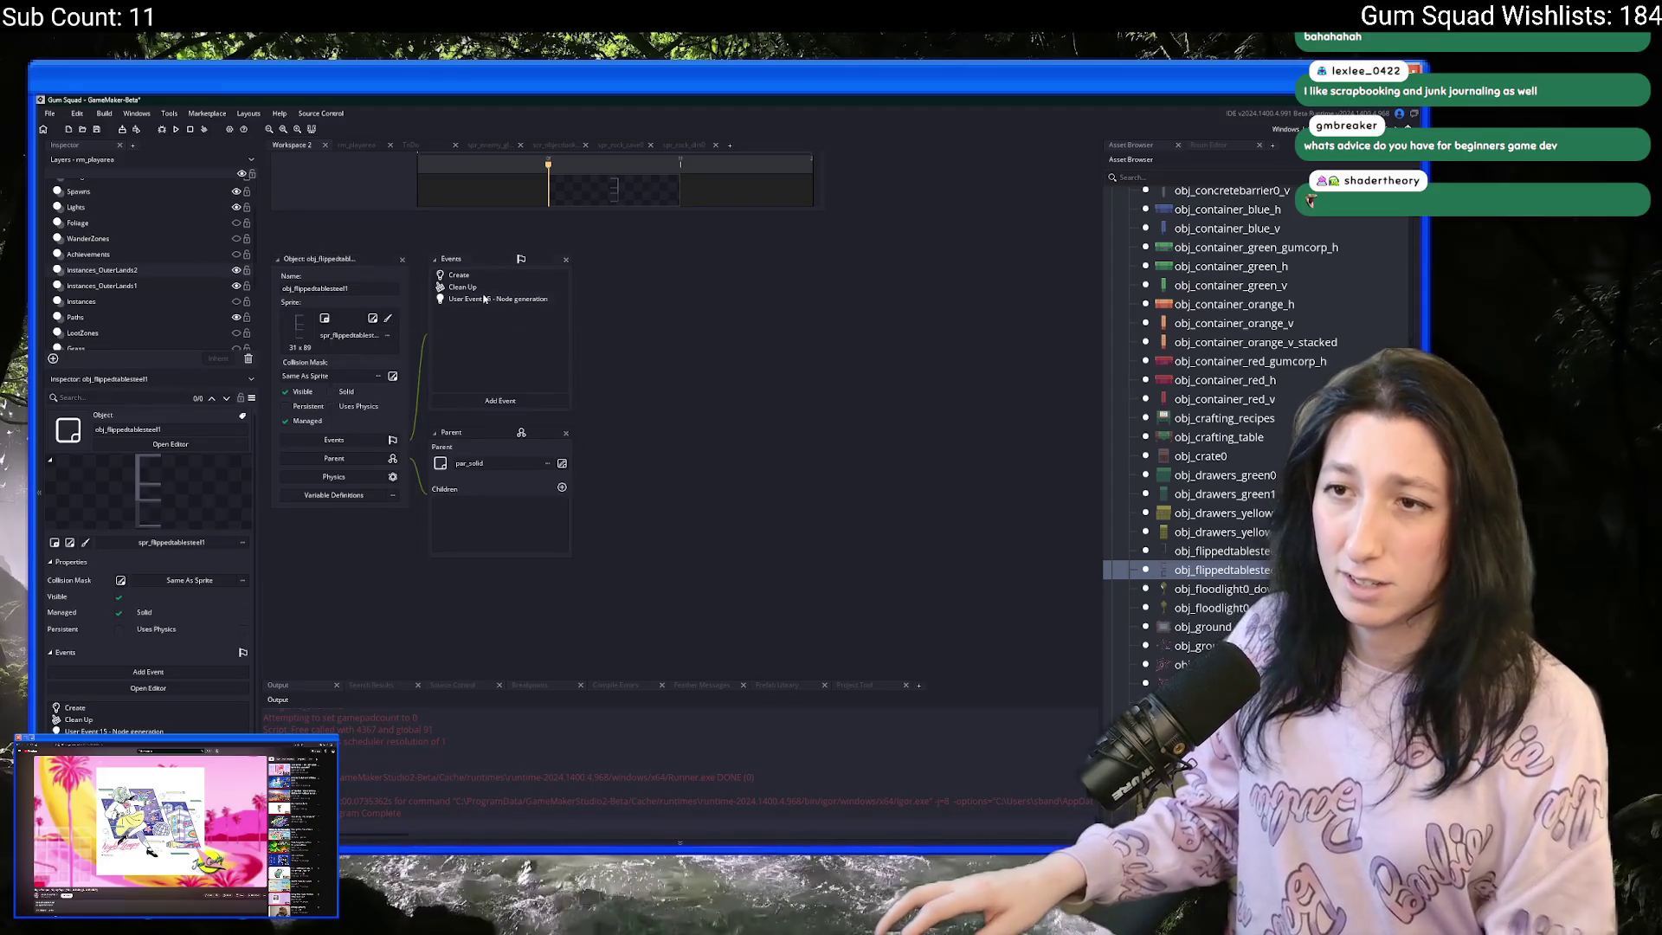
- Remove '+ 31 - 5' from the copy's Create event hitbox and save
{"action": "double_click", "coordinate": [498, 278]}
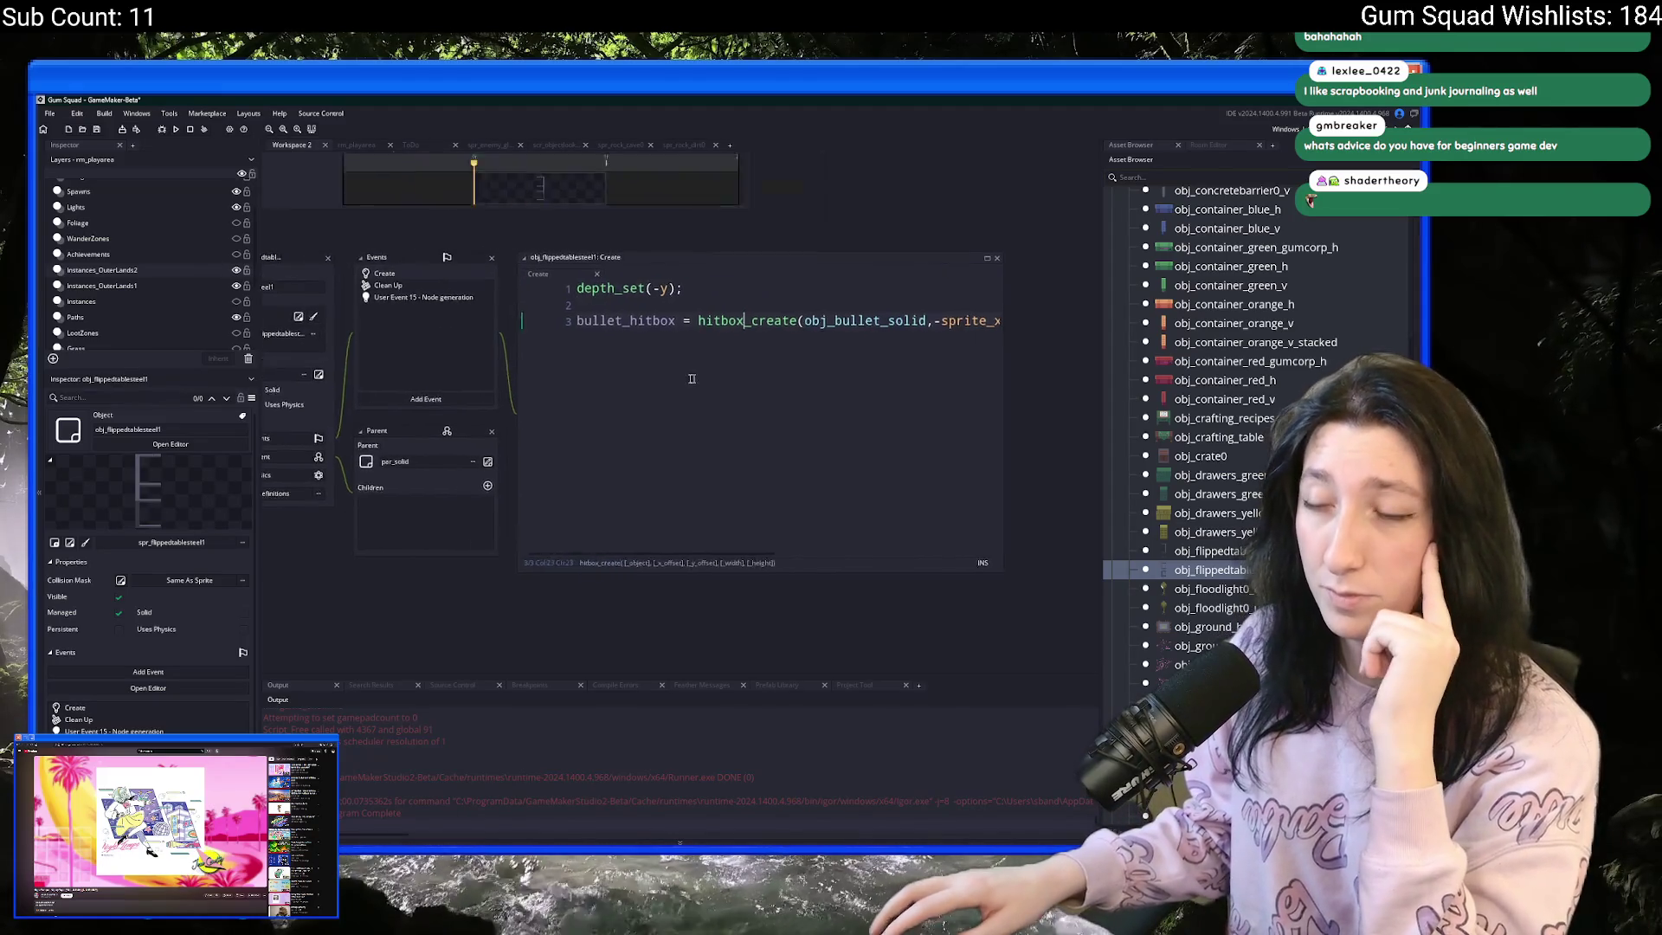
{"action": "left_click", "coordinate": [881, 261]}
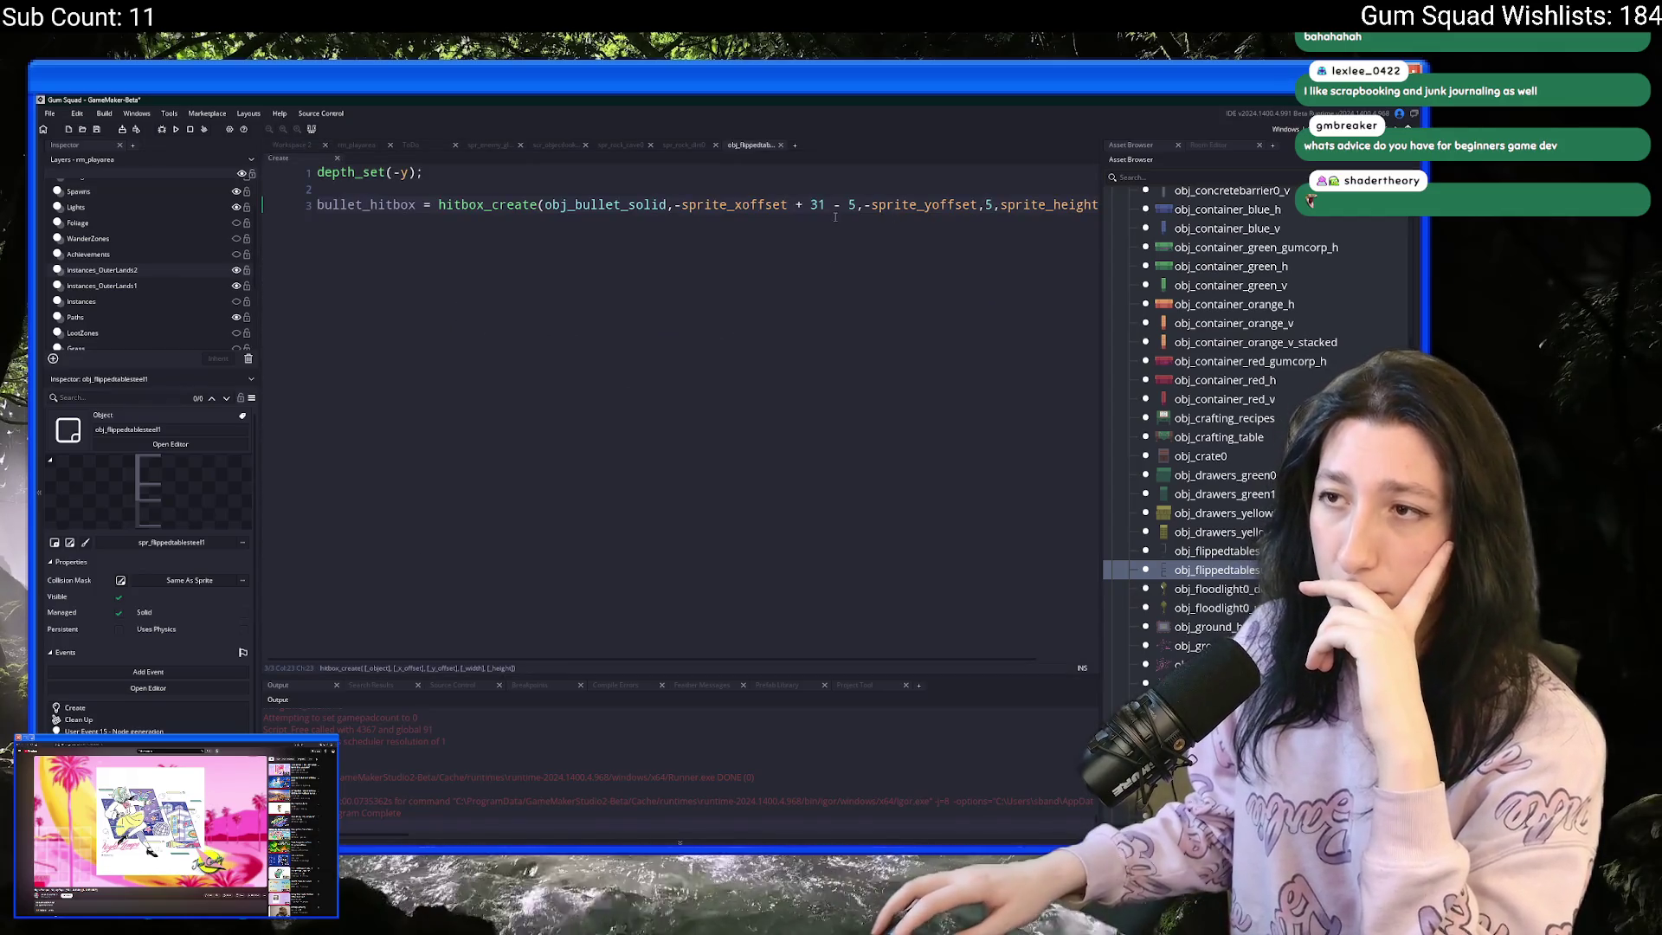
{"action": "left_click_drag", "start_coordinate": [855, 205], "coordinate": [787, 209]}
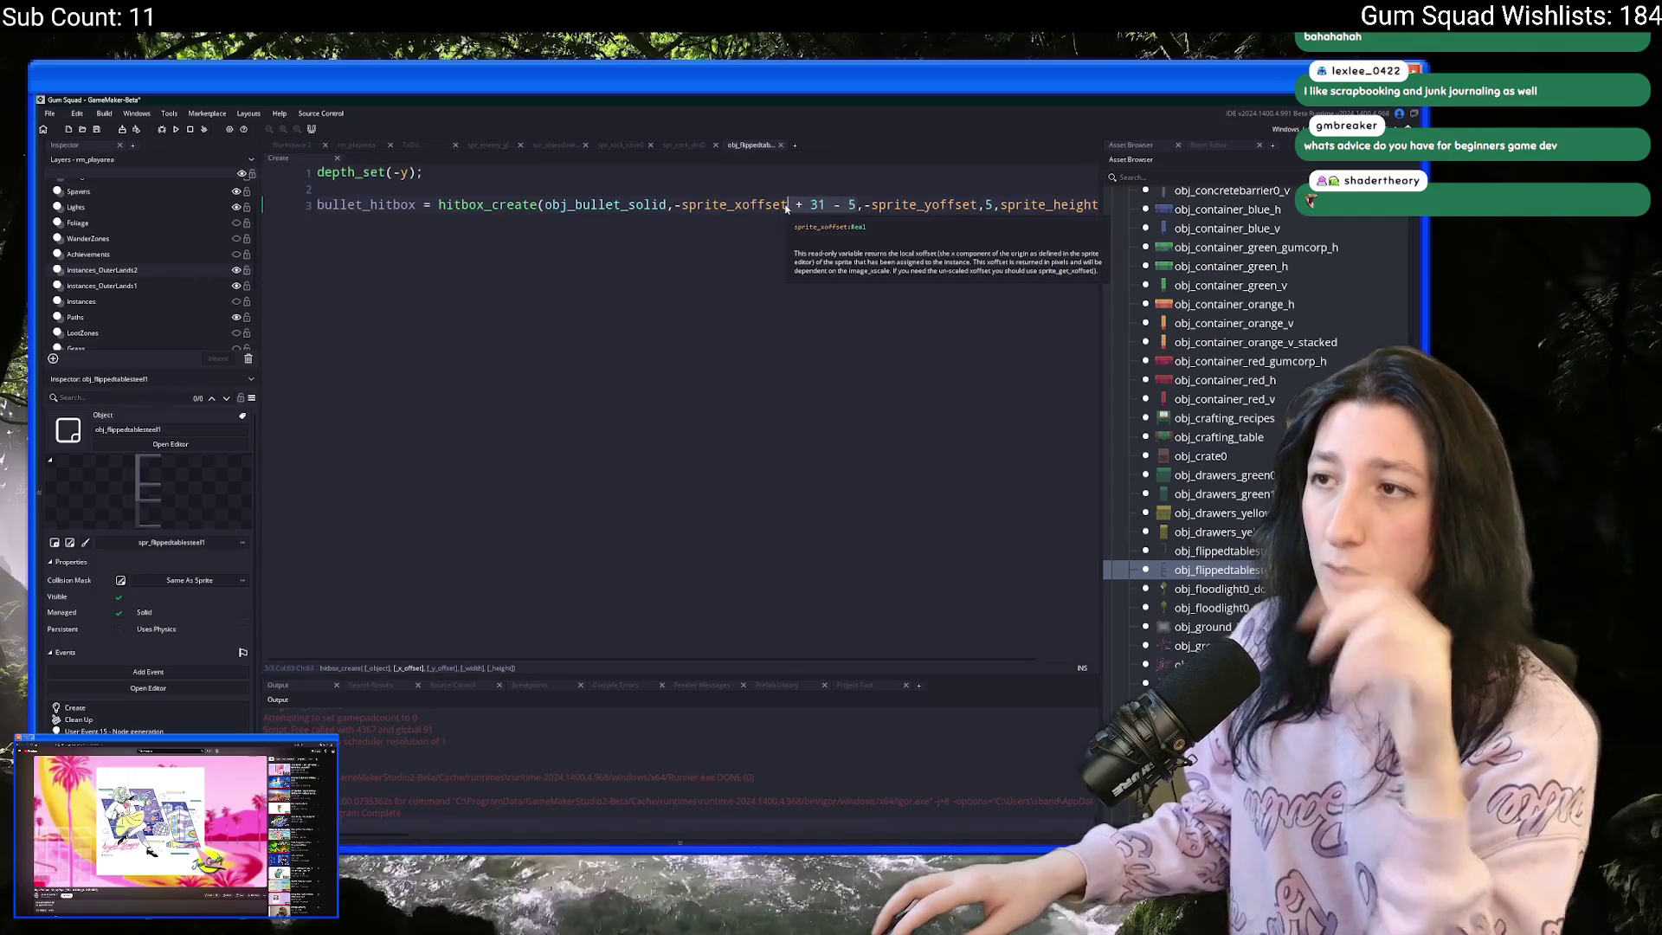
{"action": "key", "text": "BackSpace"}
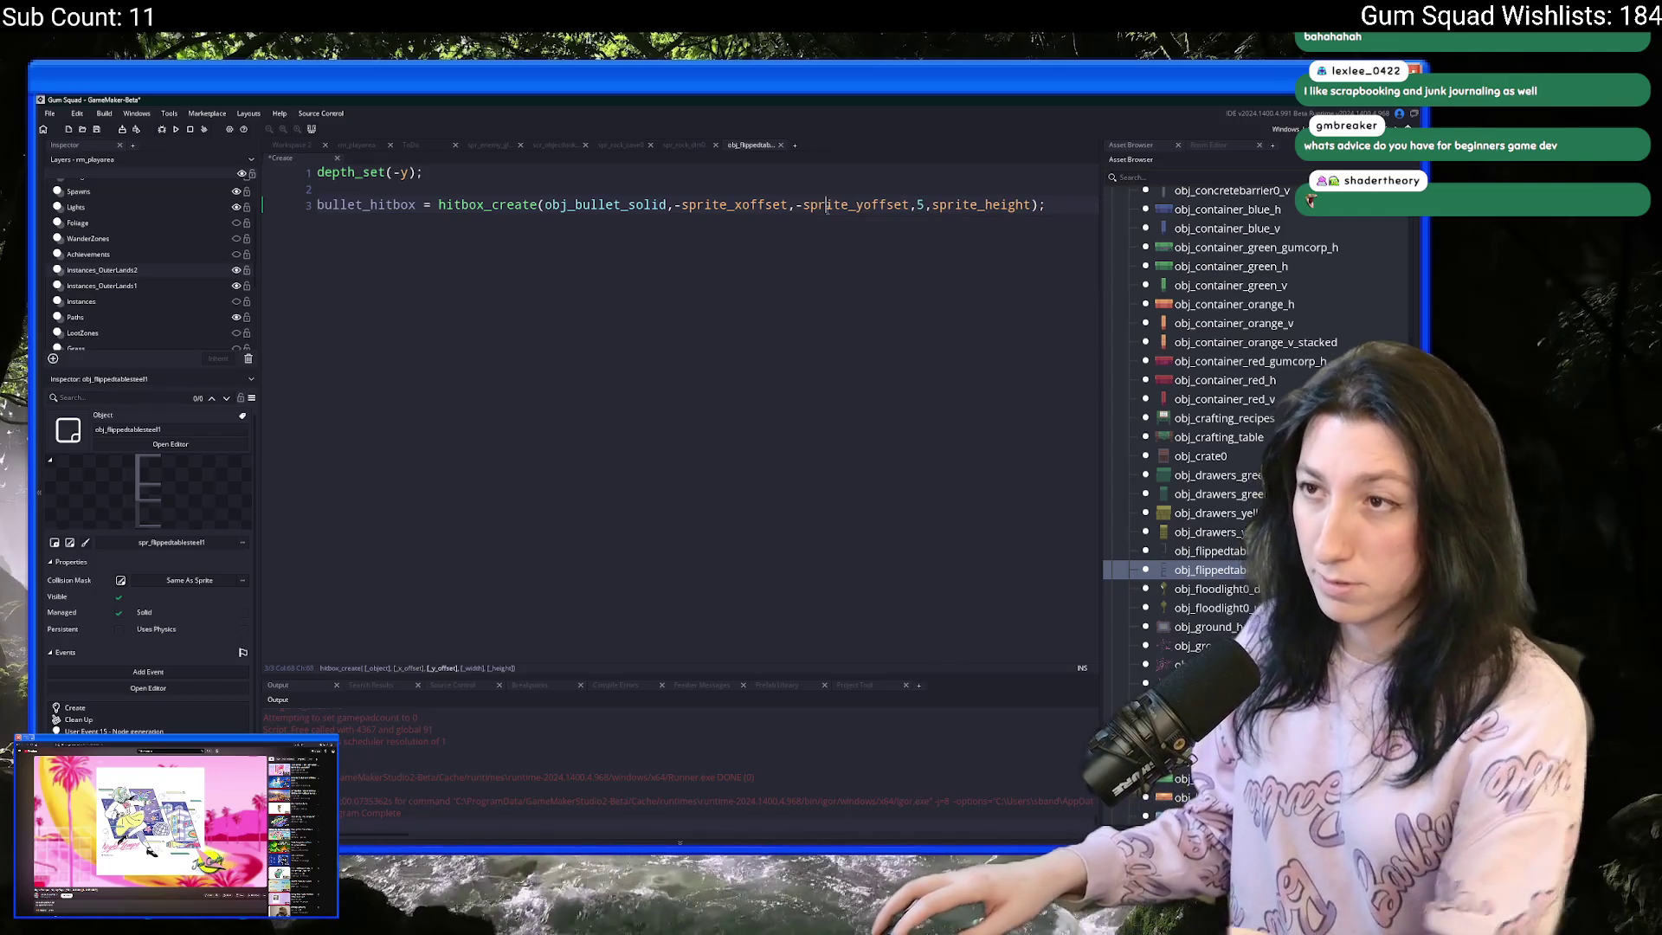
{"action": "key", "text": "ctrl+s"}
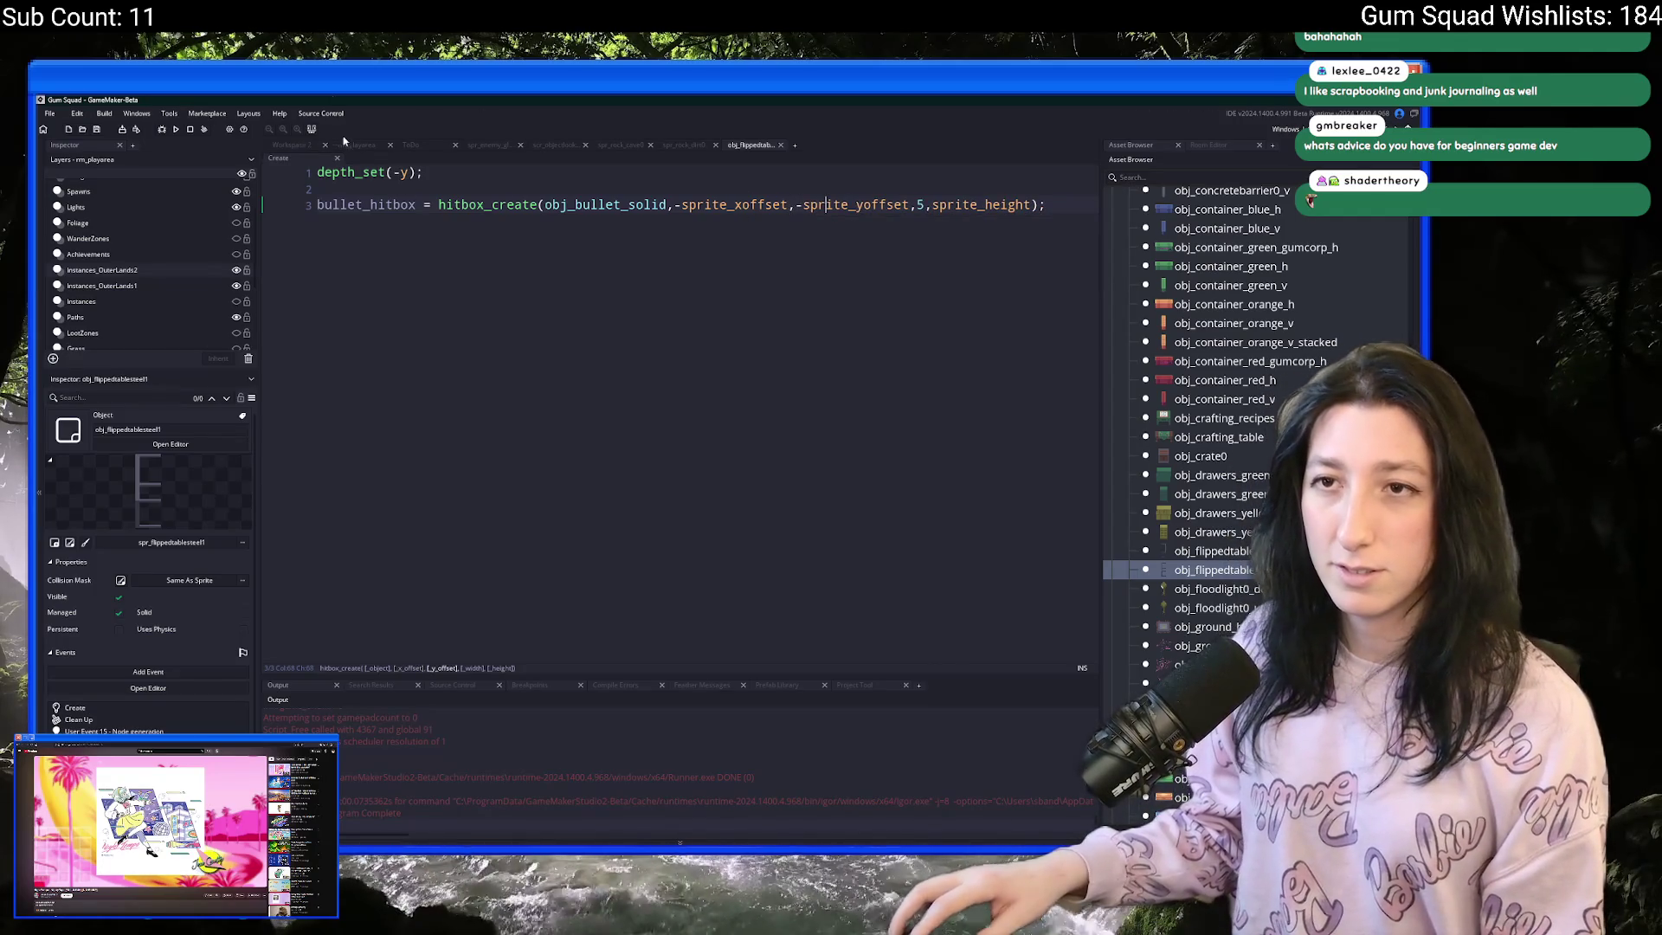
- Place the steel flipped table from the Asset Browser inside the building in the play-area room
{"action": "left_click", "coordinate": [357, 143]}
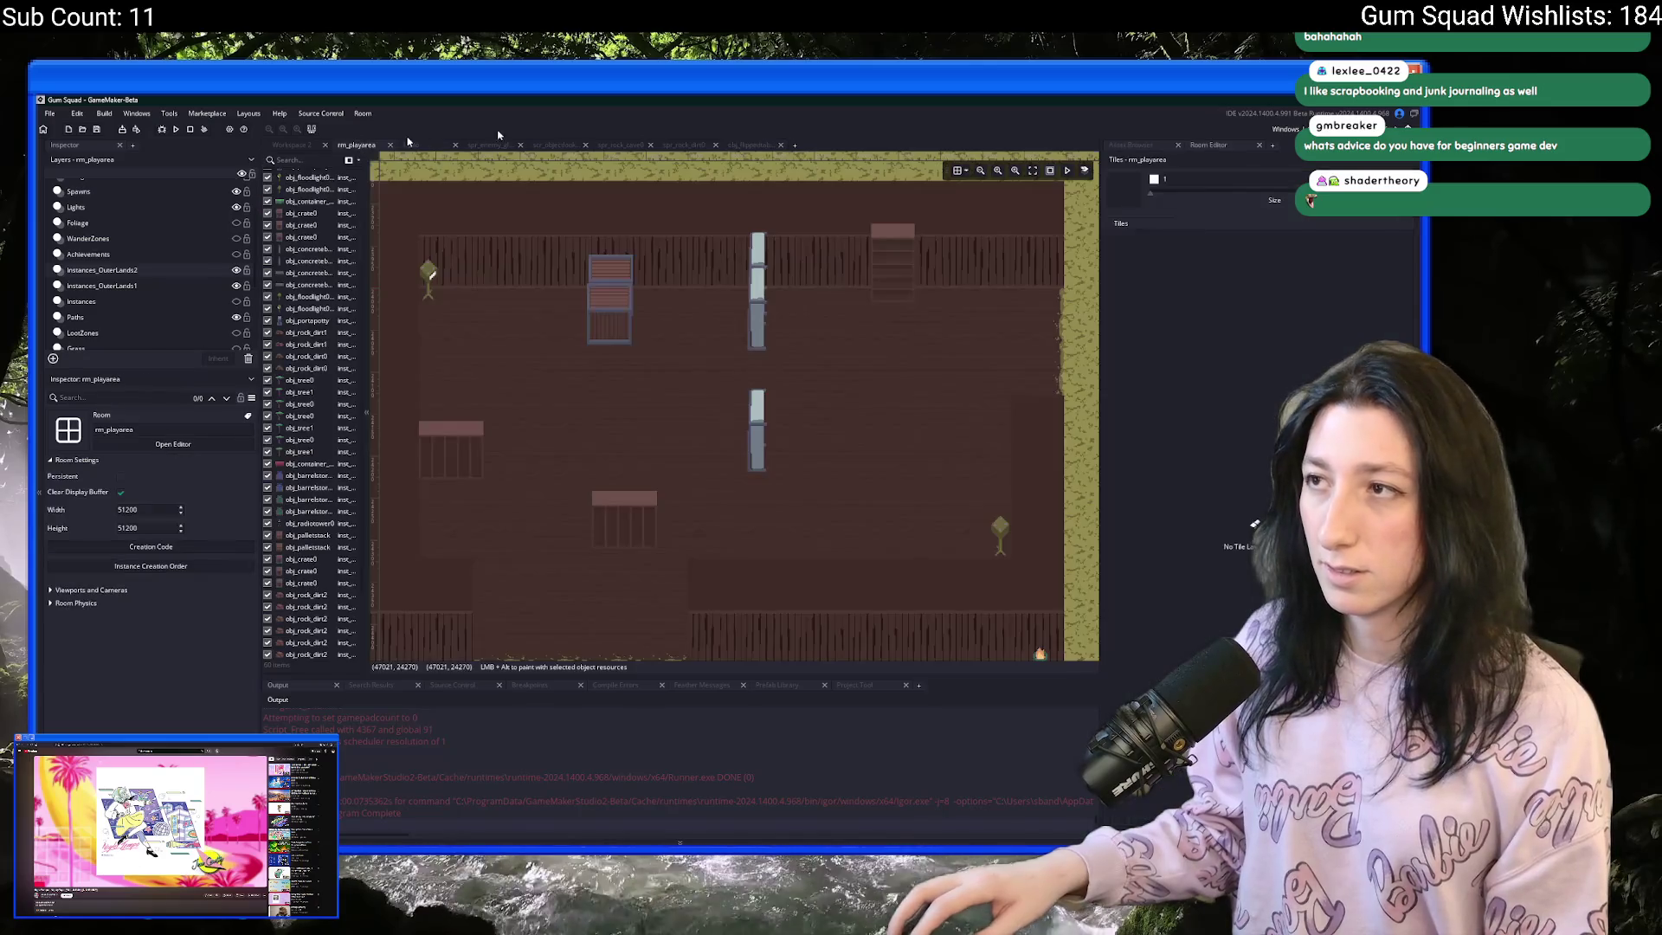
{"action": "left_click", "coordinate": [1125, 145]}
{"action": "mouse_move", "coordinate": [755, 488]}
{"action": "left_mouse_down"}
{"action": "mouse_move", "coordinate": [810, 450]}
{"action": "mouse_move", "coordinate": [752, 423]}
{"action": "left_mouse_up"}
{"action": "left_click", "coordinate": [1212, 551]}
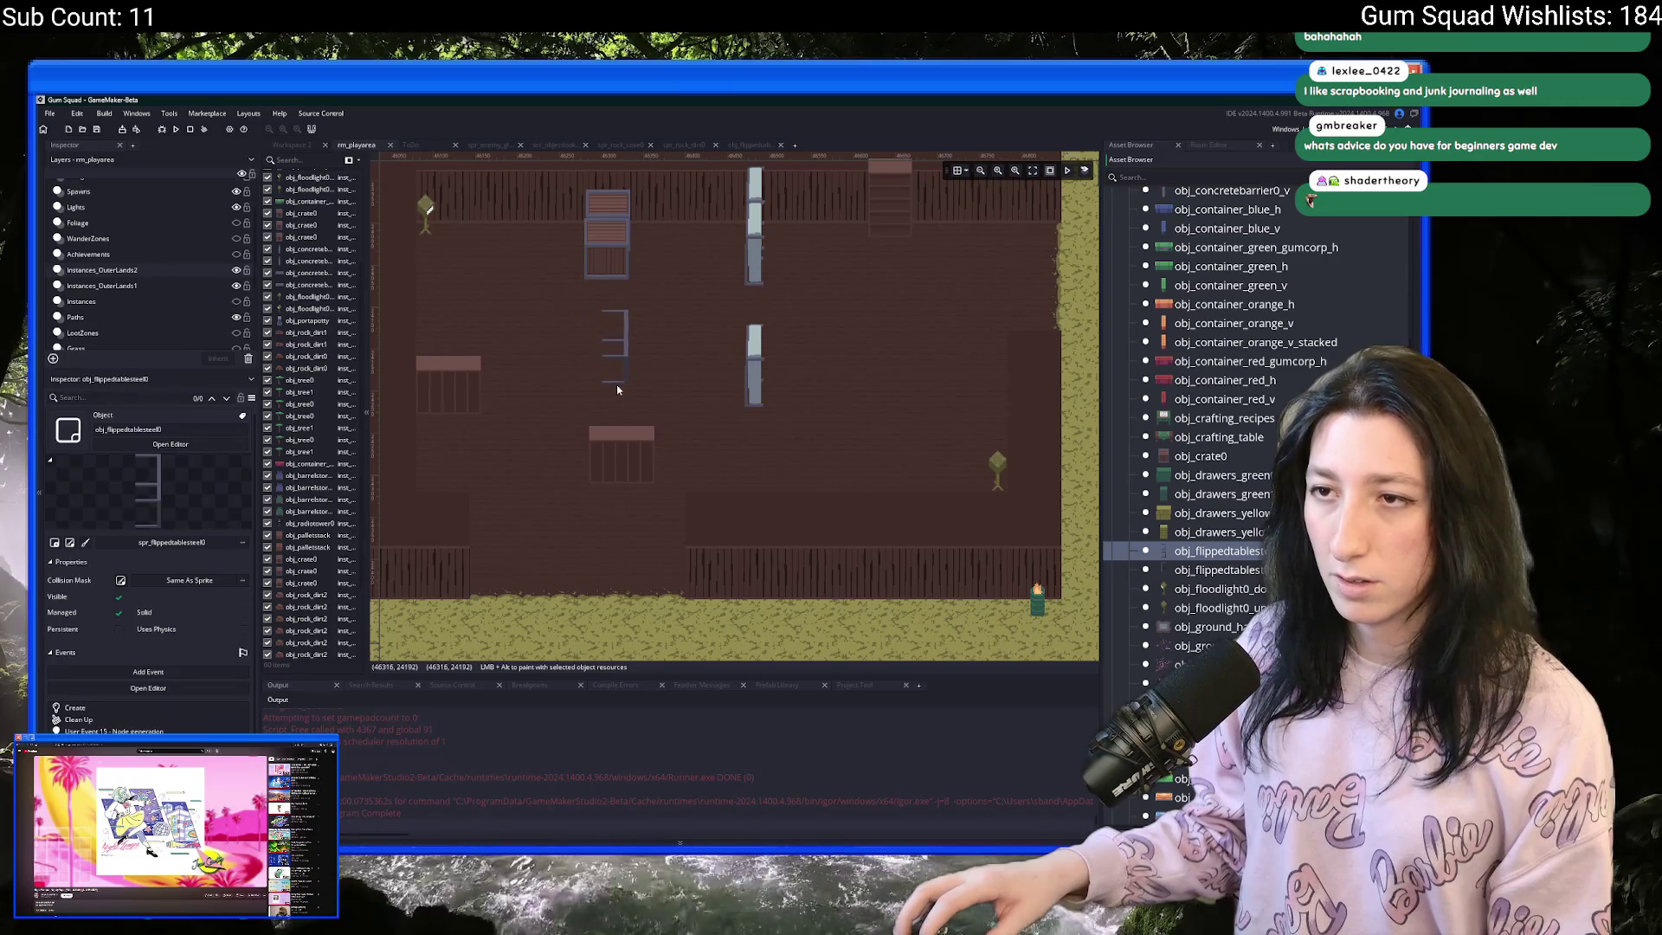
{"action": "left_click", "coordinate": [890, 345]}
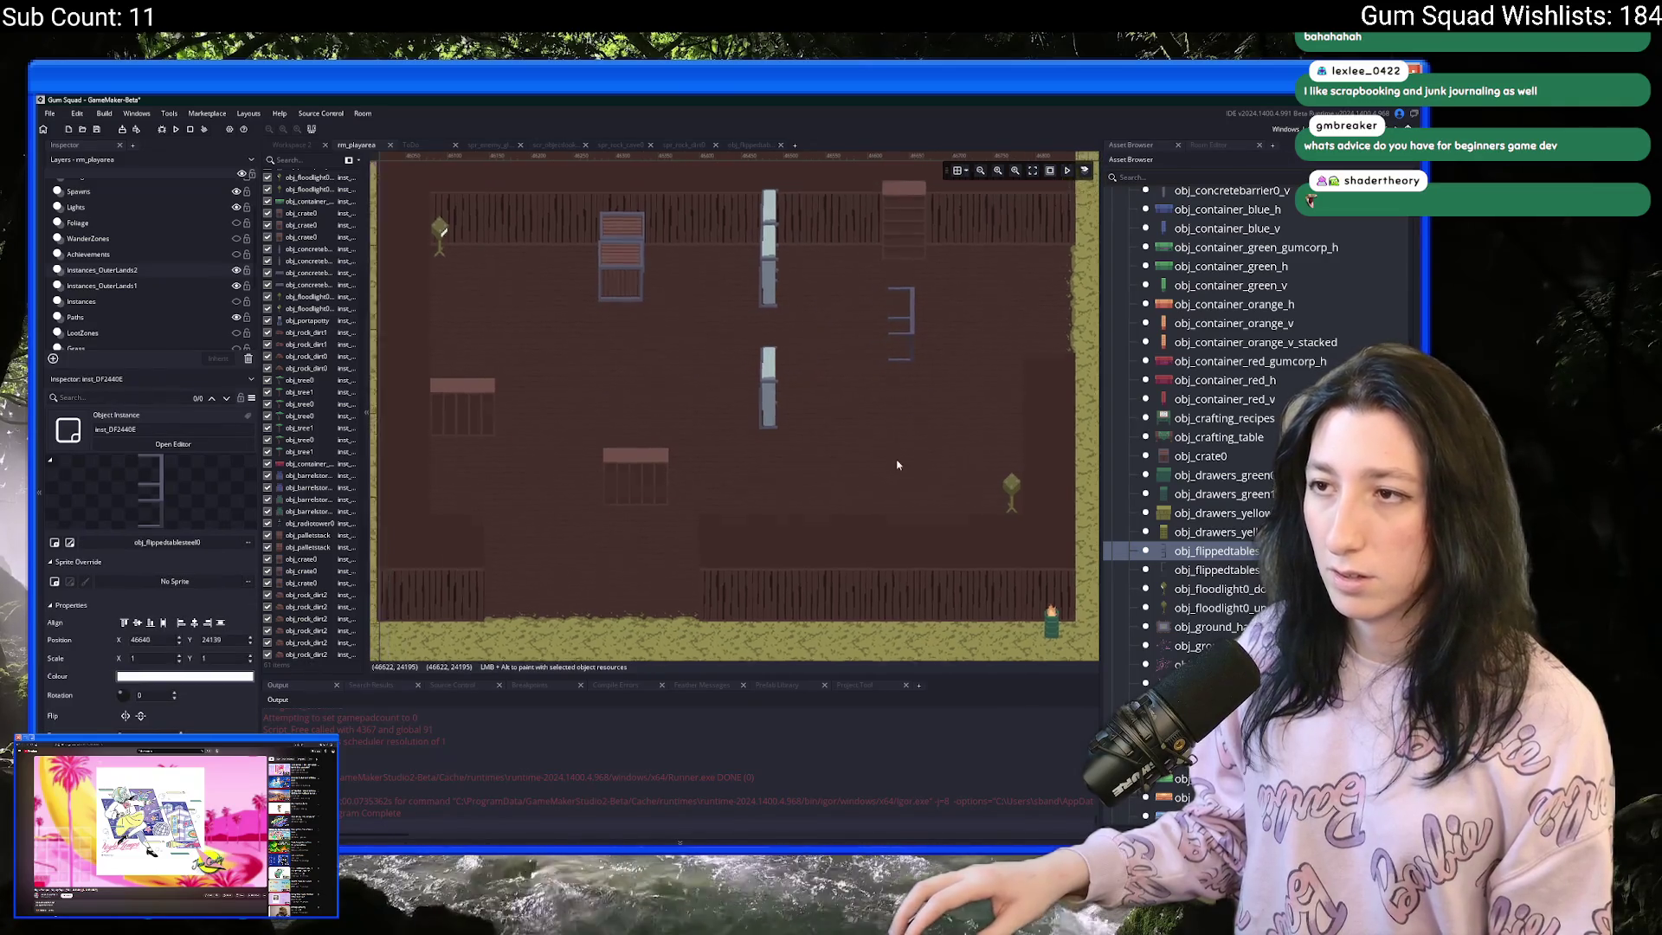
- Select the Instances layer and locate the player instance in the room
{"action": "scroll", "coordinate": [897, 462], "scroll_direction": "down", "scroll_amount": 6}
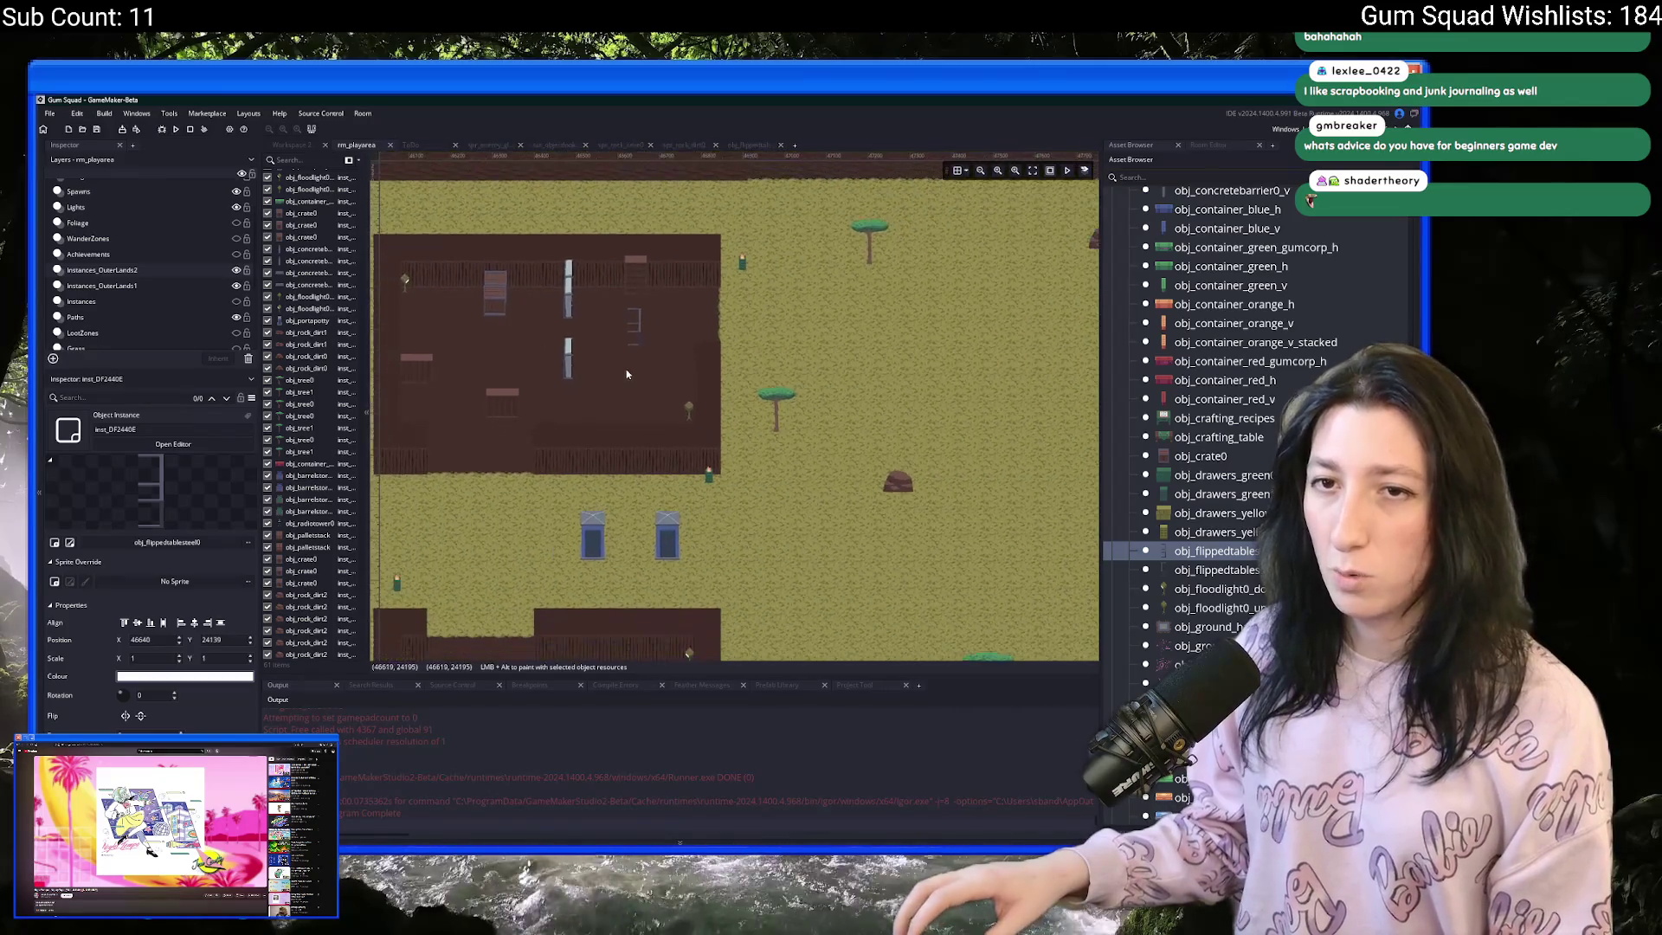
{"action": "scroll", "coordinate": [626, 374], "scroll_direction": "right", "scroll_amount": 5}
{"action": "left_click", "coordinate": [588, 383]}
{"action": "left_click_drag", "start_coordinate": [588, 383], "coordinate": [411, 356]}
{"action": "left_click", "coordinate": [236, 301]}
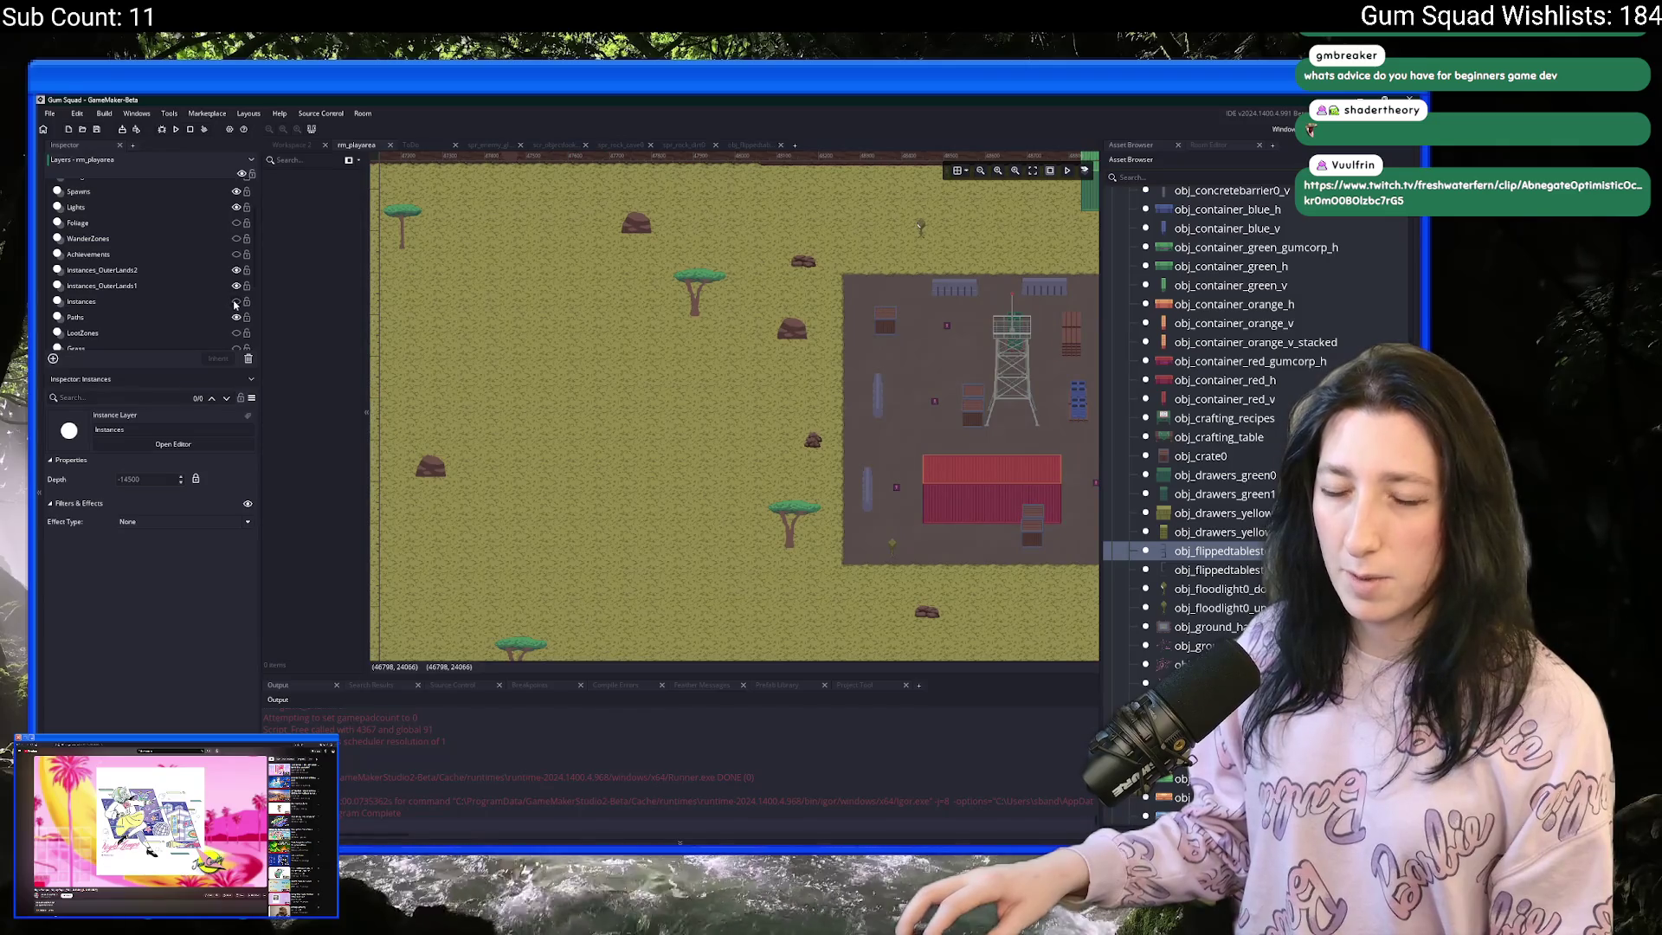
{"action": "left_click", "coordinate": [235, 302]}
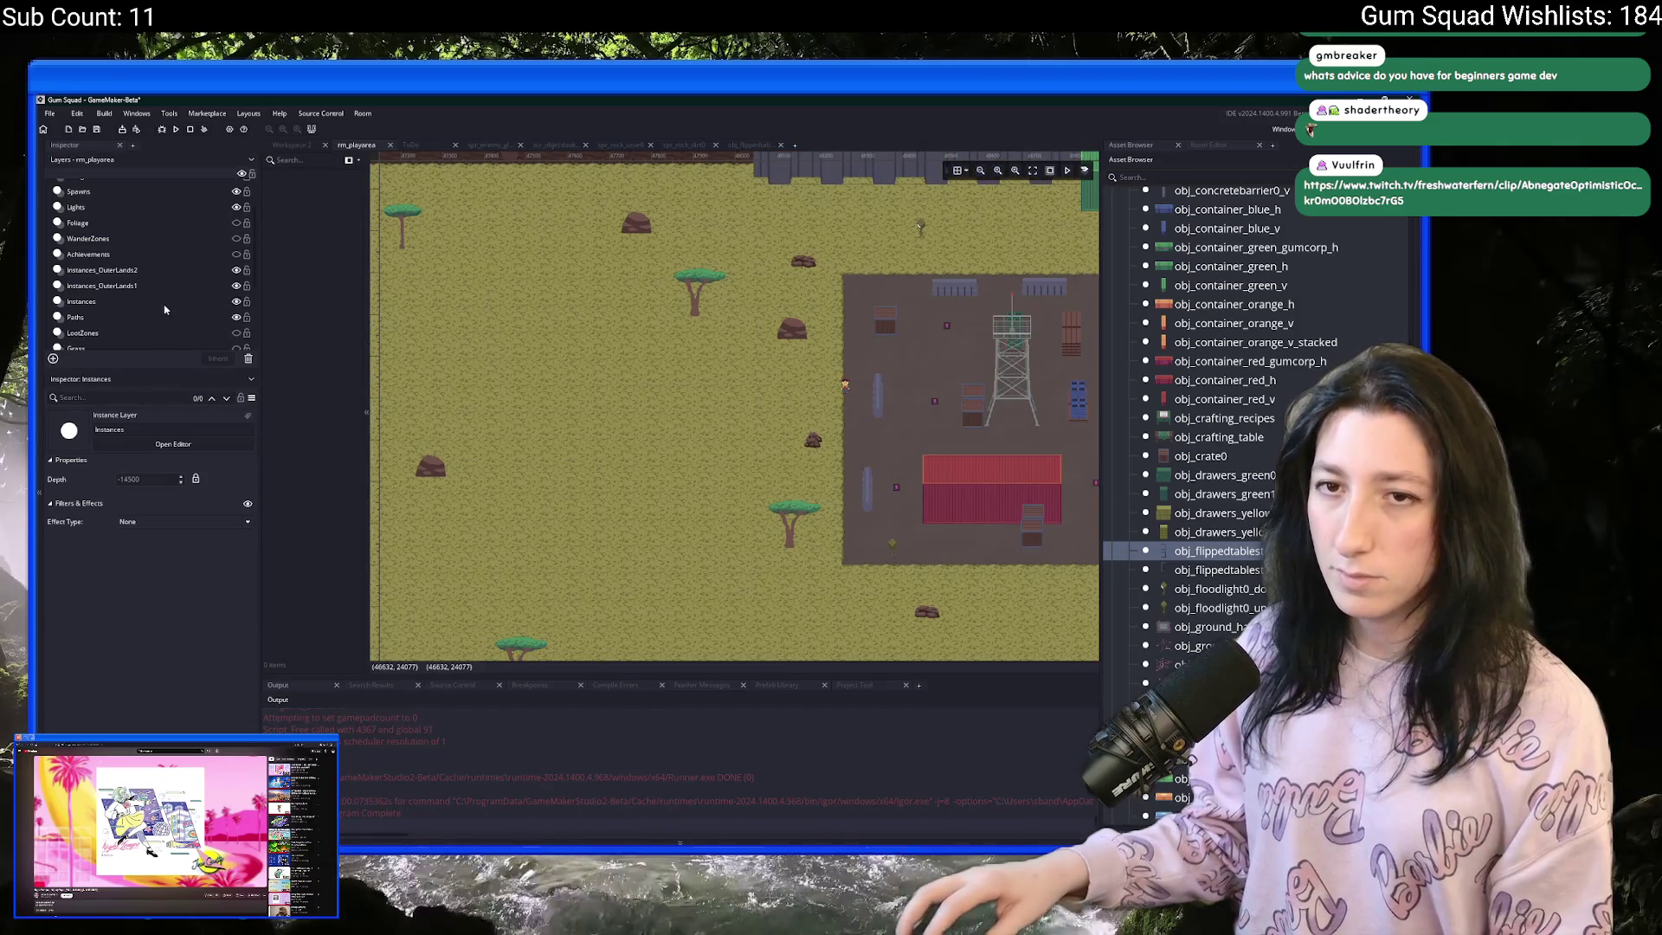
{"action": "left_click", "coordinate": [164, 309]}
{"action": "left_click", "coordinate": [846, 389]}
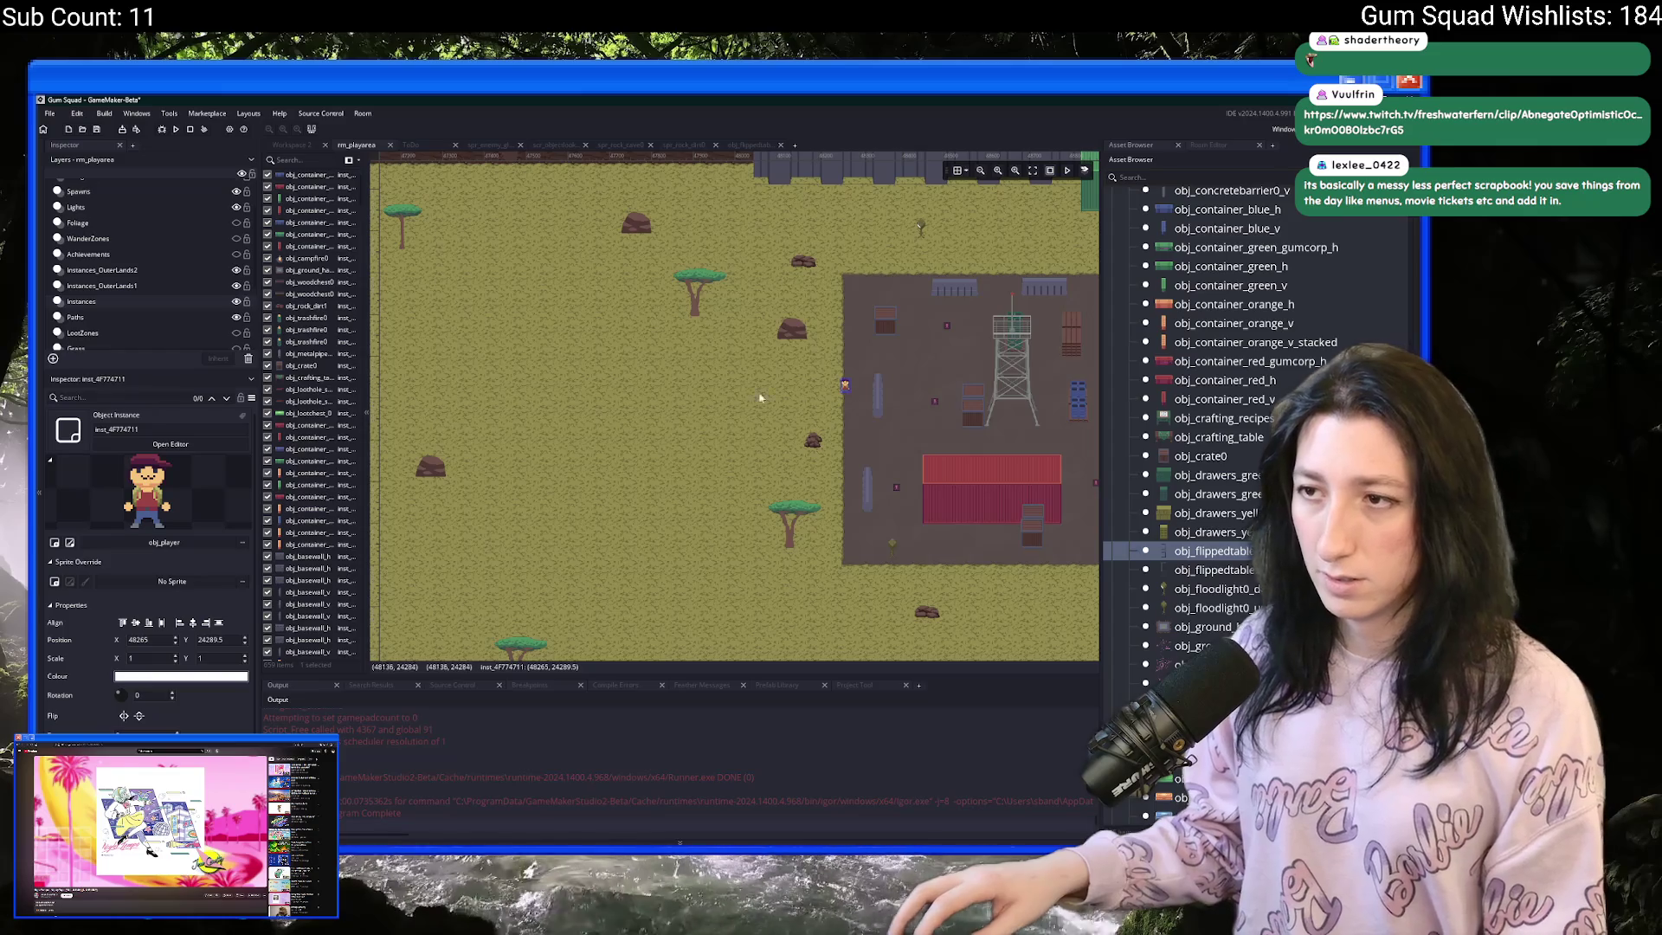
{"action": "left_click", "coordinate": [644, 401]}
- Move obj_player beside the flipped table and run the game with F5
{"action": "scroll", "coordinate": [574, 404], "scroll_direction": "left", "scroll_amount": 10}
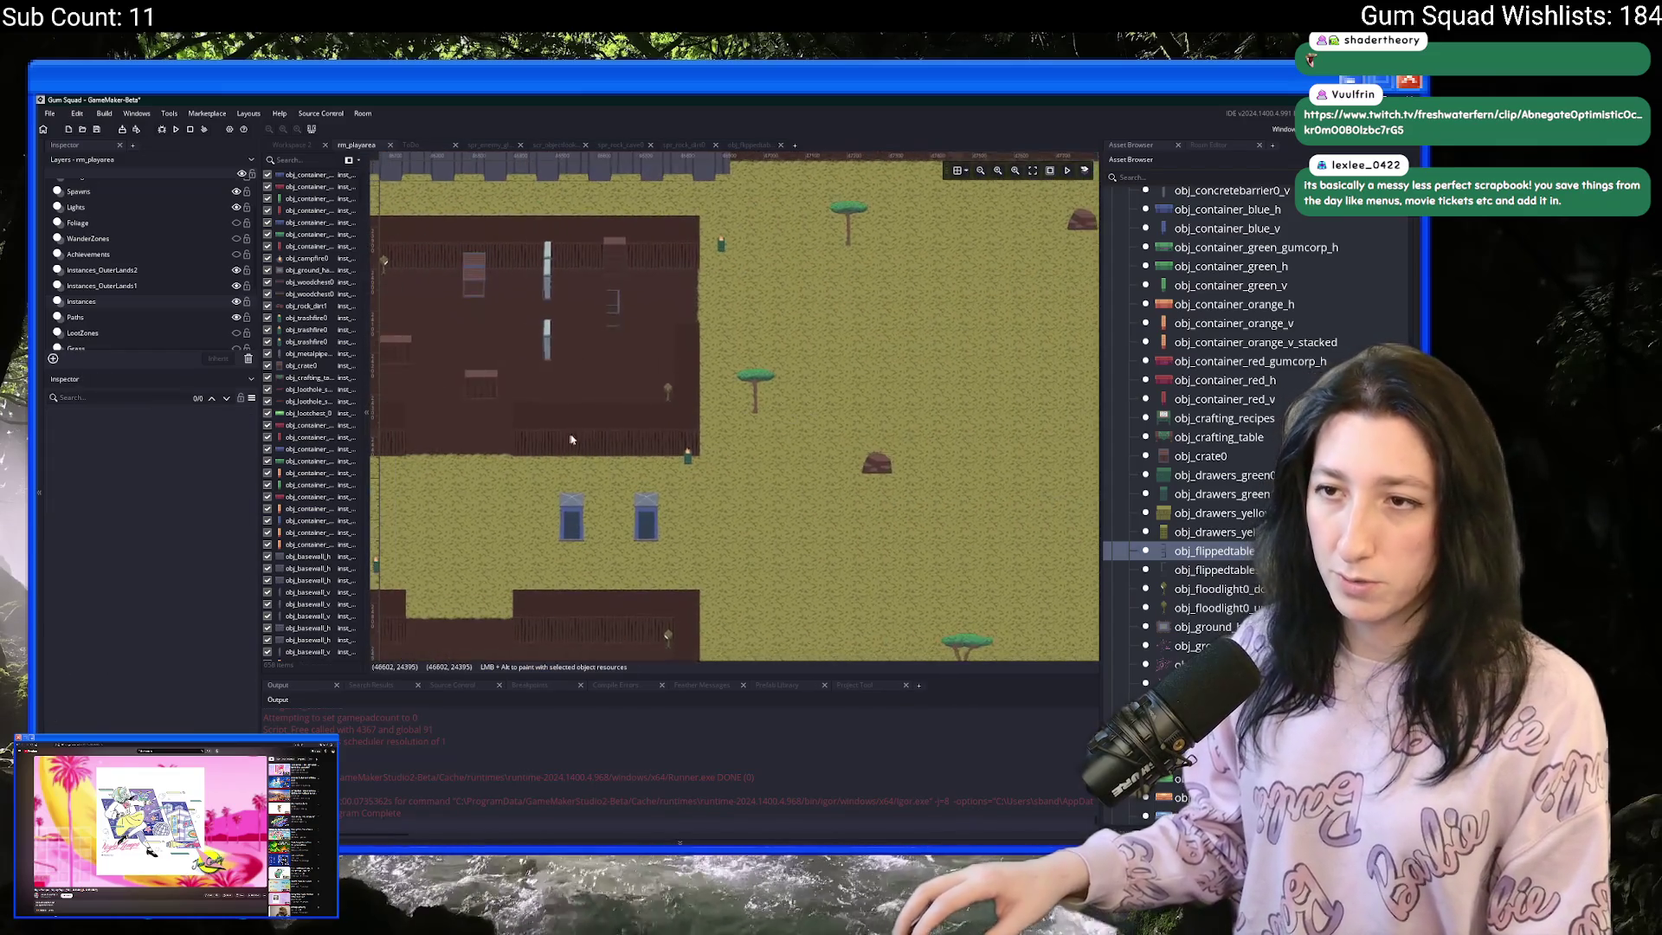
{"action": "scroll", "coordinate": [778, 331], "scroll_direction": "up", "scroll_amount": 5}
{"action": "left_click", "coordinate": [550, 311]}
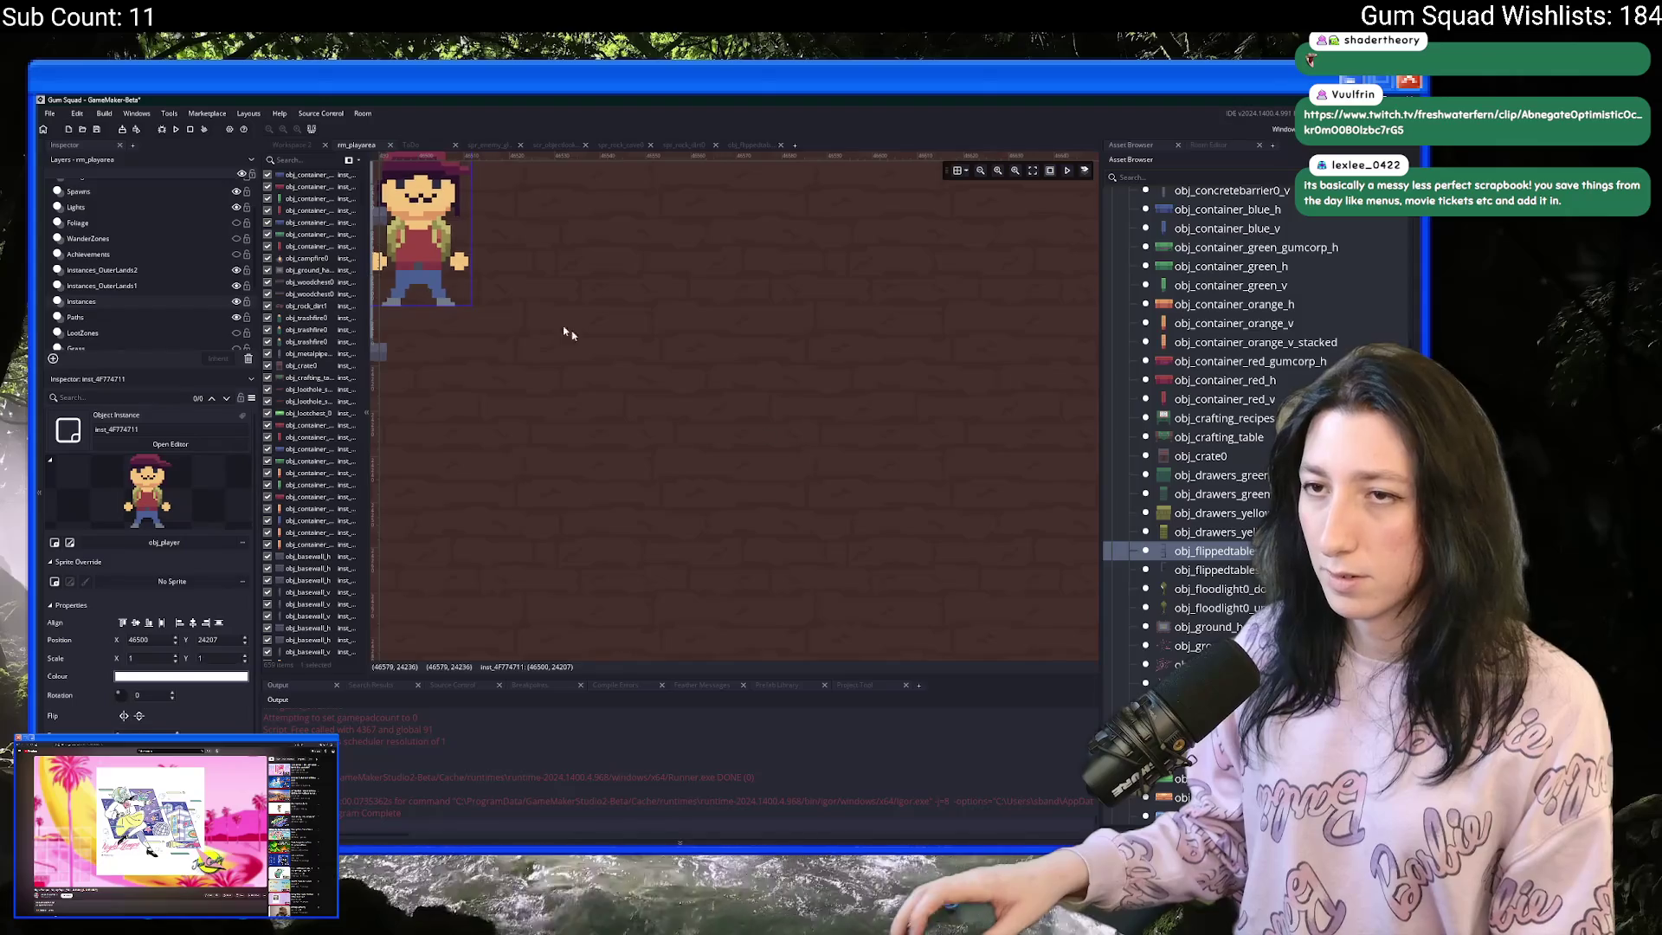
{"action": "left_click_drag", "start_coordinate": [550, 311], "coordinate": [658, 384]}
{"action": "scroll", "coordinate": [741, 325], "scroll_direction": "down", "scroll_amount": 4}
{"action": "scroll", "coordinate": [719, 418], "scroll_direction": "up", "scroll_amount": 2}
{"action": "key", "text": "F5"}
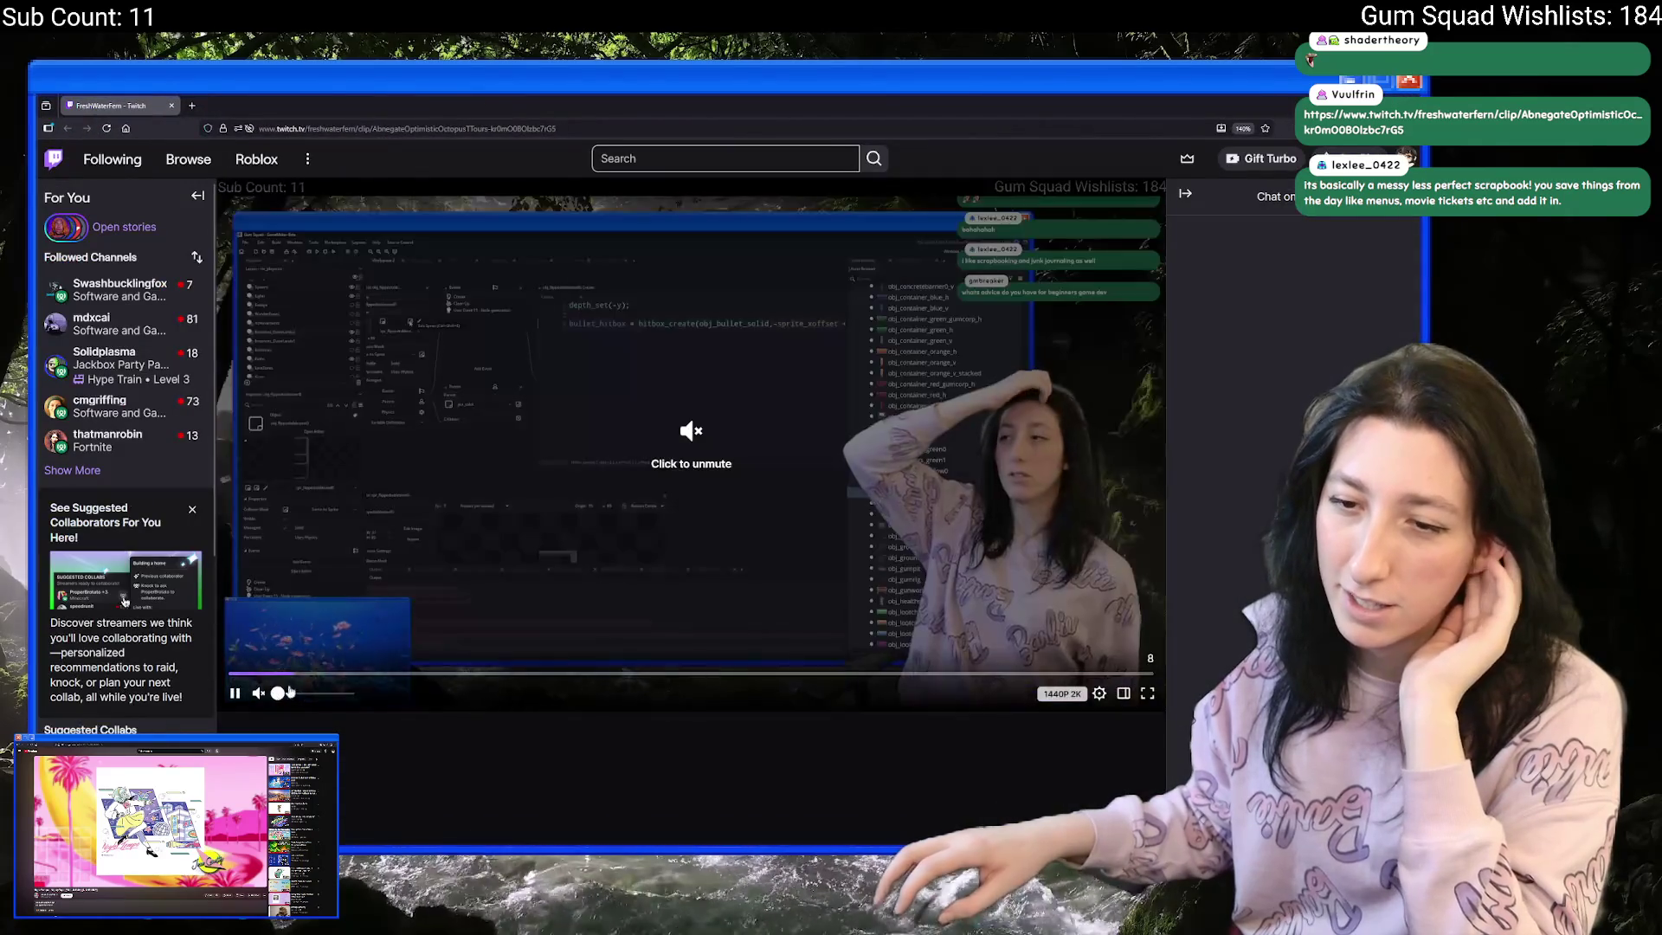
- Unmute and watch the clip 'The first step to becoming a gamedev', then feature it
{"action": "left_click", "coordinate": [326, 692]}
{"action": "scroll", "coordinate": [384, 693], "scroll_direction": "down", "scroll_amount": 4}
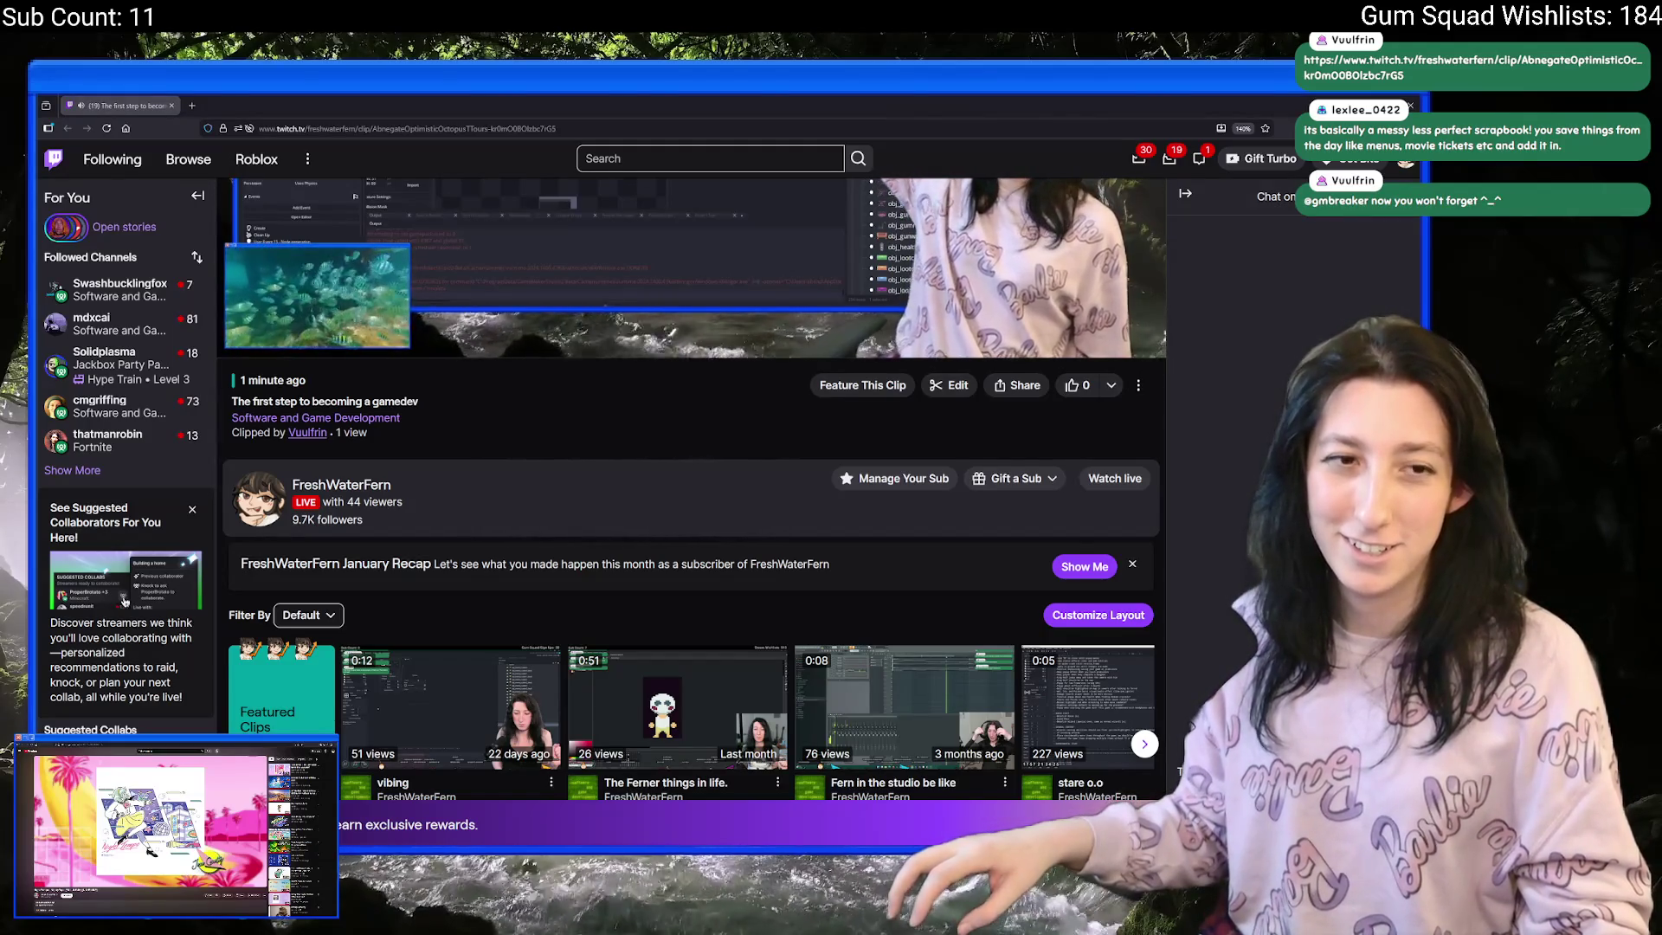
{"action": "scroll", "coordinate": [631, 474], "scroll_direction": "up", "scroll_amount": 4}
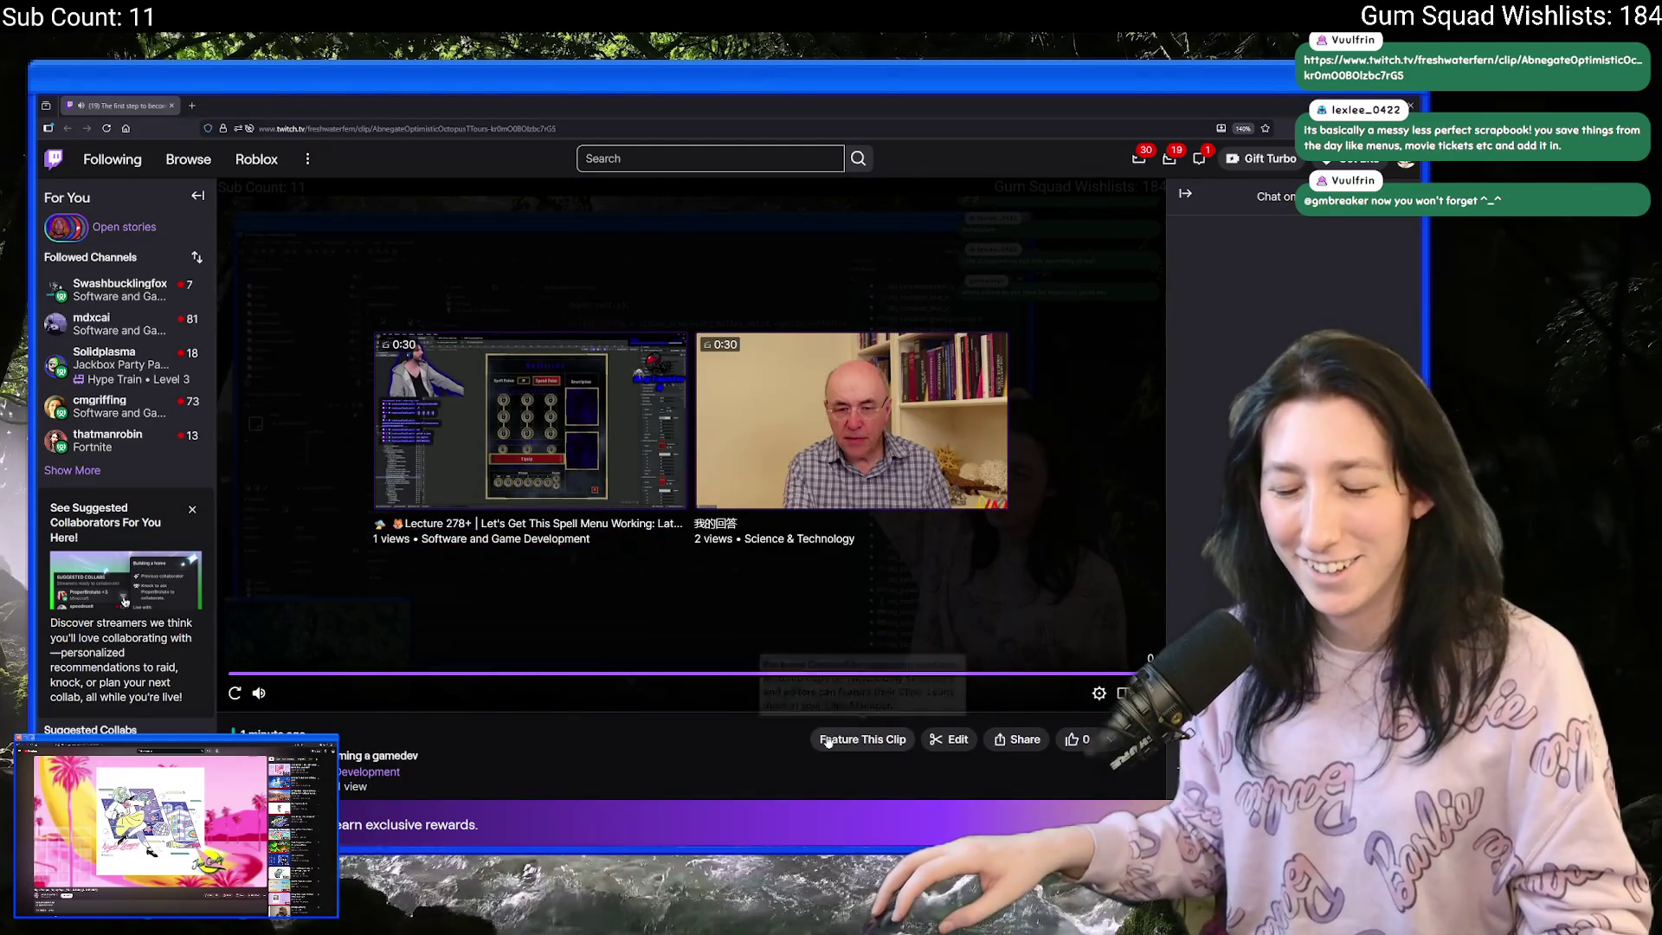
{"action": "left_click", "coordinate": [828, 741]}
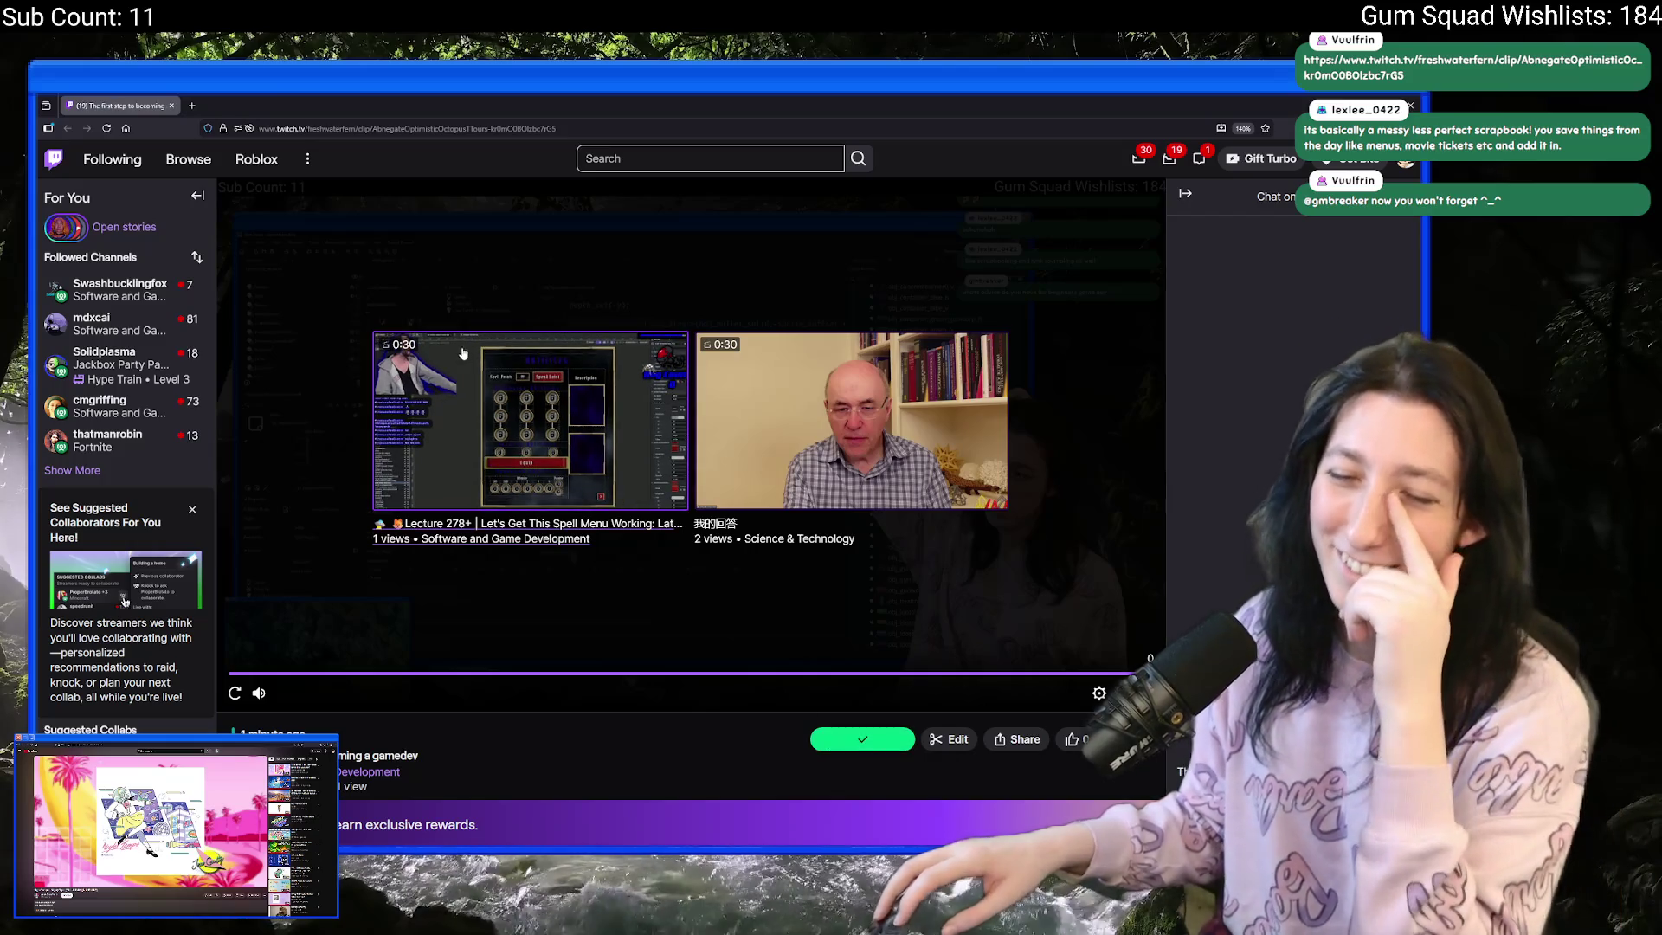
{"action": "key", "text": "alt+Tab"}
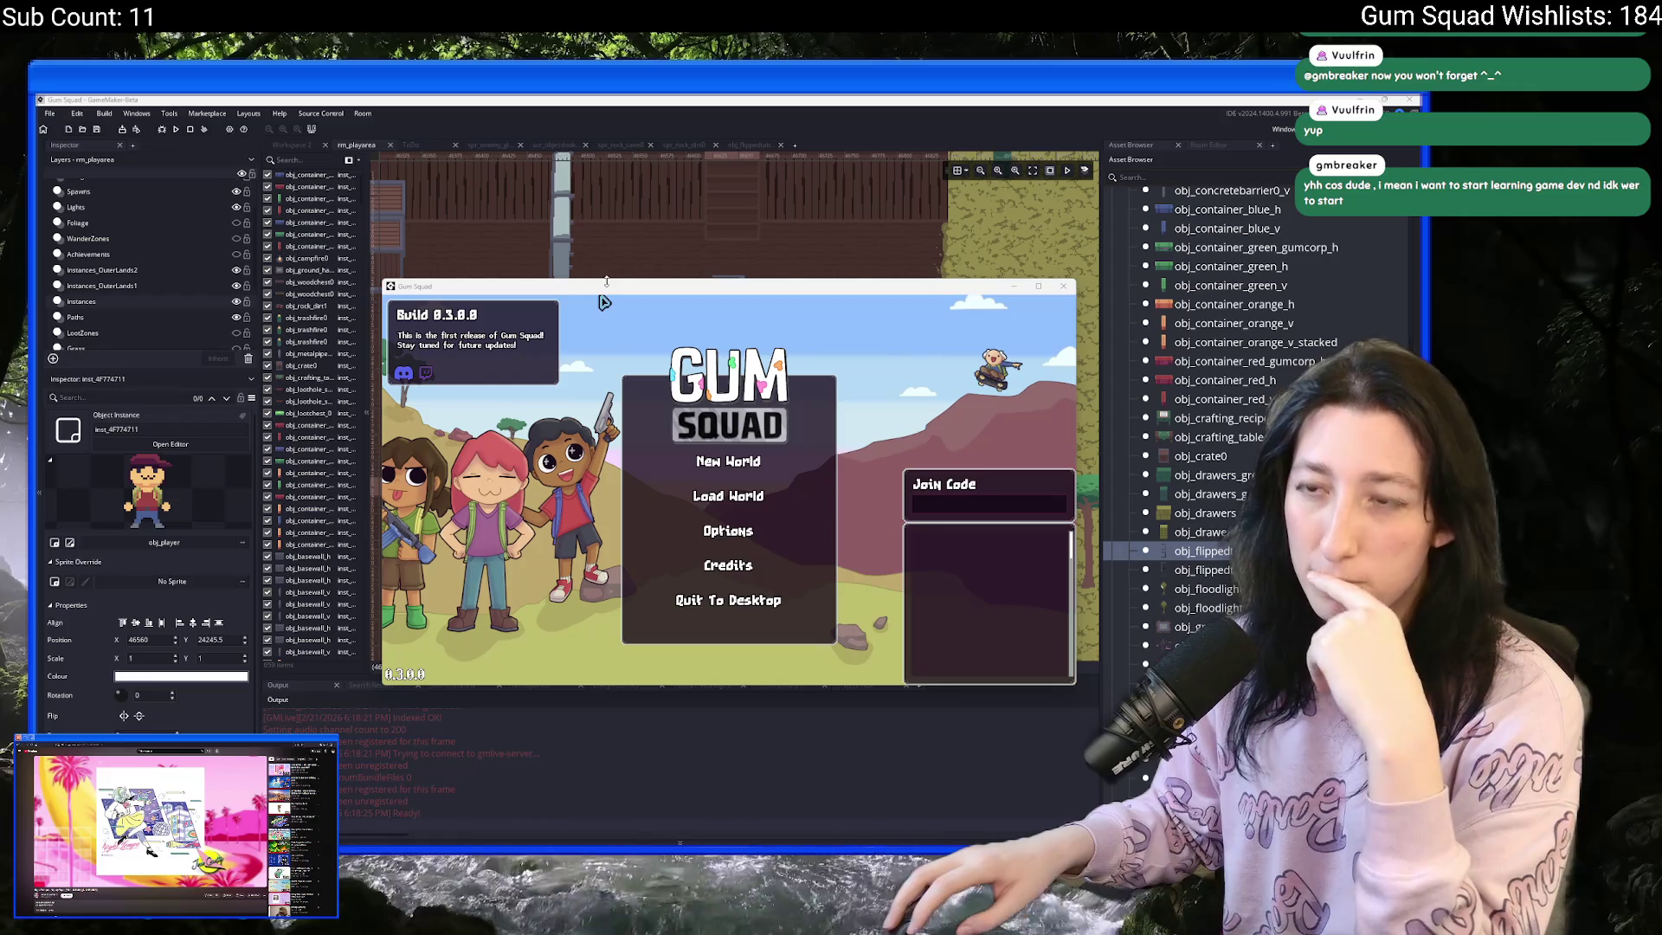
- Maximize the Gum Squad game window by dragging its title bar to the screen's top edge
{"action": "left_click_drag", "start_coordinate": [602, 290], "coordinate": [630, 112]}
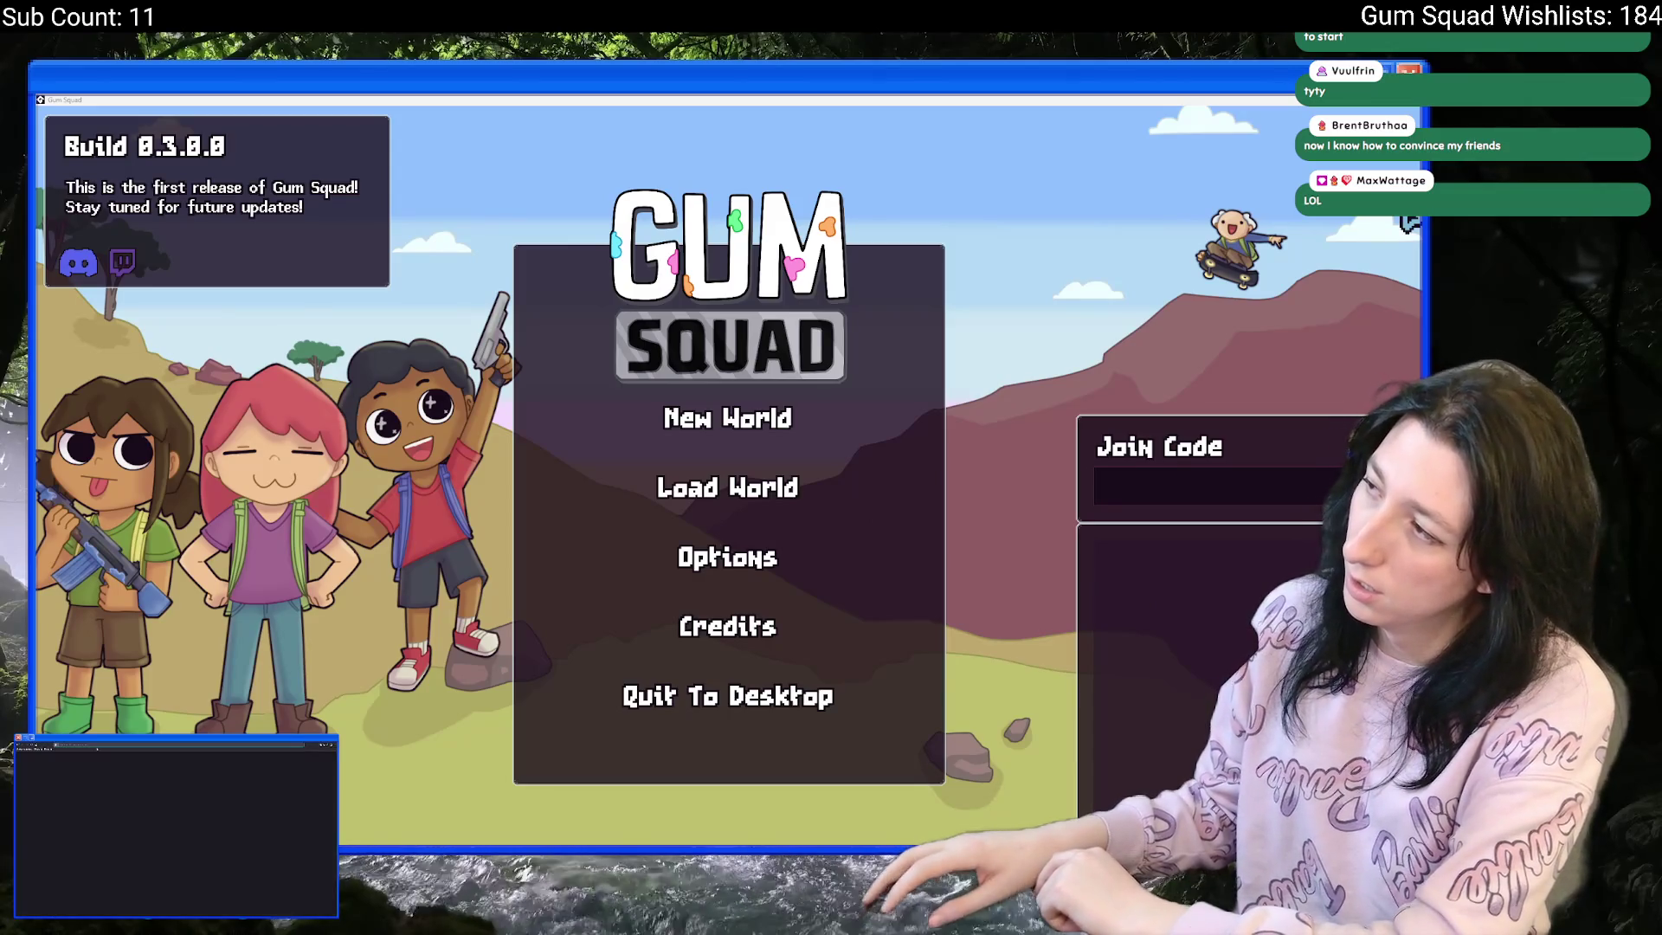
{"action": "key", "text": "alt+Tab"}
{"action": "type", "text": "how to ma"}
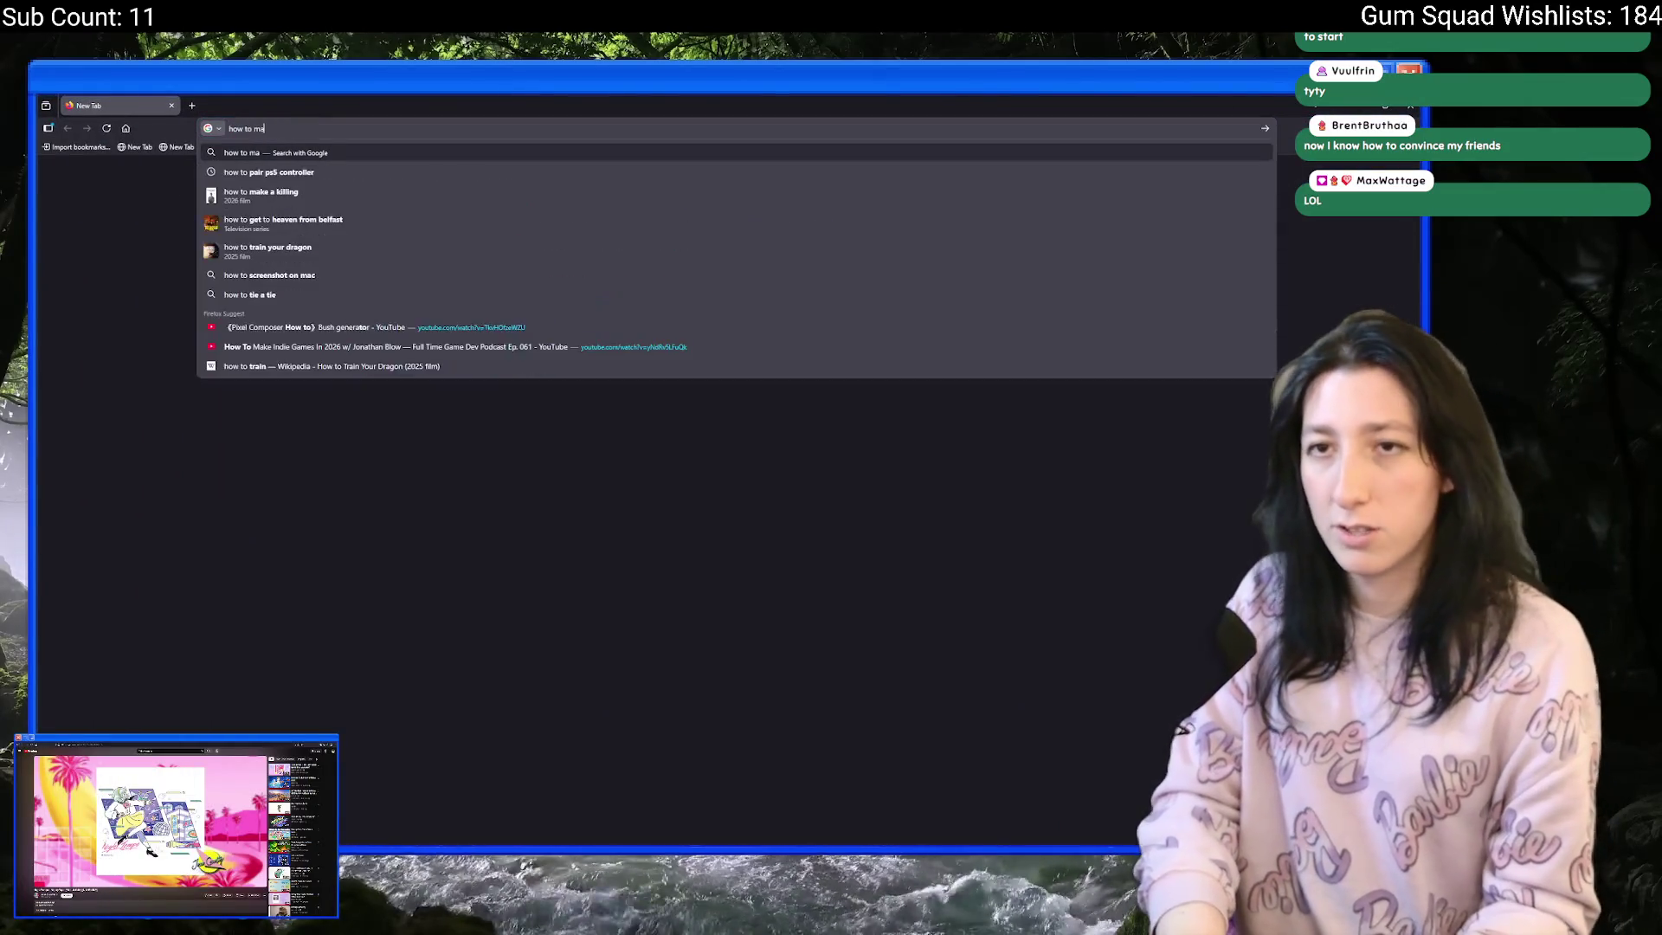
{"action": "type", "text": "ke games"}
{"action": "key", "text": "Return"}
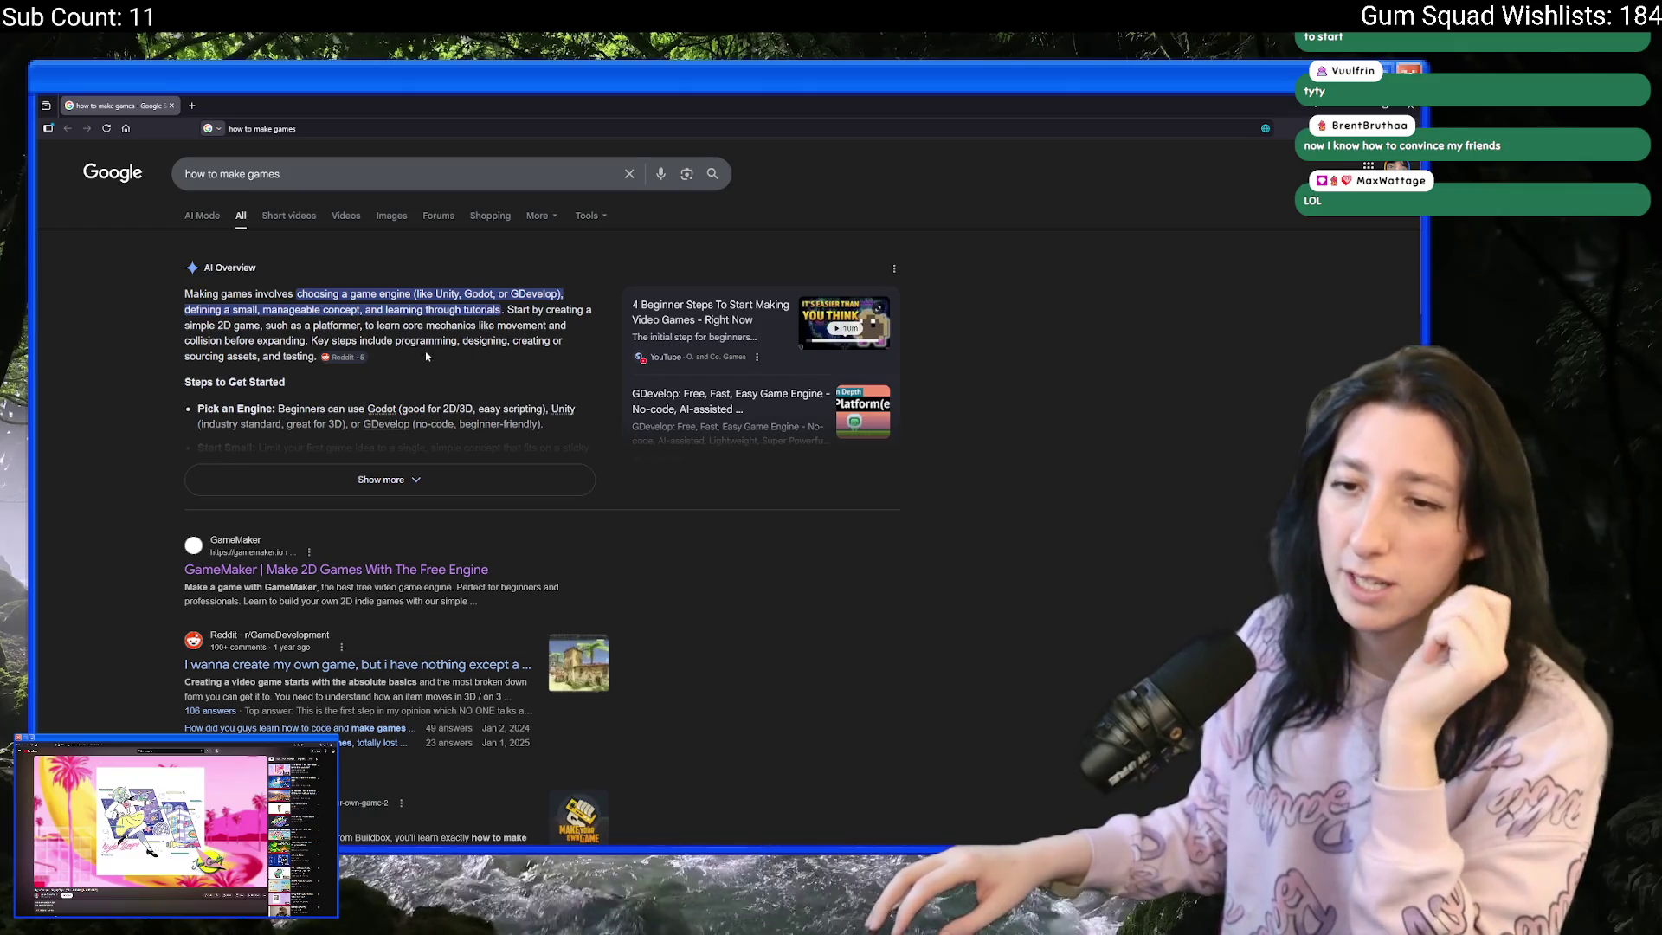
{"action": "scroll", "coordinate": [364, 472], "scroll_direction": "down", "scroll_amount": 3}
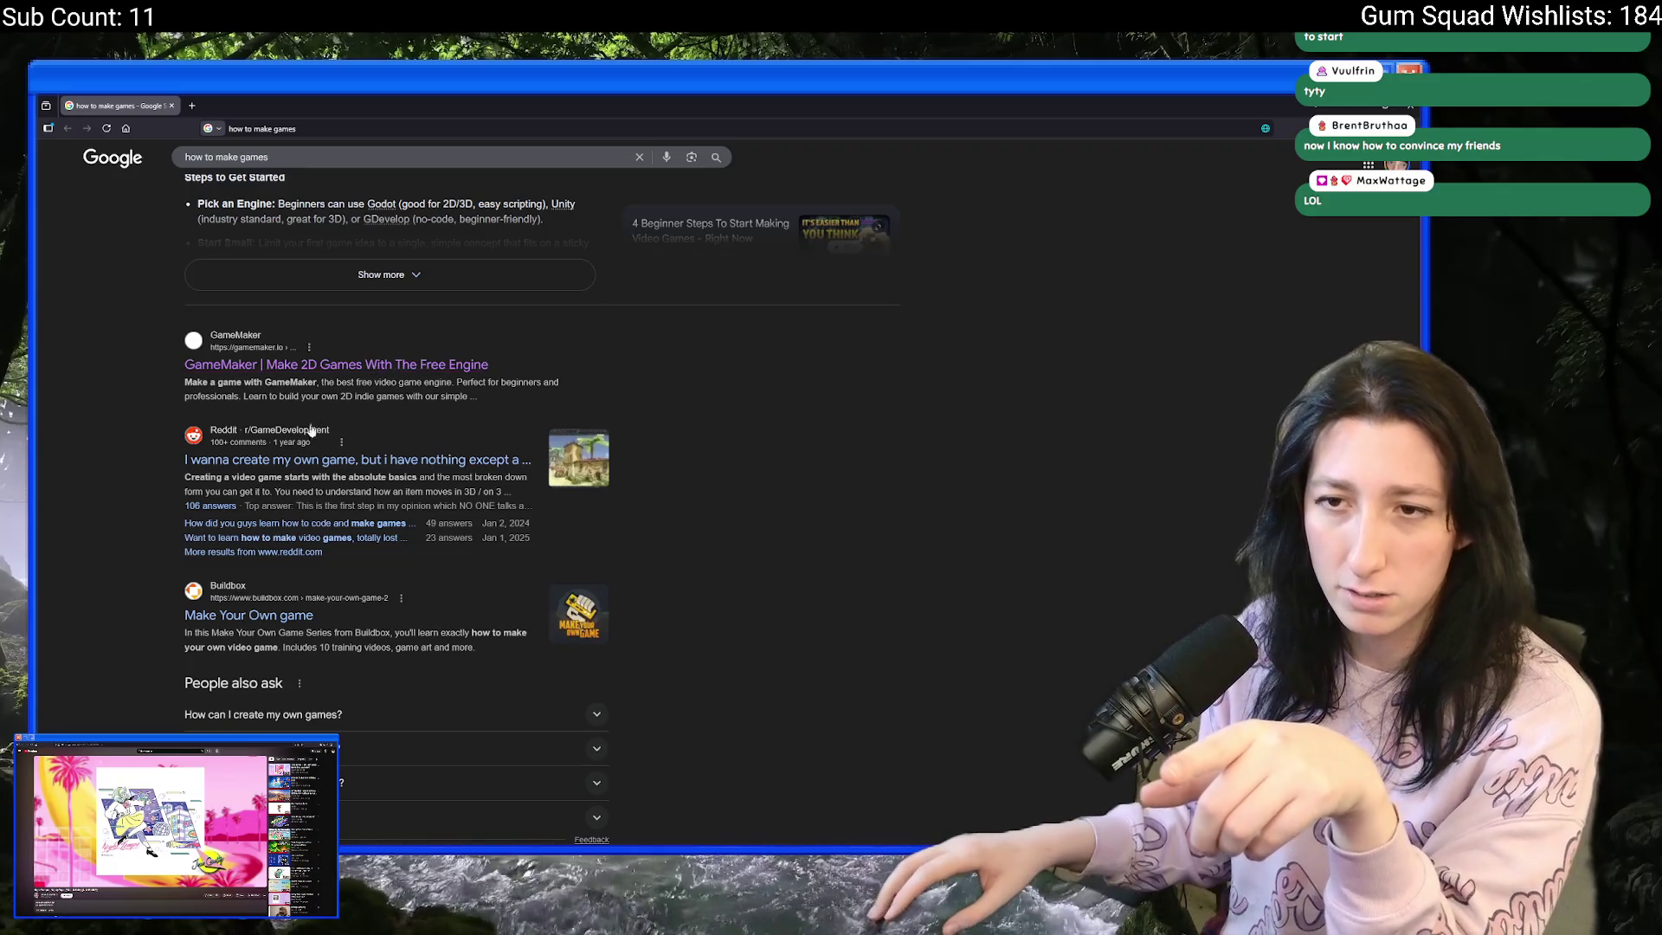
{"action": "scroll", "coordinate": [443, 407], "scroll_direction": "down", "scroll_amount": 3}
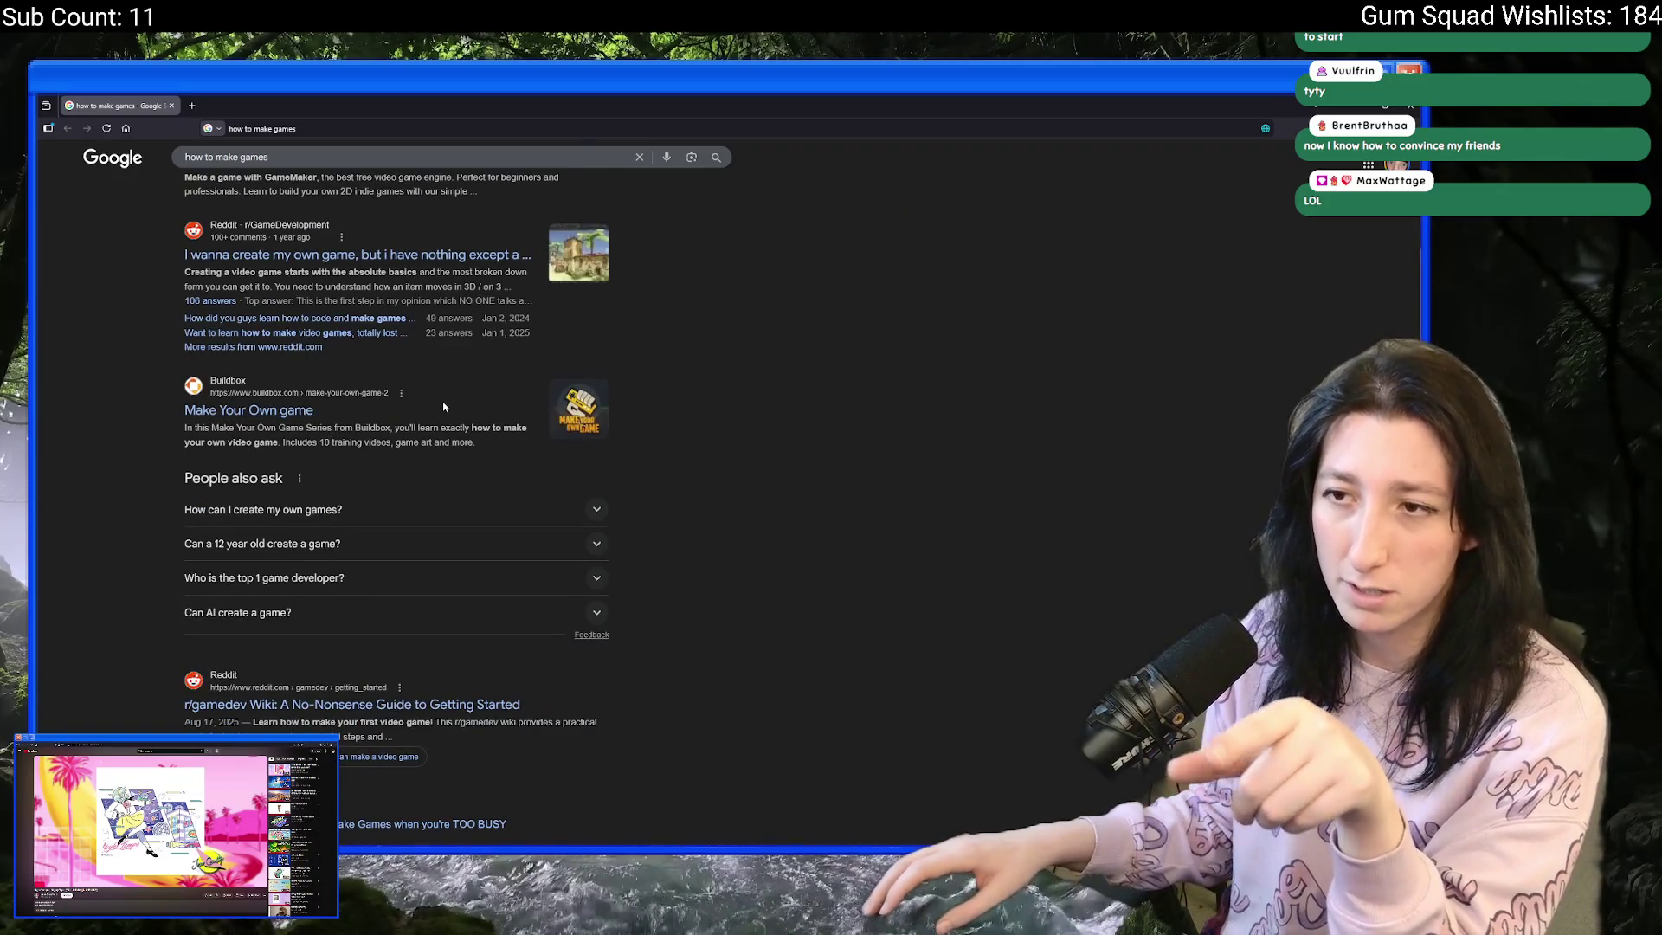
{"action": "scroll", "coordinate": [437, 411], "scroll_direction": "down", "scroll_amount": 10}
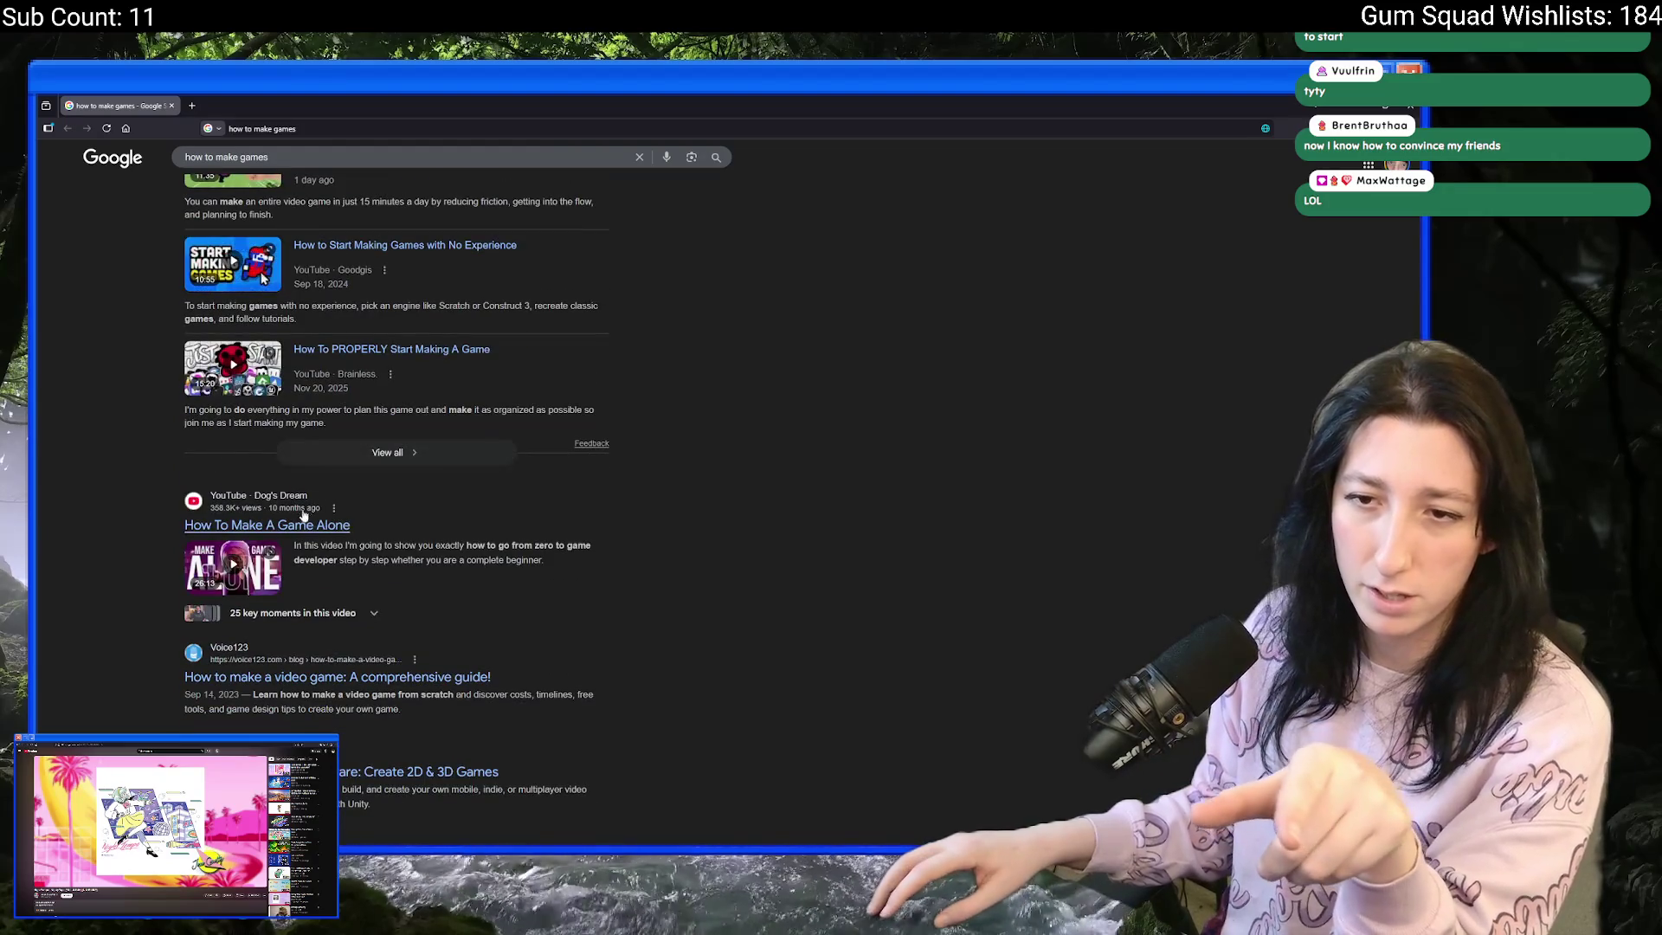
{"action": "scroll", "coordinate": [305, 514], "scroll_direction": "down", "scroll_amount": 4}
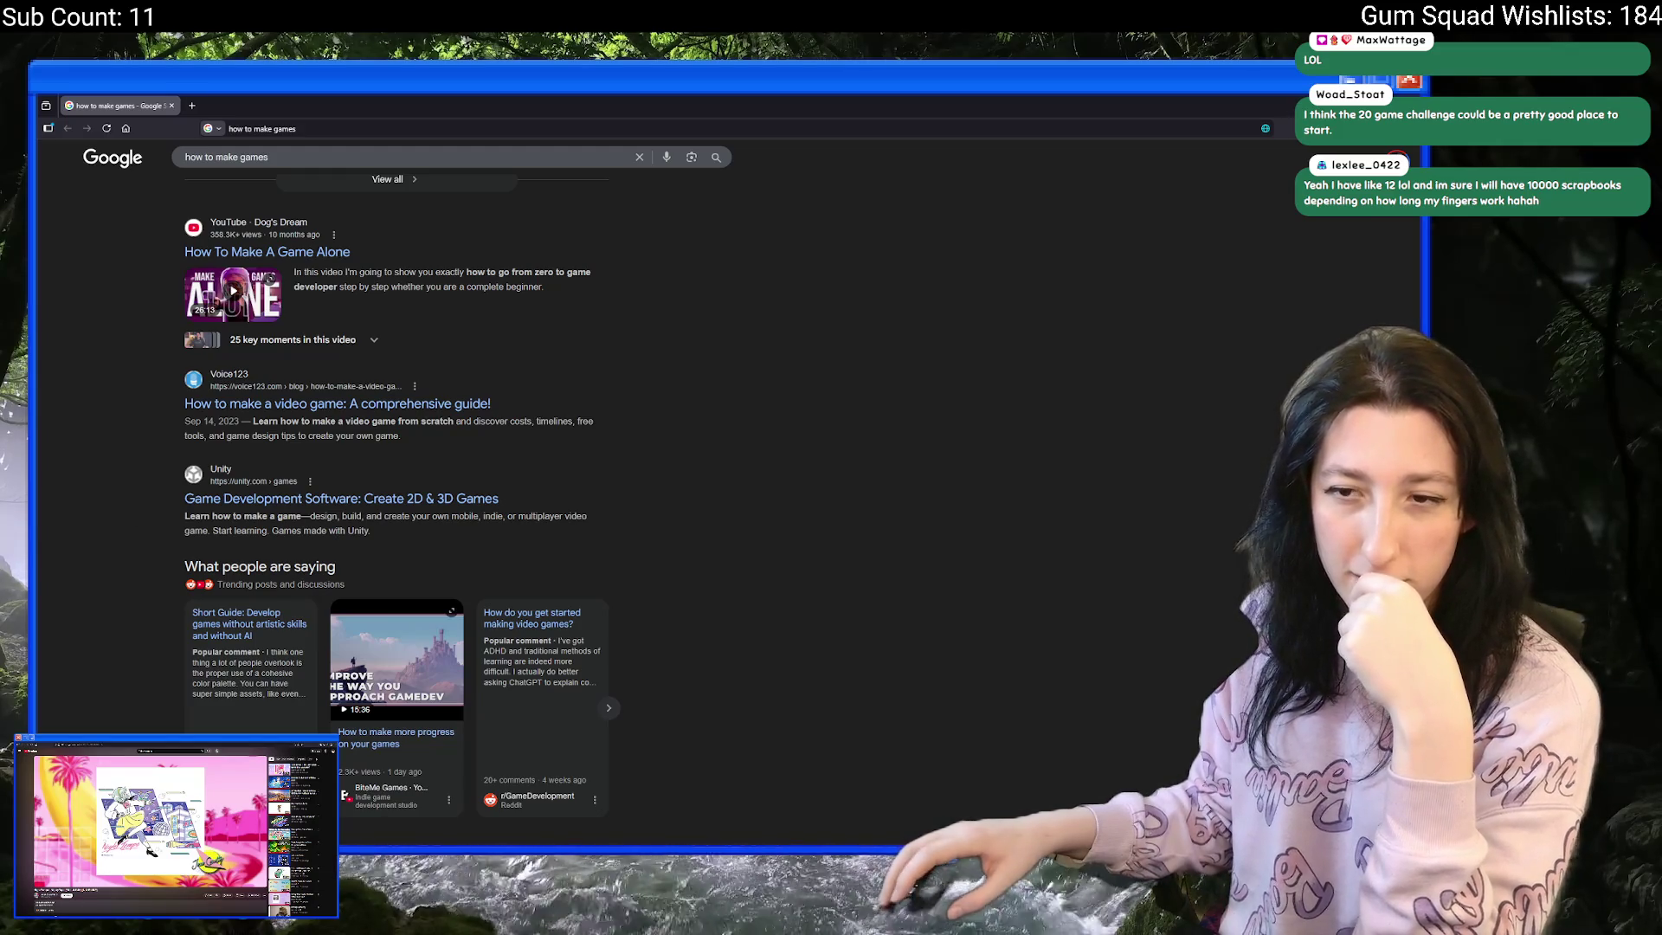
{"action": "scroll", "coordinate": [607, 488], "scroll_direction": "down", "scroll_amount": 8}
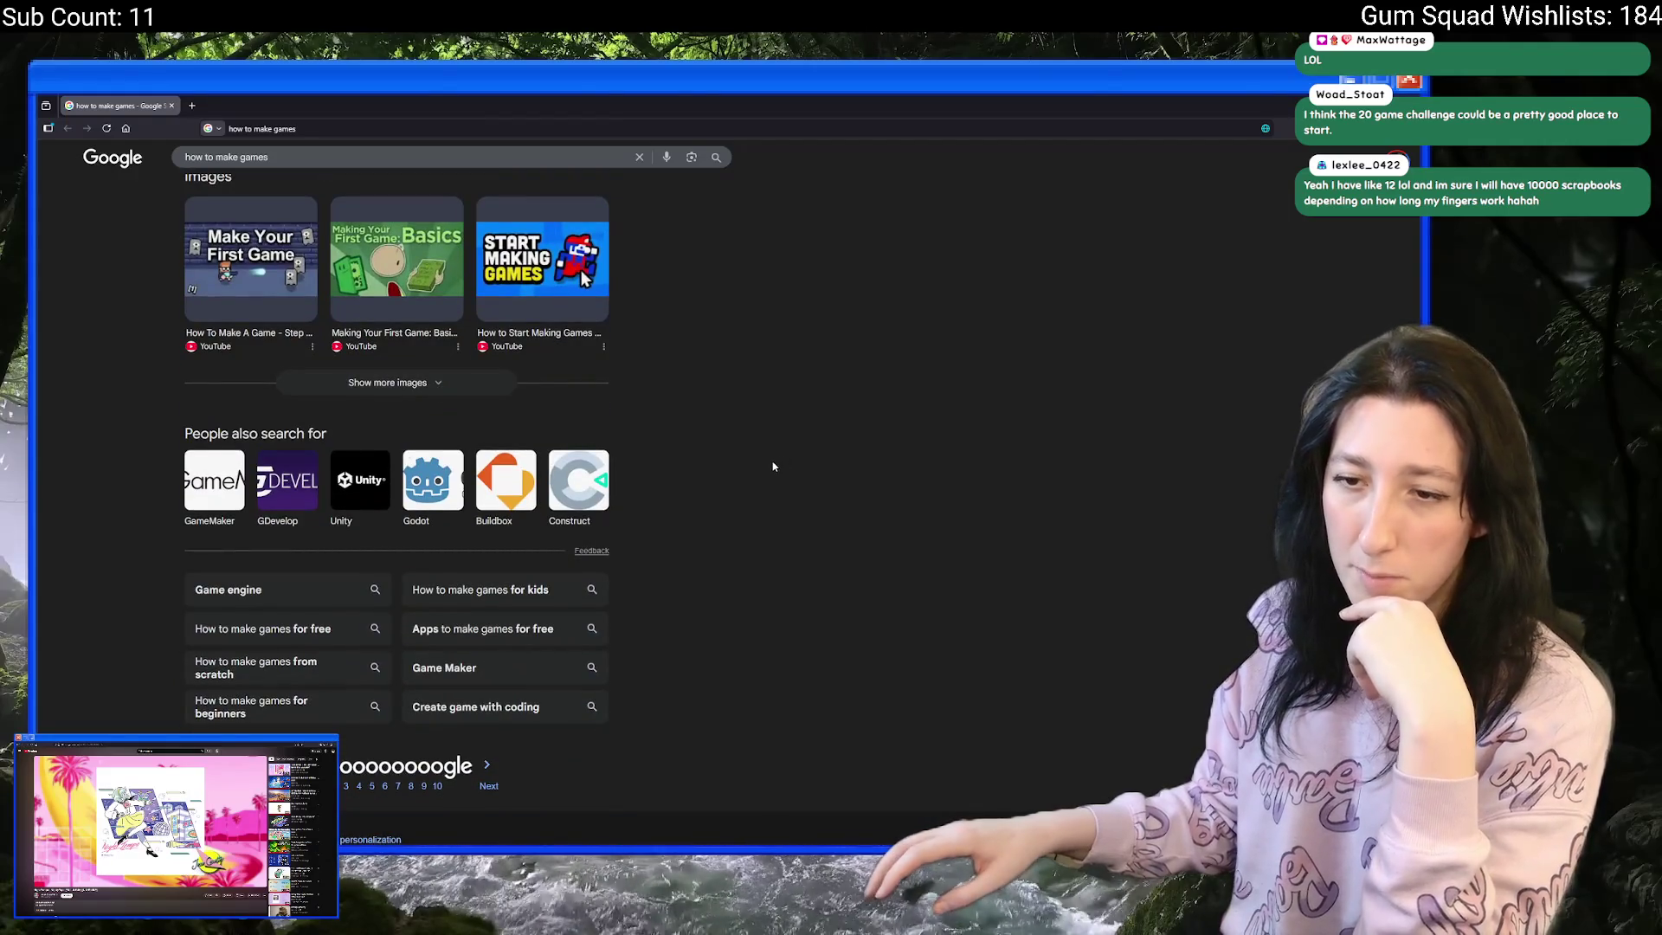
{"action": "scroll", "coordinate": [774, 467], "scroll_direction": "up", "scroll_amount": 8}
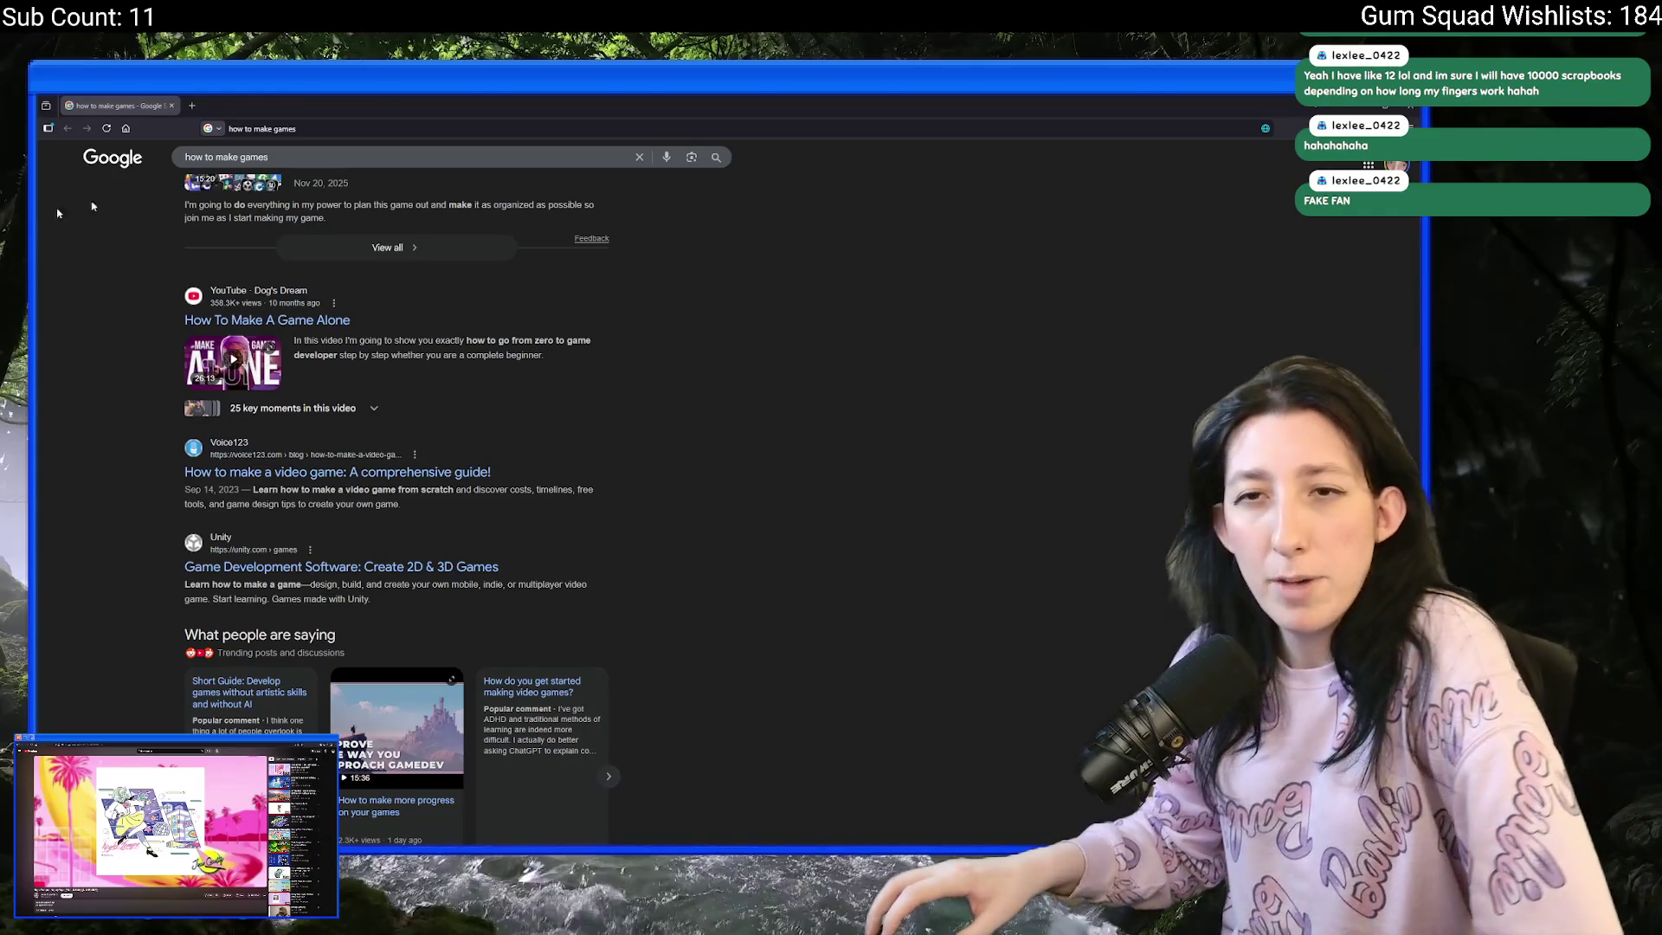
- Alt-Tab from the Google results to the running Gum Squad title menu
{"action": "key", "text": "alt+Tab"}
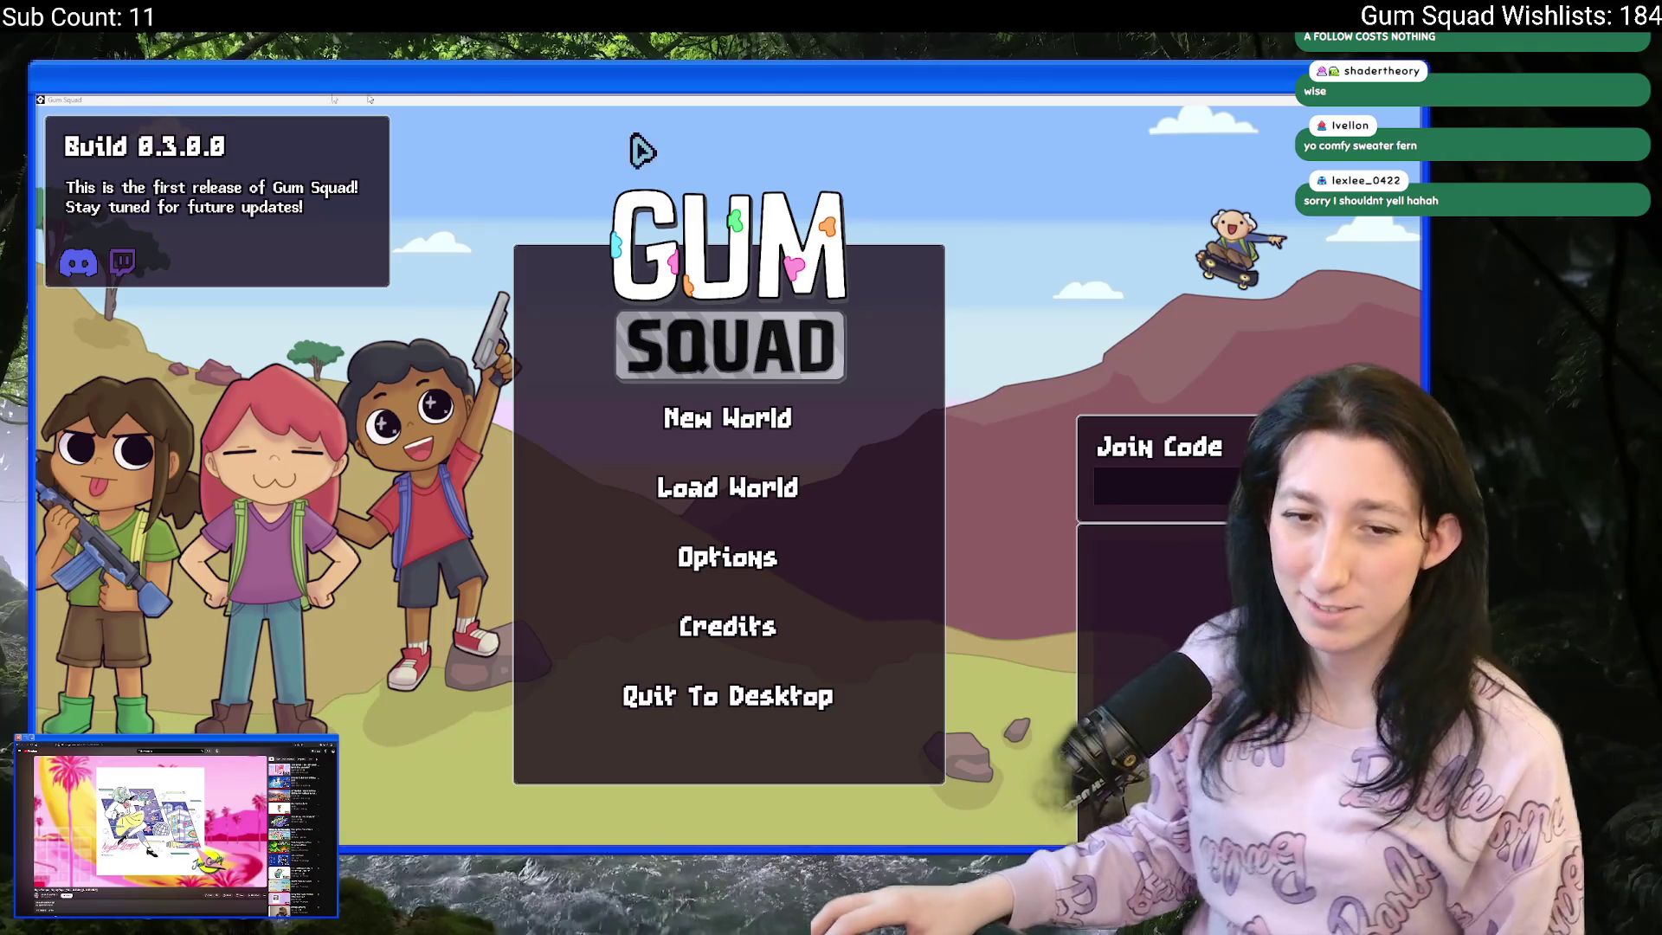
- Start a new world with New World and Create Lobby
{"action": "left_click", "coordinate": [707, 427]}
{"action": "left_click", "coordinate": [705, 641]}
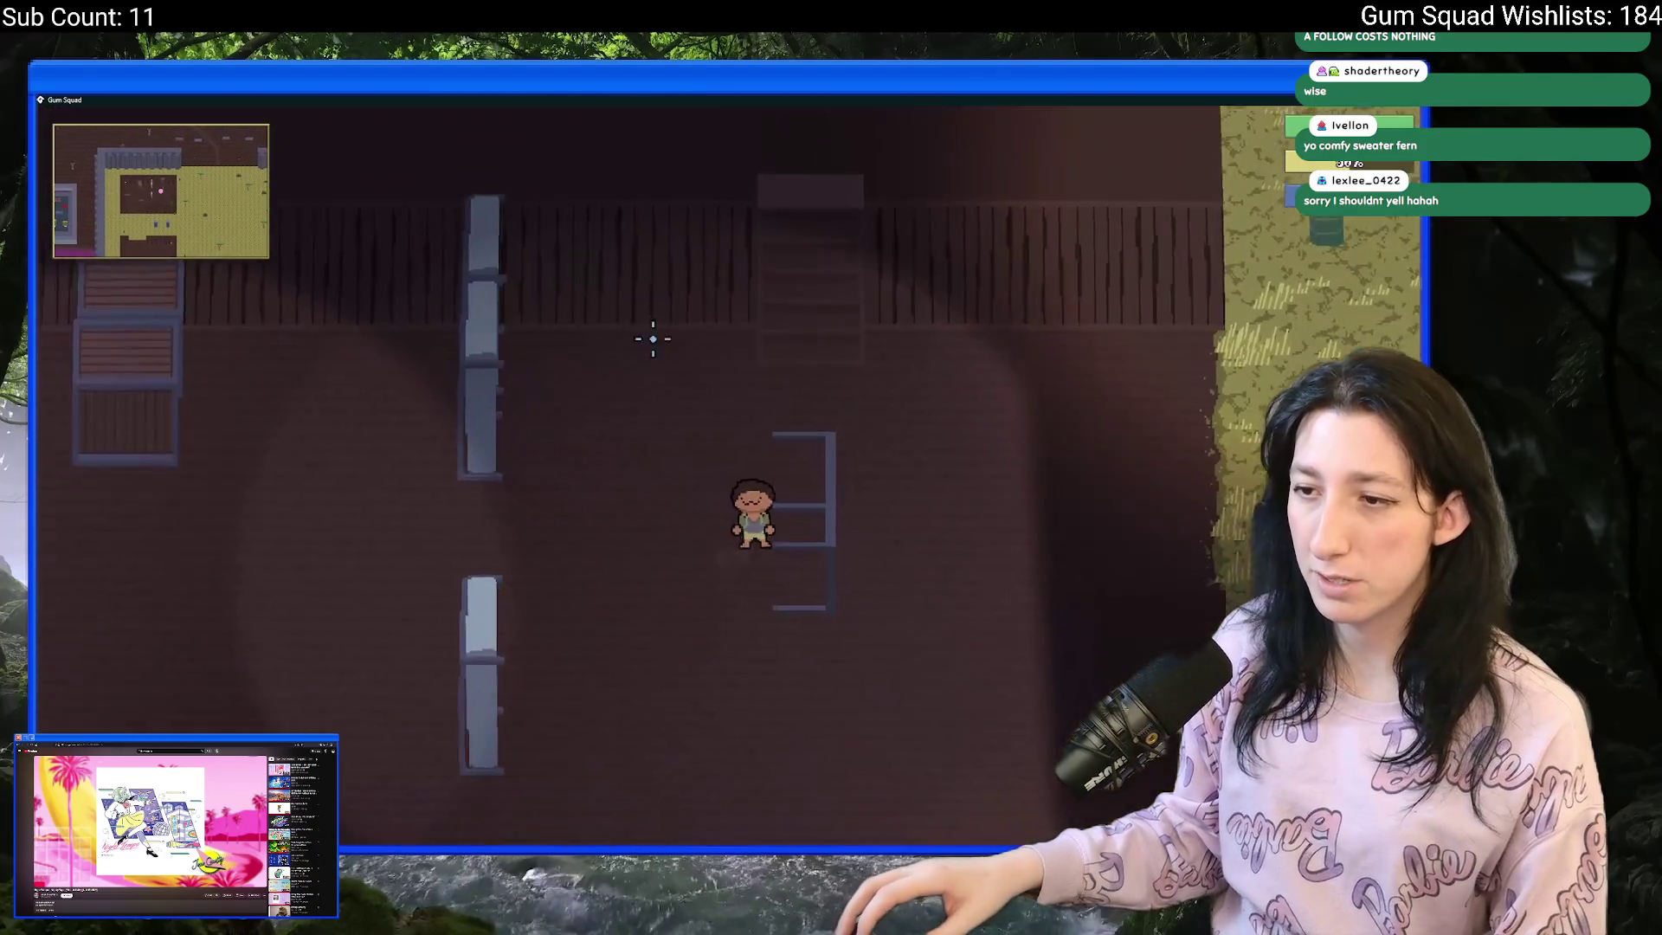
{"action": "key", "text": "Tab"}
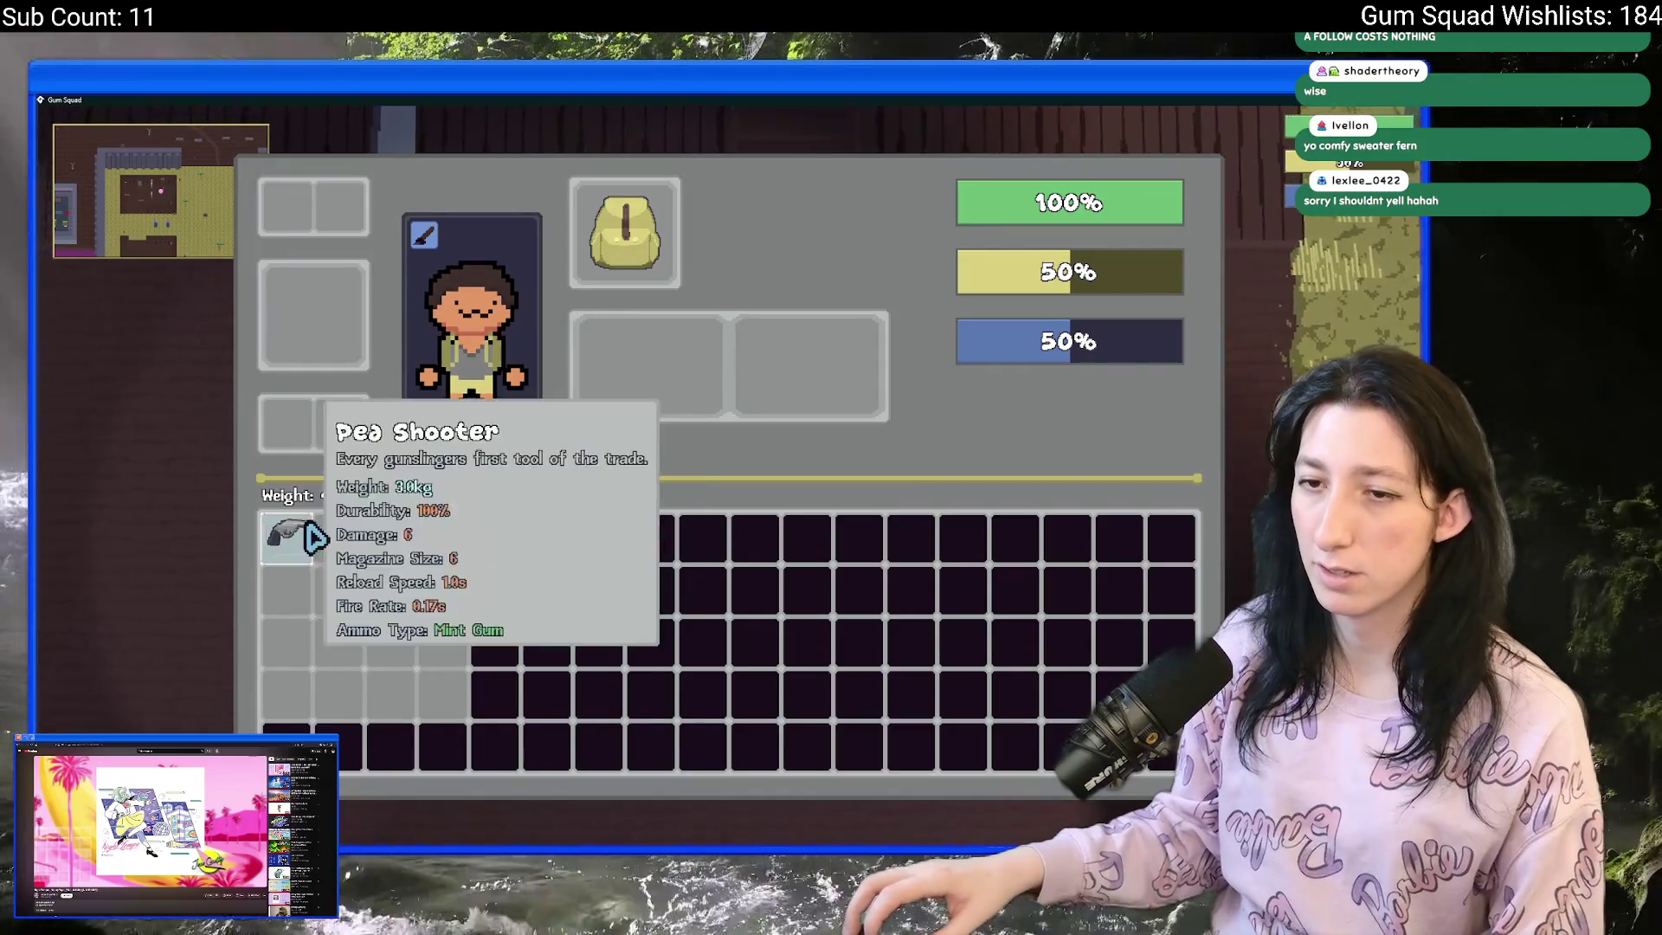
{"action": "key", "text": "Tab"}
- Walk toward the steel flipped table and shoot at it from several positions
{"action": "key", "text": "w"}
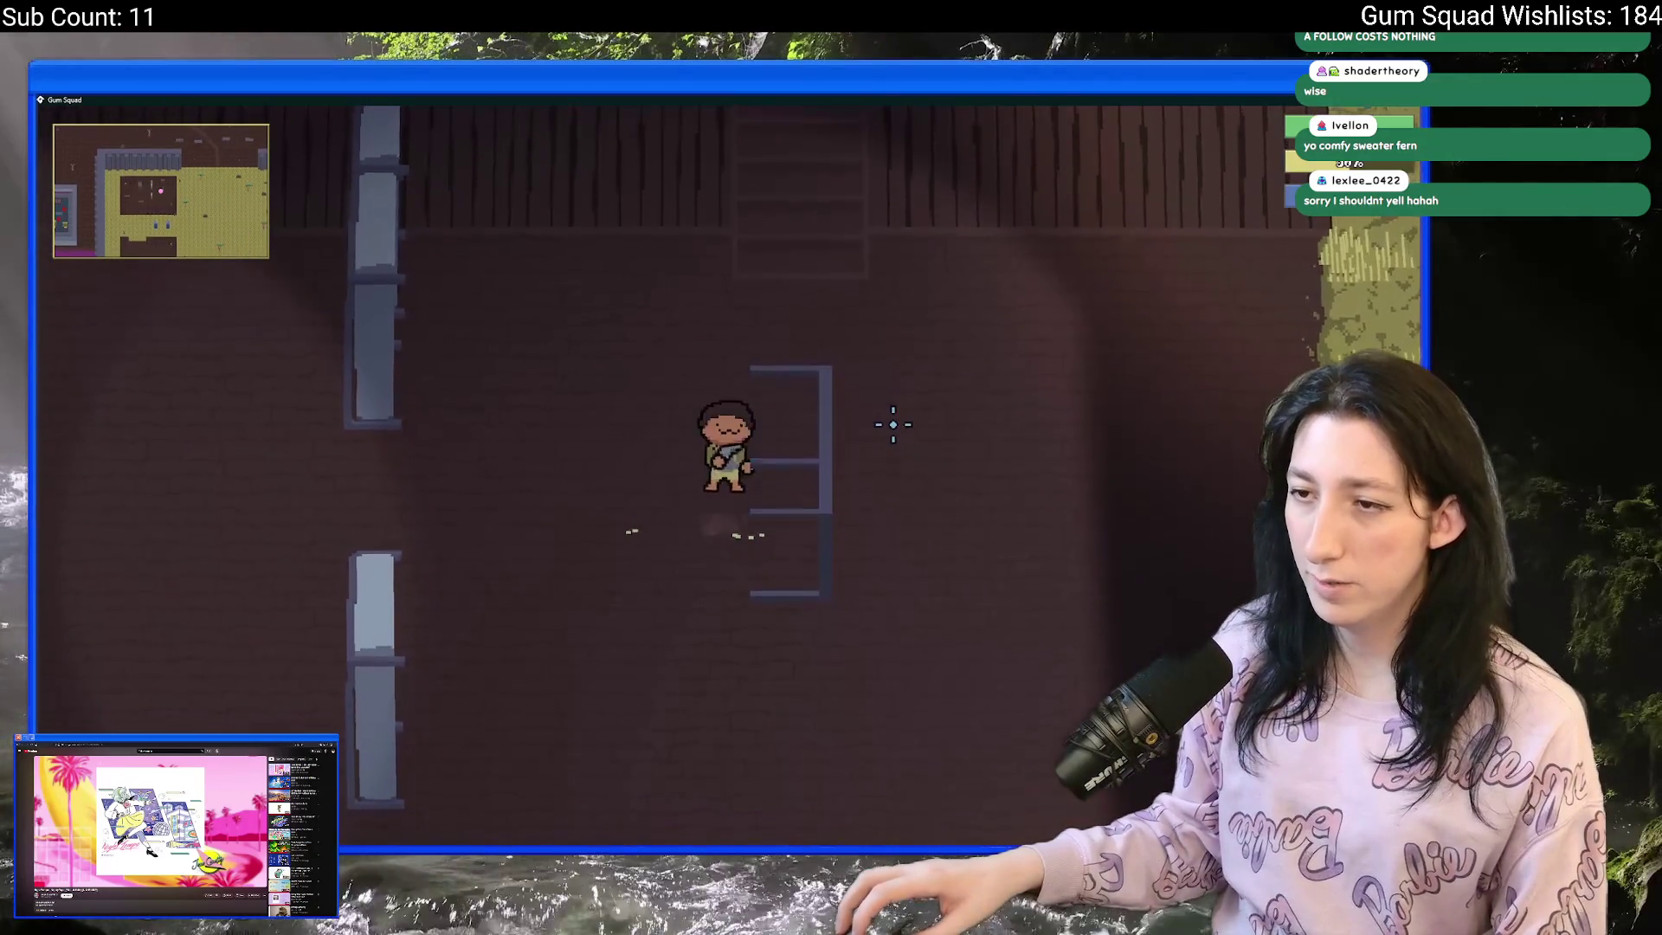
{"action": "key", "text": "d"}
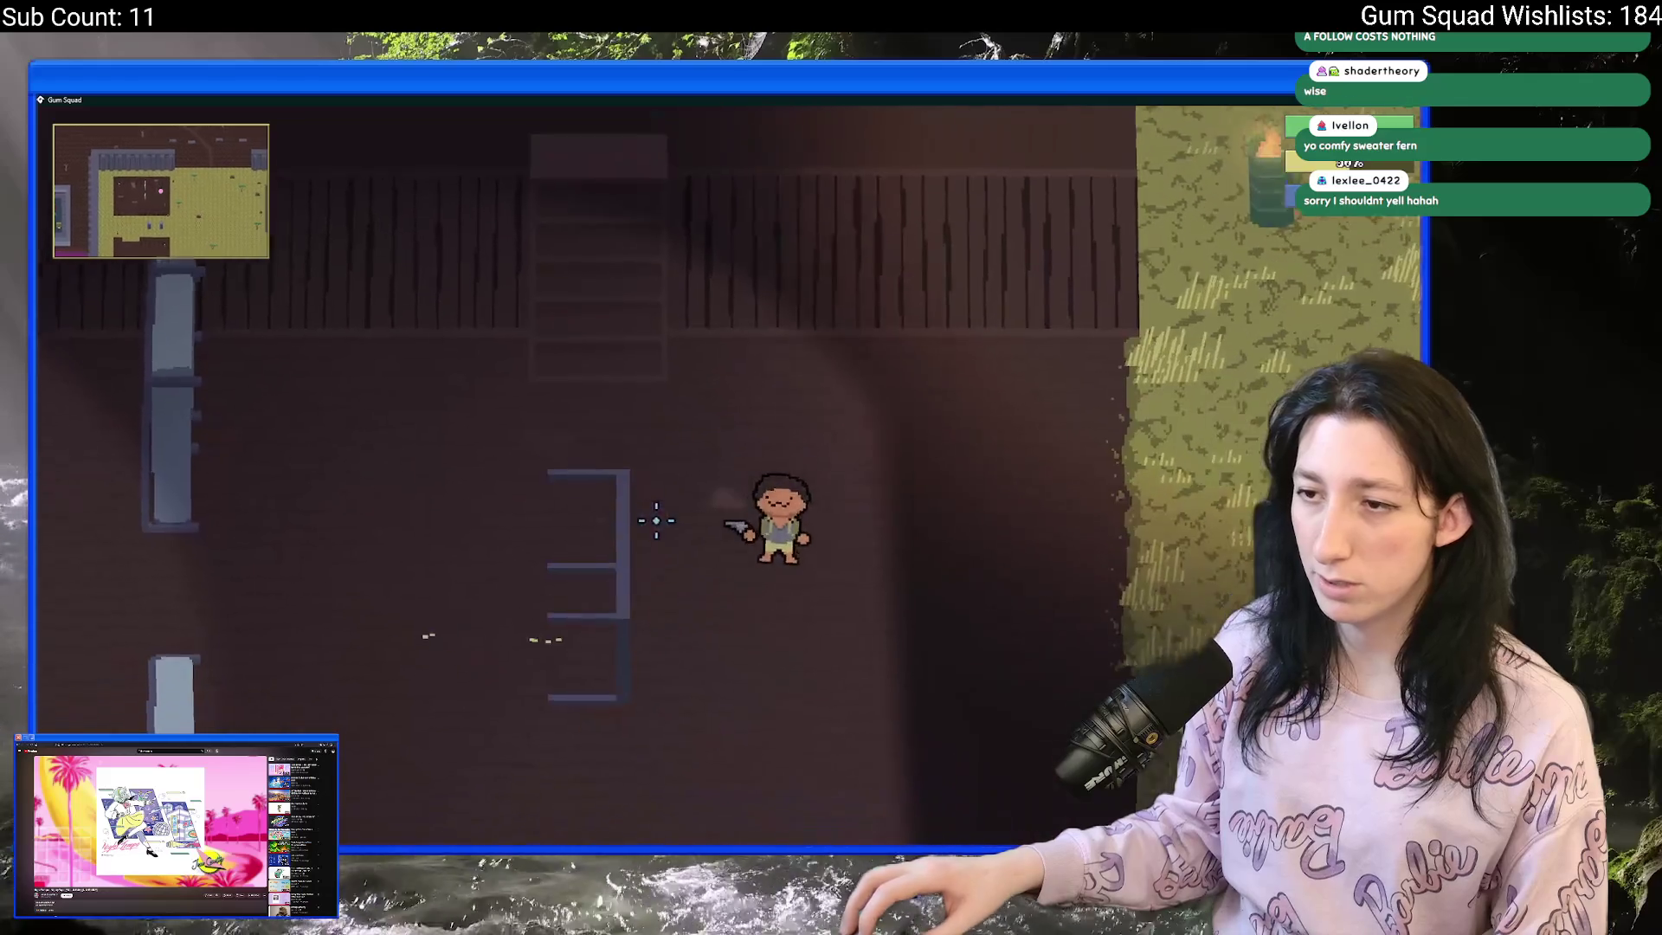
{"action": "left_click", "coordinate": [585, 466]}
{"action": "key", "text": "a"}
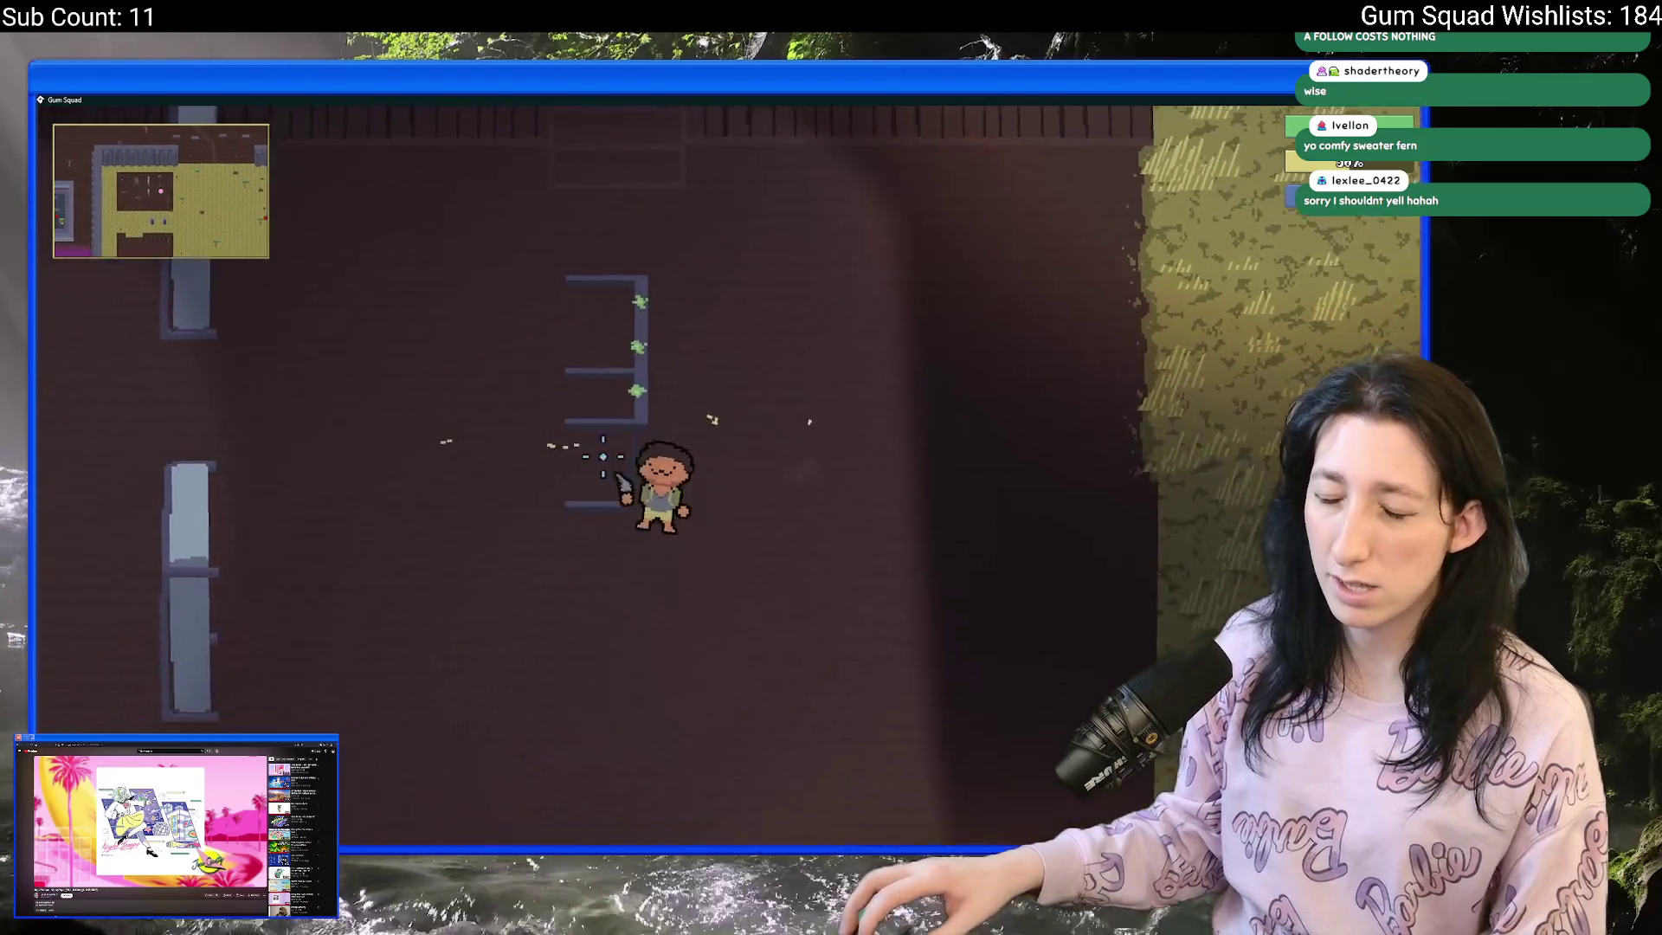
{"action": "left_click", "coordinate": [906, 527]}
{"action": "left_click", "coordinate": [907, 527]}
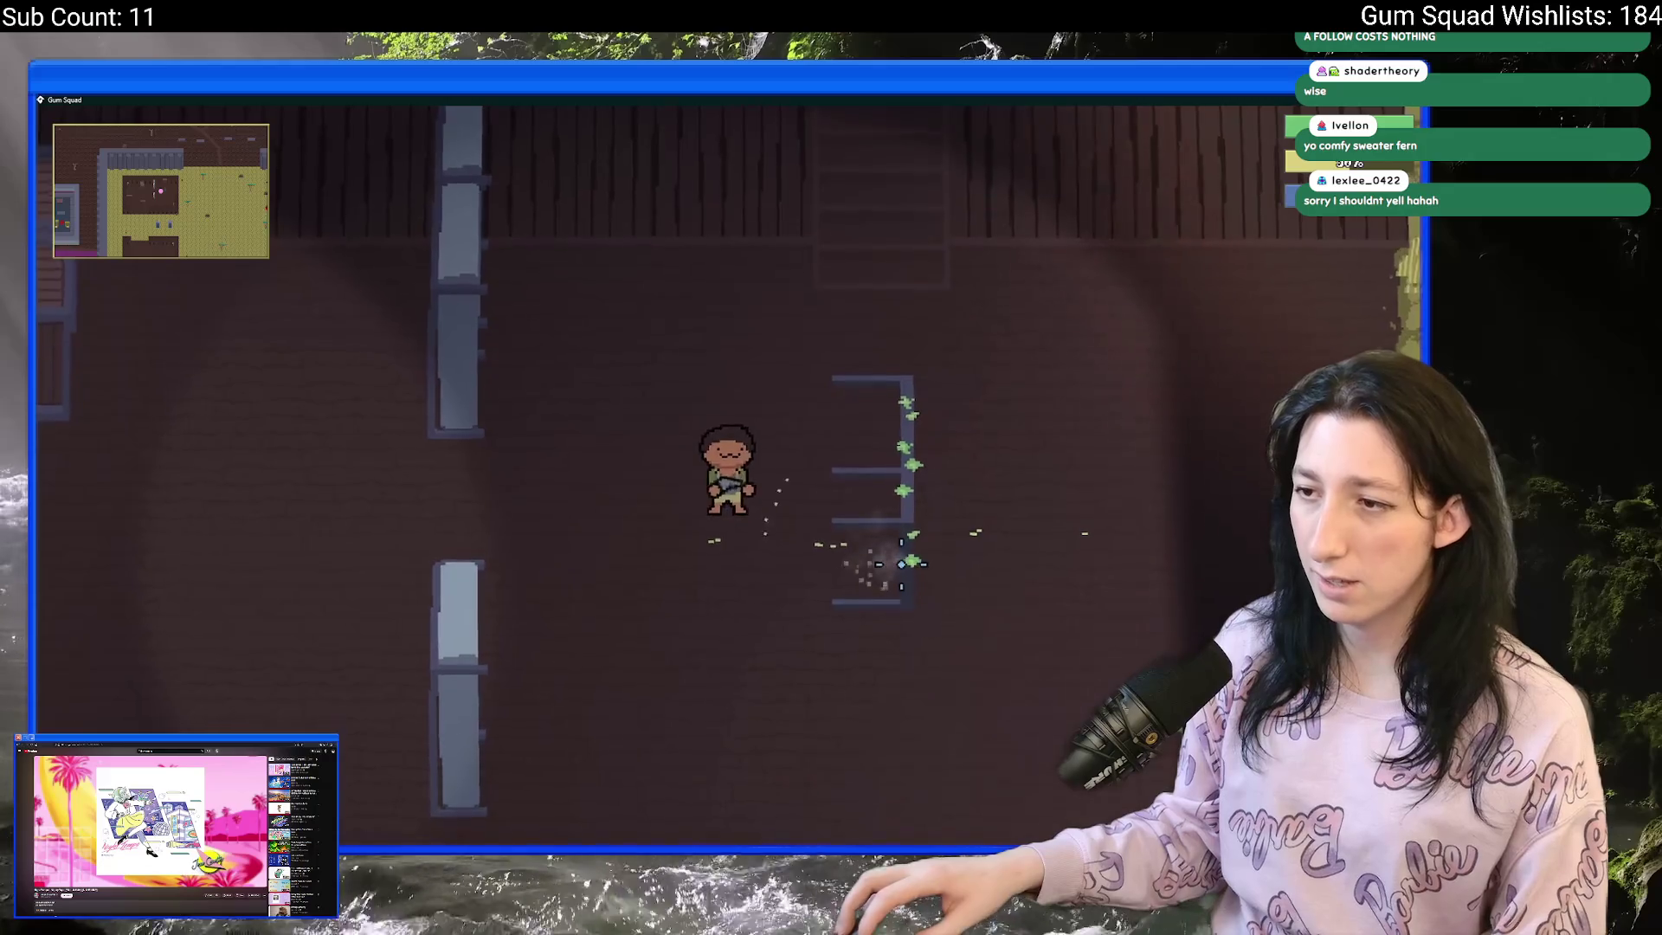
{"action": "key", "text": "w"}
{"action": "key", "text": "d"}
{"action": "key", "text": "s"}
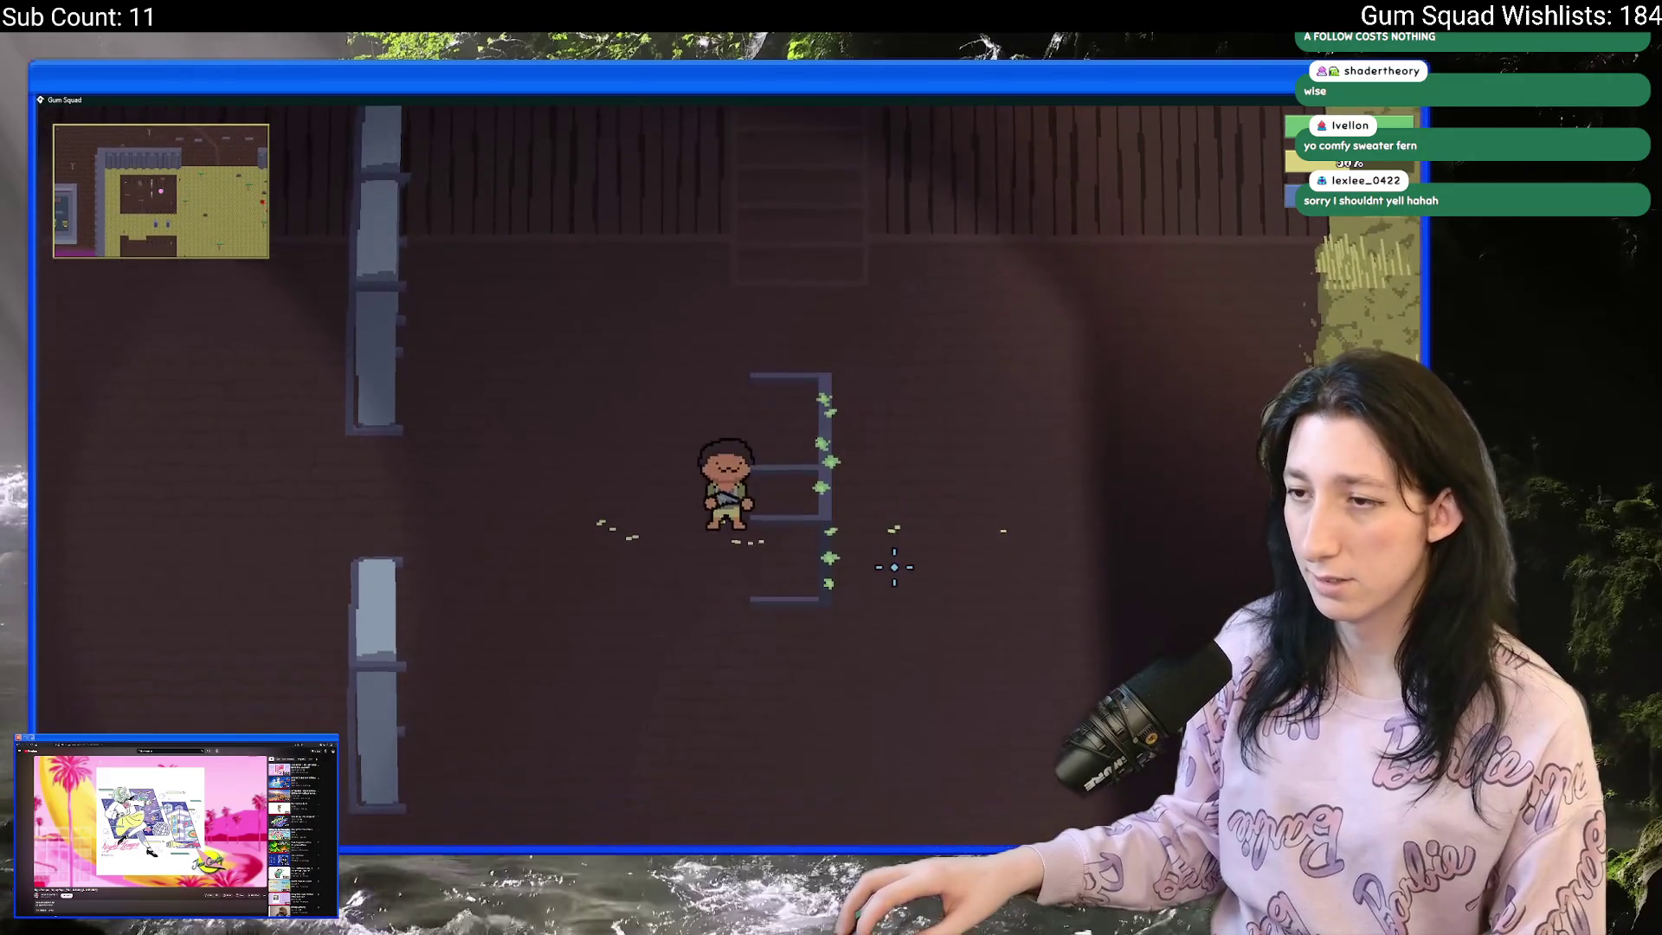
{"action": "key", "text": "s"}
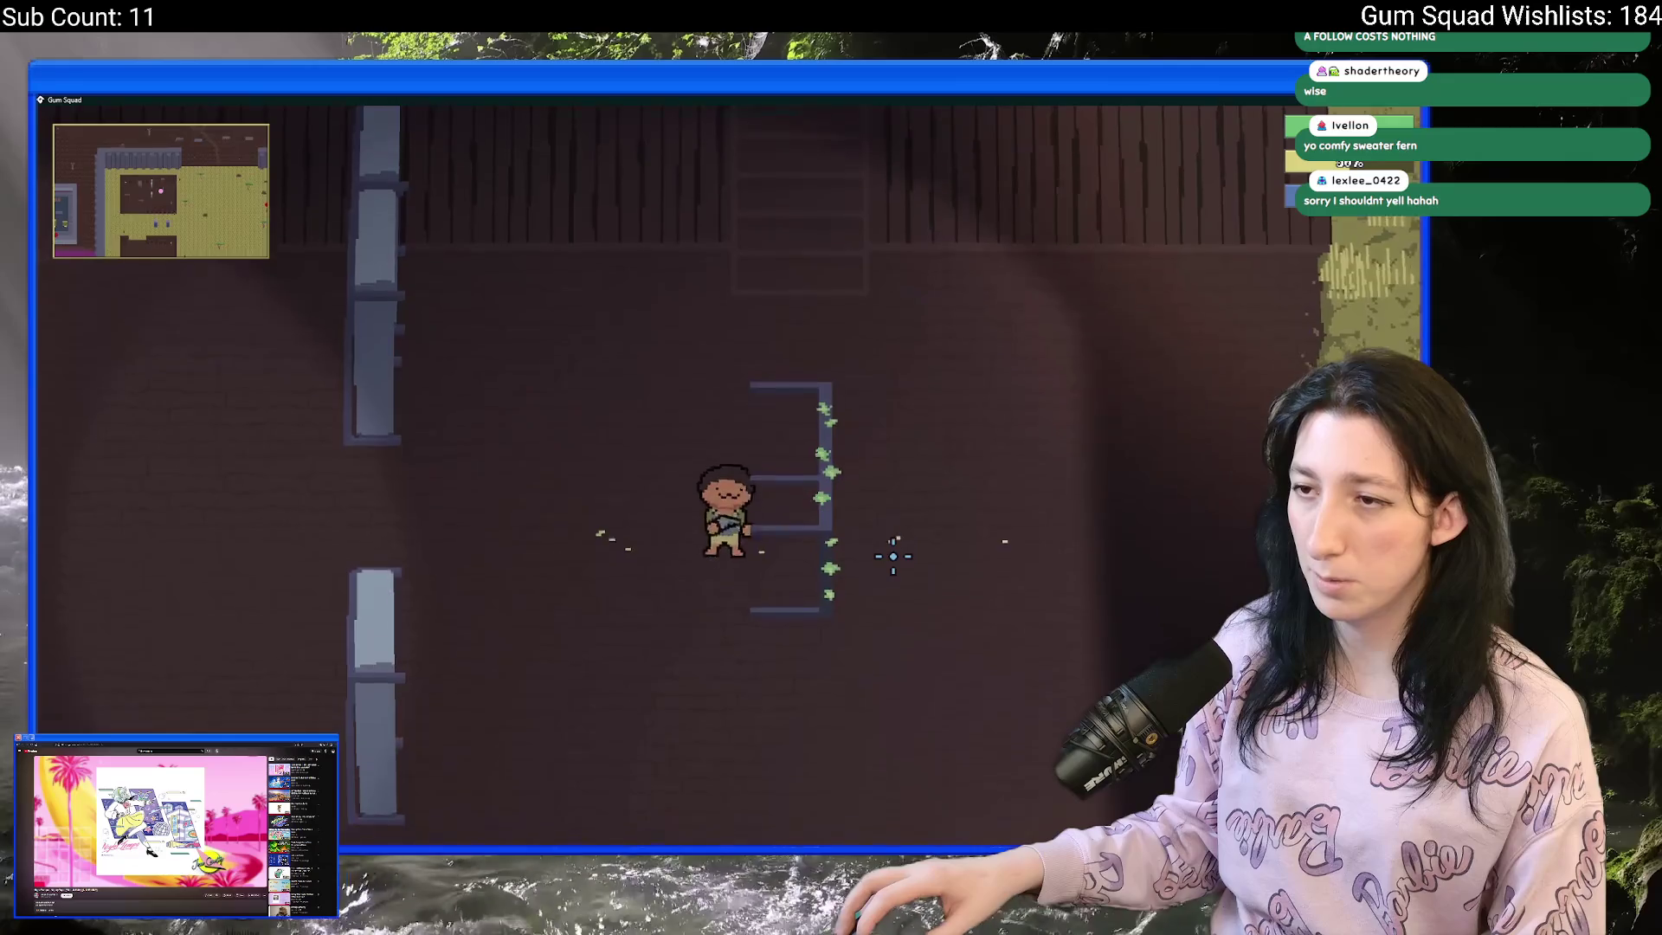
{"action": "key", "text": "w"}
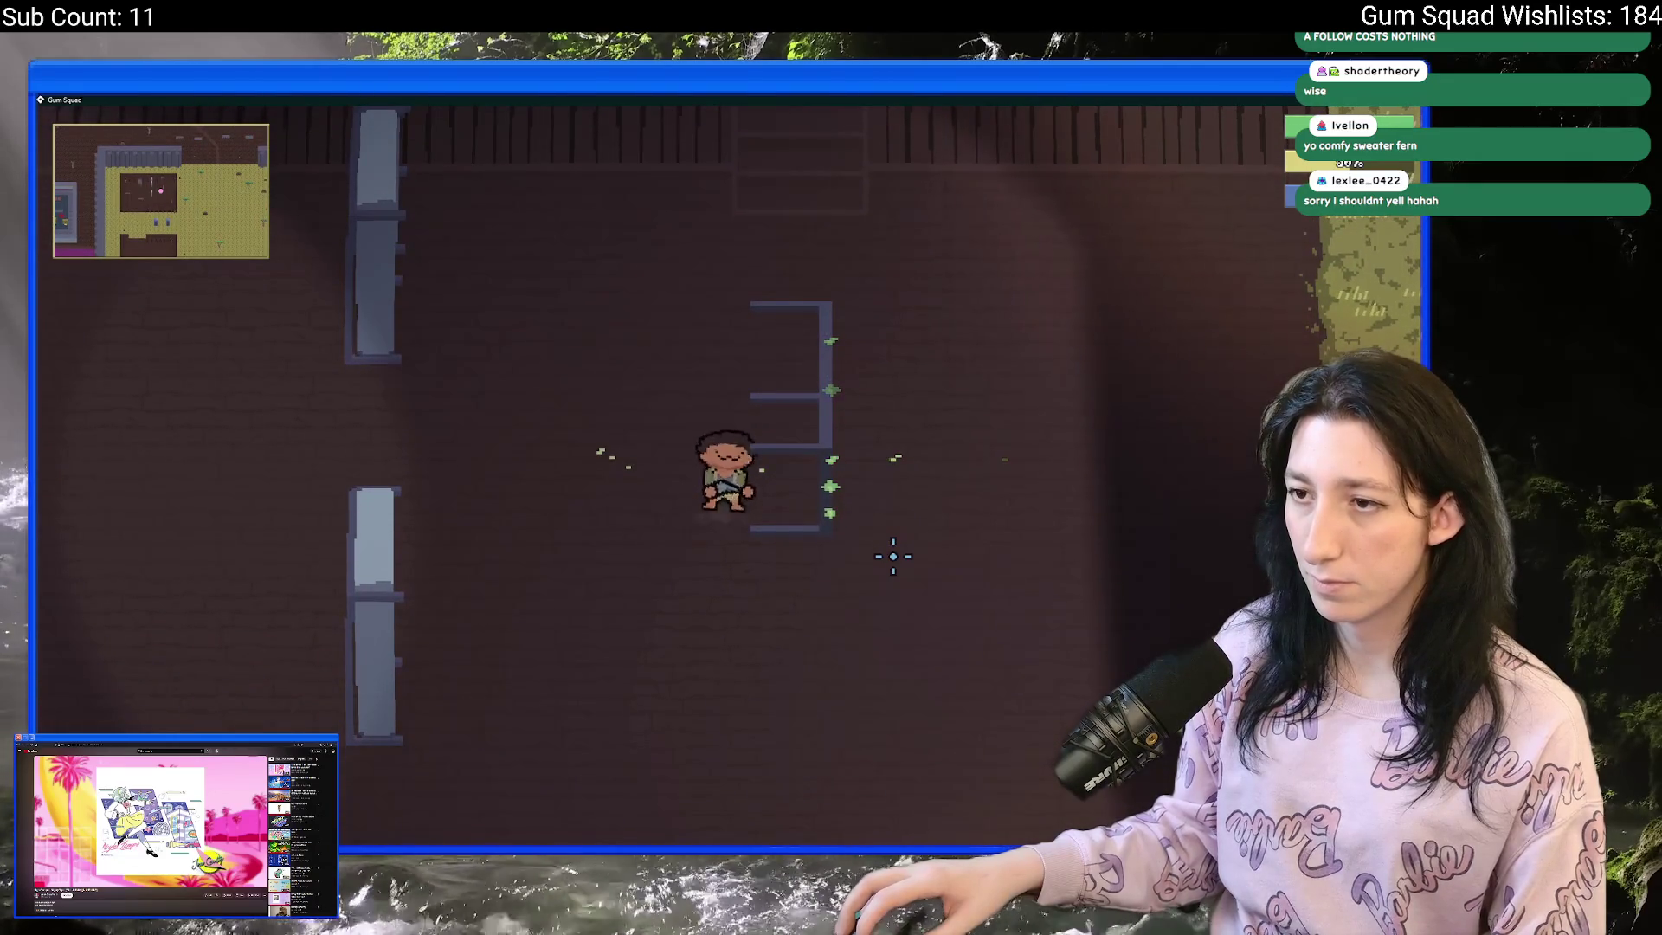
{"action": "key", "text": "d"}
{"action": "key", "text": "s"}
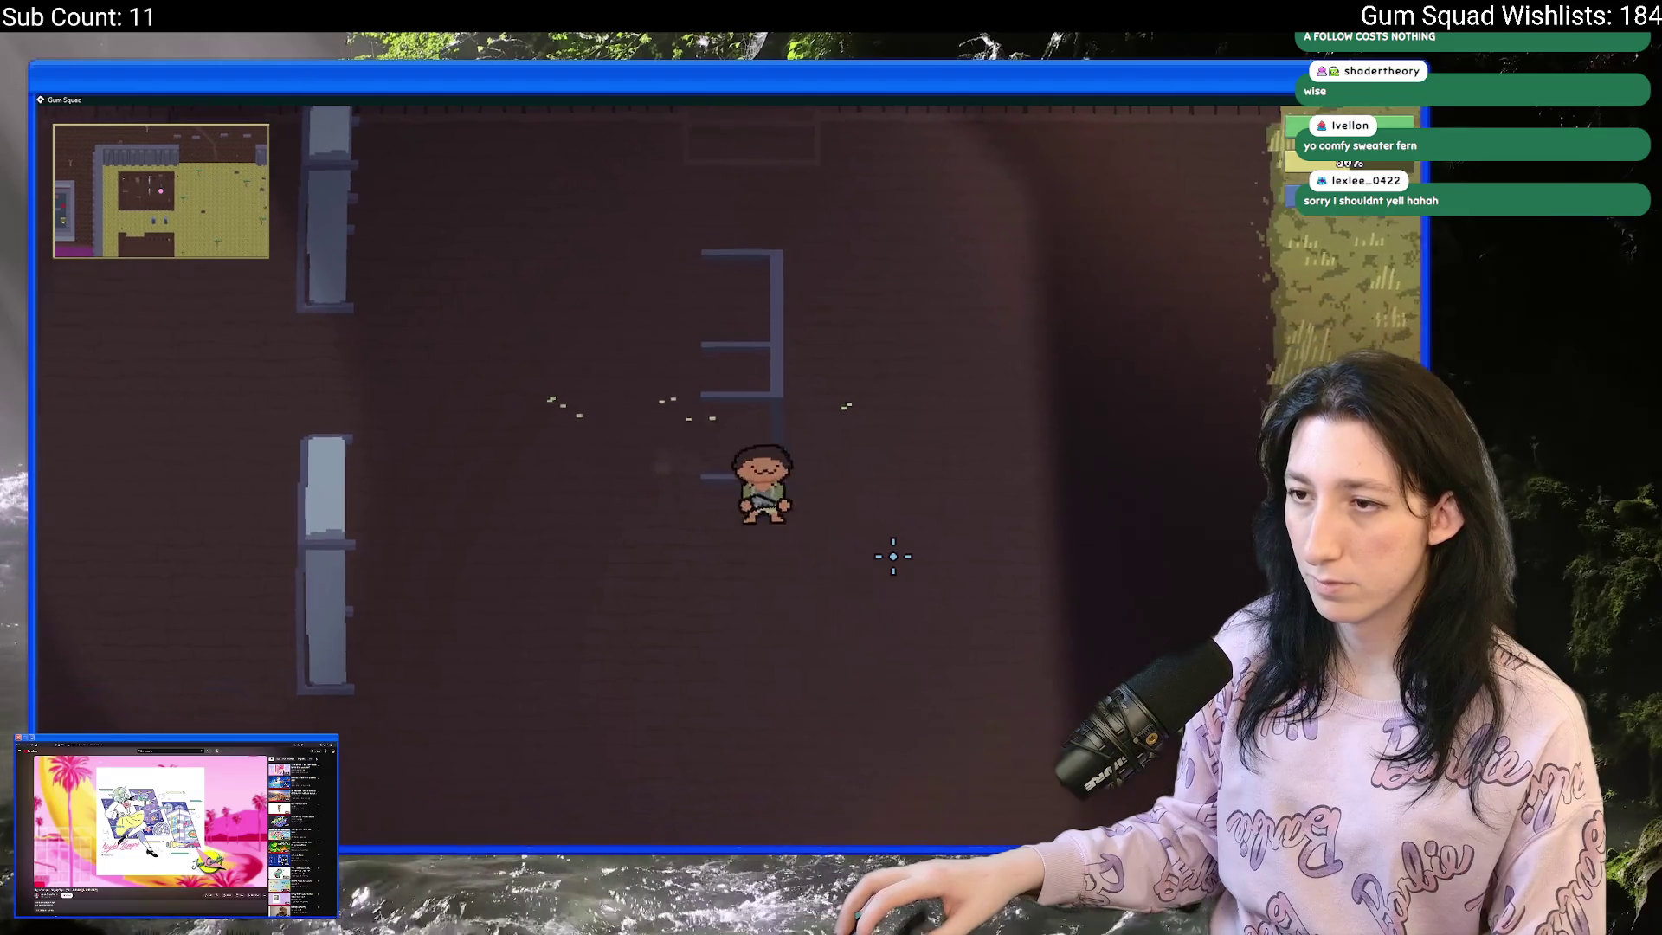
{"action": "key", "text": "w"}
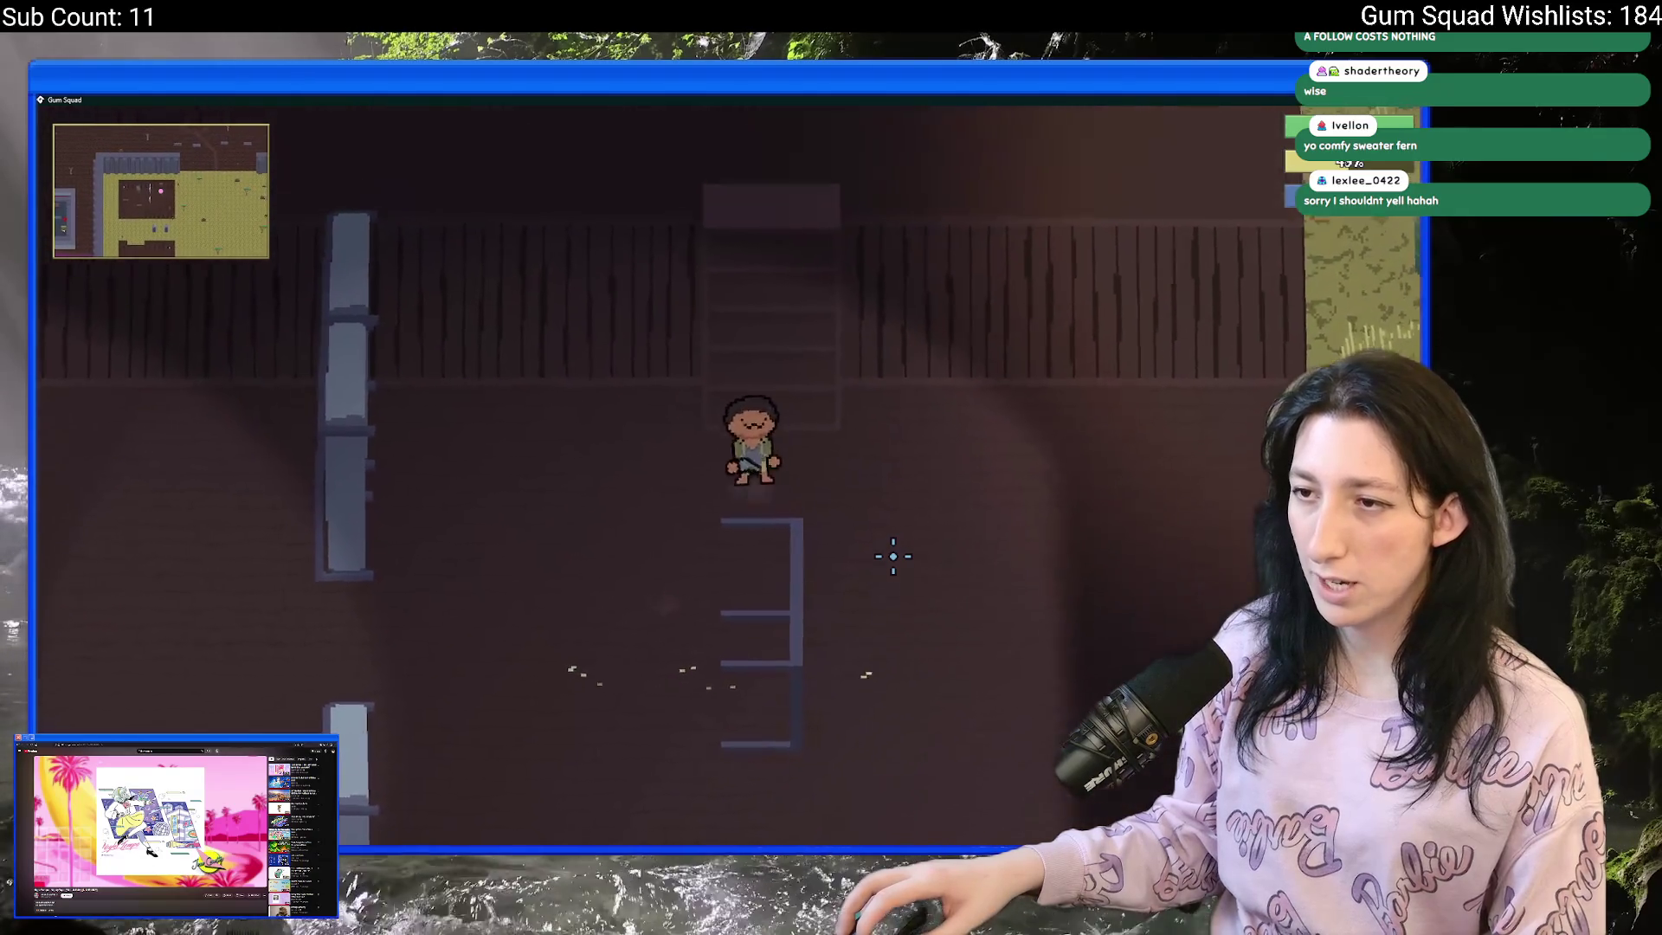
{"action": "key", "text": "d"}
{"action": "key", "text": "s"}
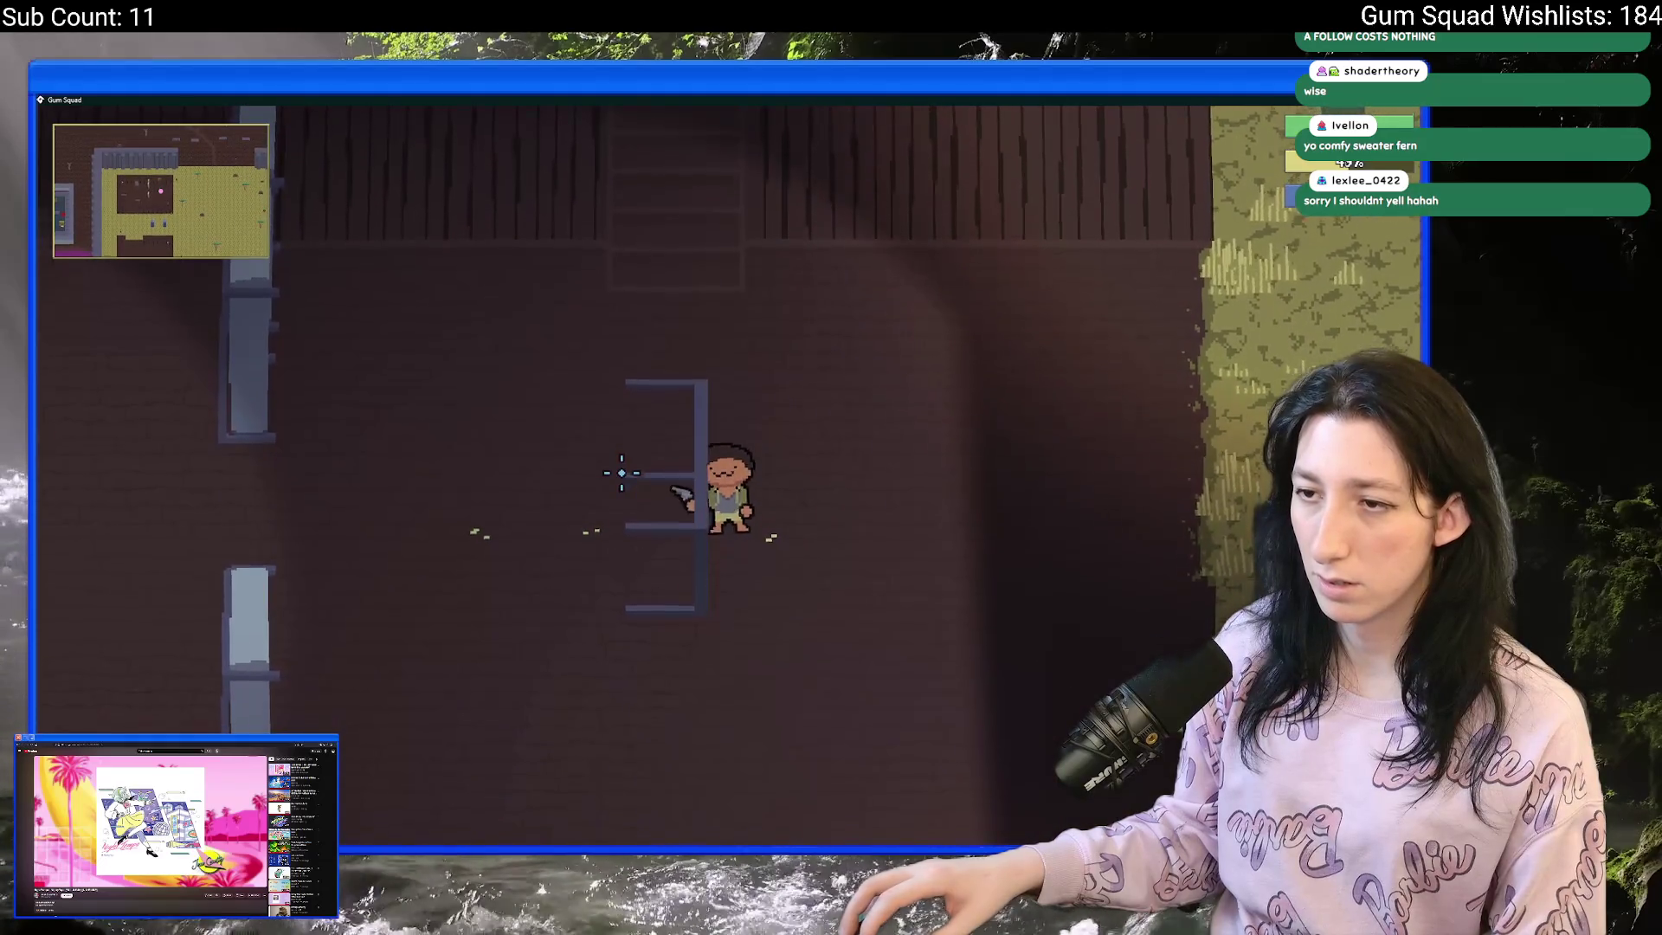
{"action": "key", "text": "w"}
{"action": "left_click", "coordinate": [684, 459]}
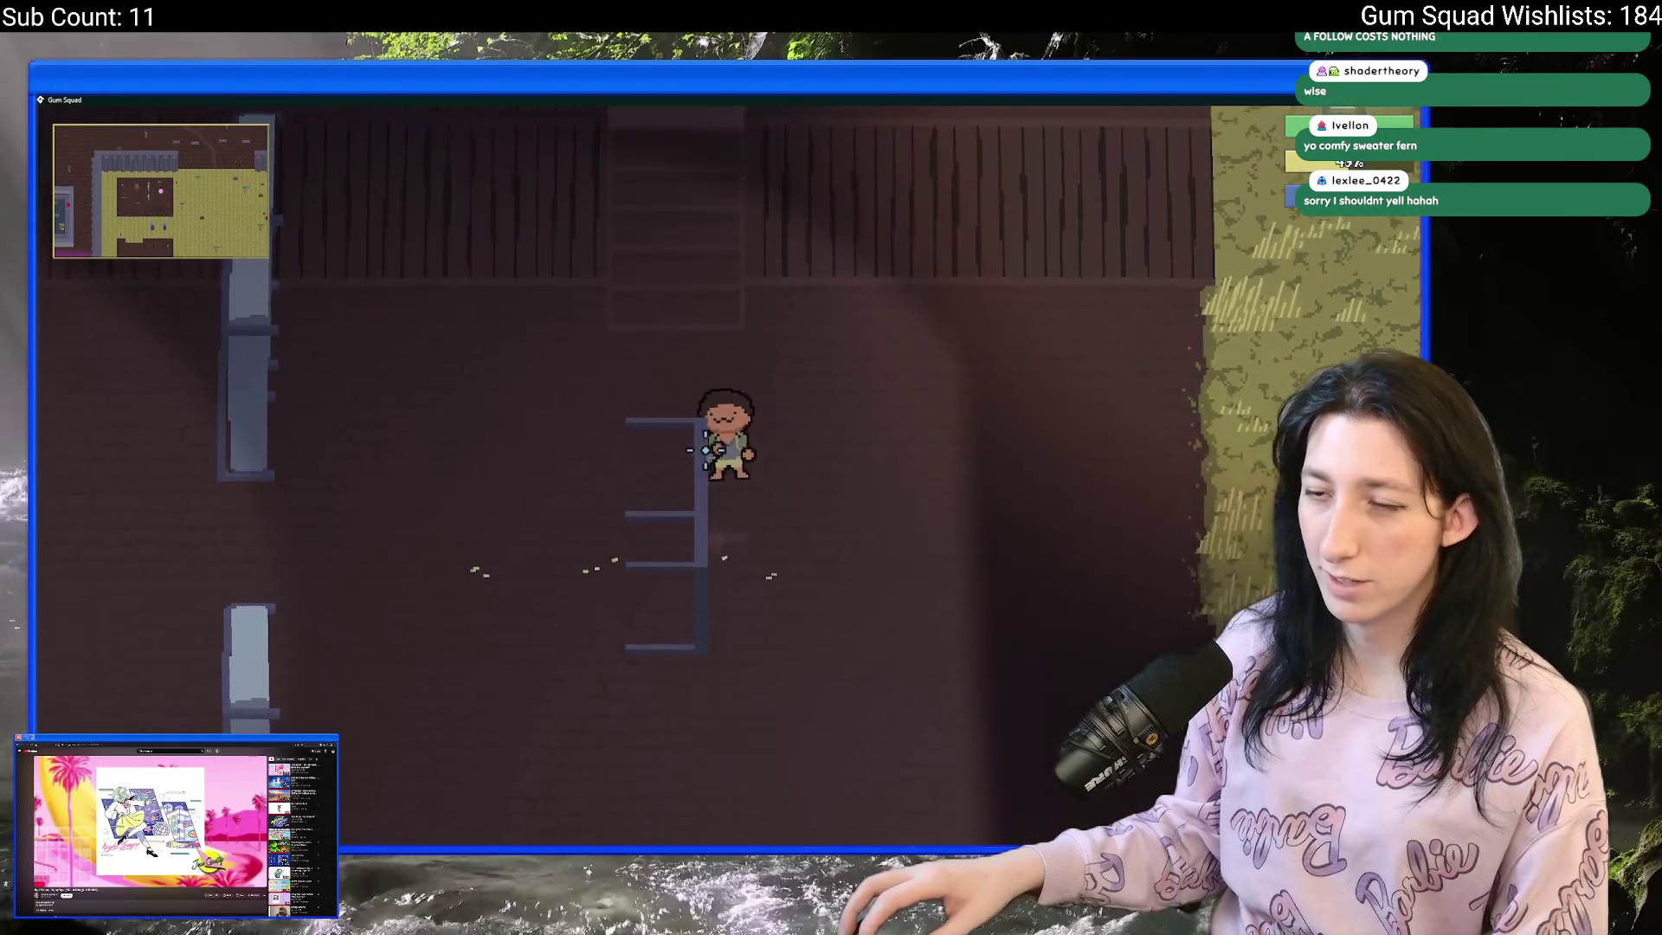
- Keep firing at the table from behind and beside it, then close the game and return to Aseprite
{"action": "key", "text": "a"}
{"action": "key", "text": "s"}
{"action": "left_click", "coordinate": [975, 436]}
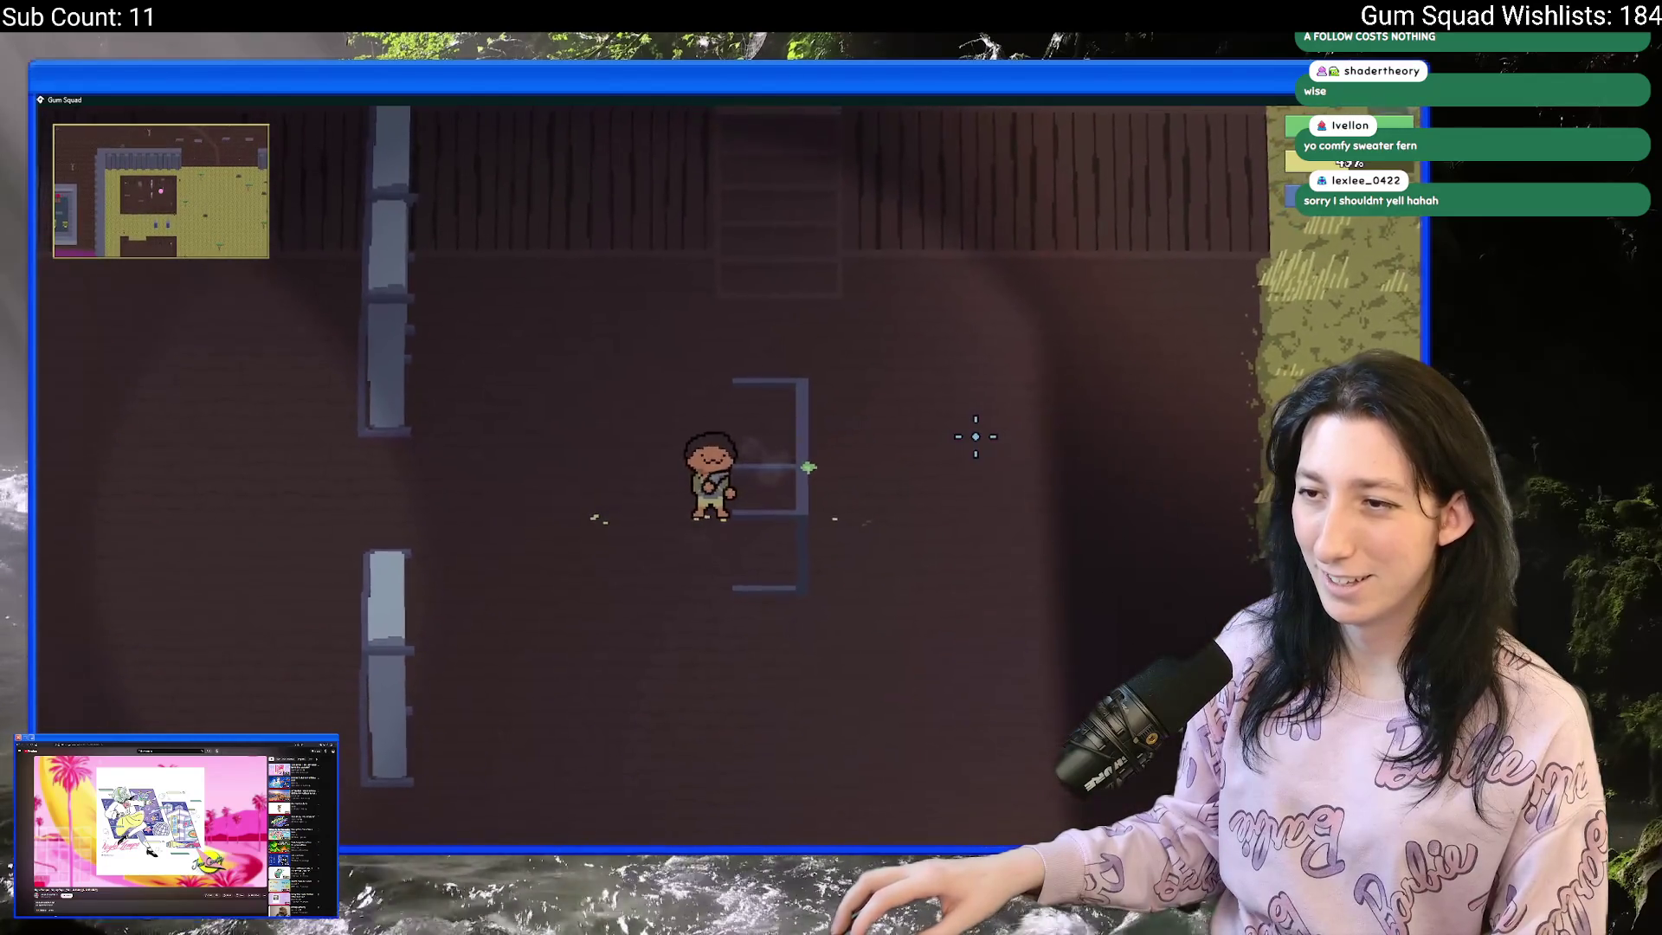
{"action": "key", "text": "d"}
{"action": "left_click", "coordinate": [542, 454]}
{"action": "key", "text": "w"}
{"action": "left_click", "coordinate": [538, 450]}
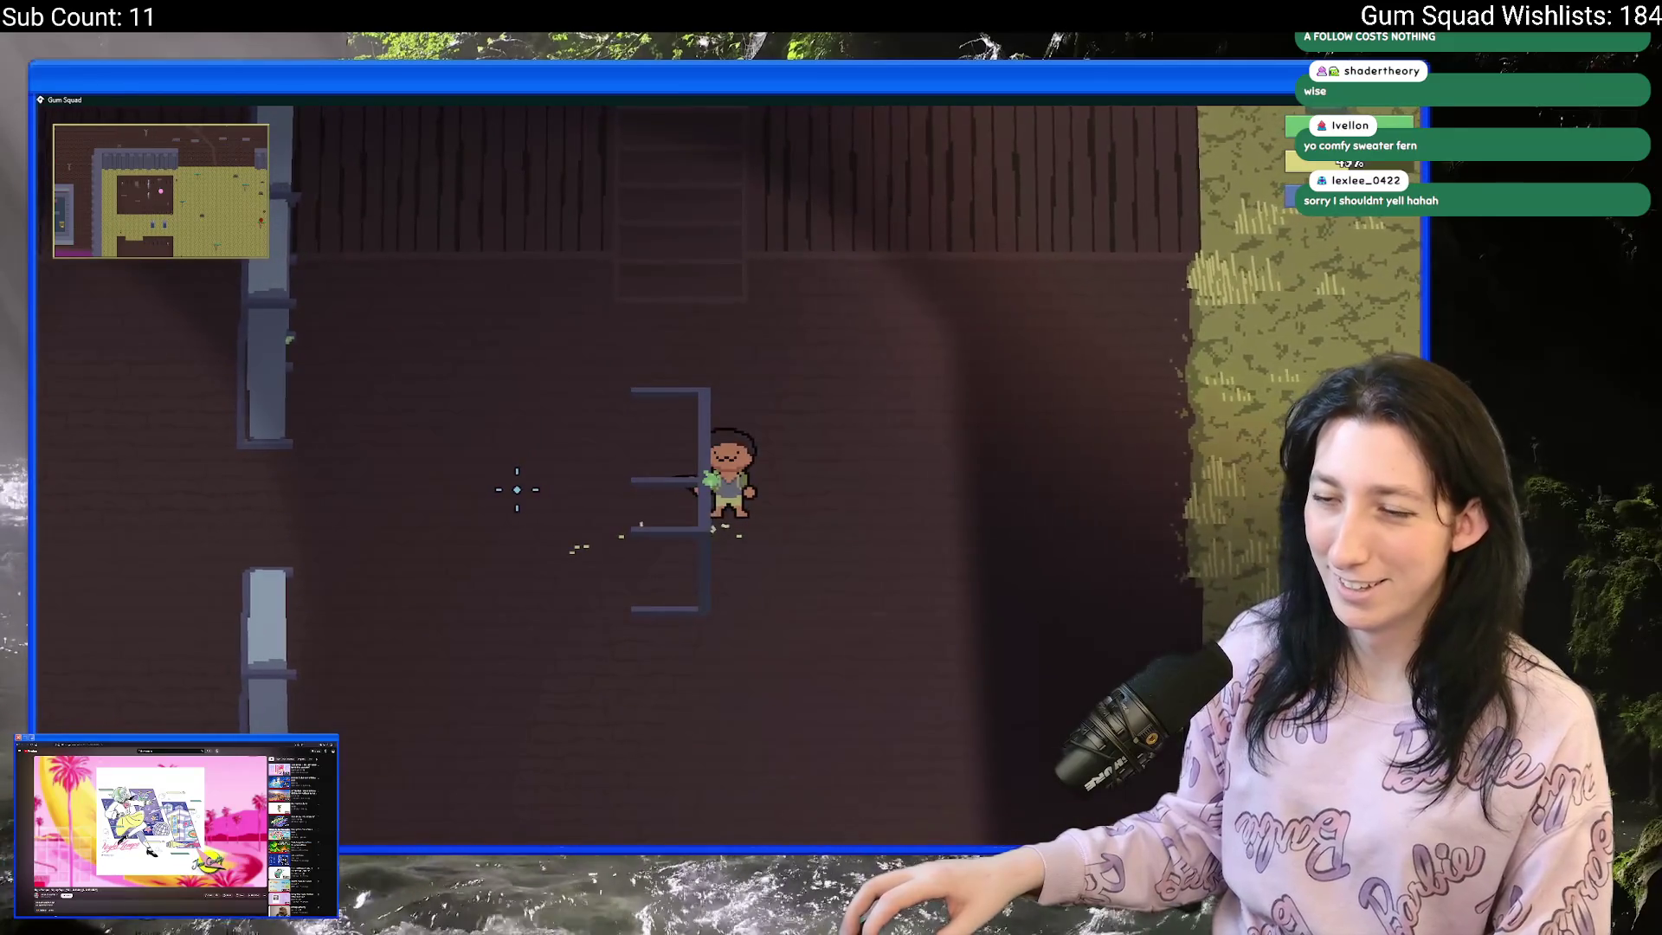
{"action": "key", "text": "d"}
{"action": "key", "text": "a"}
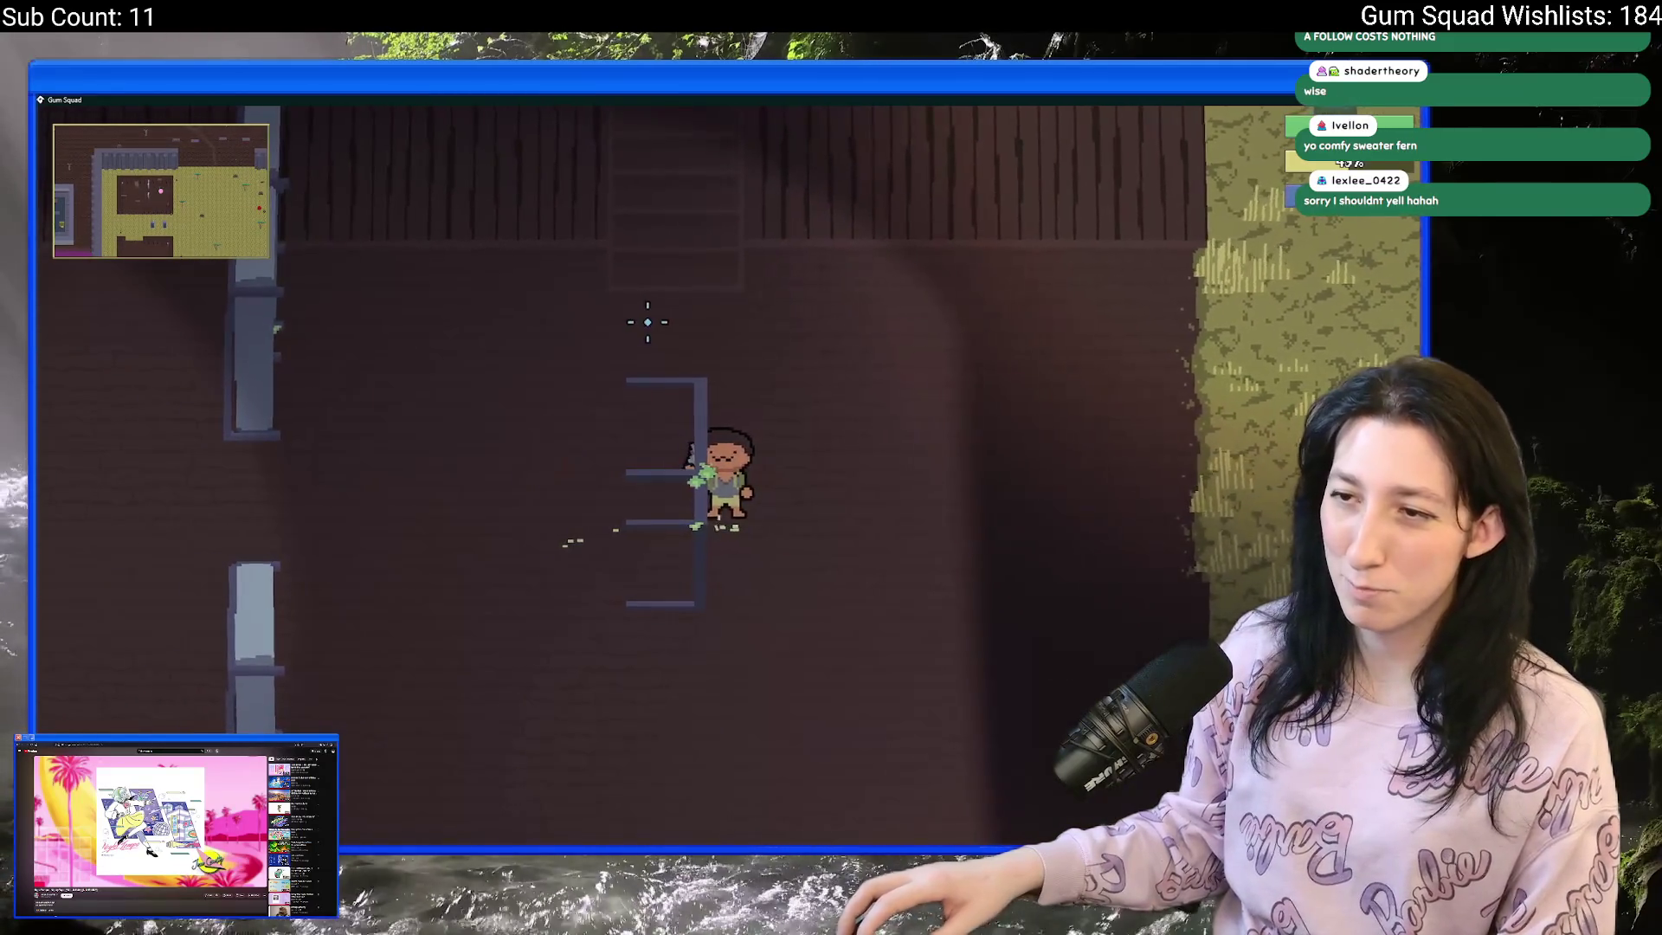
{"action": "key", "text": "w"}
{"action": "left_click", "coordinate": [616, 467]}
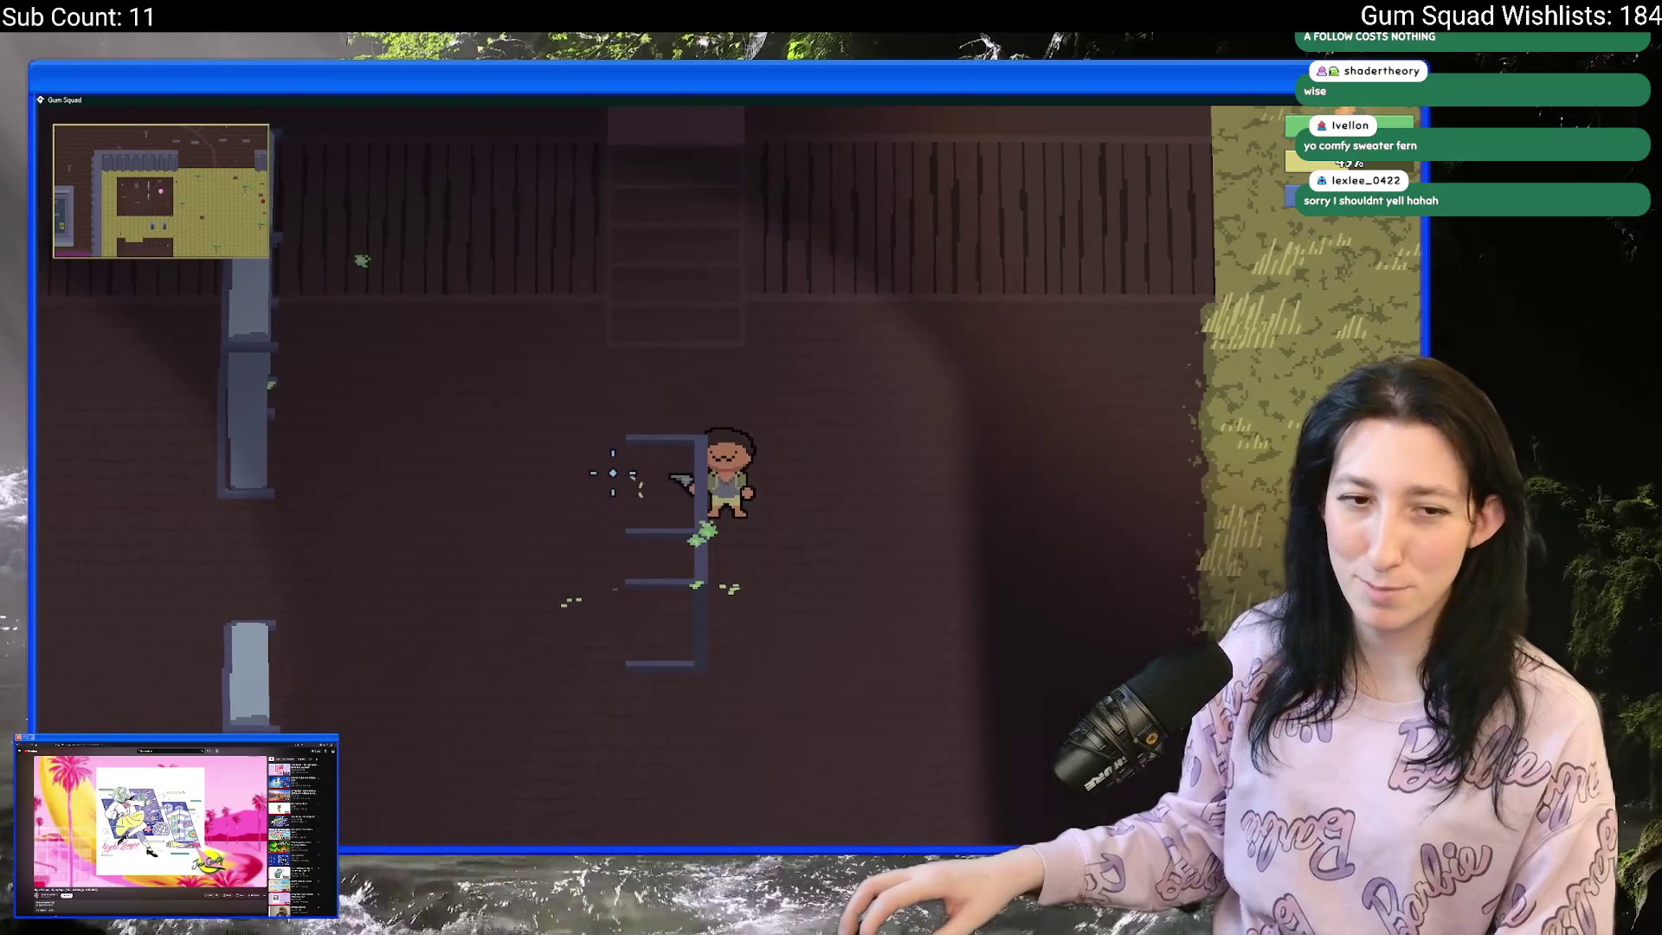
{"action": "left_click", "coordinate": [606, 363]}
{"action": "key", "text": "a"}
{"action": "key", "text": "s"}
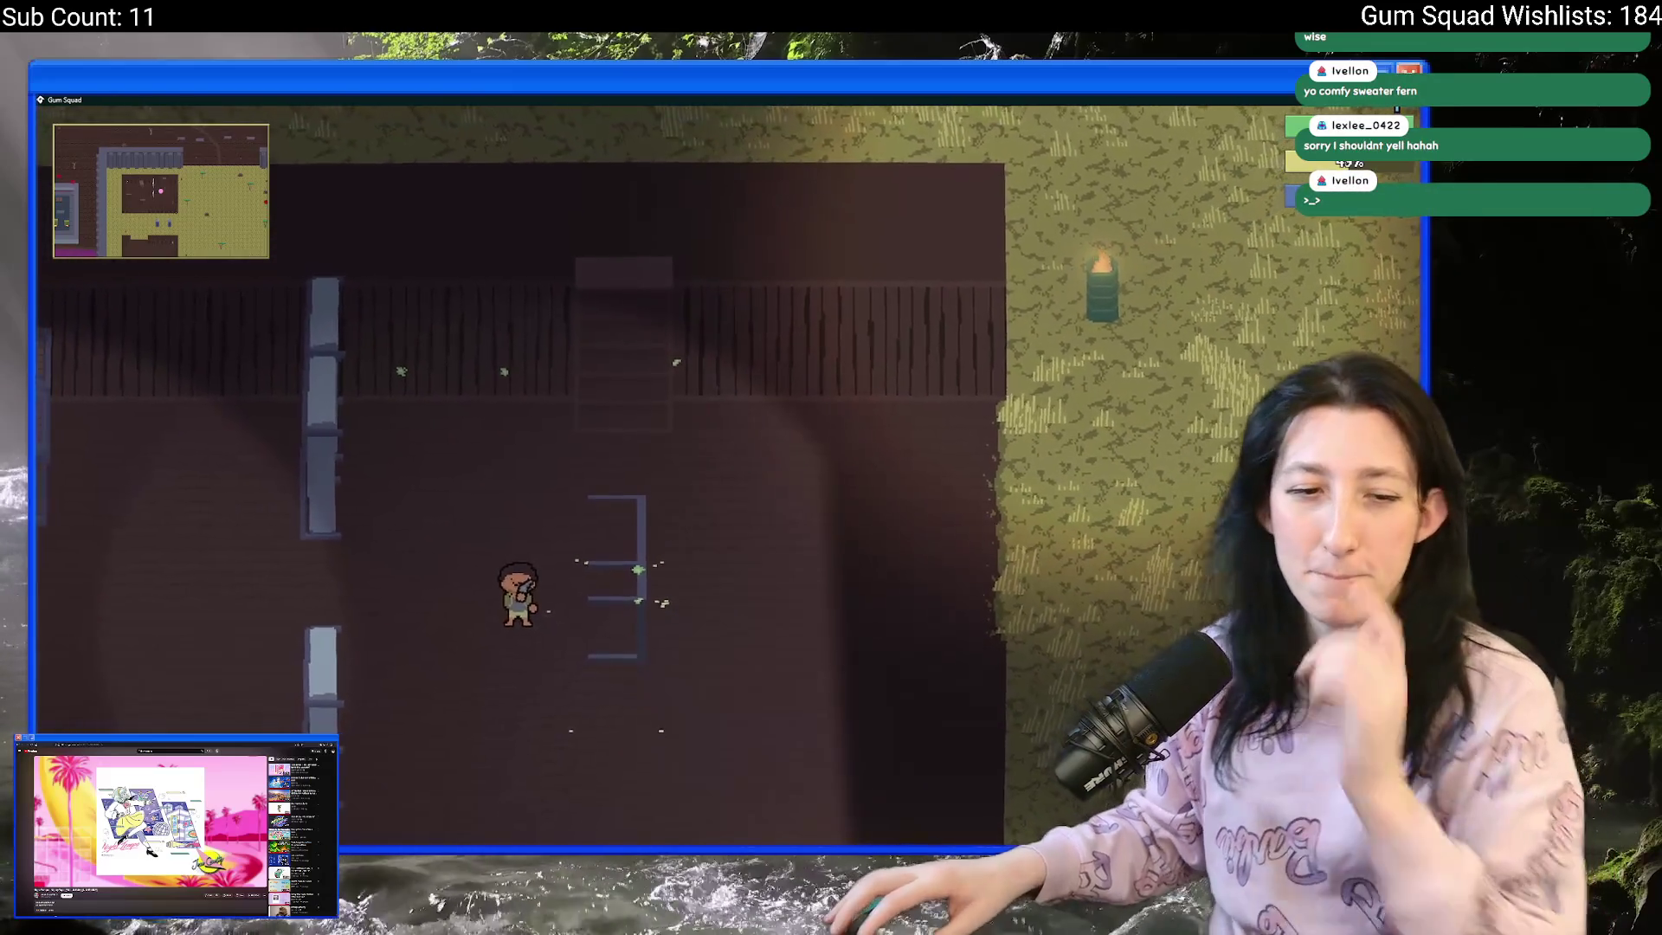
{"action": "key", "text": "Escape"}
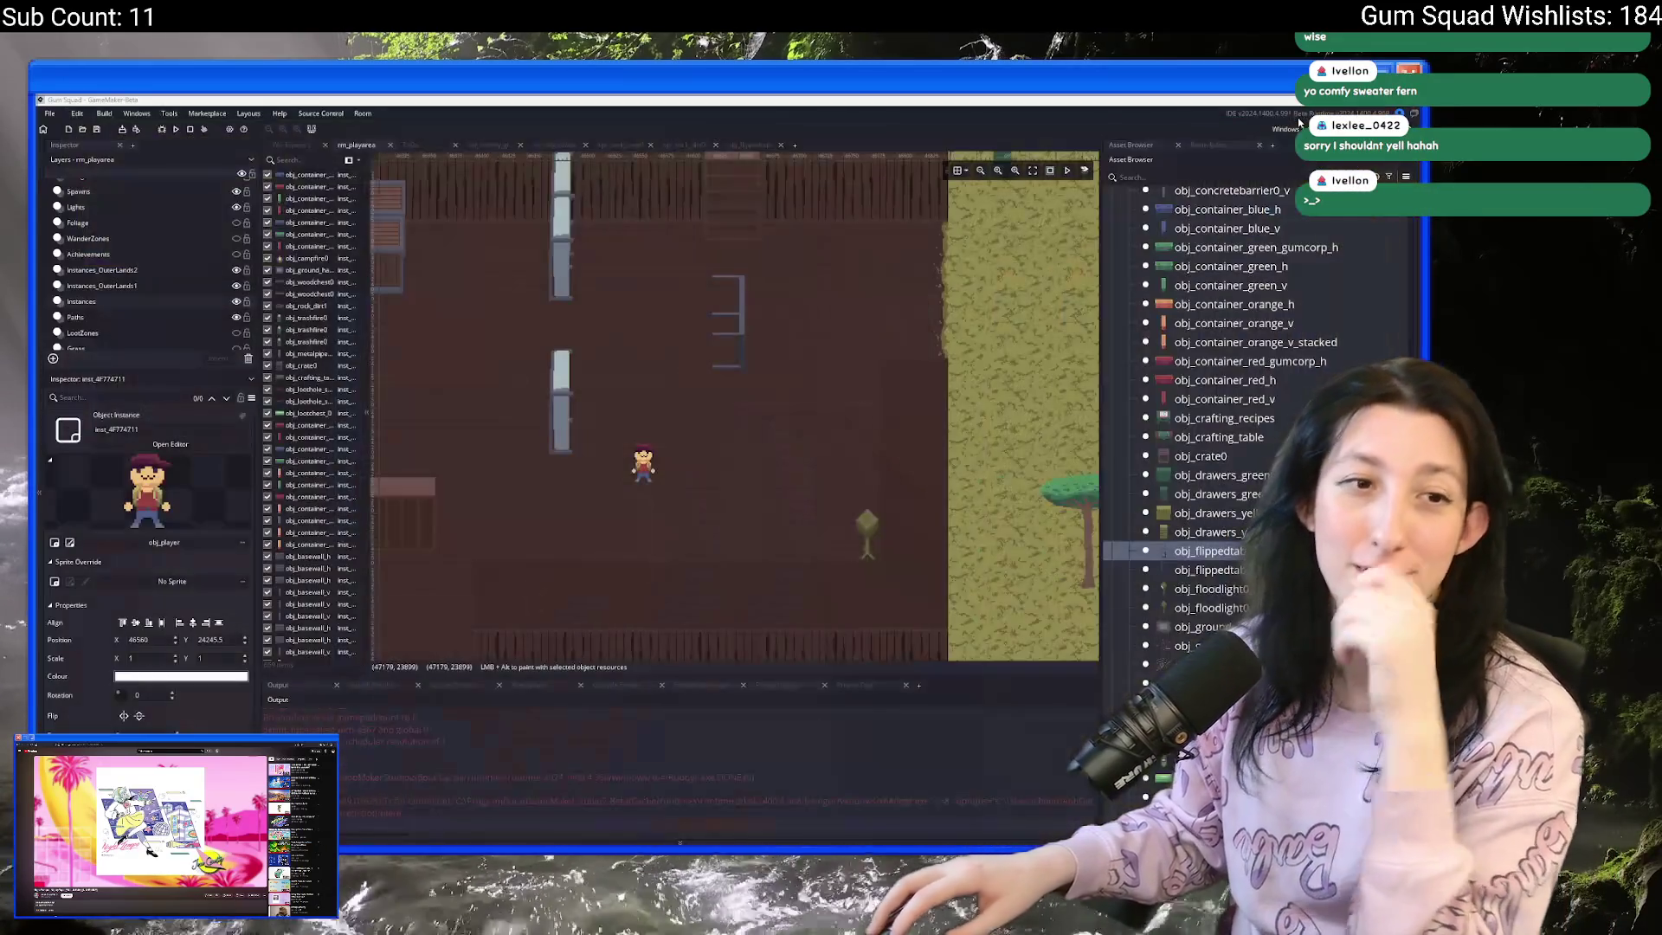
{"action": "key", "text": "alt+Tab"}
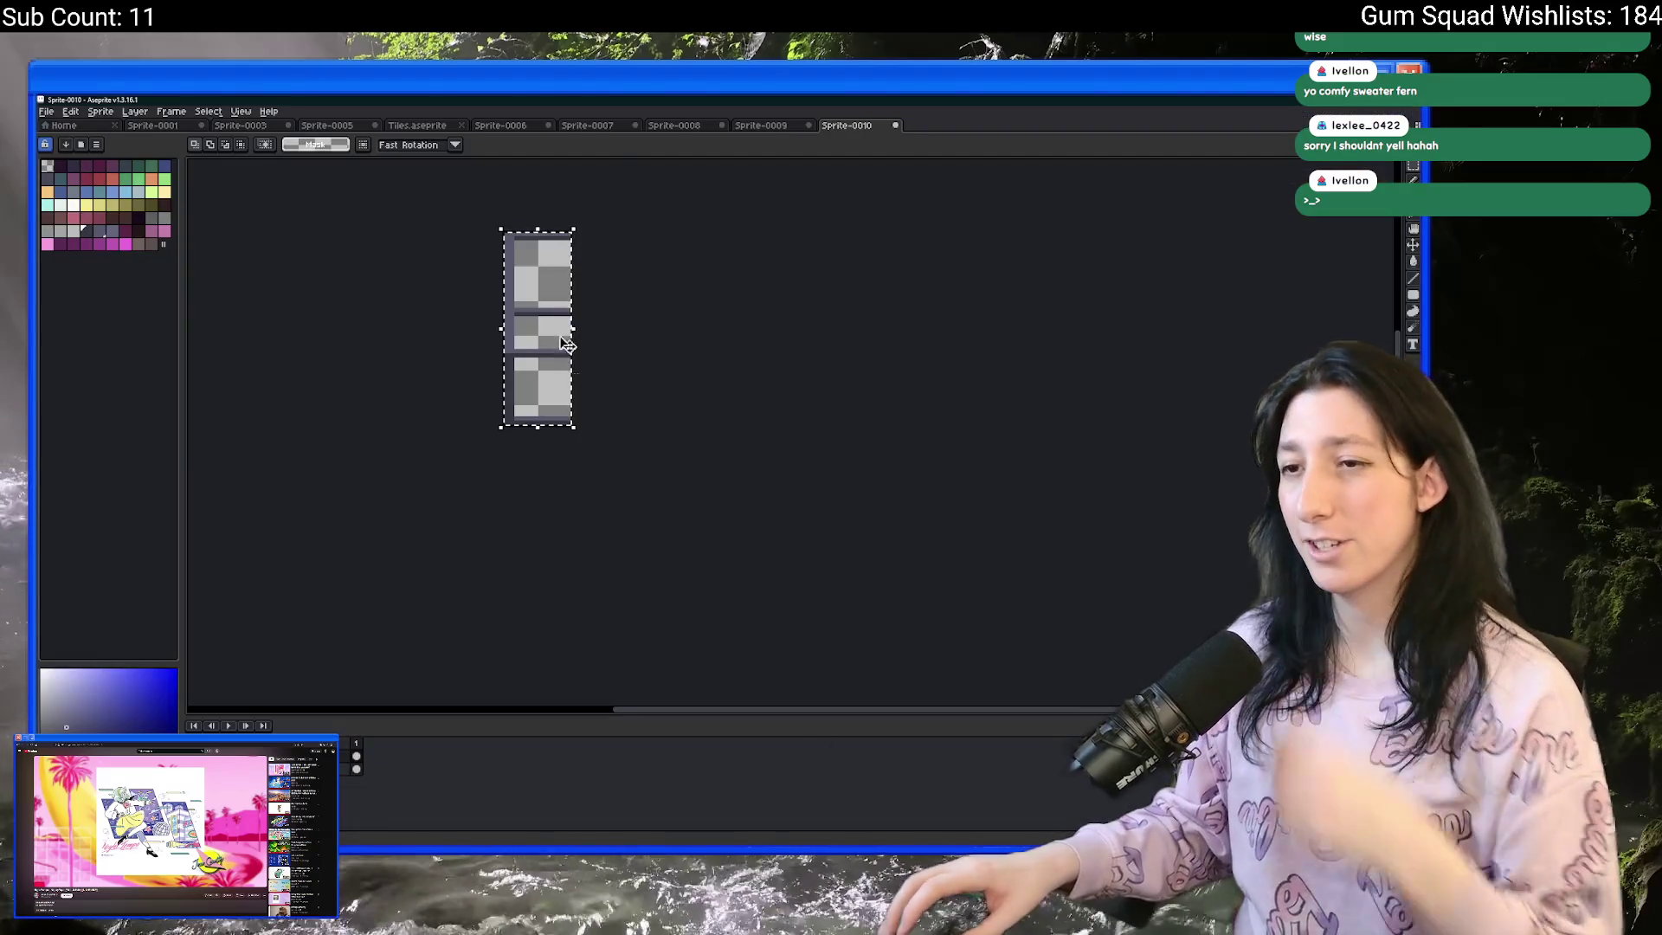
- Widen the sprite's left column from 5 to 17 pixels and export it as FlippedTableSteel1.png
{"action": "scroll", "coordinate": [620, 427], "scroll_direction": "up", "scroll_amount": 3}
{"action": "scroll", "coordinate": [592, 396], "scroll_direction": "down", "scroll_amount": 1}
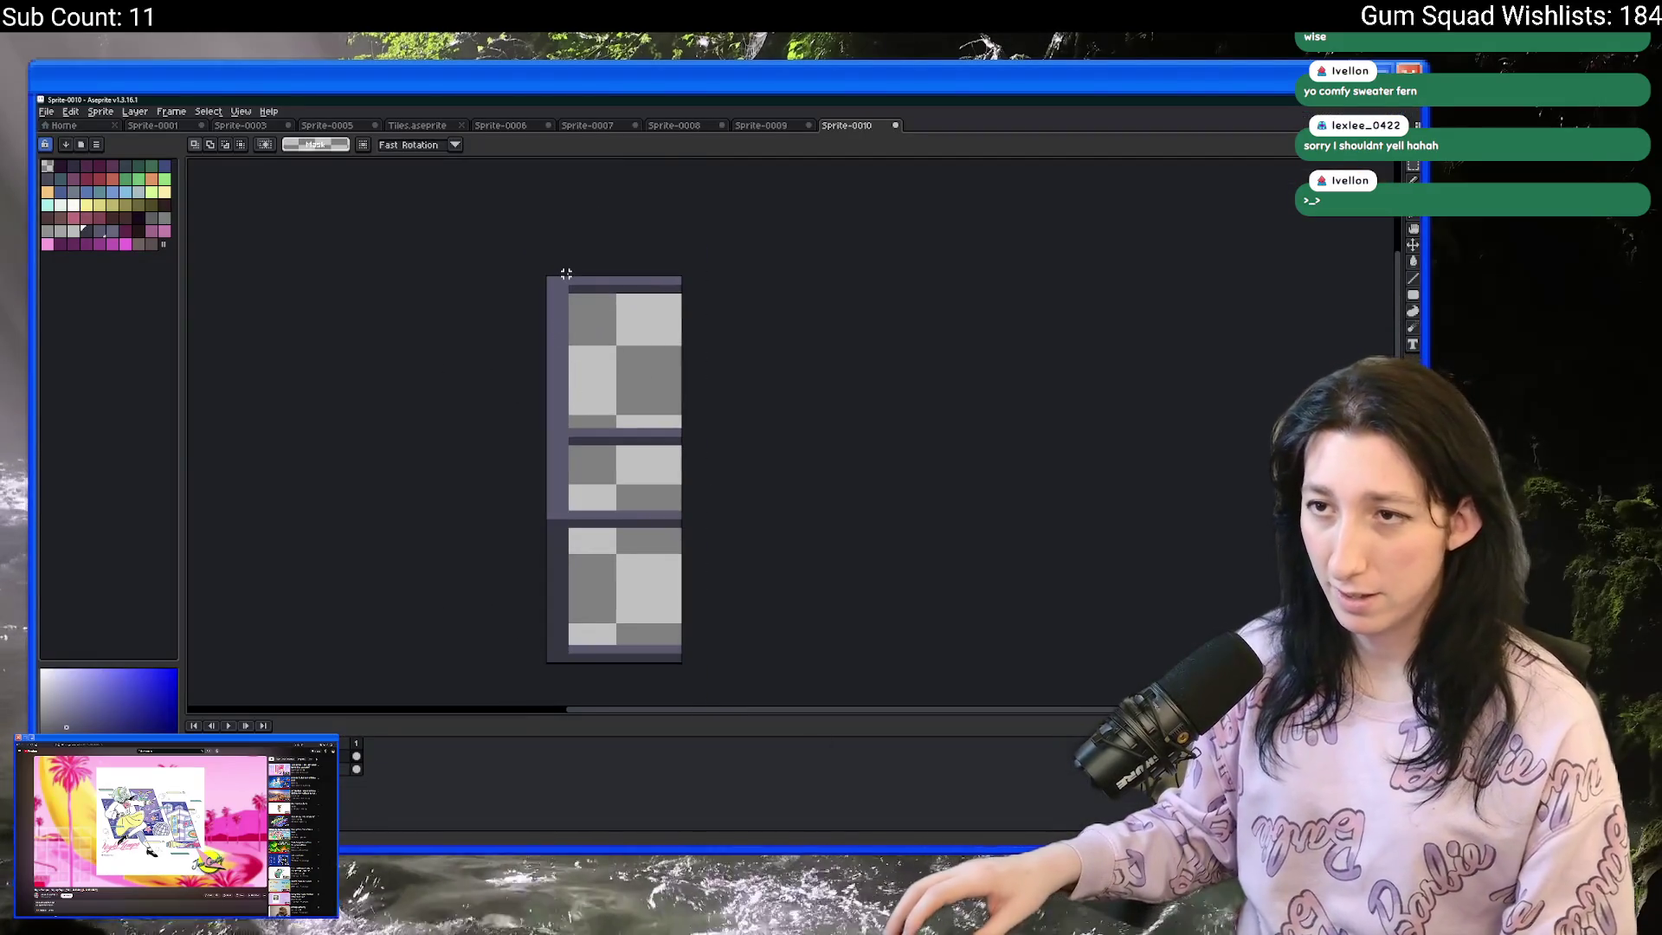
{"action": "left_click", "coordinate": [567, 278]}
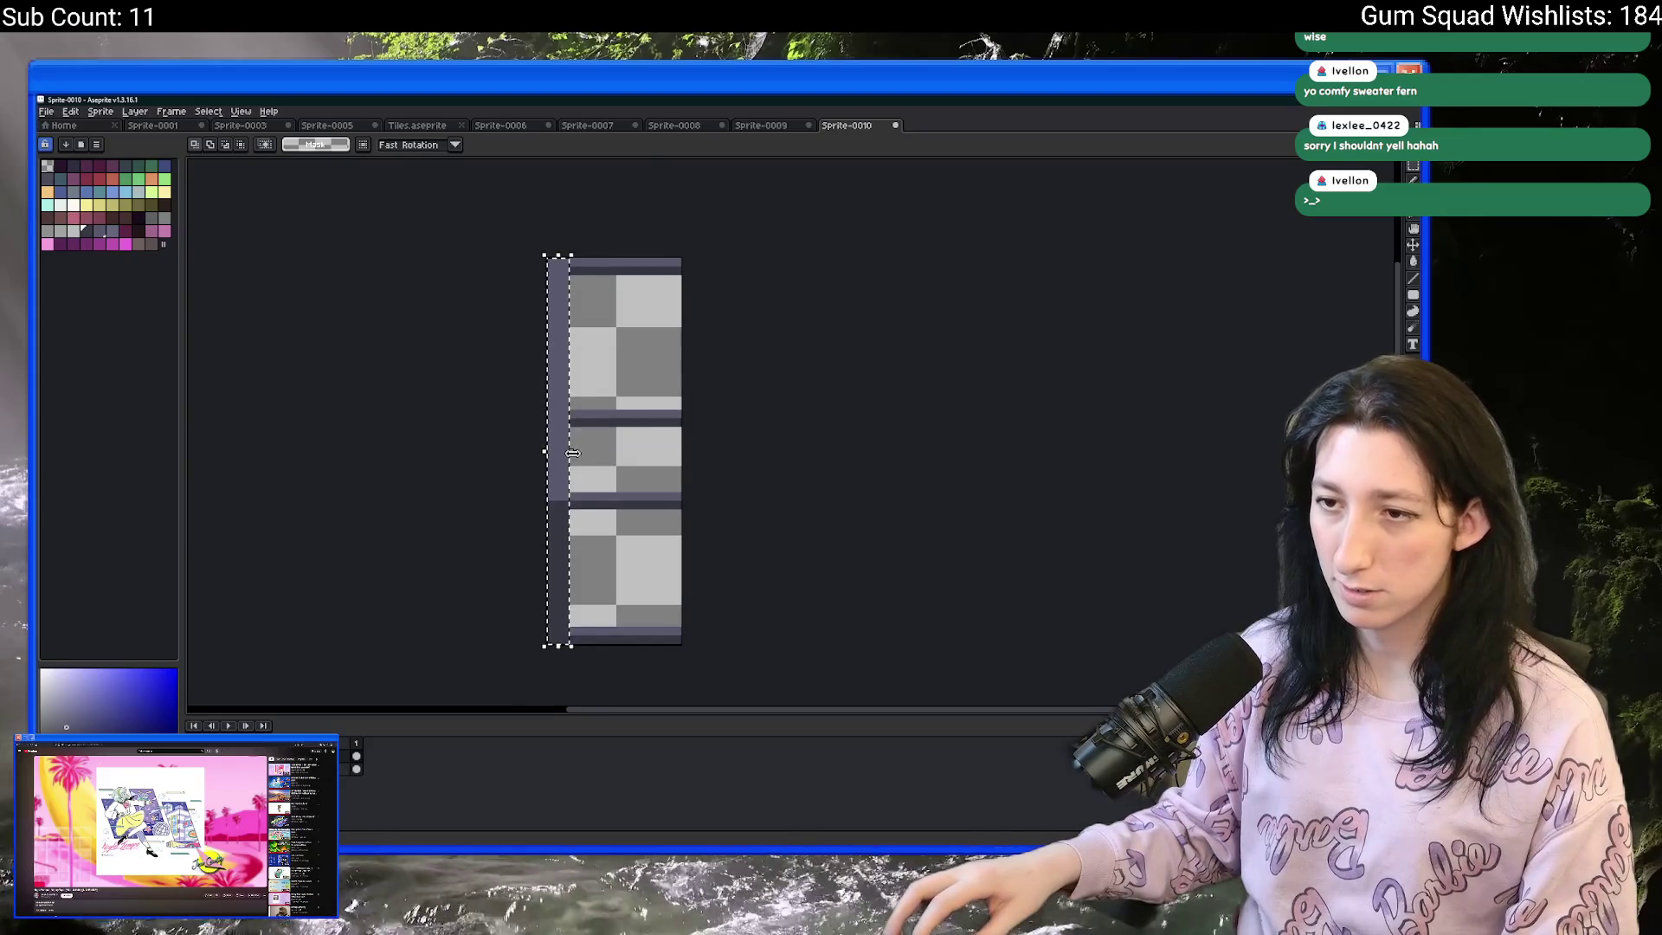
{"action": "left_click_drag", "start_coordinate": [576, 458], "coordinate": [633, 459]}
{"action": "key", "text": "Return"}
{"action": "scroll", "coordinate": [639, 450], "scroll_direction": "down", "scroll_amount": 2}
{"action": "scroll", "coordinate": [643, 449], "scroll_direction": "up", "scroll_amount": 1}
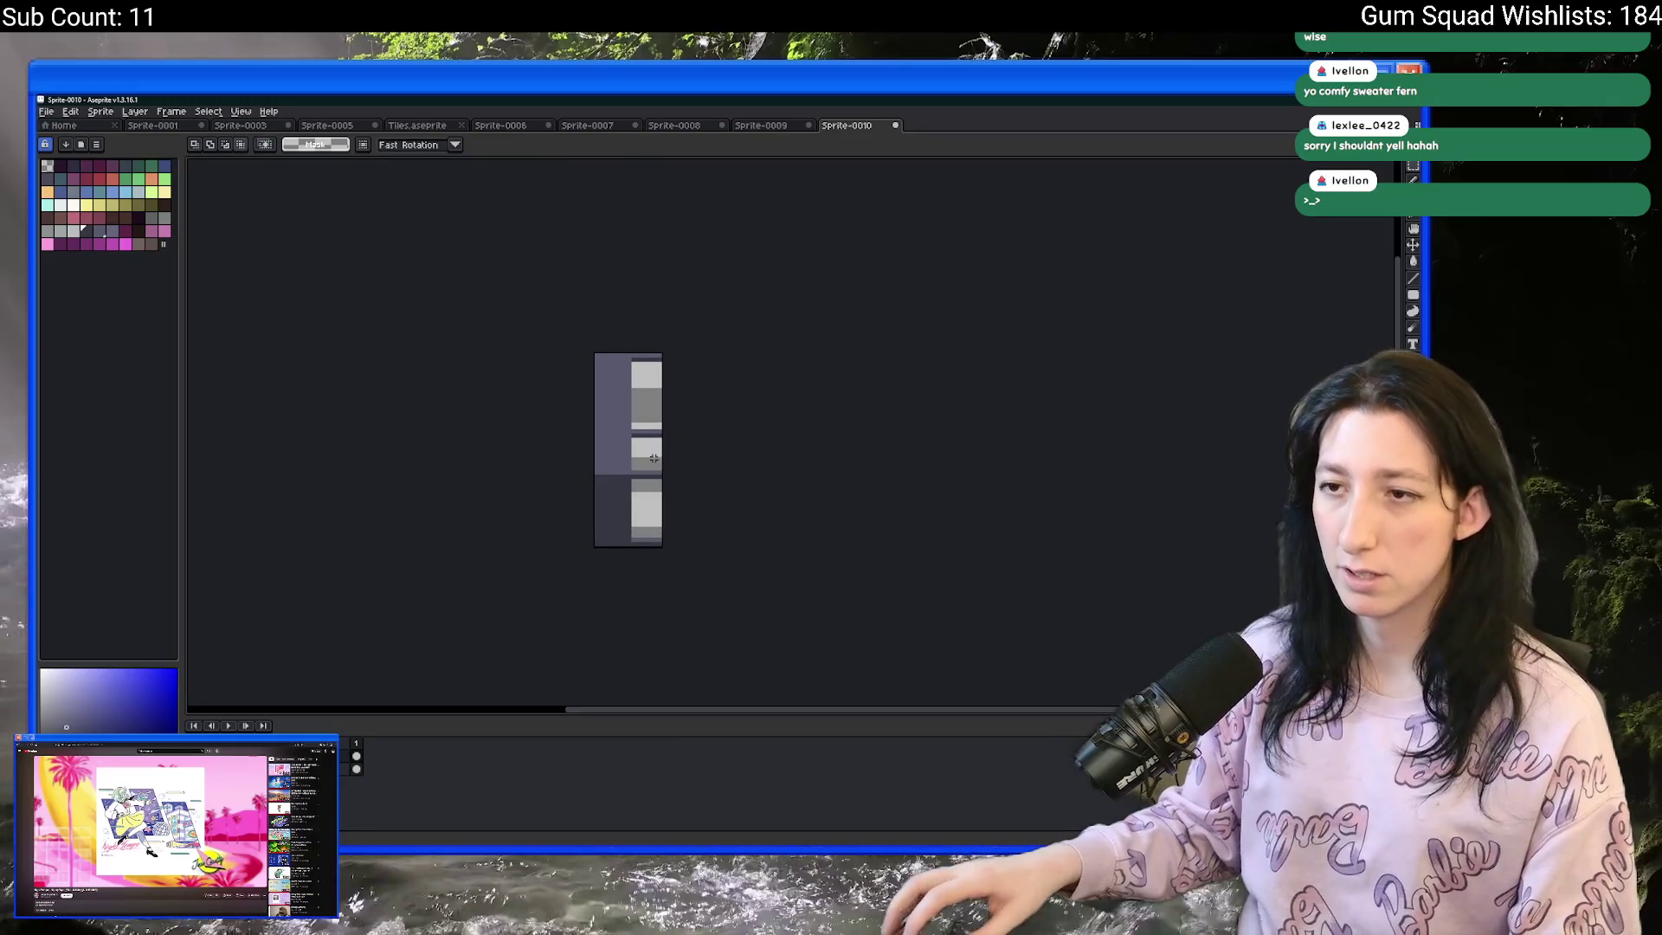
{"action": "key", "text": "ctrl+e"}
{"action": "left_click", "coordinate": [1004, 489]}
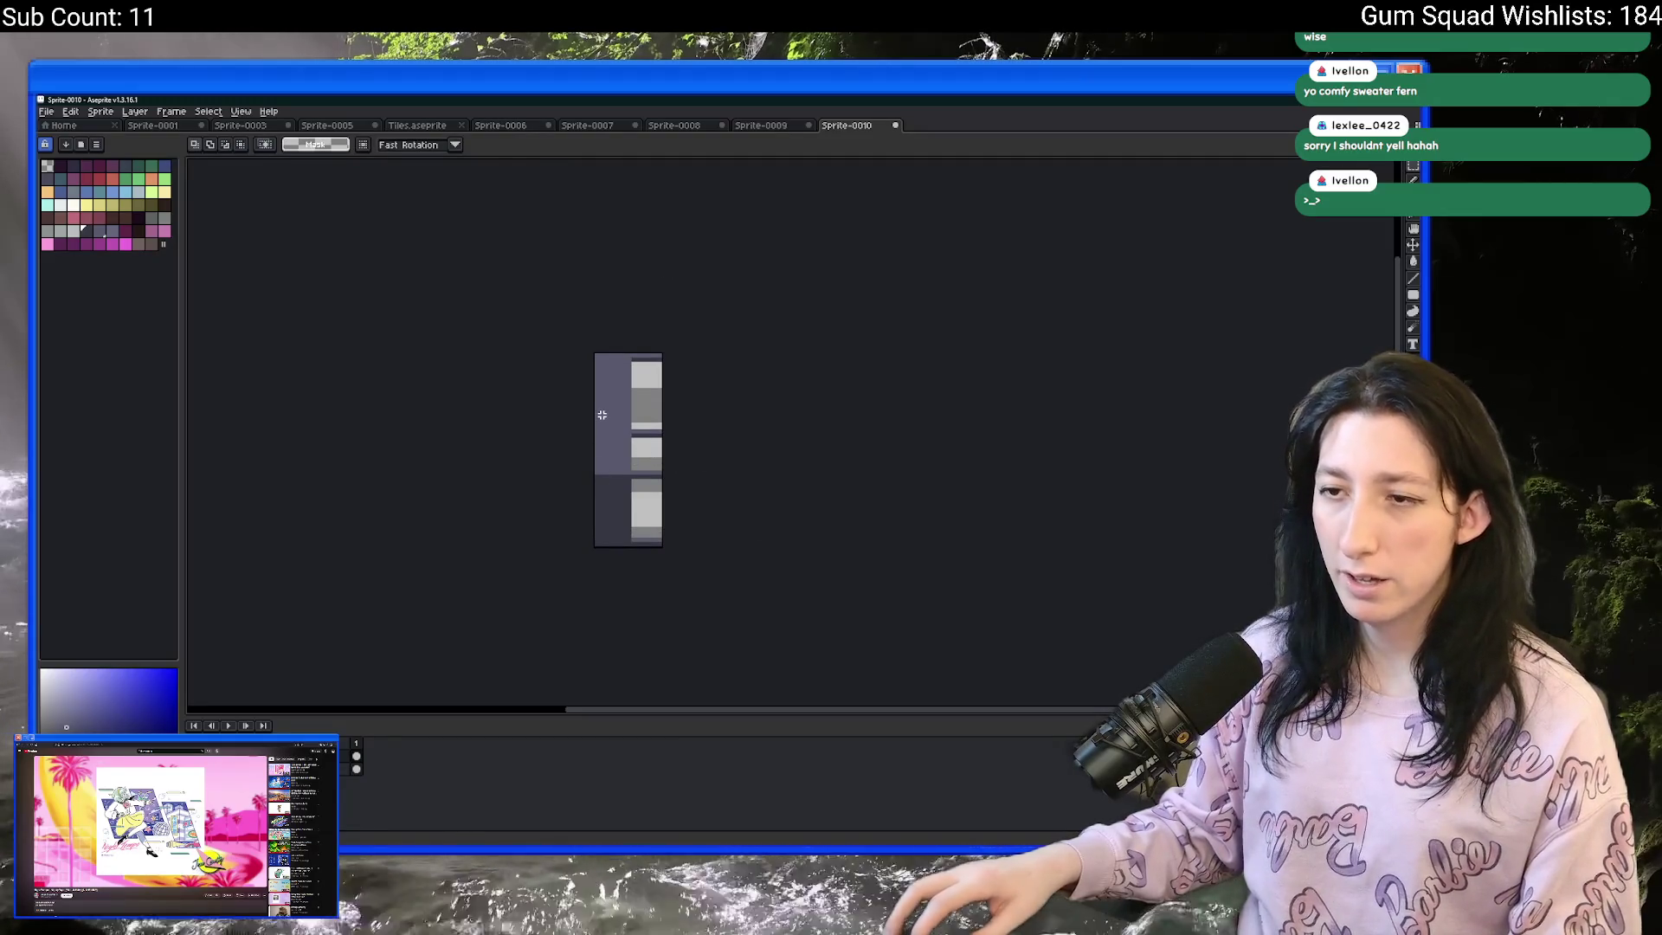
- Flip the sprite horizontally and export it as FlippedTableSteel.png
{"action": "key", "text": "shift+h"}
{"action": "scroll", "coordinate": [602, 418], "scroll_direction": "up", "scroll_amount": 1}
{"action": "scroll", "coordinate": [601, 417], "scroll_direction": "up", "scroll_amount": 1}
{"action": "key", "text": "ctrl+e"}
{"action": "left_click", "coordinate": [1018, 347]}
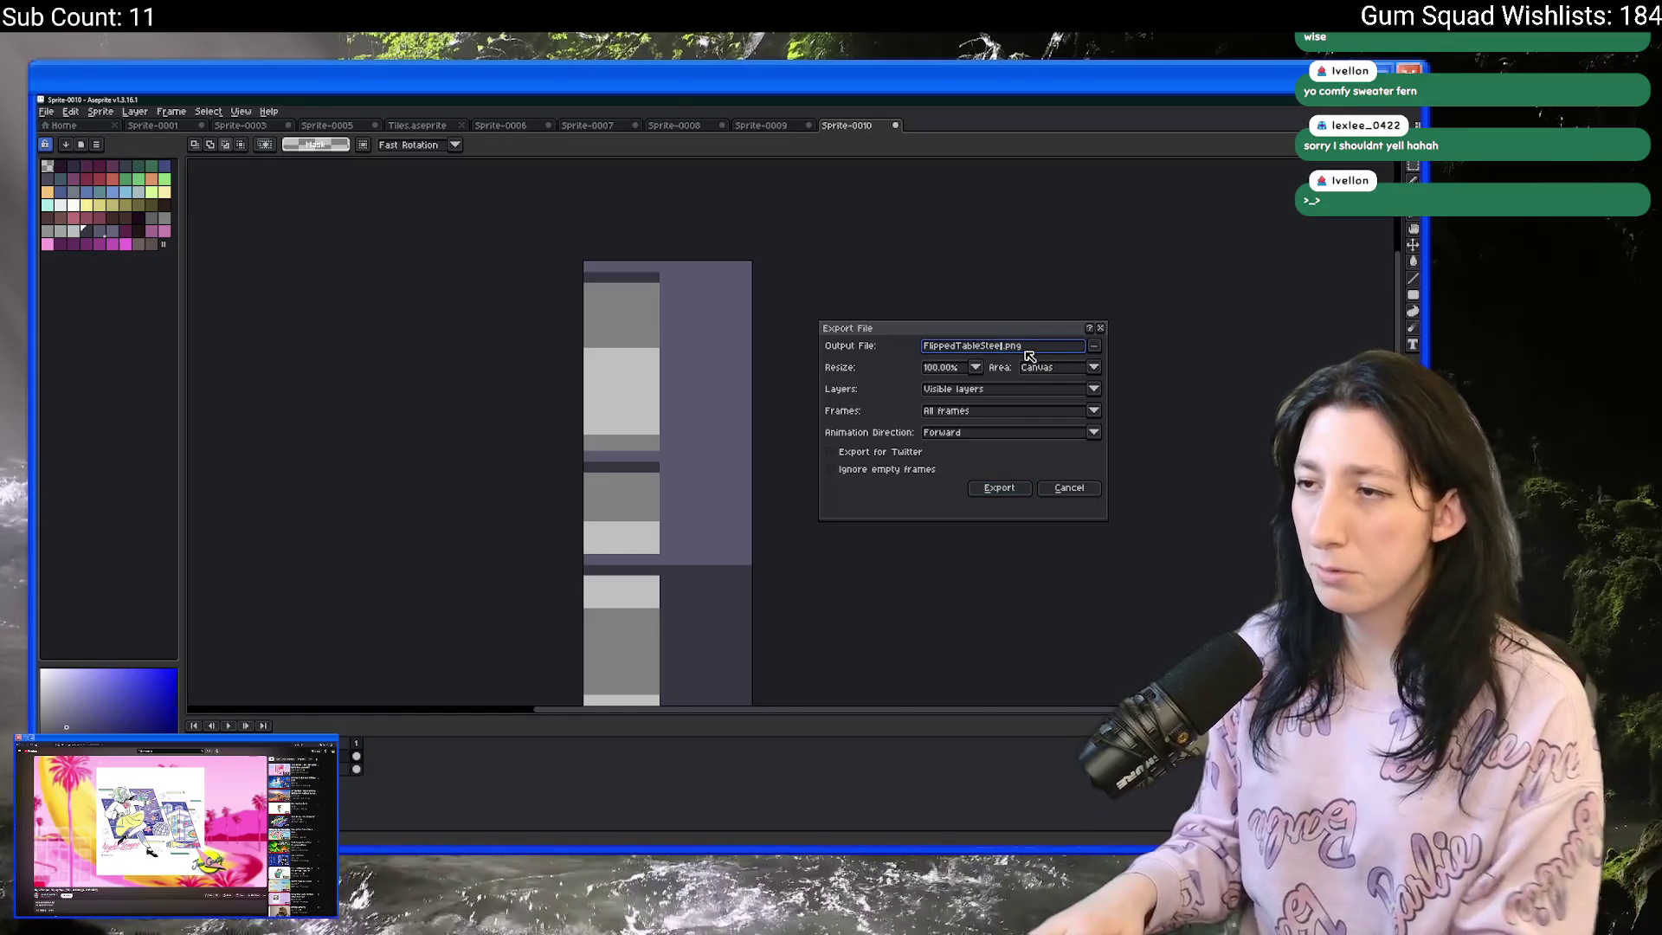
{"action": "key", "text": "Return"}
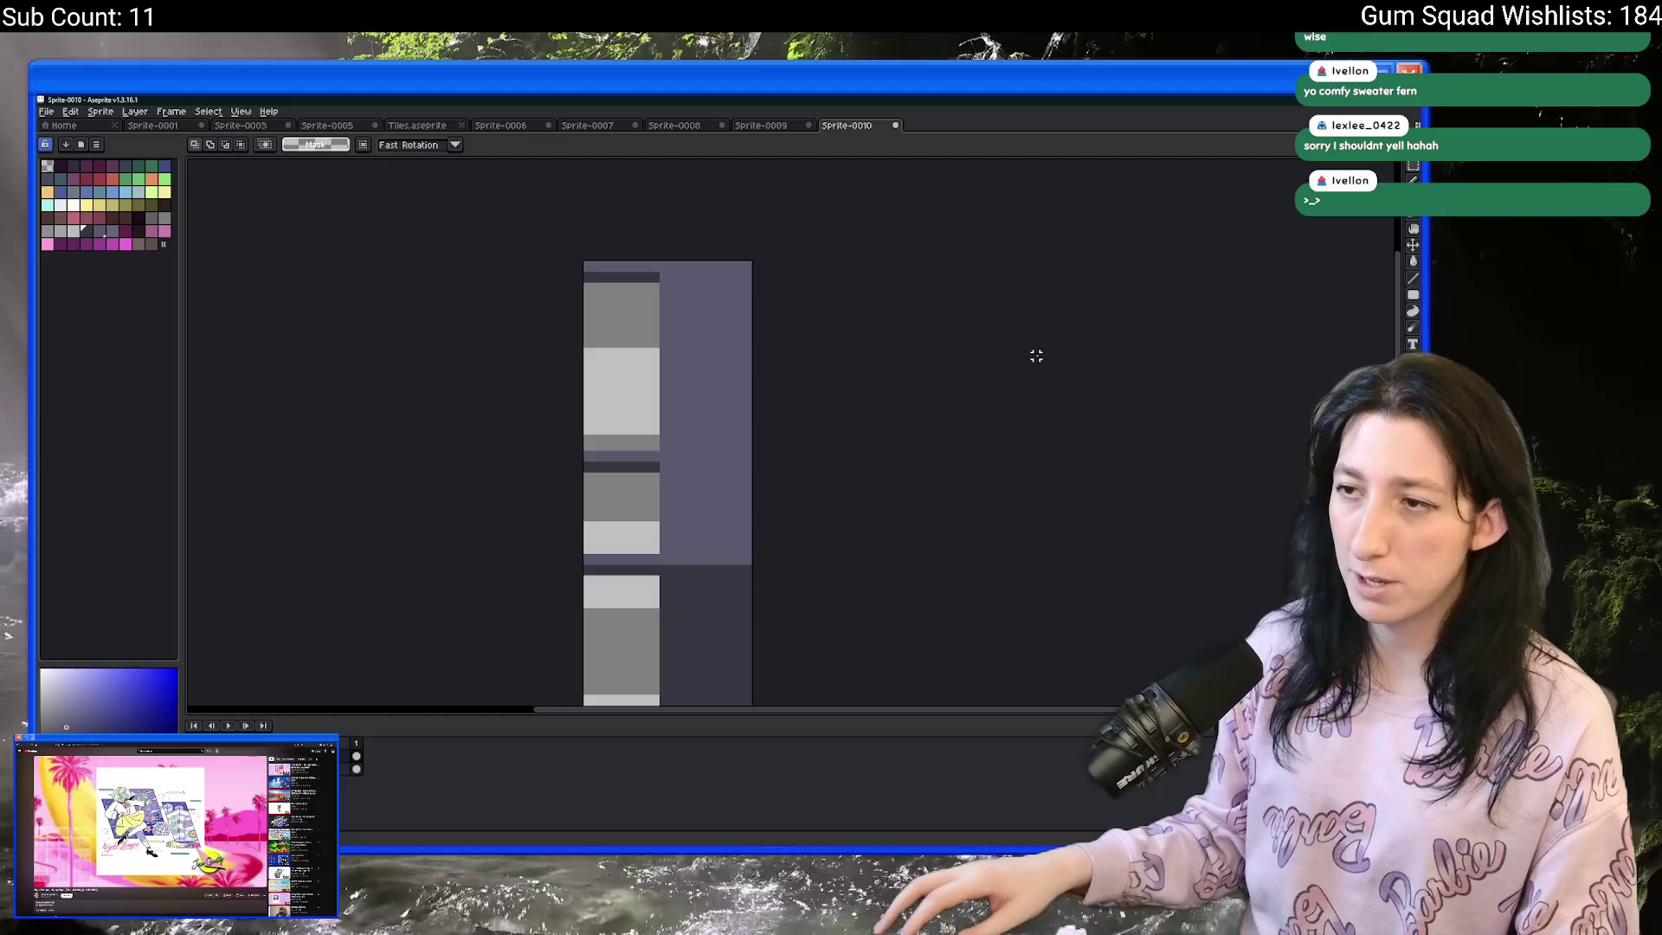
{"action": "key", "text": "alt+Tab"}
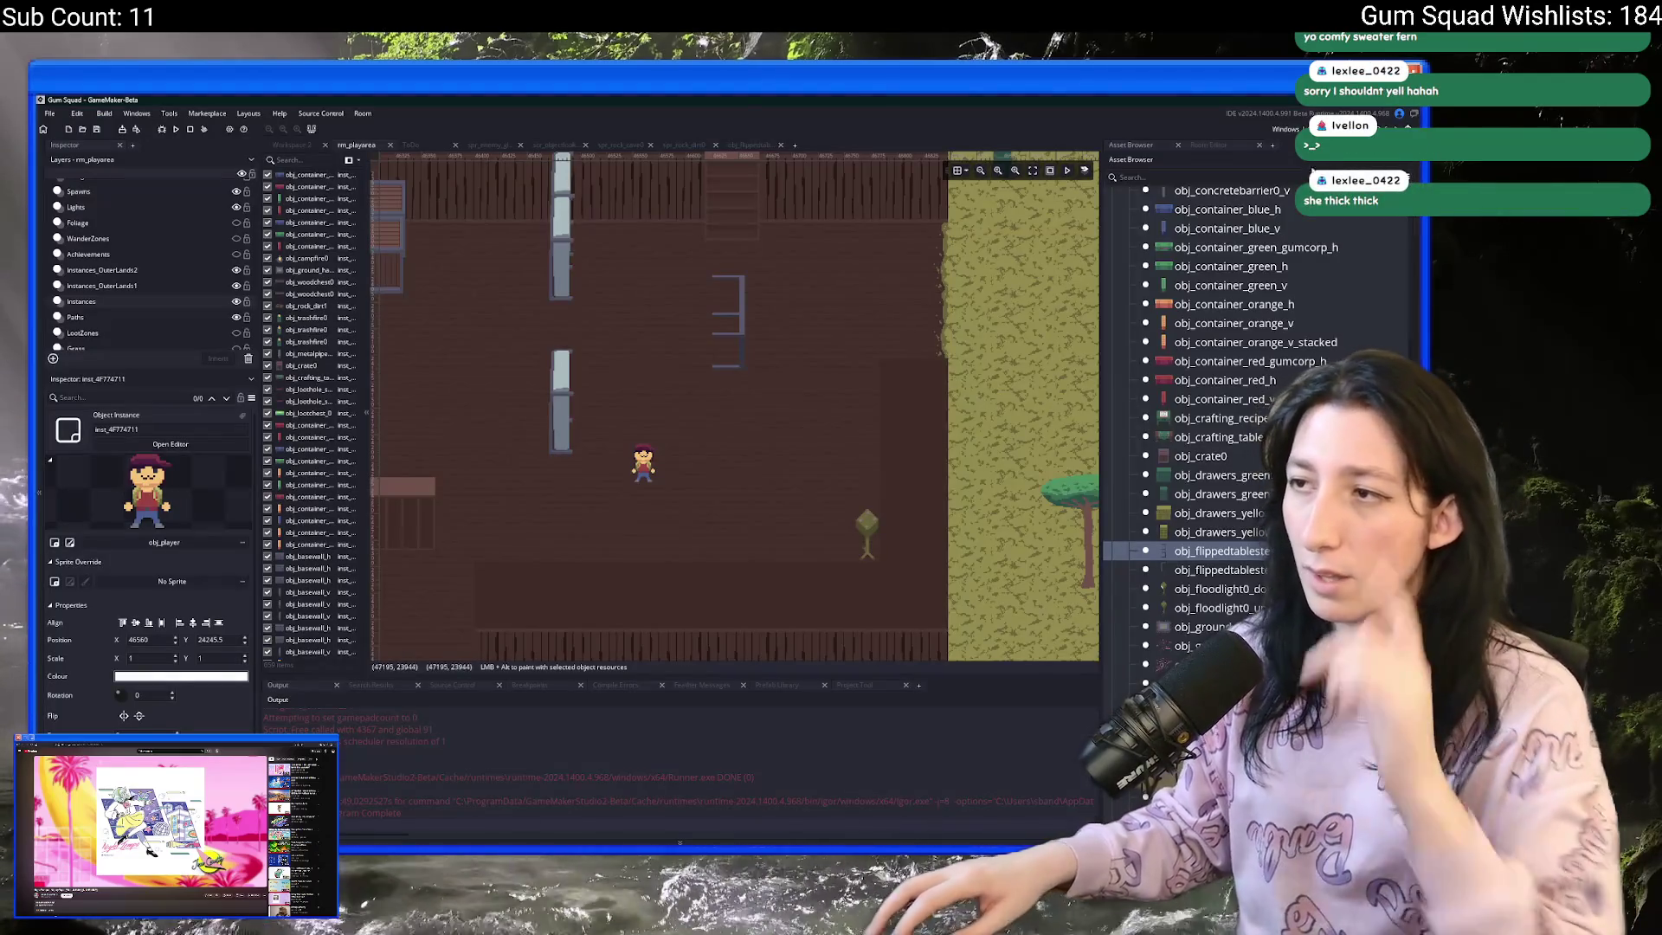
- Import the new table PNG into spr_flippedtablesteel0 from obj_flippedtablesteel0, replacing its image
{"action": "double_click", "coordinate": [1196, 549]}
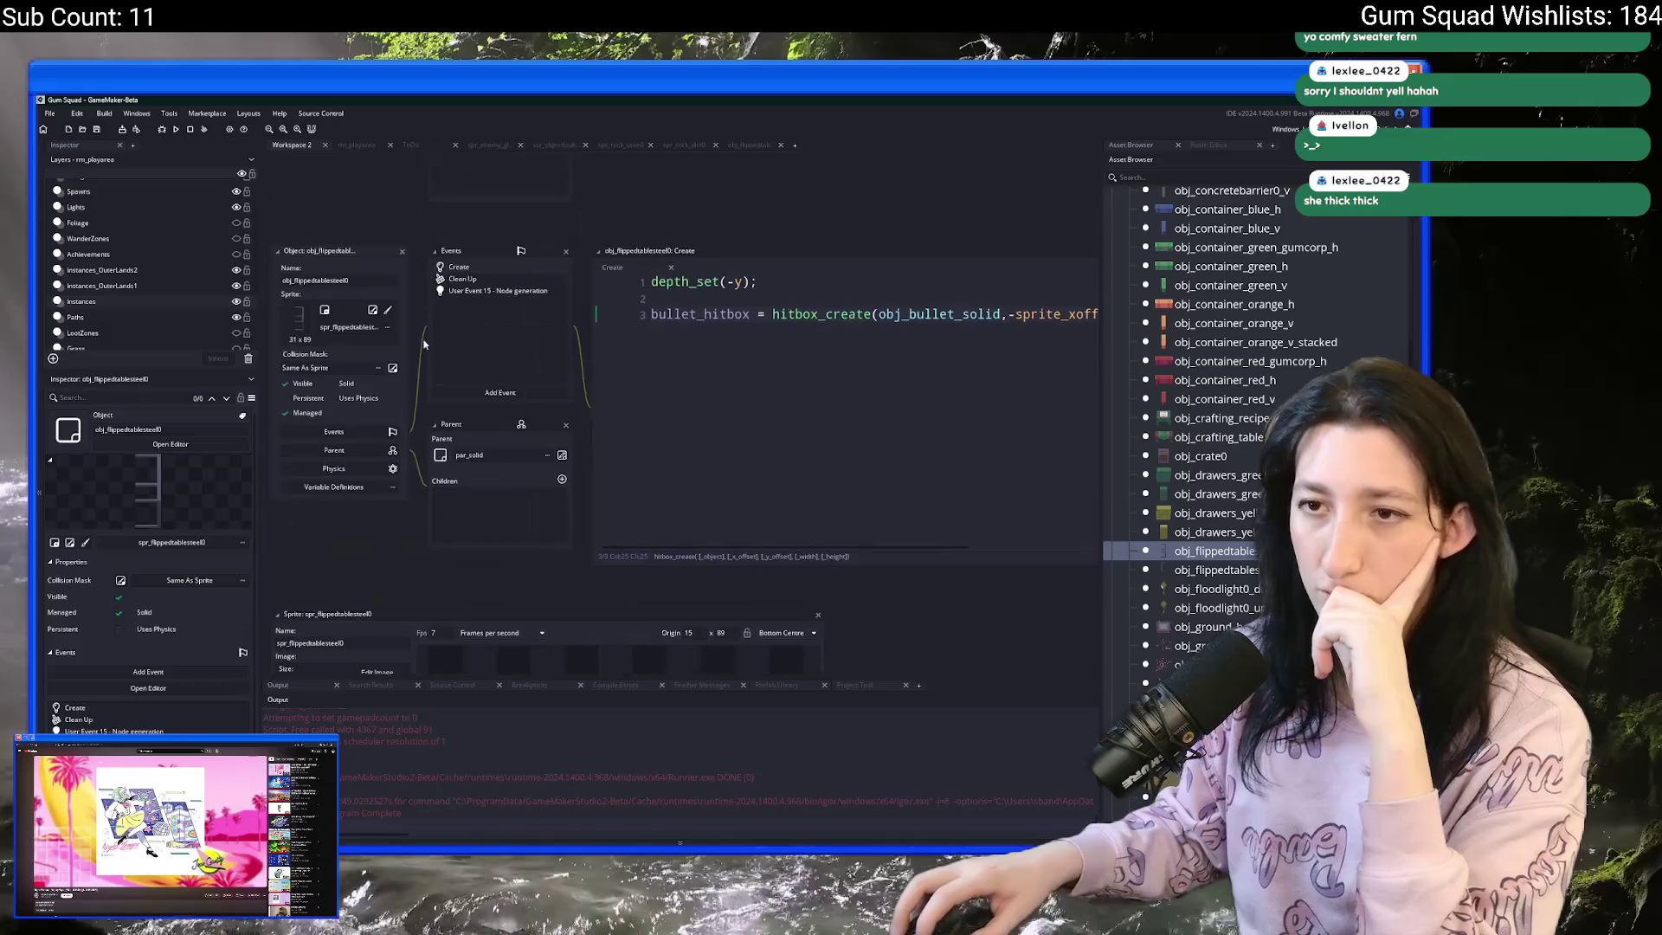
{"action": "left_click", "coordinate": [374, 310]}
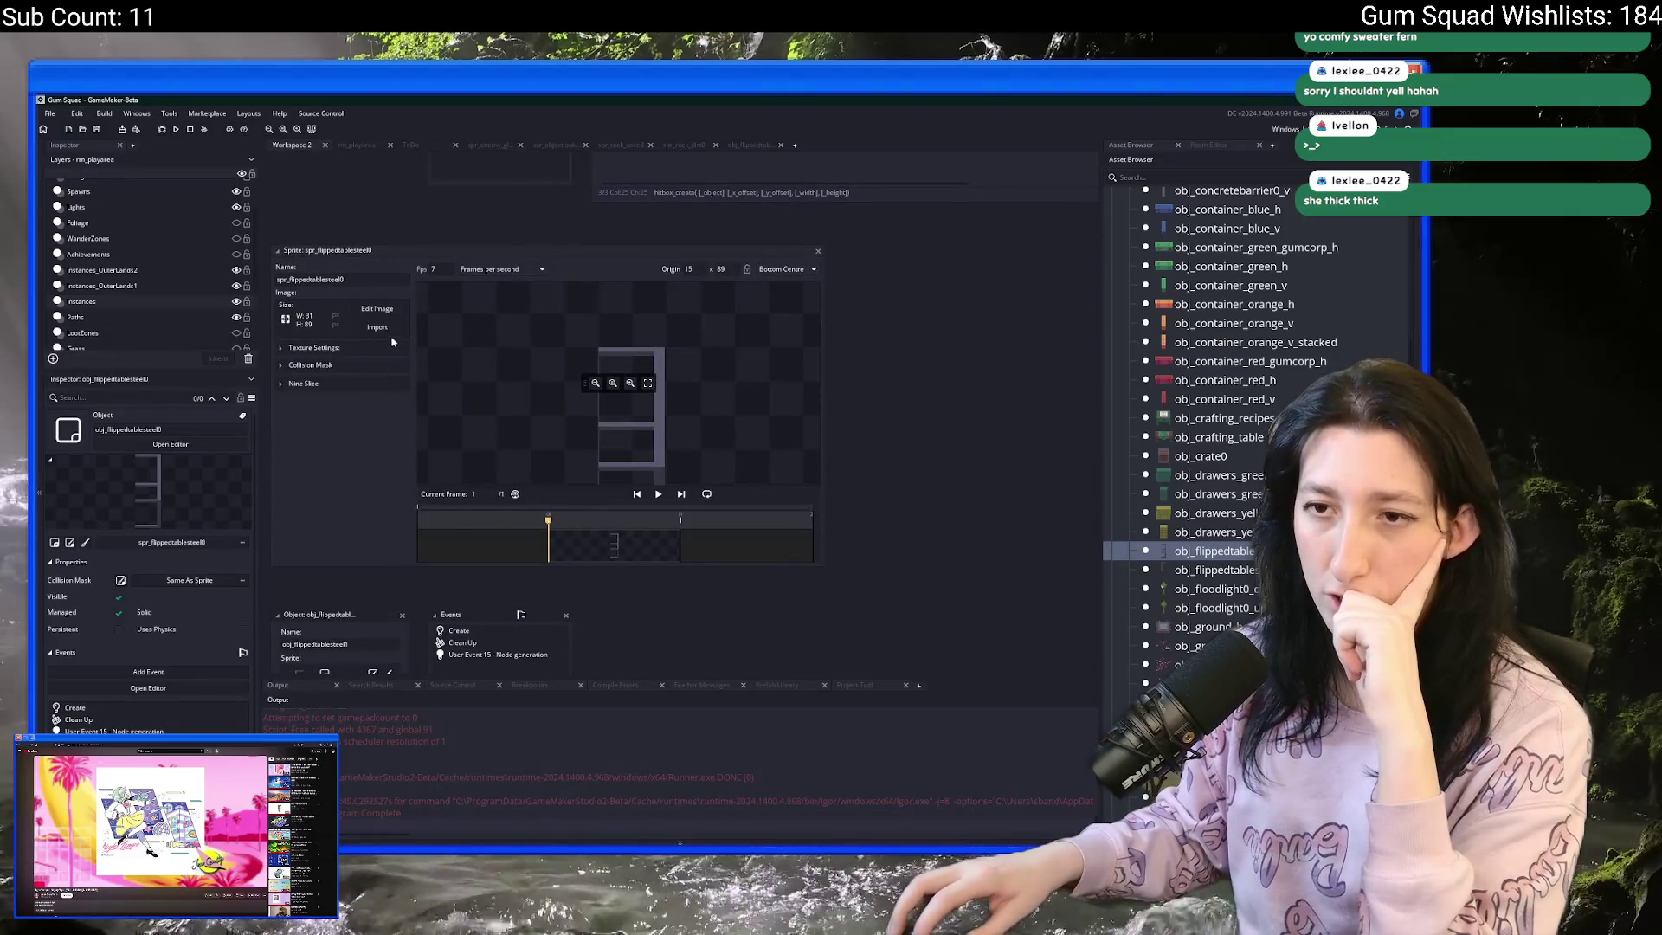
{"action": "left_click", "coordinate": [378, 327]}
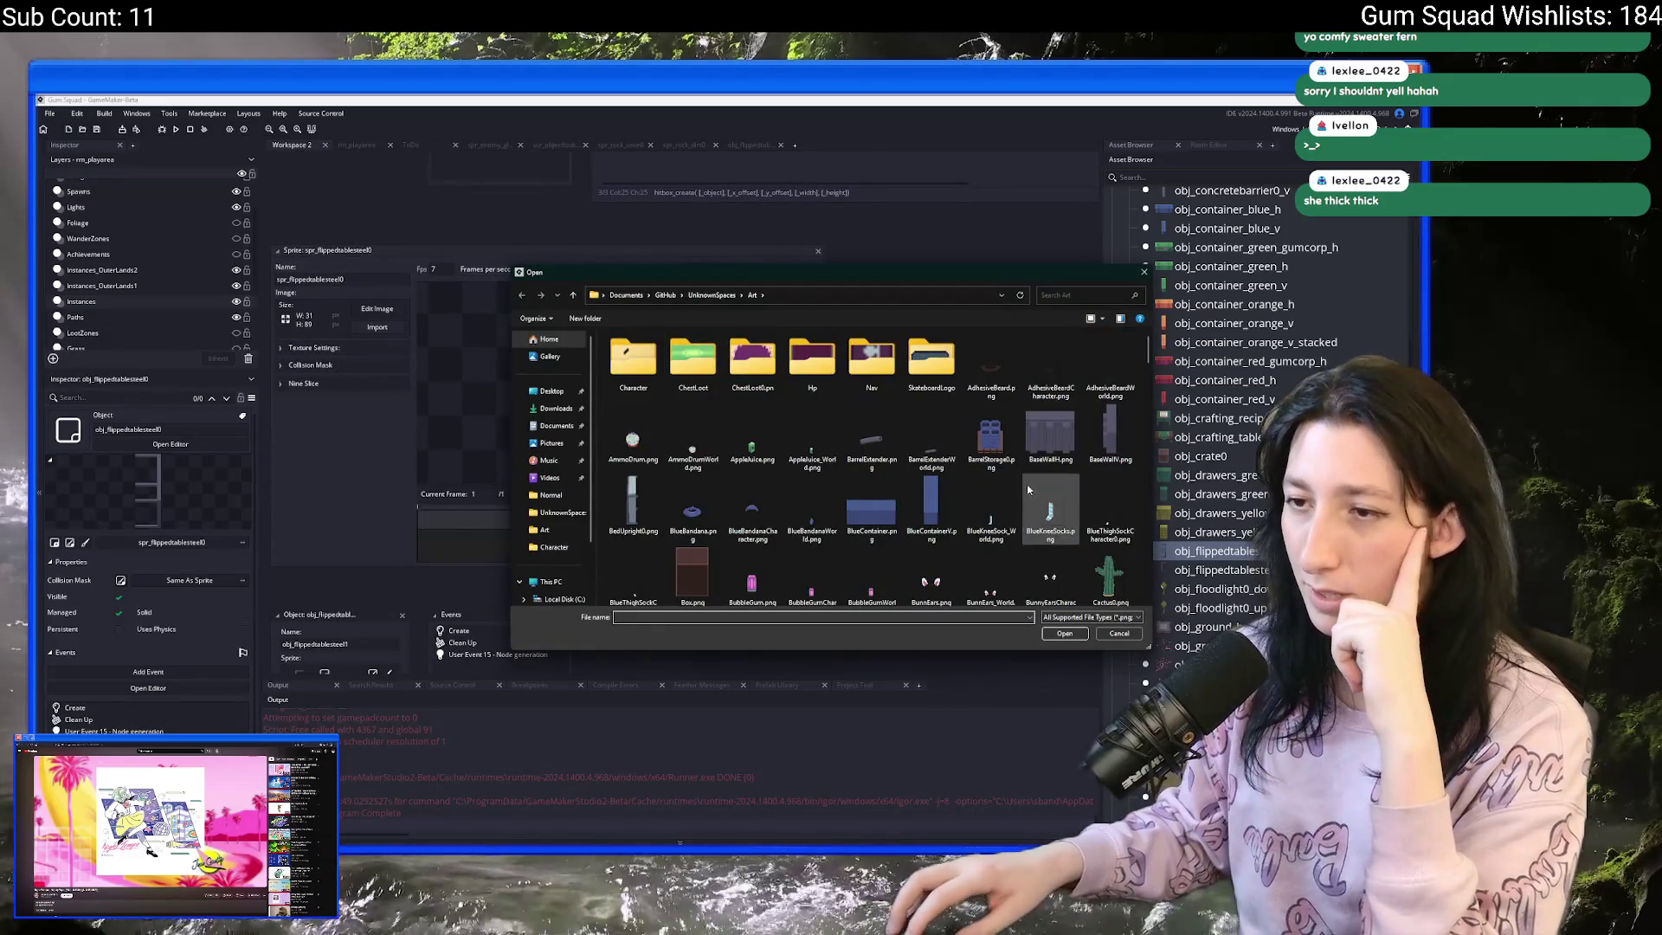
{"action": "left_click", "coordinate": [977, 471]}
{"action": "scroll", "coordinate": [976, 474], "scroll_direction": "down", "scroll_amount": 3}
{"action": "scroll", "coordinate": [961, 472], "scroll_direction": "down", "scroll_amount": 2}
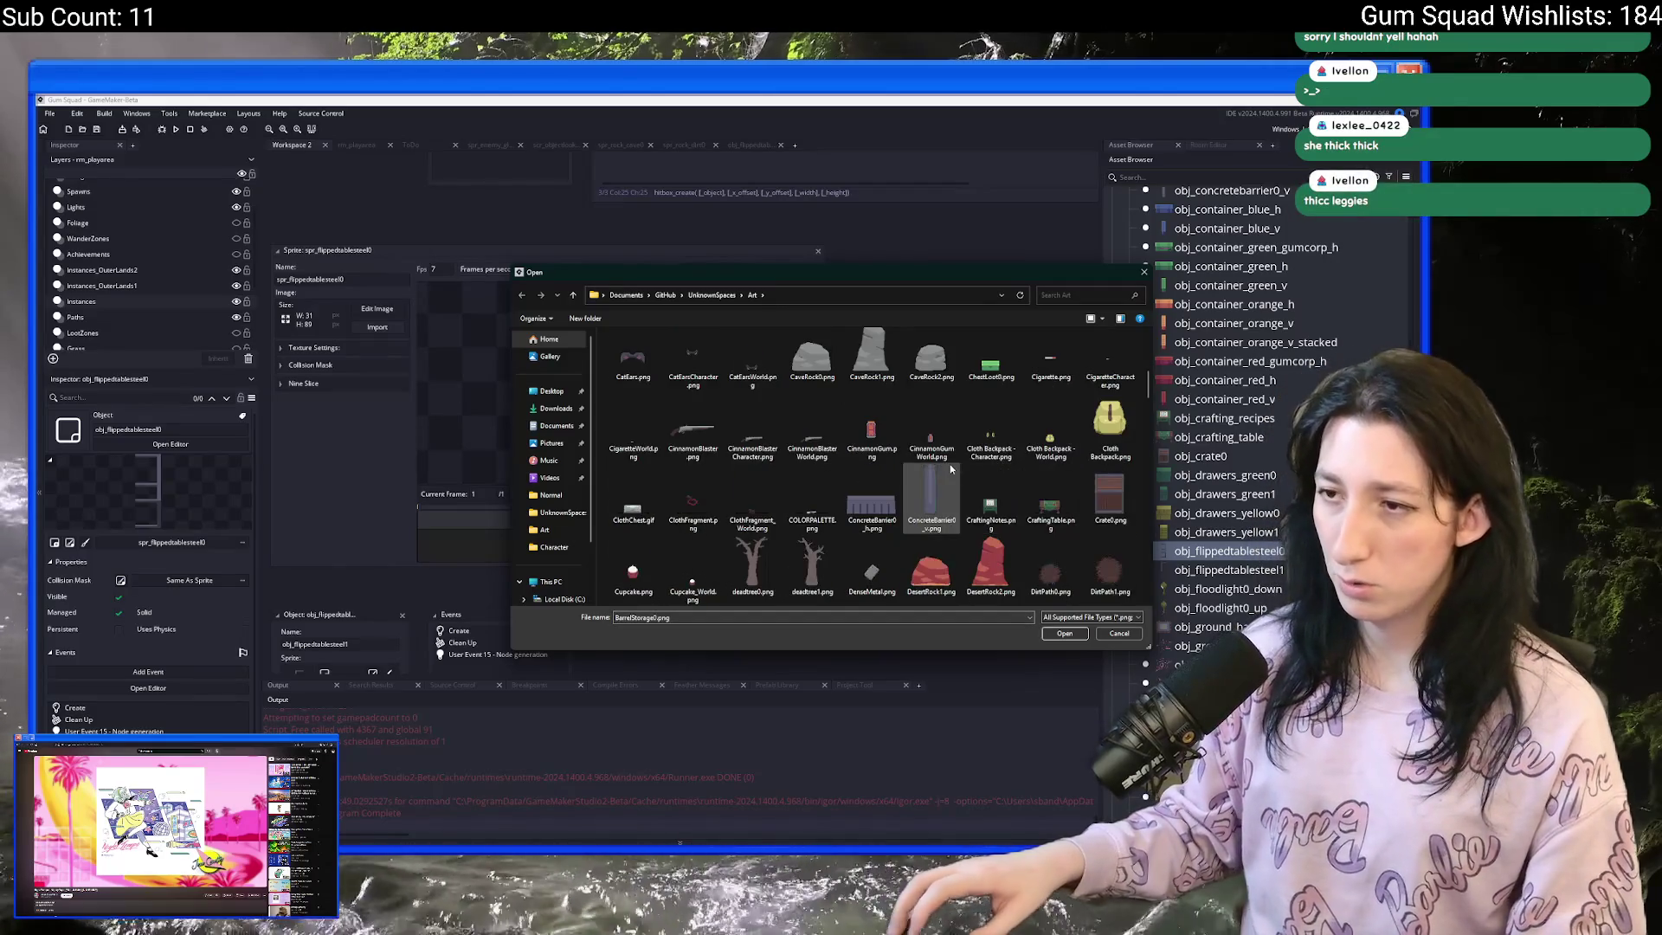
{"action": "scroll", "coordinate": [951, 469], "scroll_direction": "down", "scroll_amount": 1}
{"action": "double_click", "coordinate": [1050, 364]}
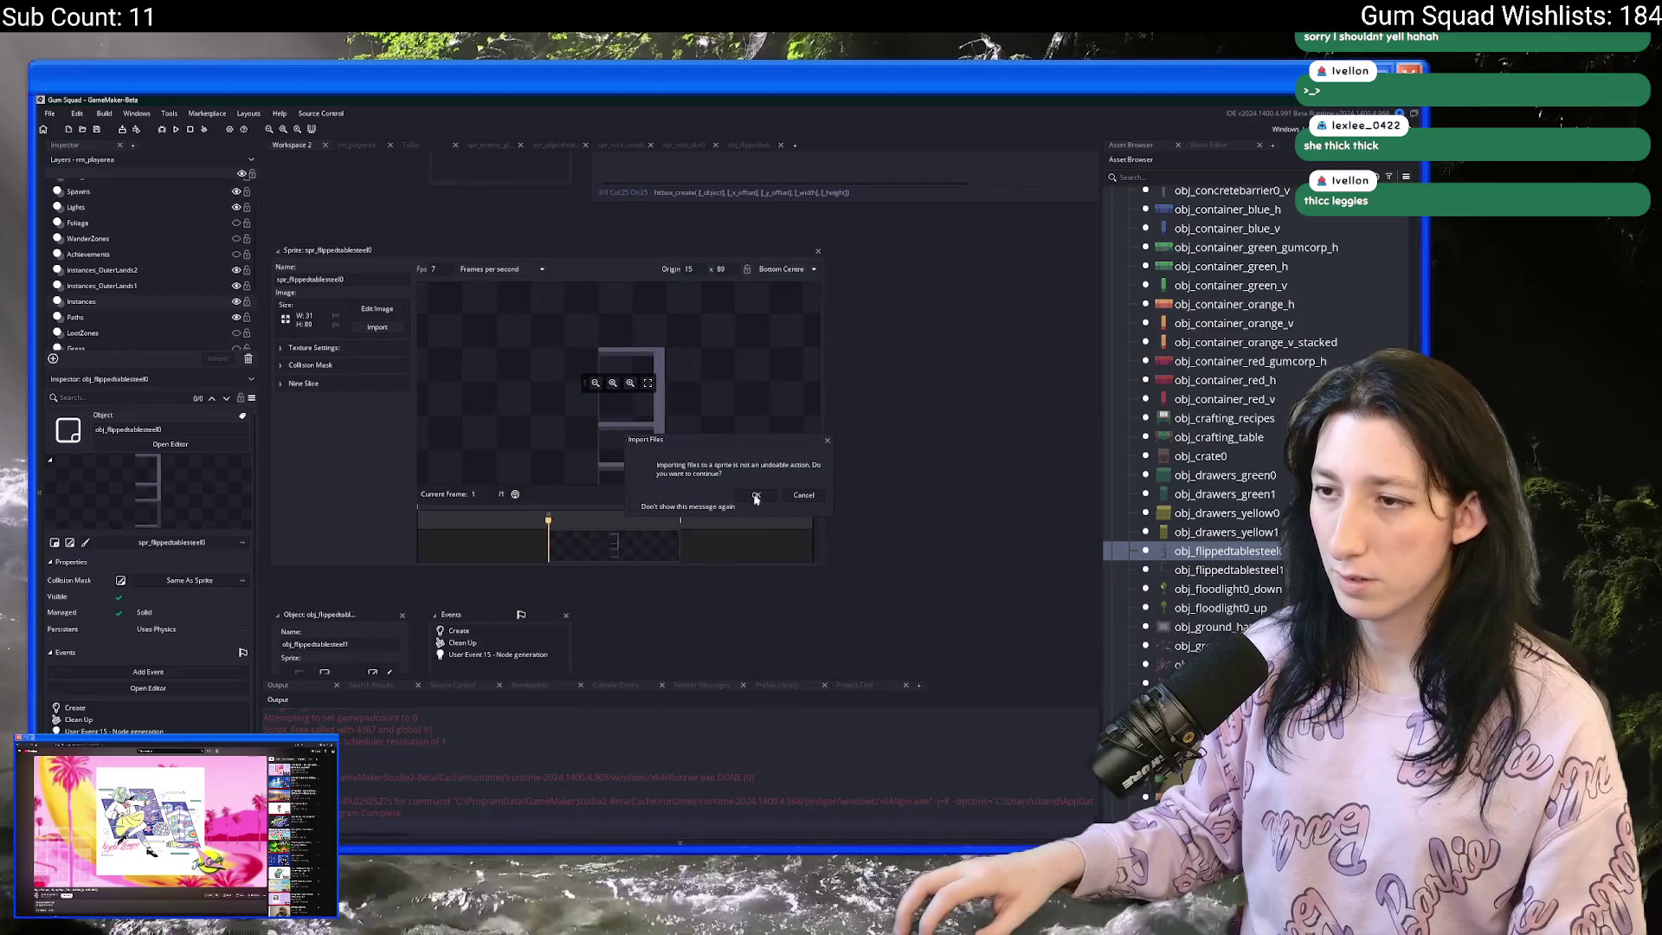
{"action": "left_click", "coordinate": [757, 495]}
- Check the collision mask and image, close the sprite editor, and open the Create event
{"action": "scroll", "coordinate": [863, 400], "scroll_direction": "down", "scroll_amount": 1}
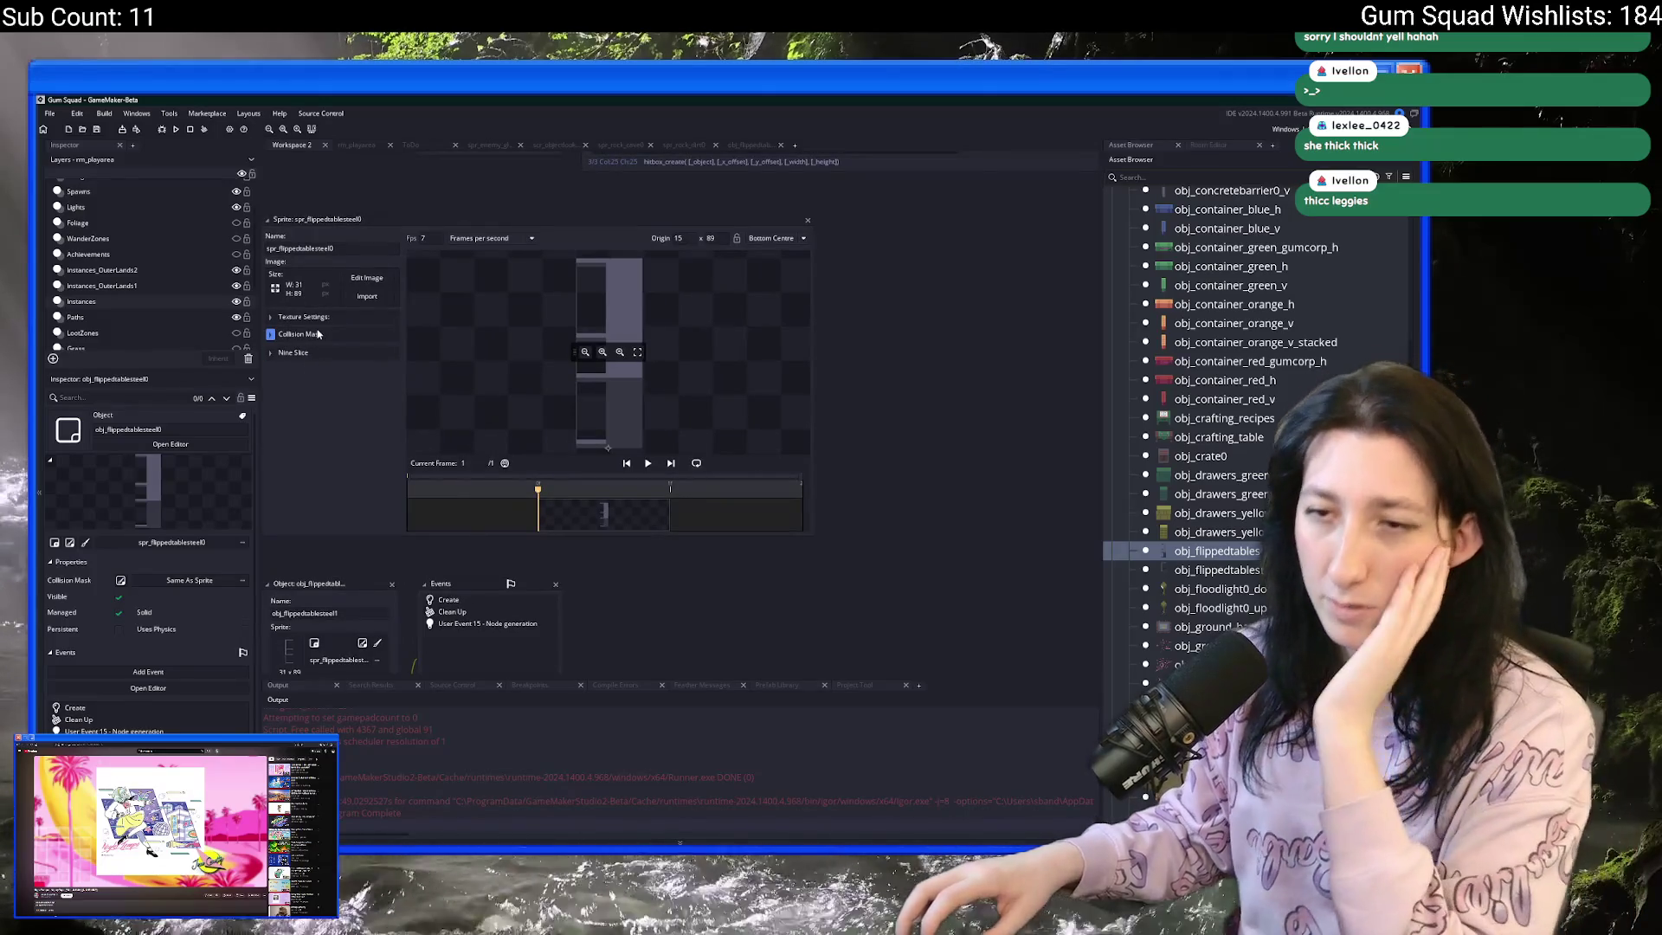
{"action": "left_click", "coordinate": [318, 334]}
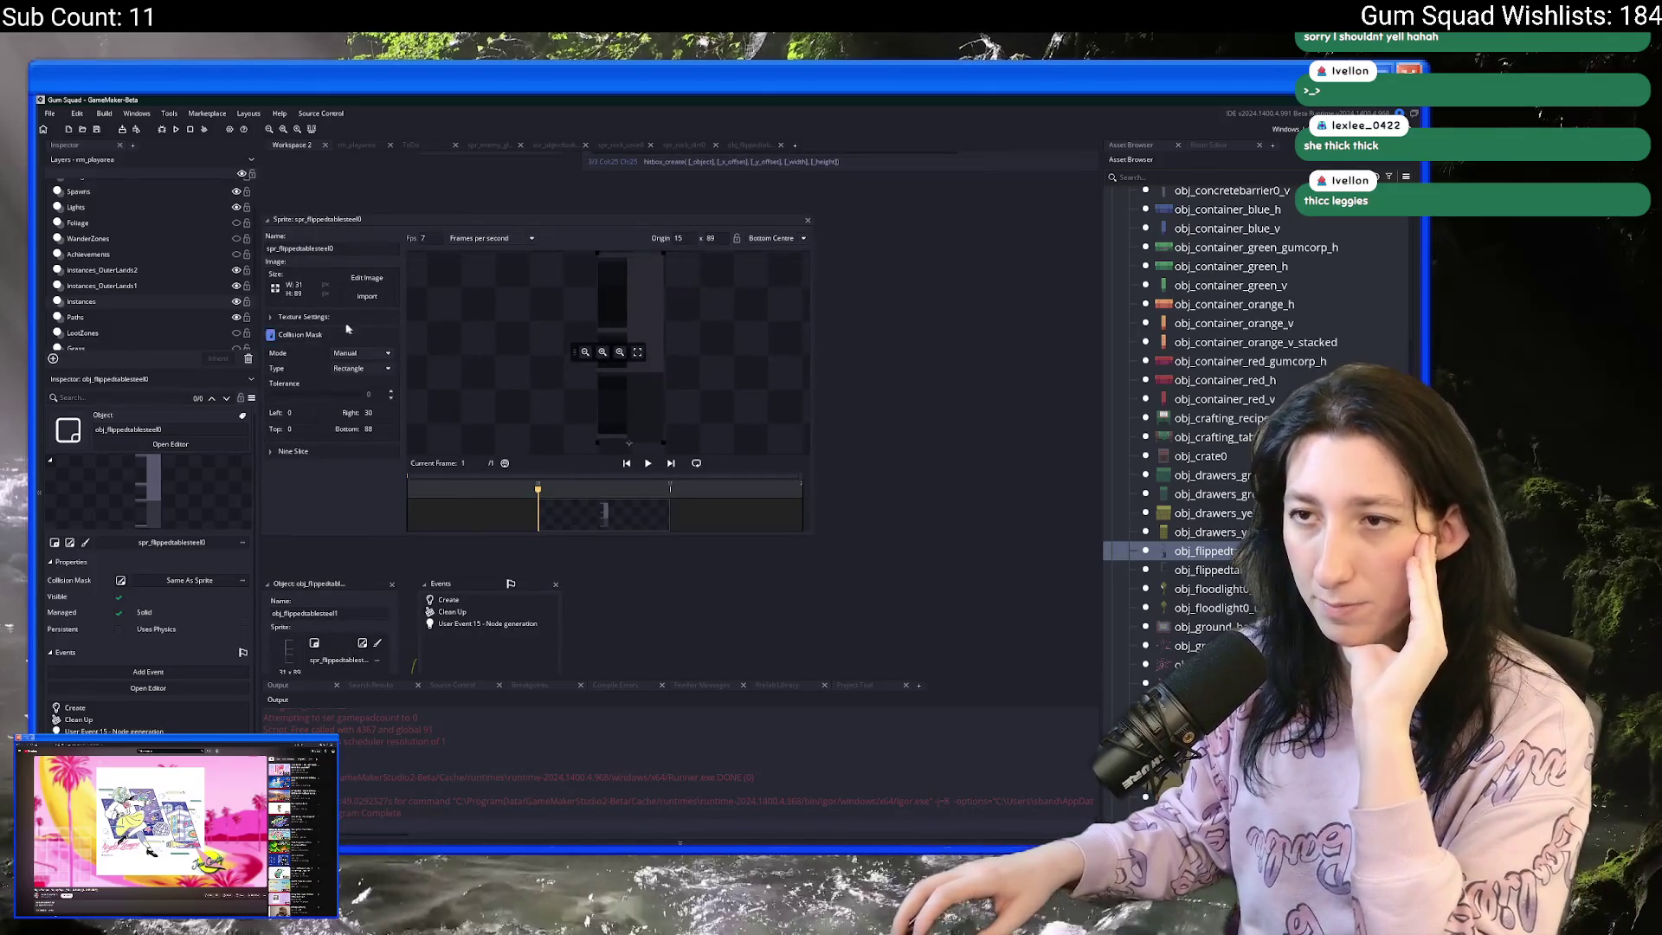
{"action": "left_click", "coordinate": [367, 278]}
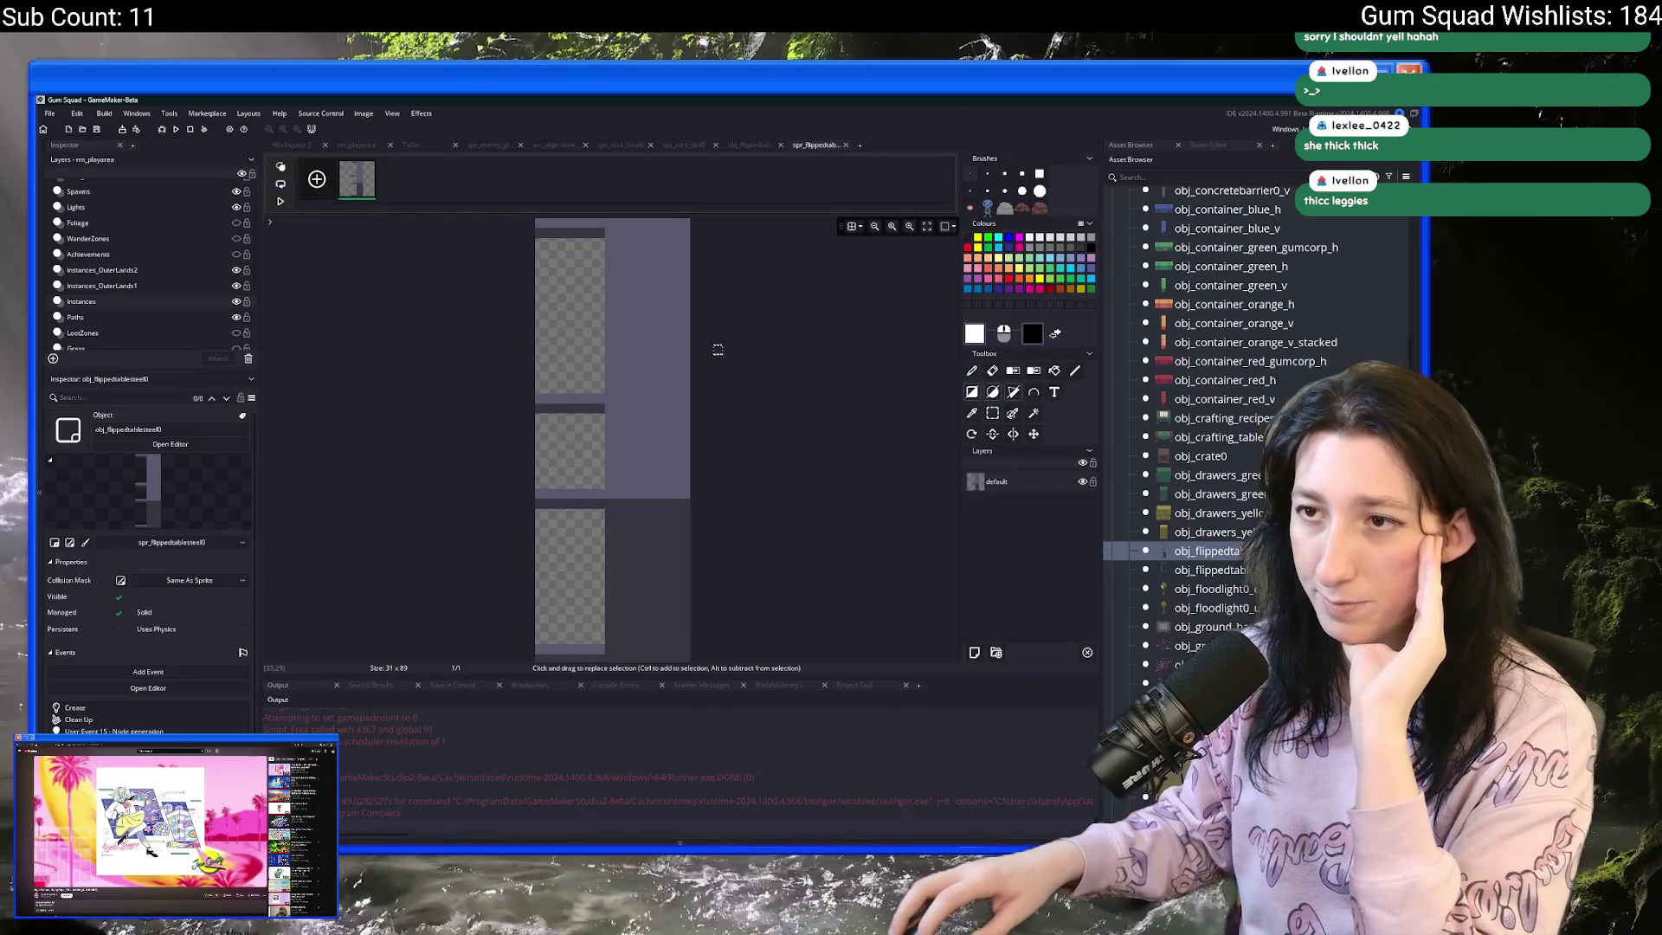
{"action": "left_click_drag", "start_coordinate": [692, 324], "coordinate": [610, 320]}
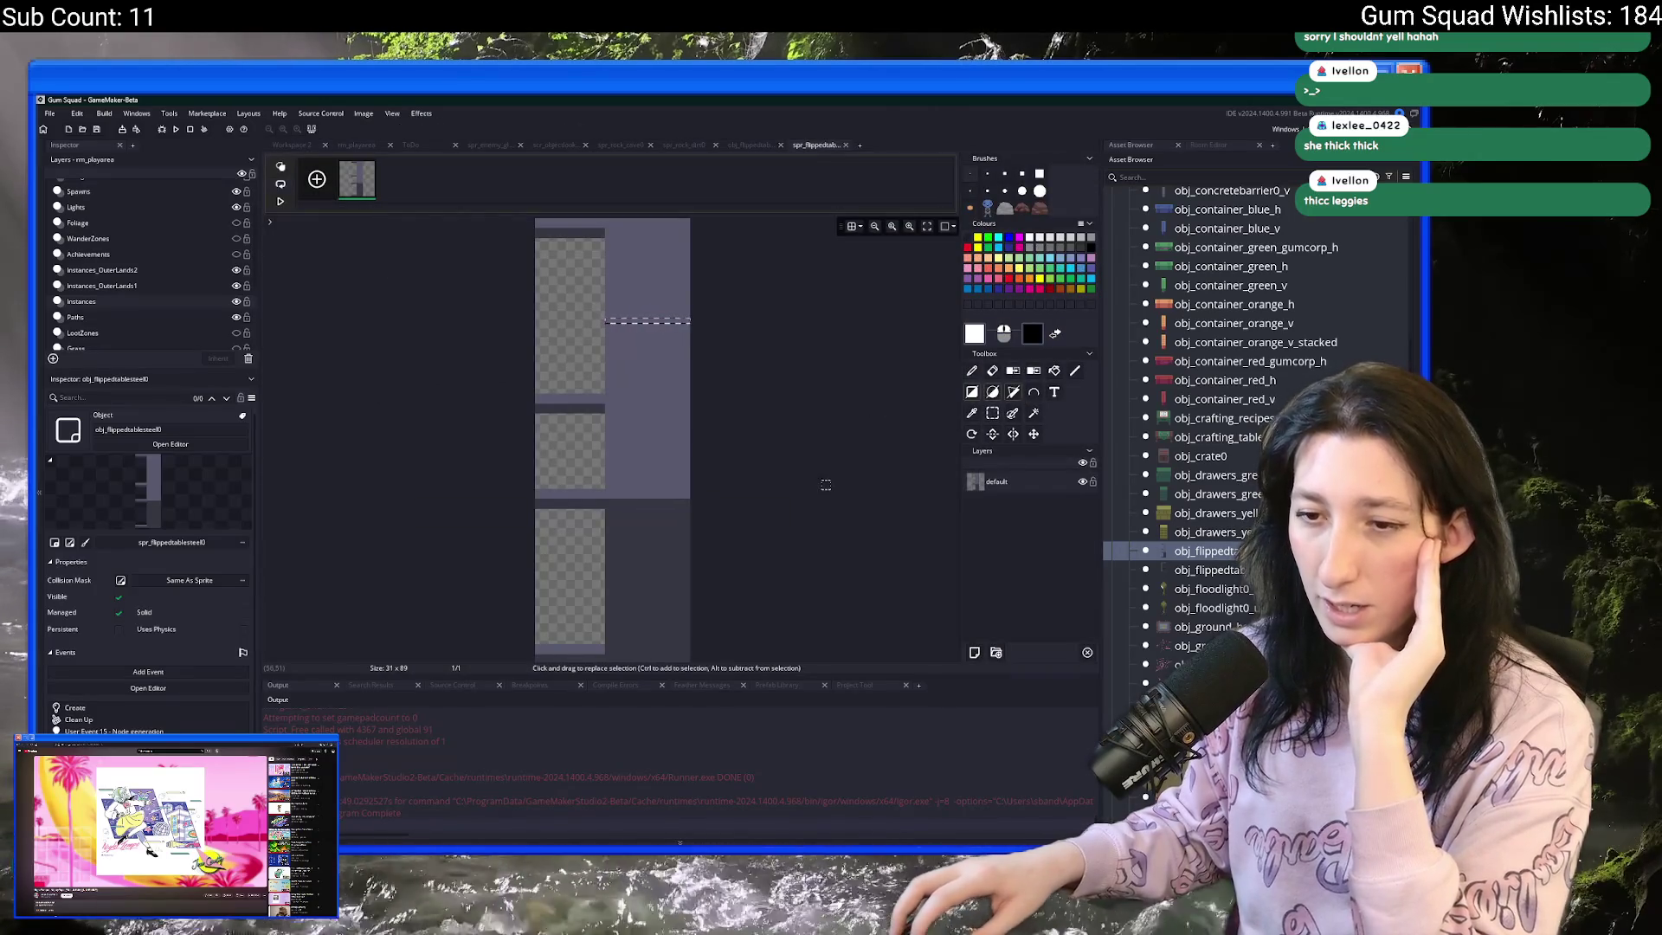
{"action": "left_click", "coordinate": [846, 145]}
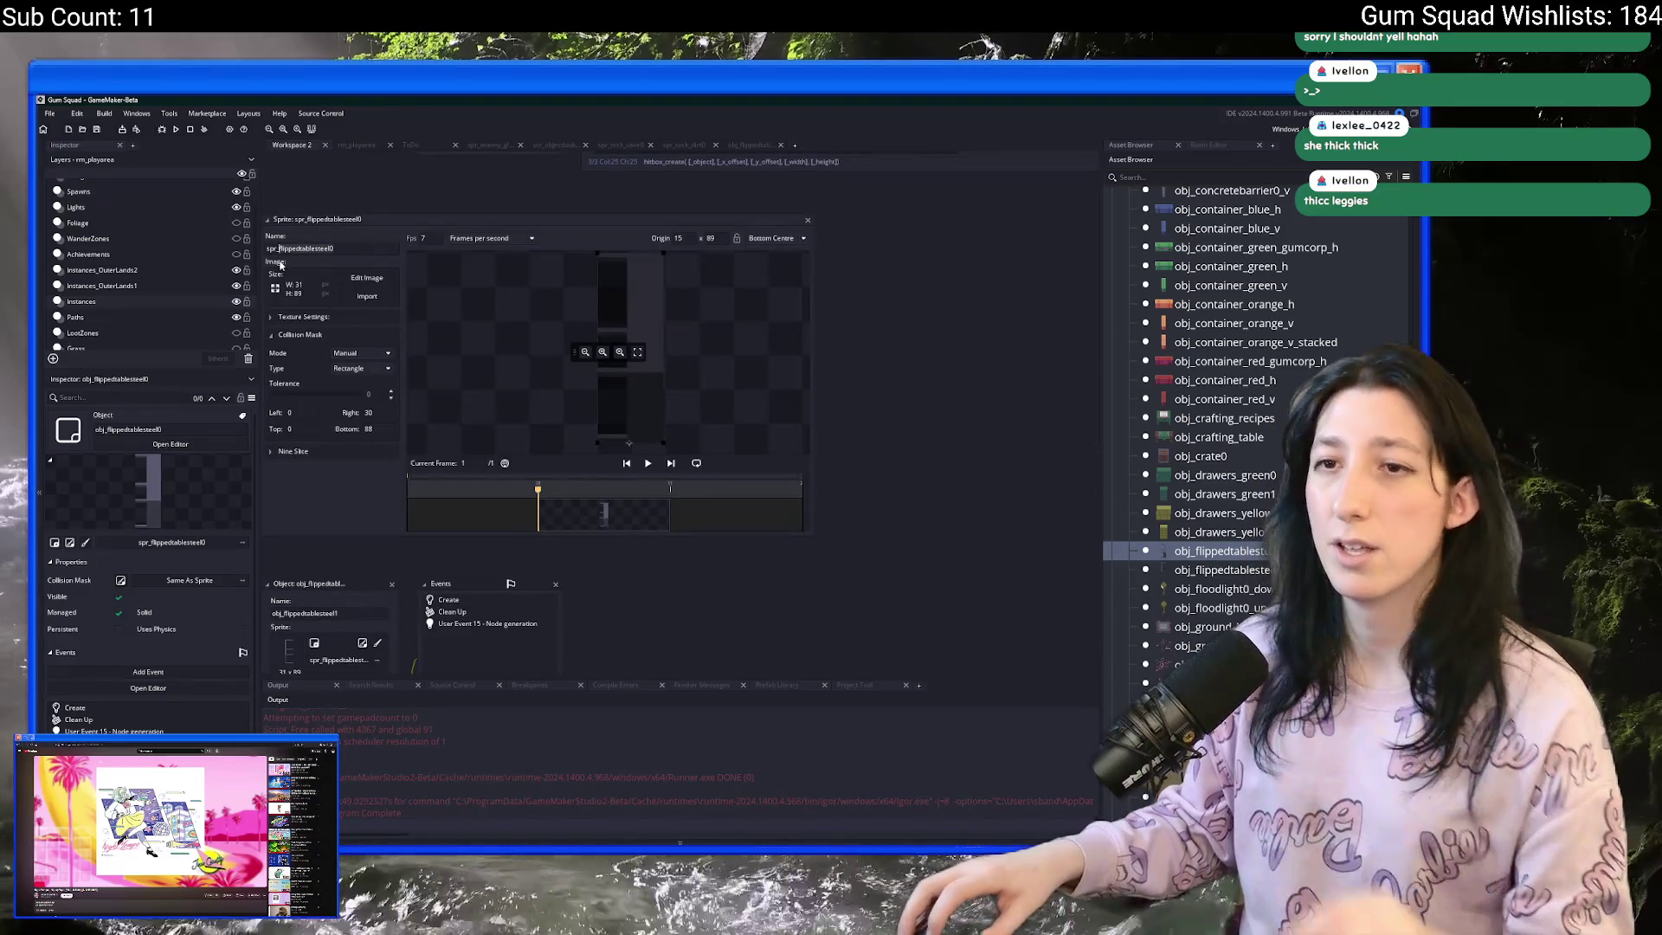
{"action": "left_click", "coordinate": [807, 221]}
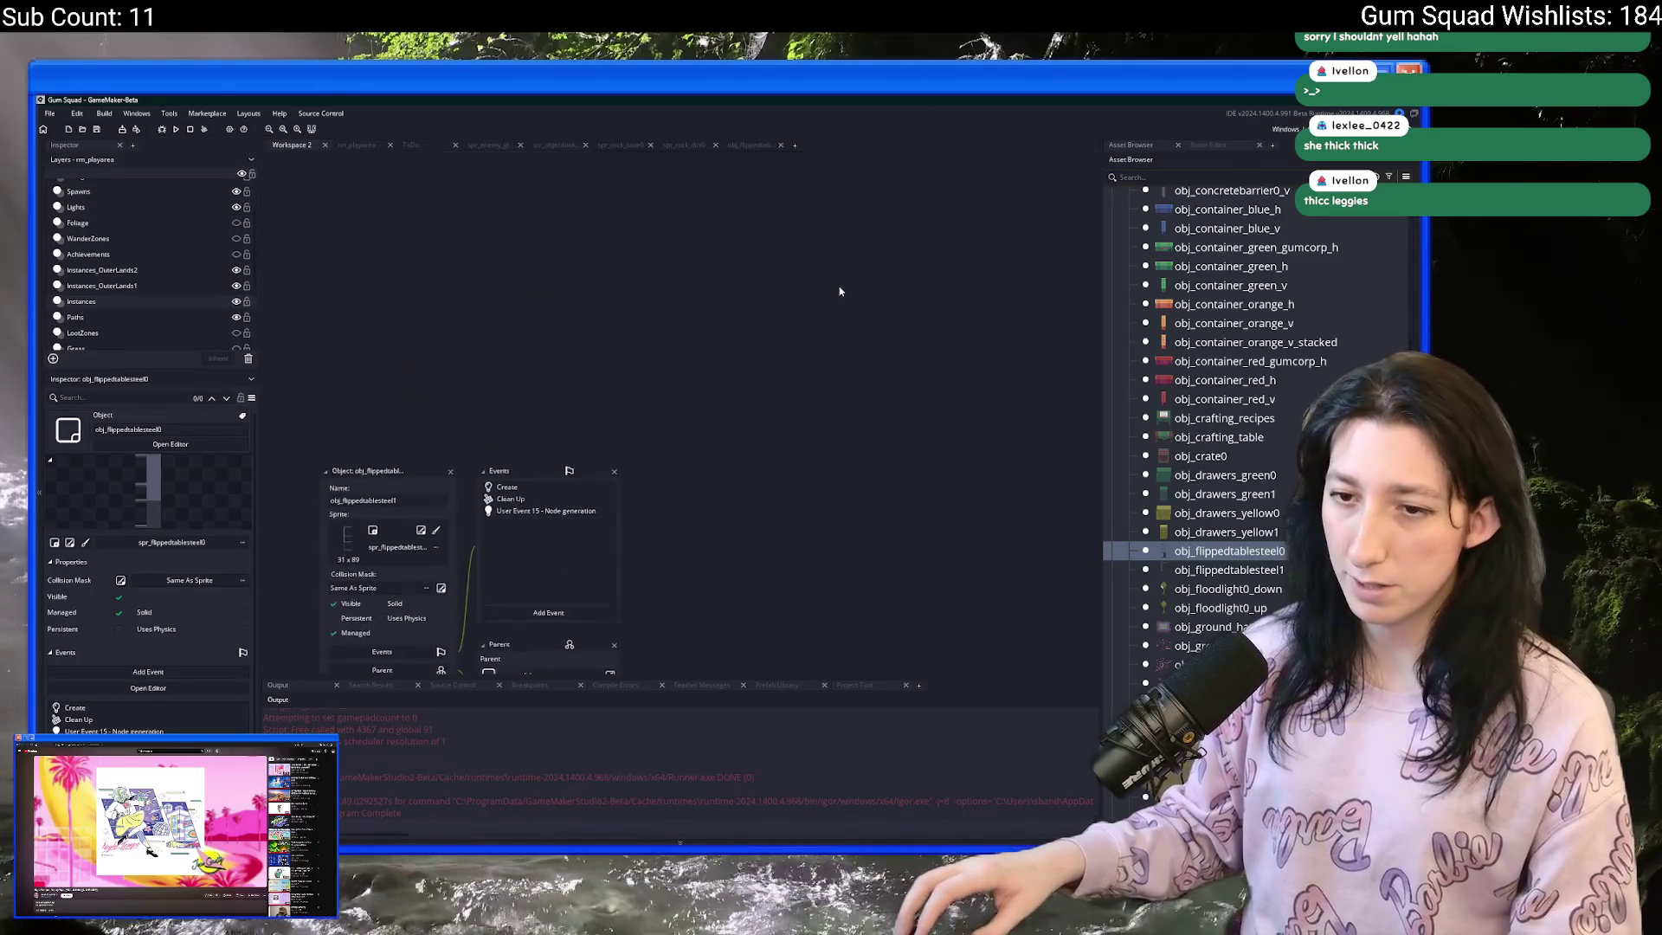
{"action": "scroll", "coordinate": [843, 289], "scroll_direction": "down", "scroll_amount": 5}
{"action": "double_click", "coordinate": [401, 238]}
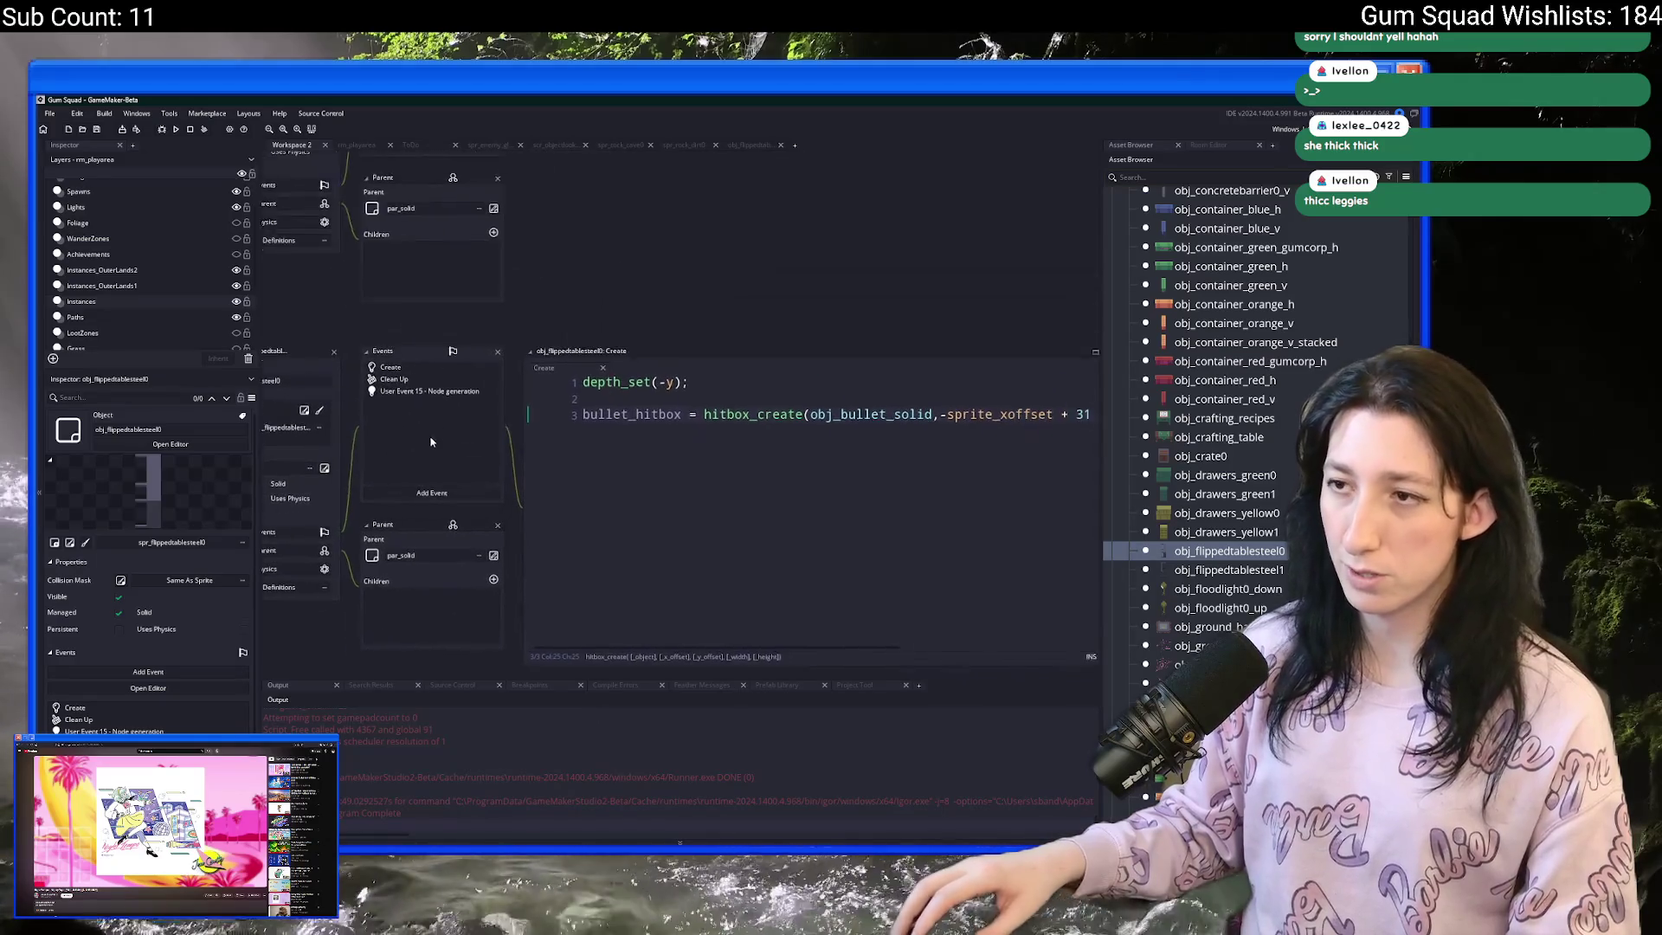
- Try pasting the sprite name into the hitbox_create line, then undo it
{"action": "left_click", "coordinate": [870, 441]}
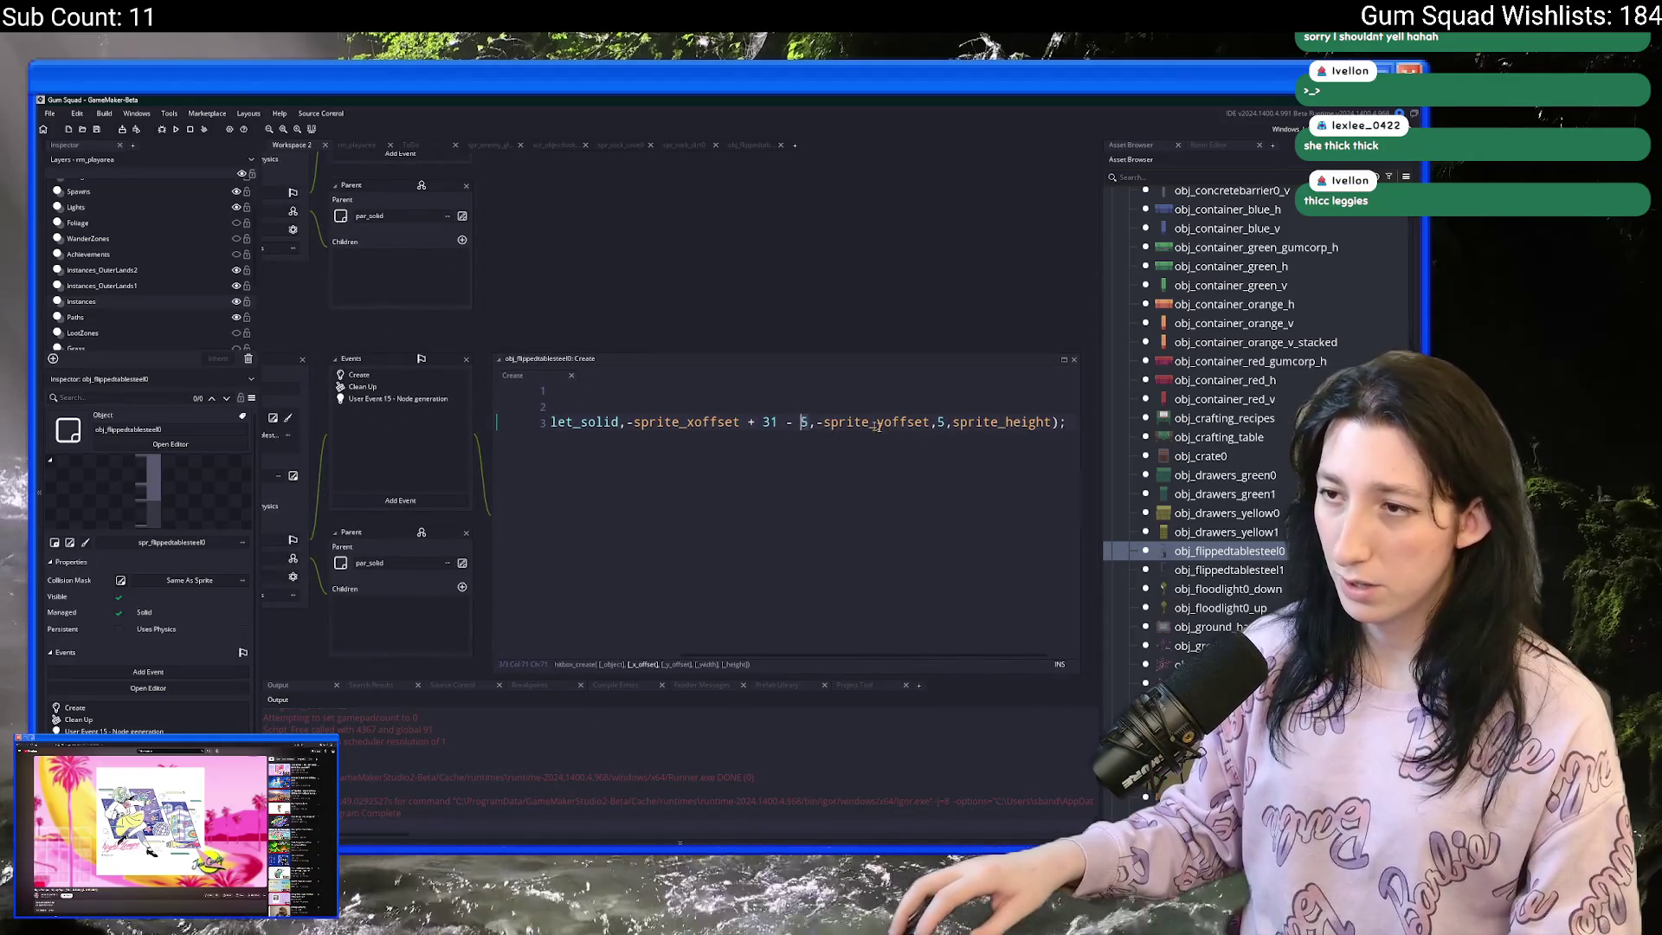
{"action": "type", "text": "spr_flippedtablesteel0"}
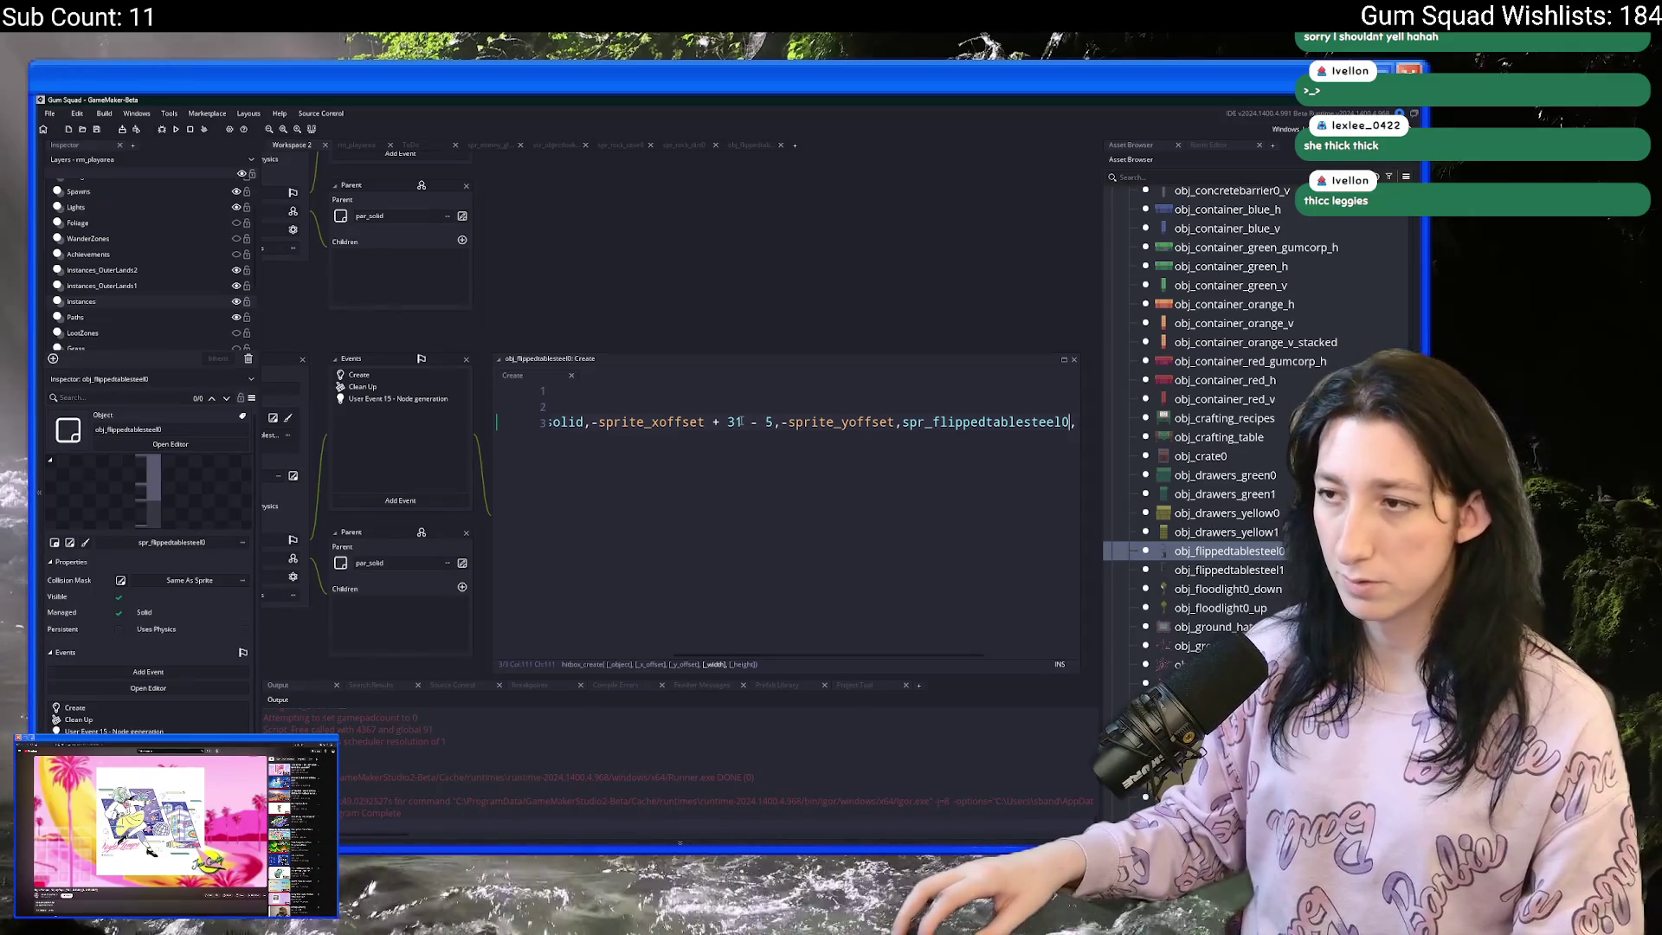
{"action": "key", "text": "BackSpace"}
{"action": "type", "text": "spr_flippedtablesteel0"}
{"action": "key", "text": "ctrl+z"}
{"action": "key", "text": "ctrl+z"}
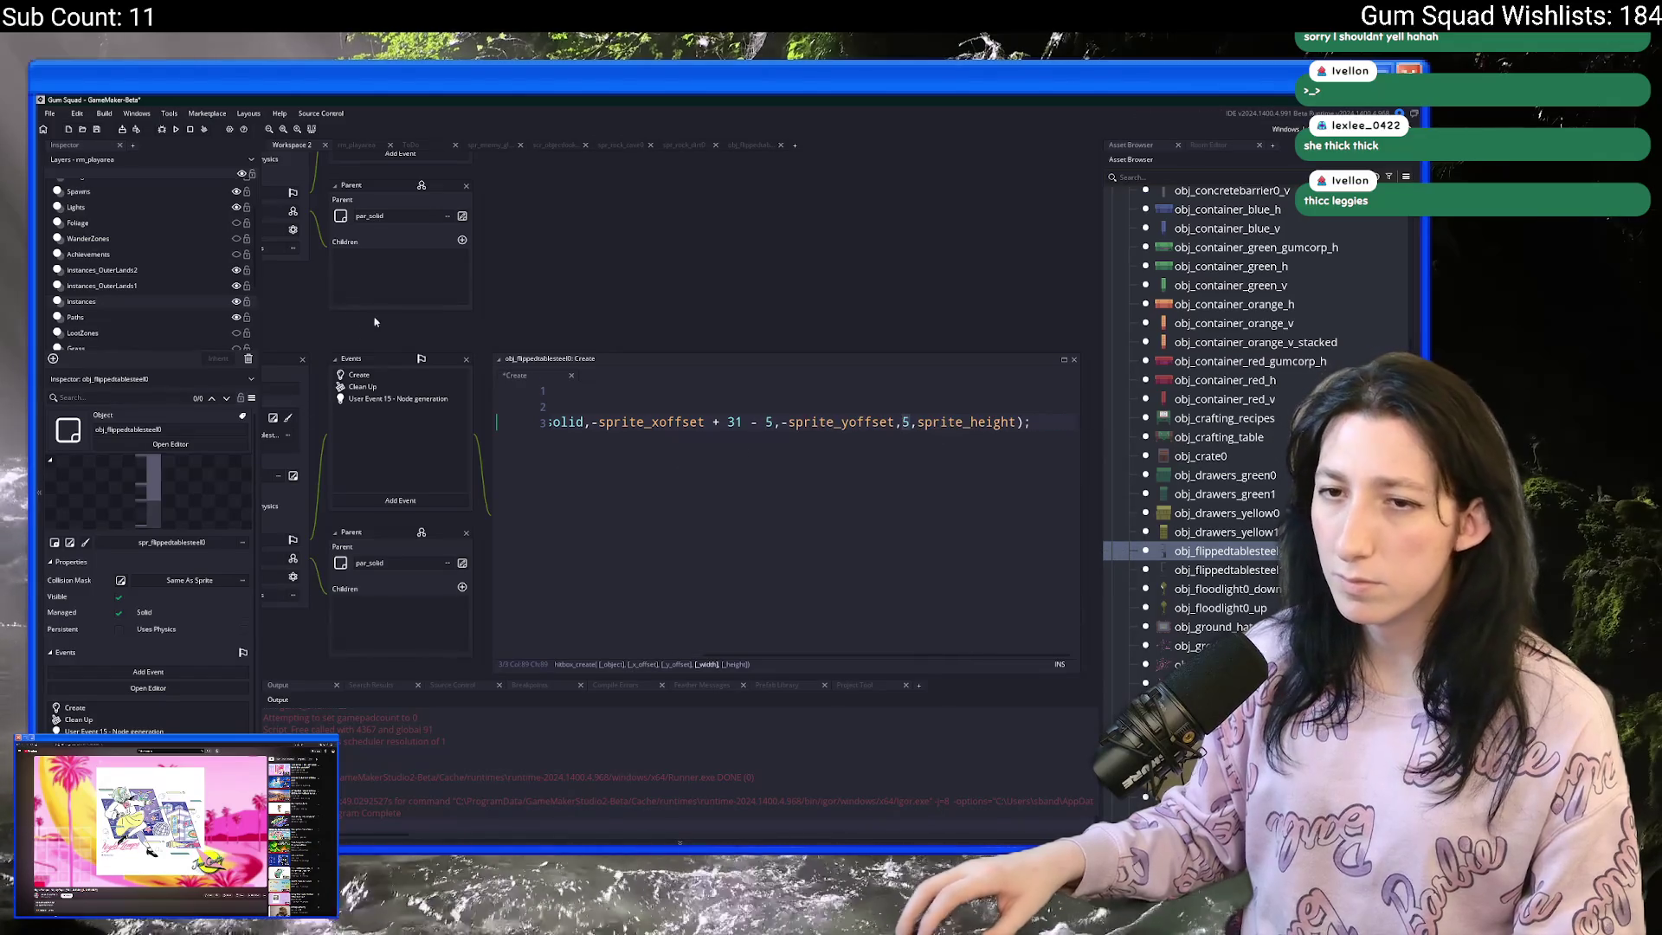
- Measure the table's width with a rectangle selection in the sprite's image editor
{"action": "left_click_drag", "start_coordinate": [370, 326], "coordinate": [622, 325]}
{"action": "left_click", "coordinate": [513, 424]}
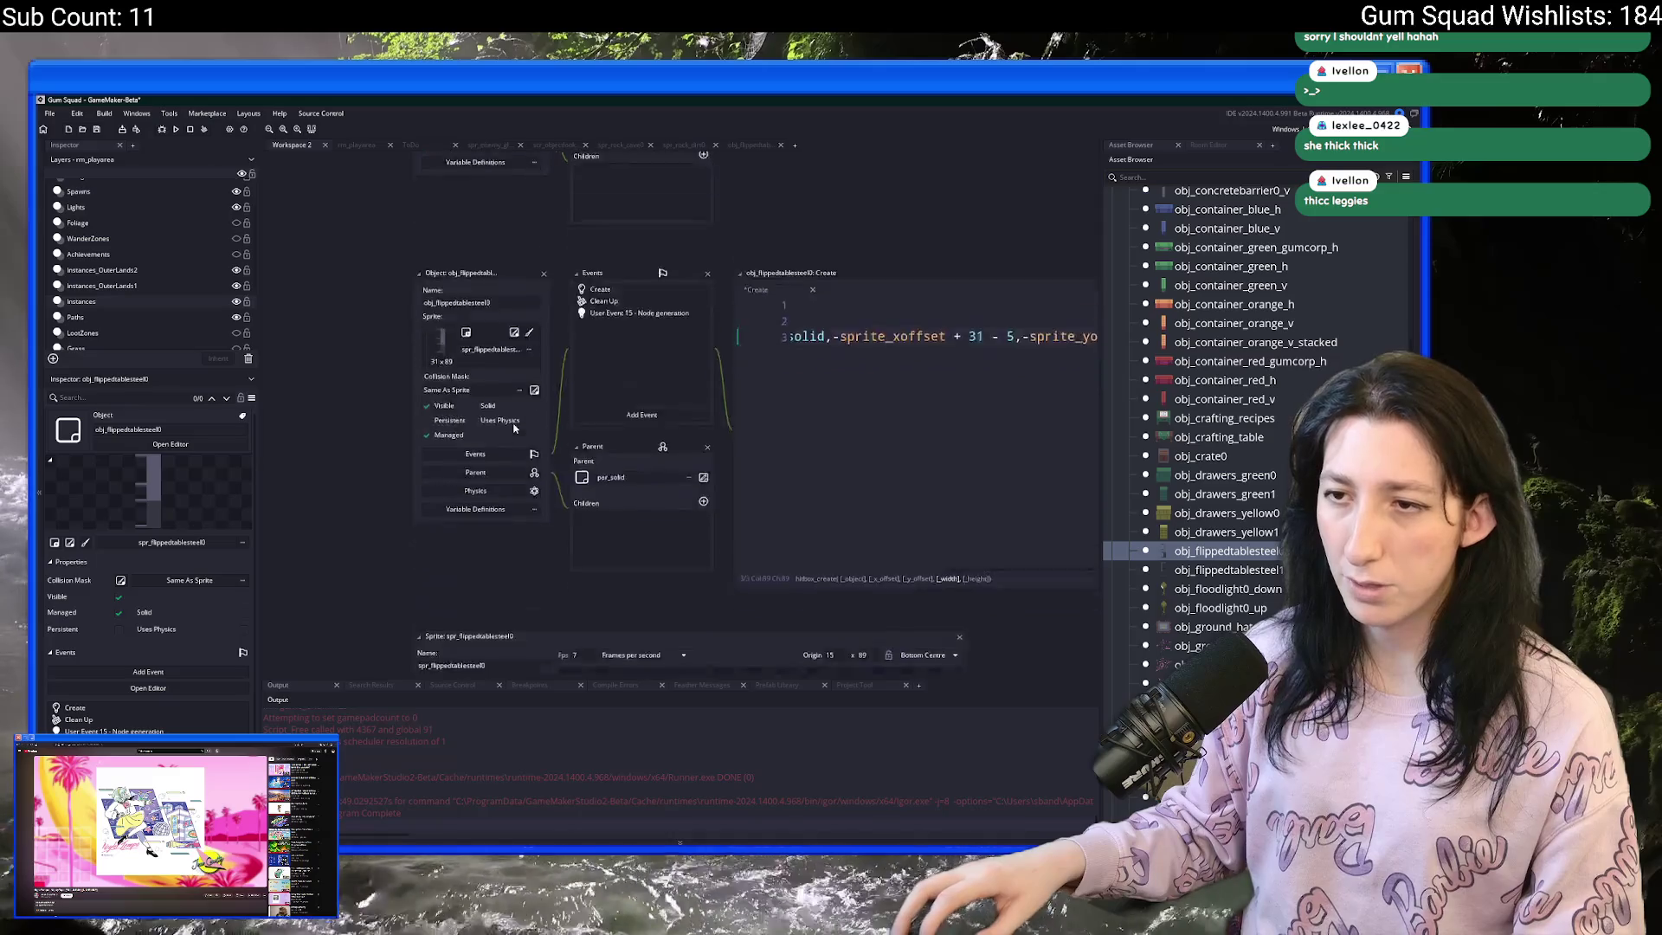
{"action": "left_click", "coordinate": [992, 413]}
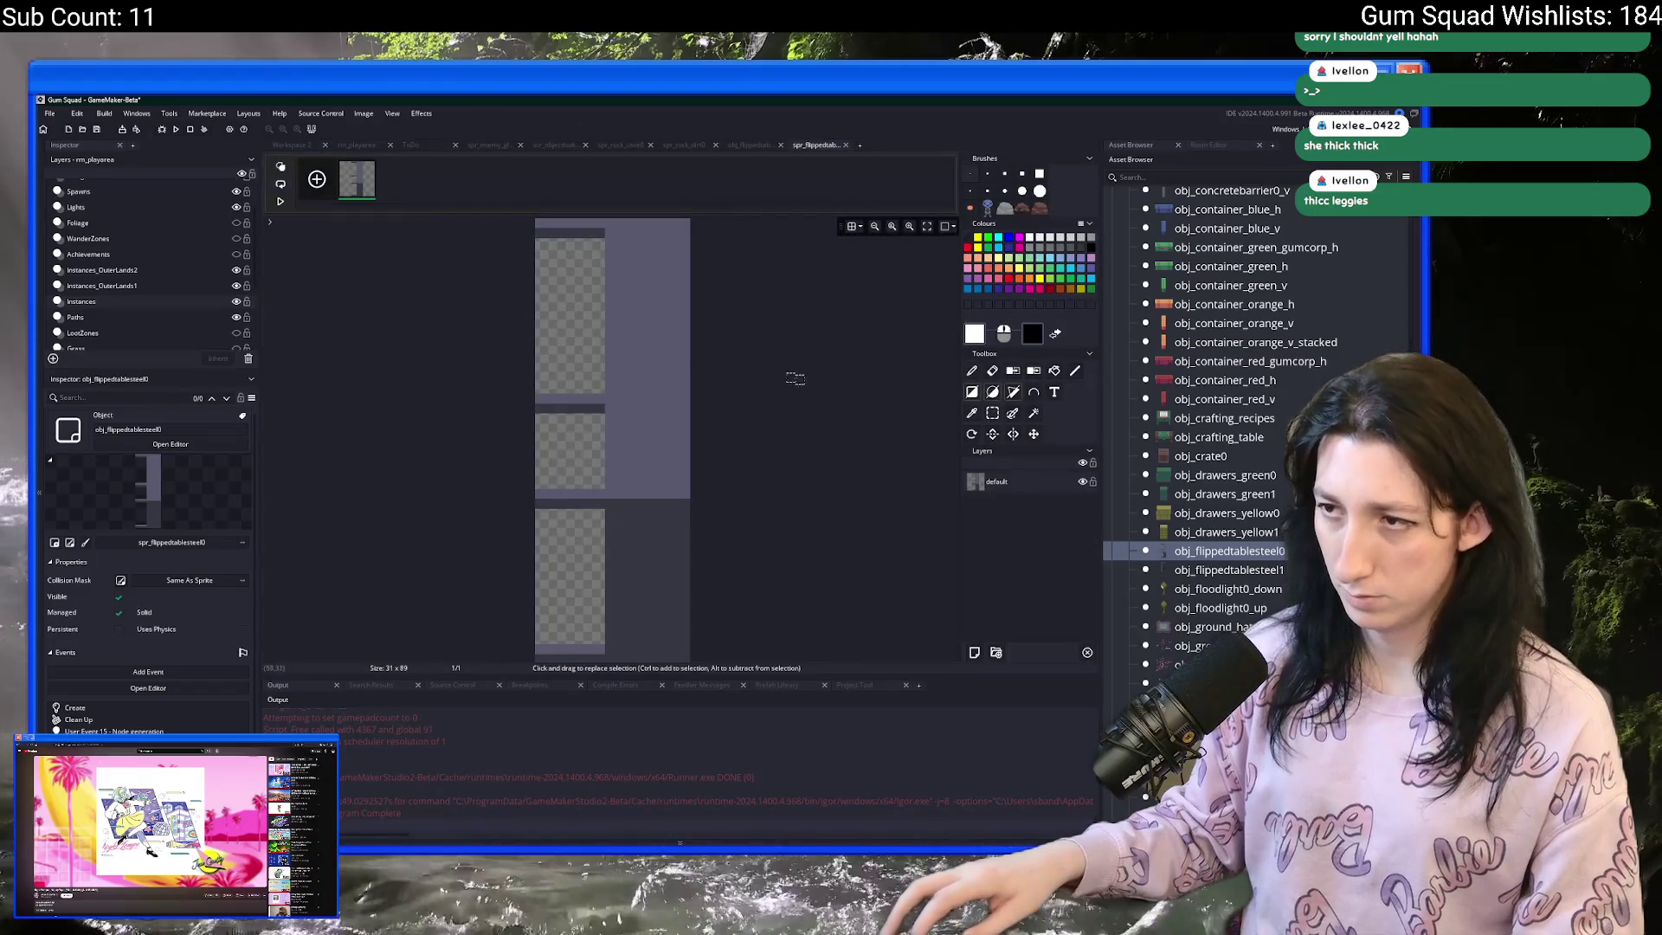
{"action": "left_click_drag", "start_coordinate": [692, 310], "coordinate": [605, 329]}
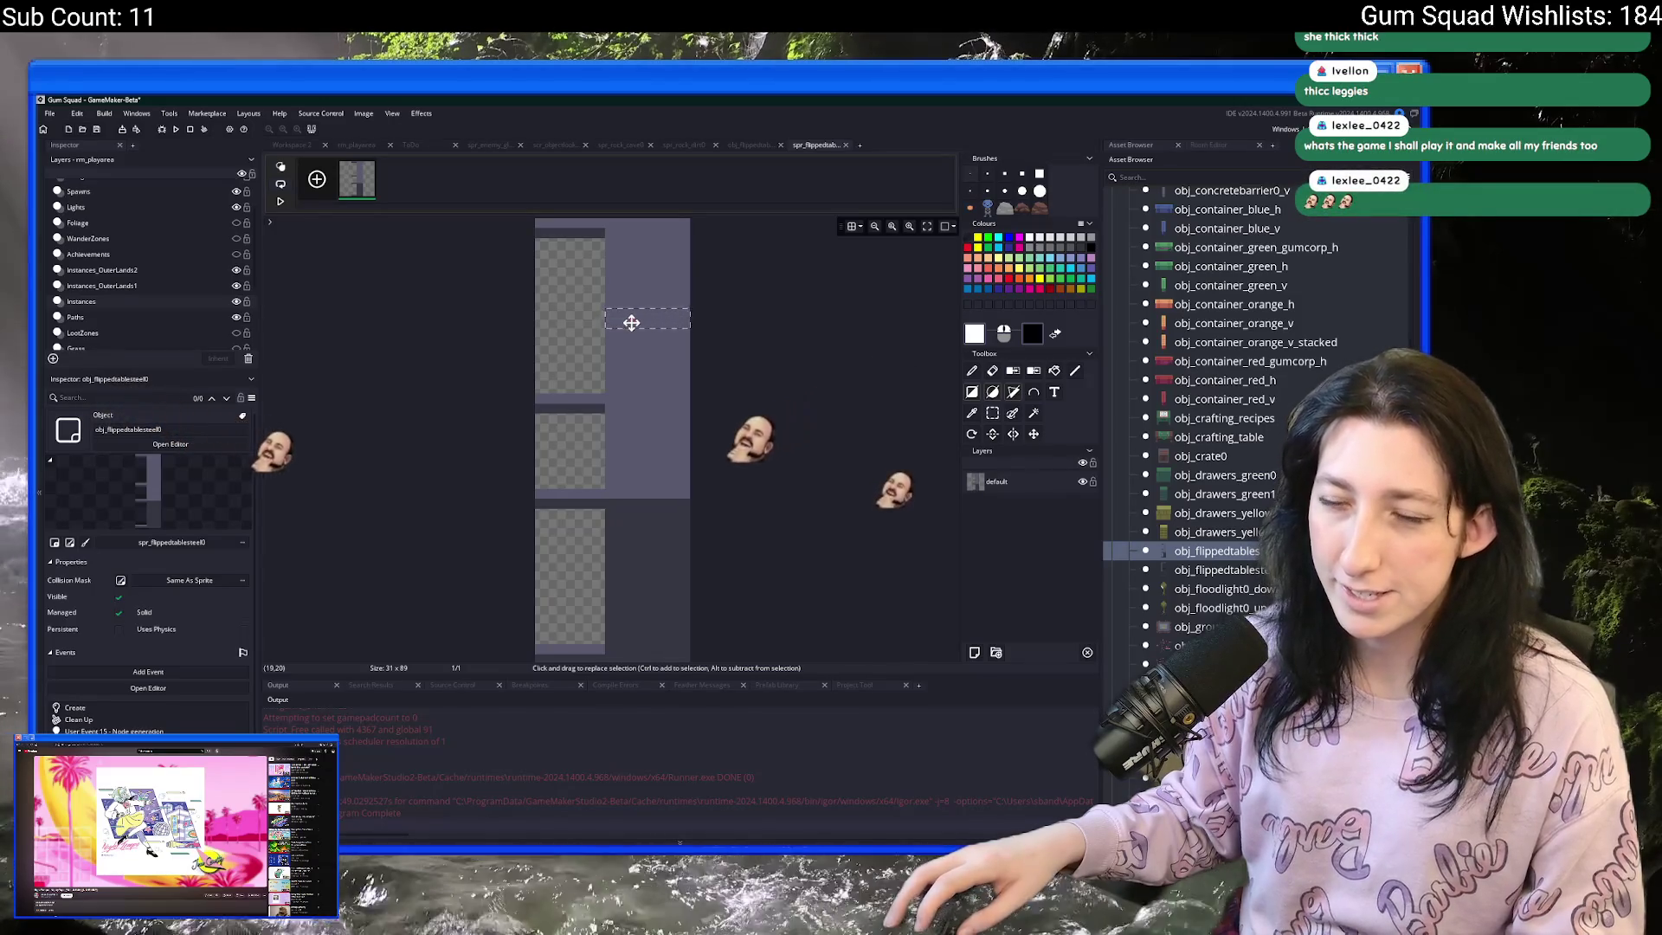
{"action": "scroll", "coordinate": [642, 320], "scroll_direction": "up", "scroll_amount": 2}
{"action": "scroll", "coordinate": [642, 320], "scroll_direction": "down", "scroll_amount": 2}
{"action": "scroll", "coordinate": [592, 419], "scroll_direction": "up", "scroll_amount": 2}
{"action": "key", "text": "d"}
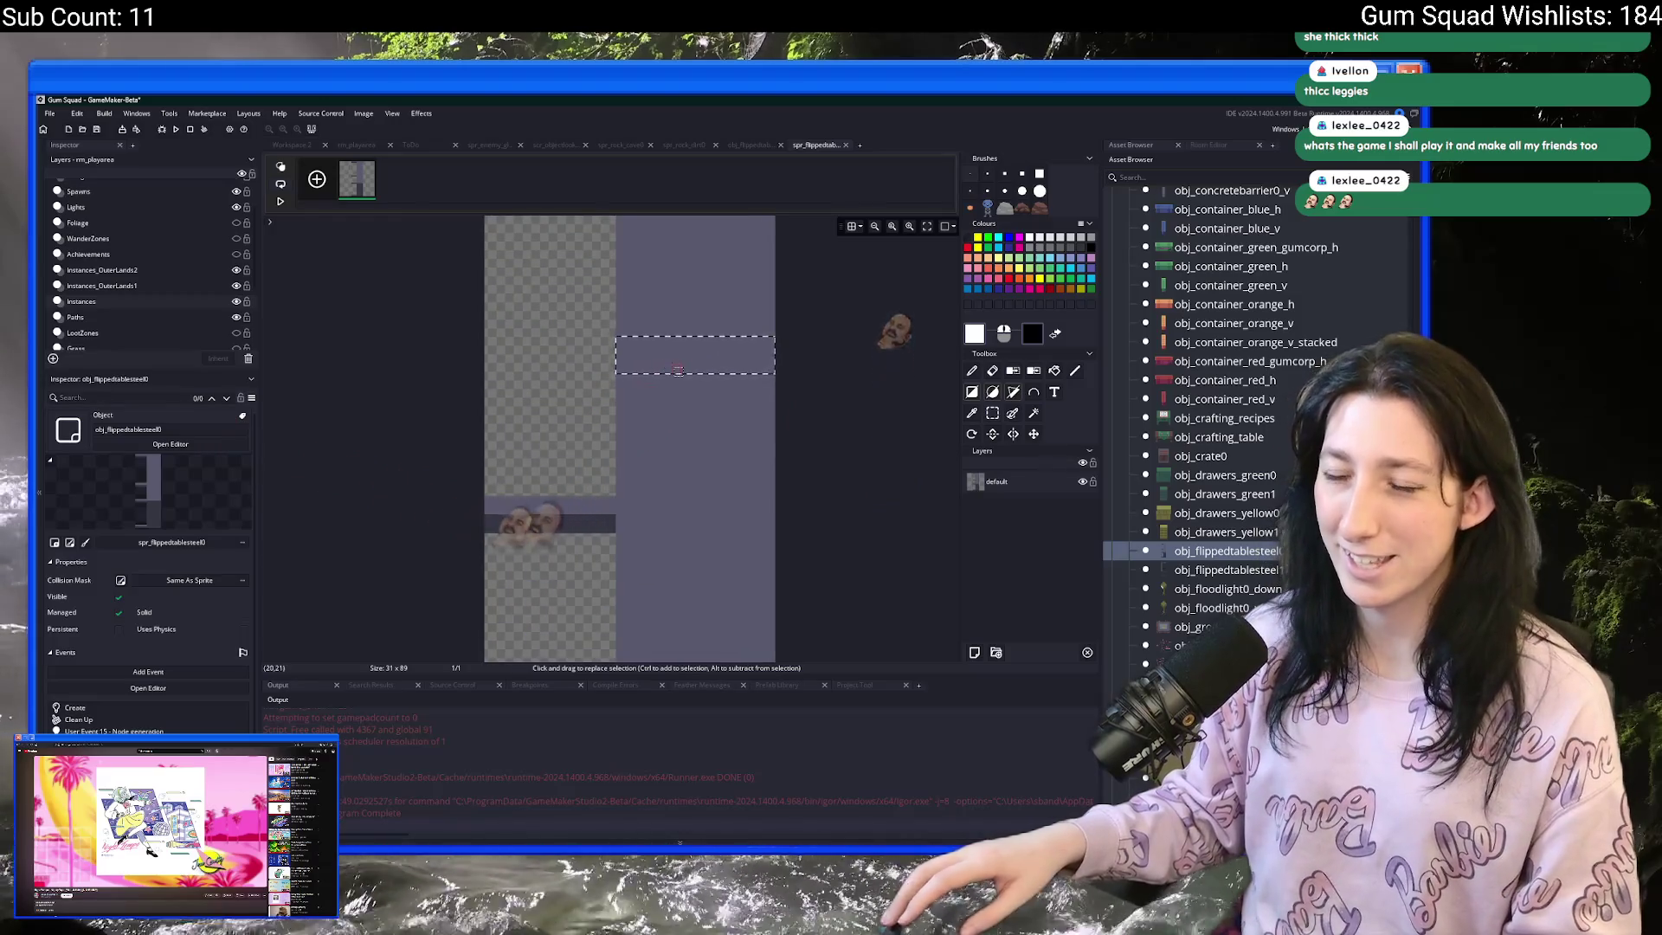
- Start a new sprite in Aseprite, cancel it, and return to GameMaker
{"action": "key", "text": "alt+Tab"}
{"action": "left_click", "coordinate": [46, 111]}
{"action": "left_click", "coordinate": [54, 131]}
{"action": "key", "text": "Escape"}
{"action": "key", "text": "alt+Tab"}
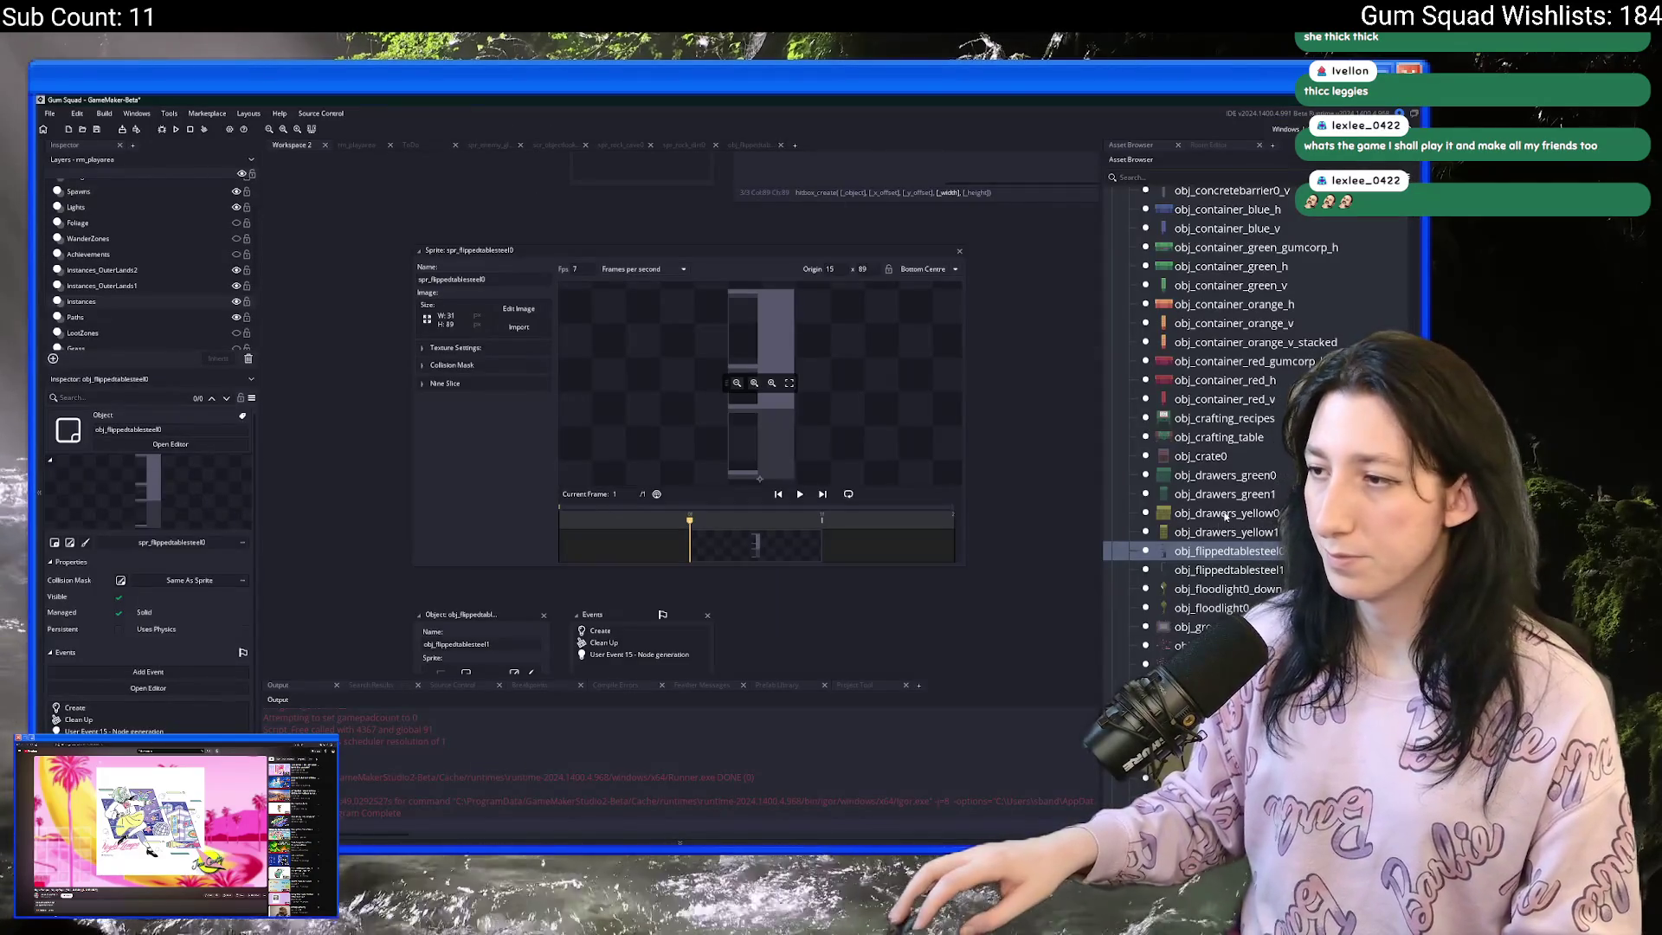
- Change the Create event's hitbox width values to 17, then go to the Gum Squad website
{"action": "double_click", "coordinate": [600, 630]}
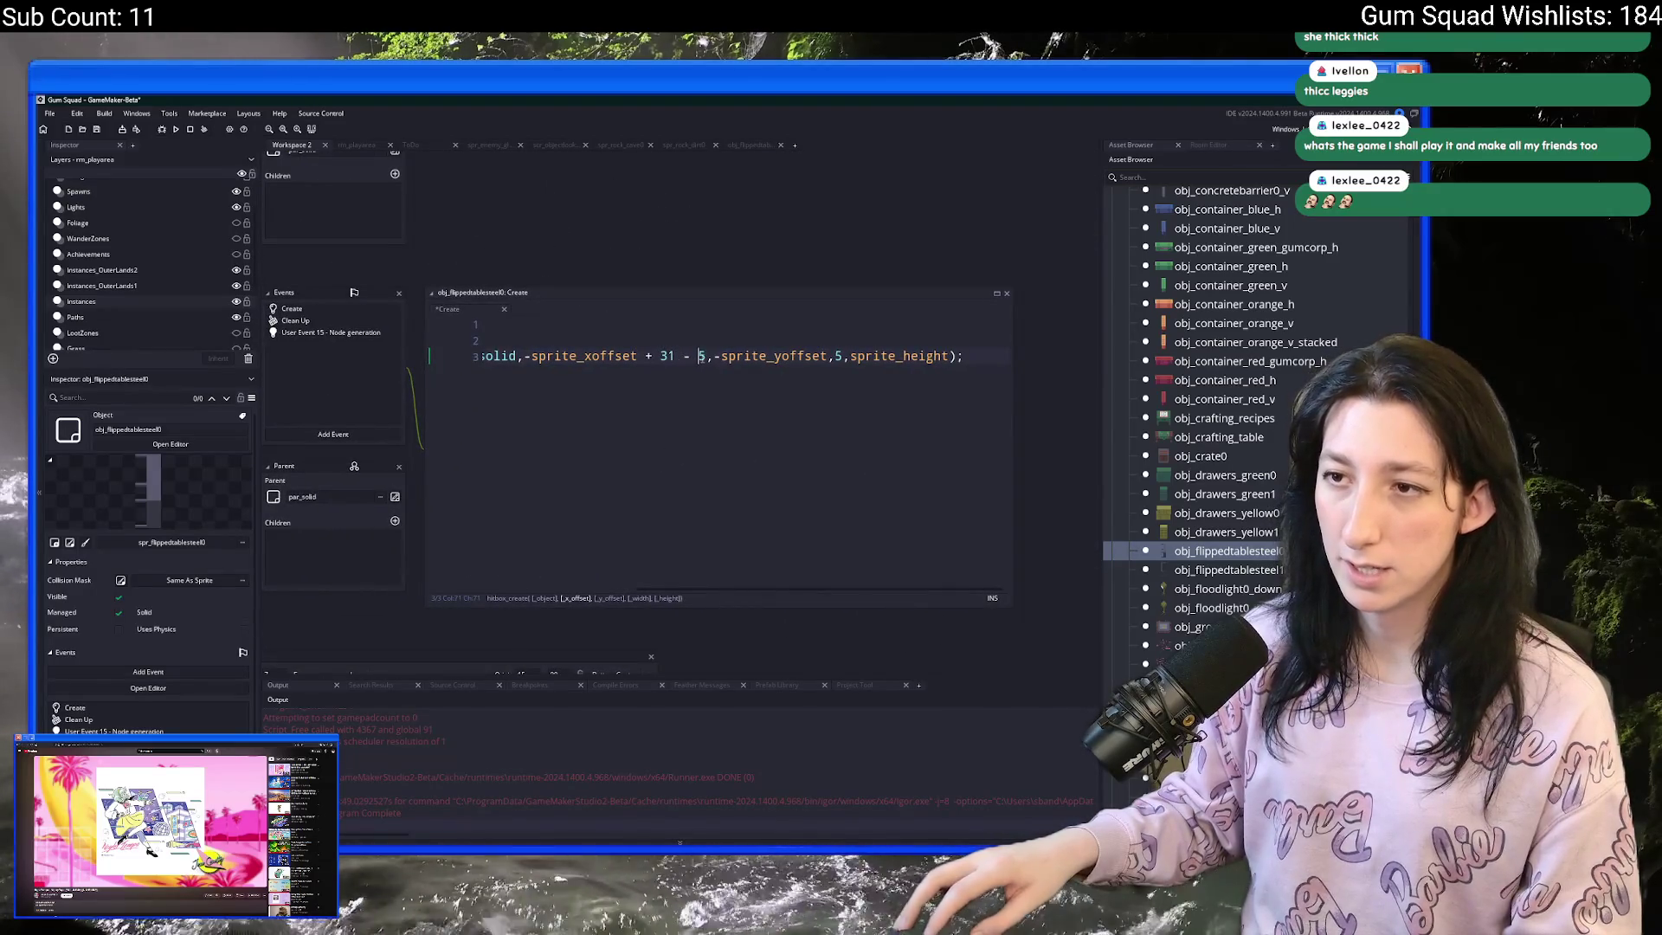
{"action": "type", "text": "7"}
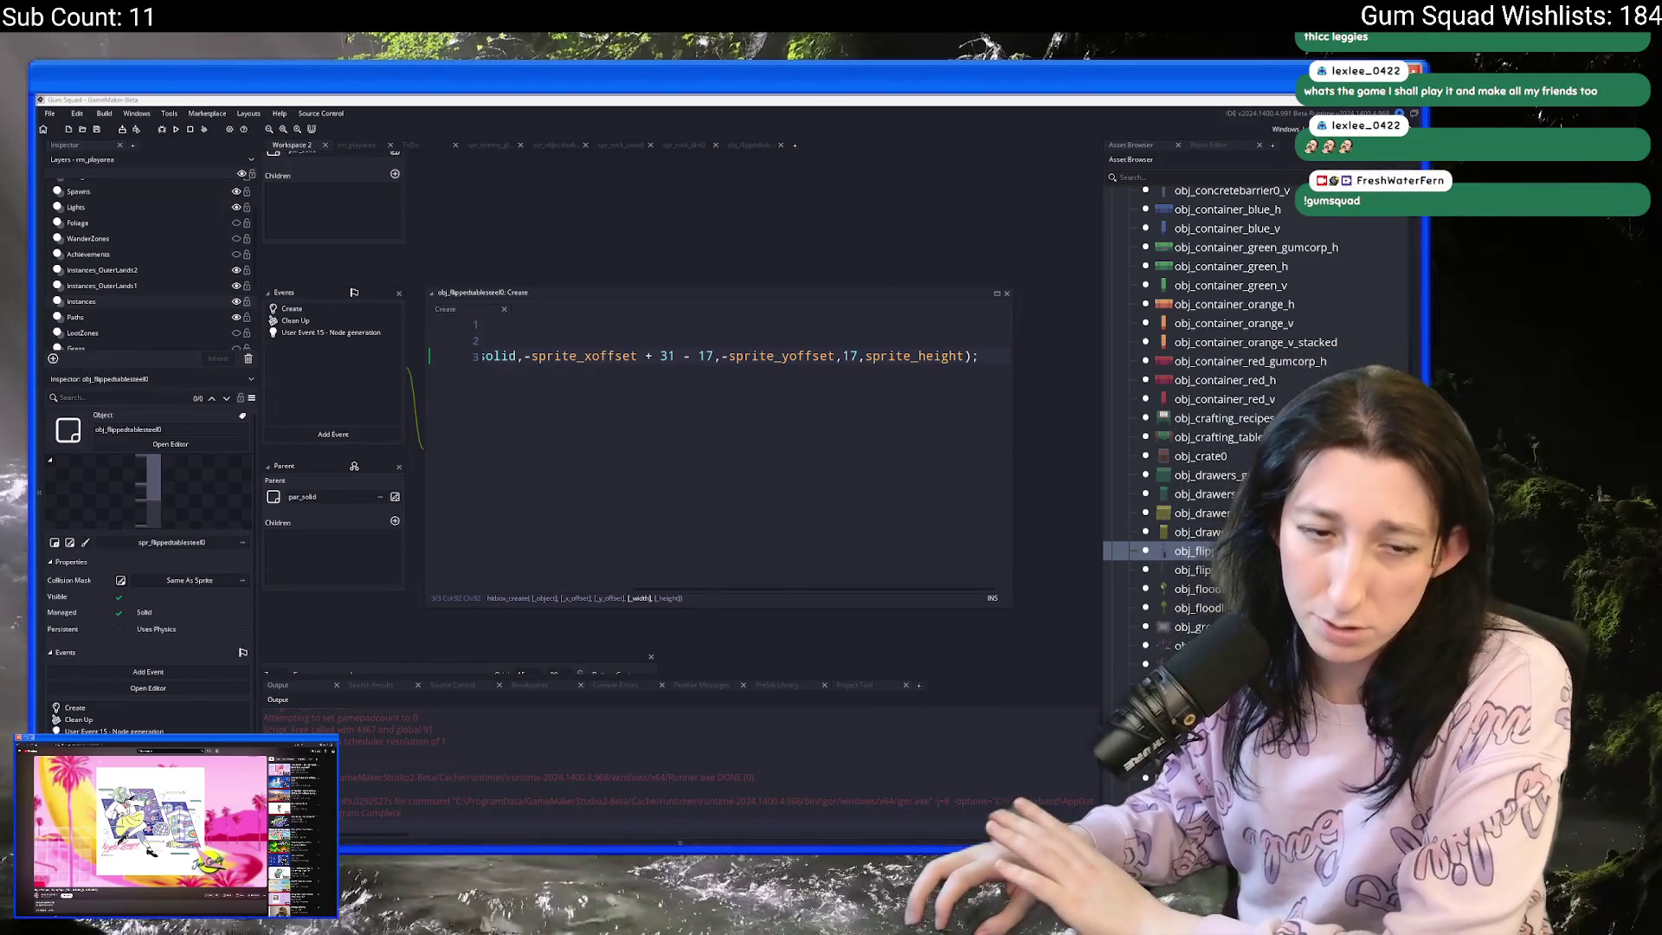
{"action": "key", "text": "alt+Tab"}
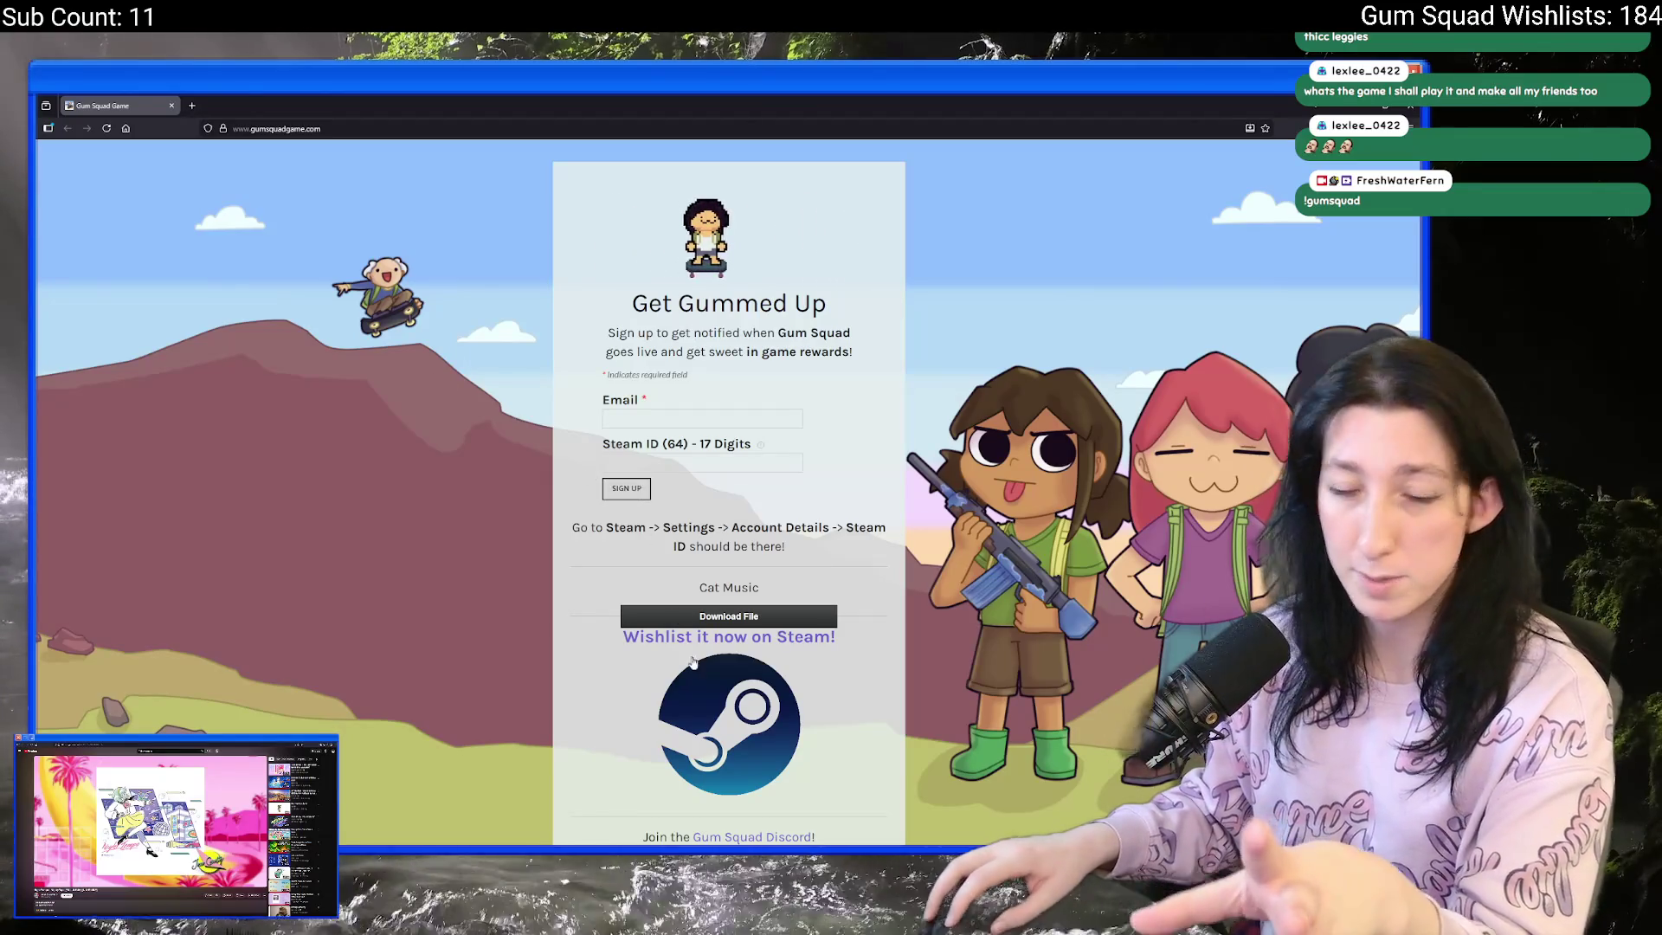
- Open Gum Squad's Steam page via 'Wishlist it now on Steam!' and play the teaser fullscreen
{"action": "left_click", "coordinate": [753, 641]}
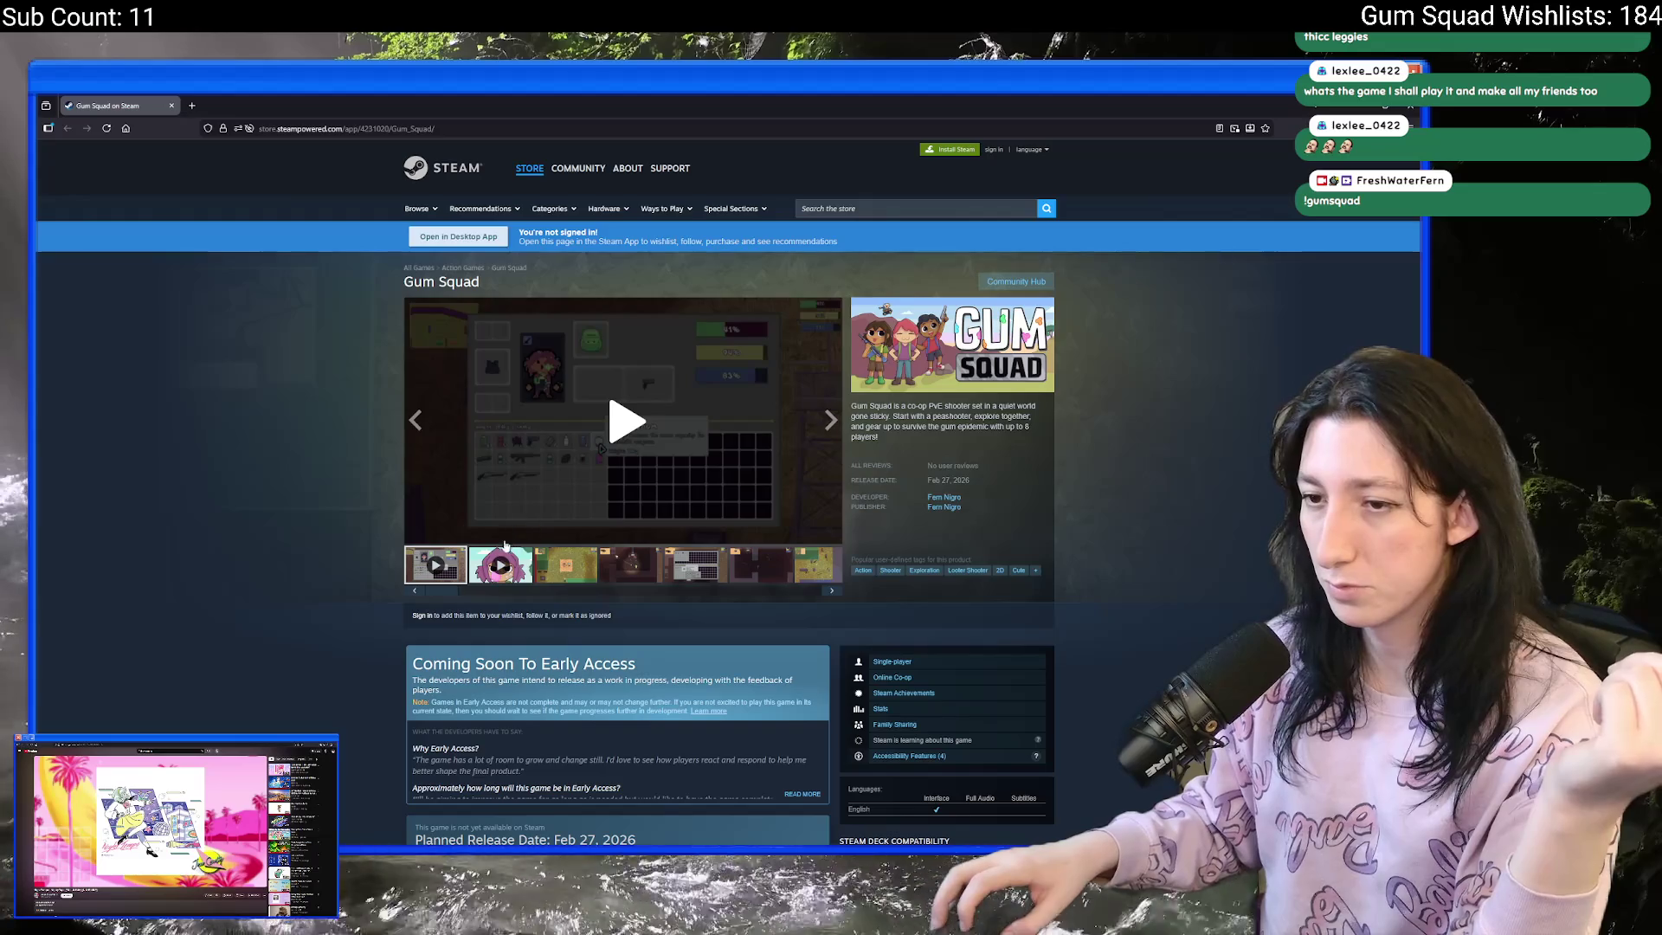
{"action": "left_click", "coordinate": [490, 563]}
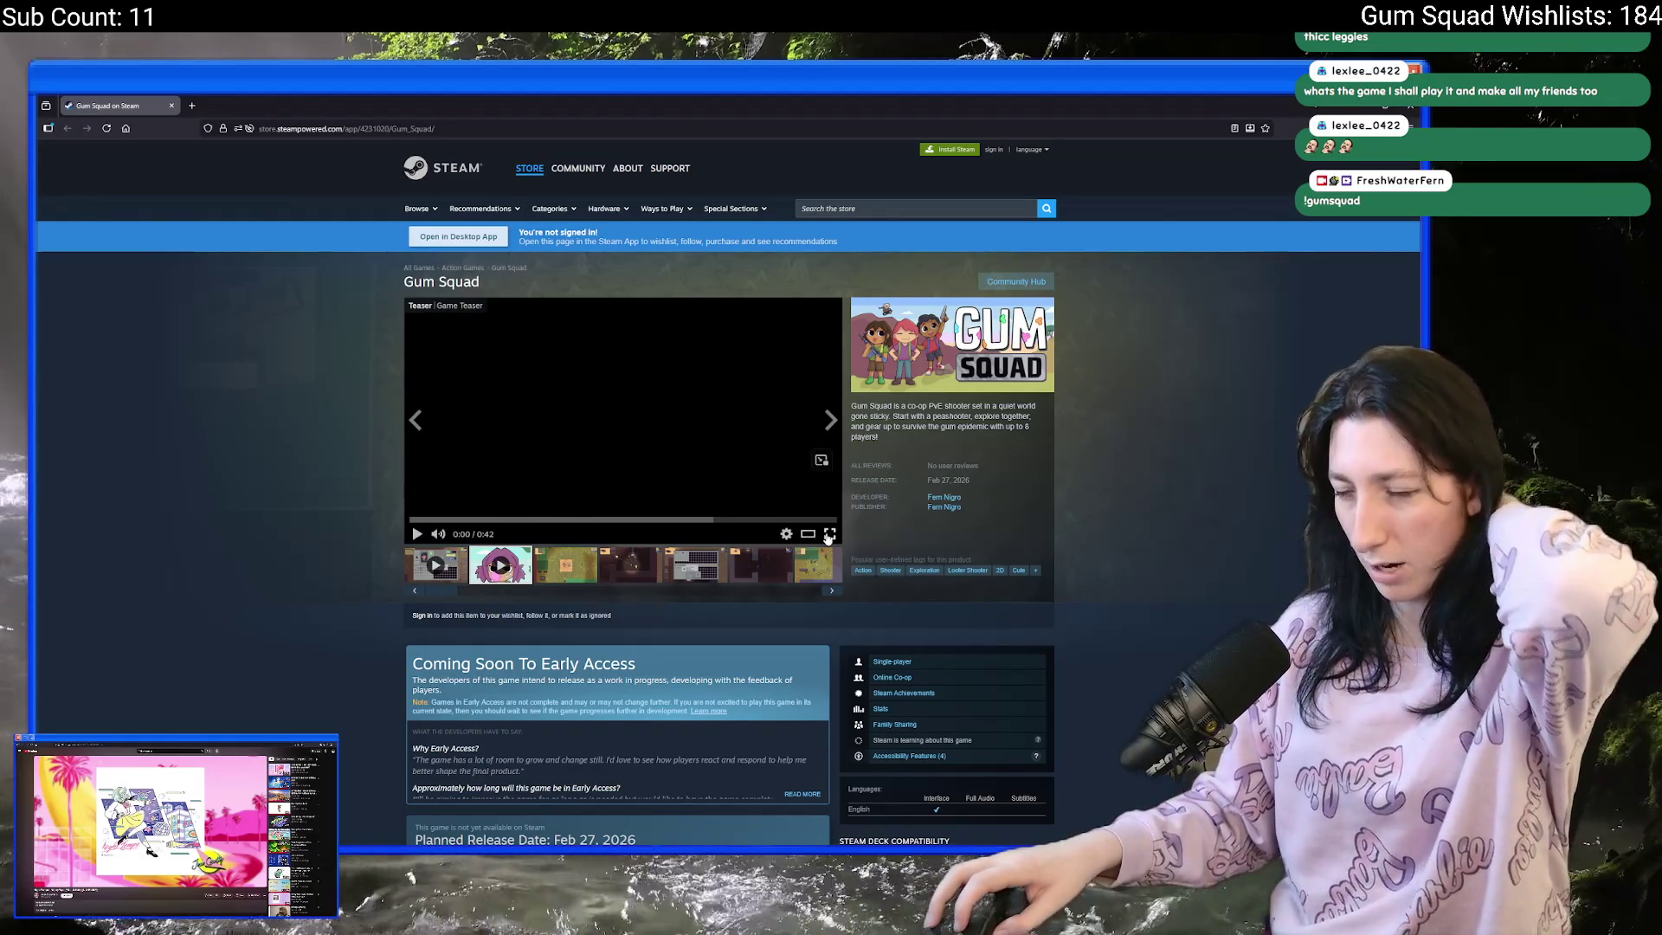
{"action": "left_click", "coordinate": [829, 535]}
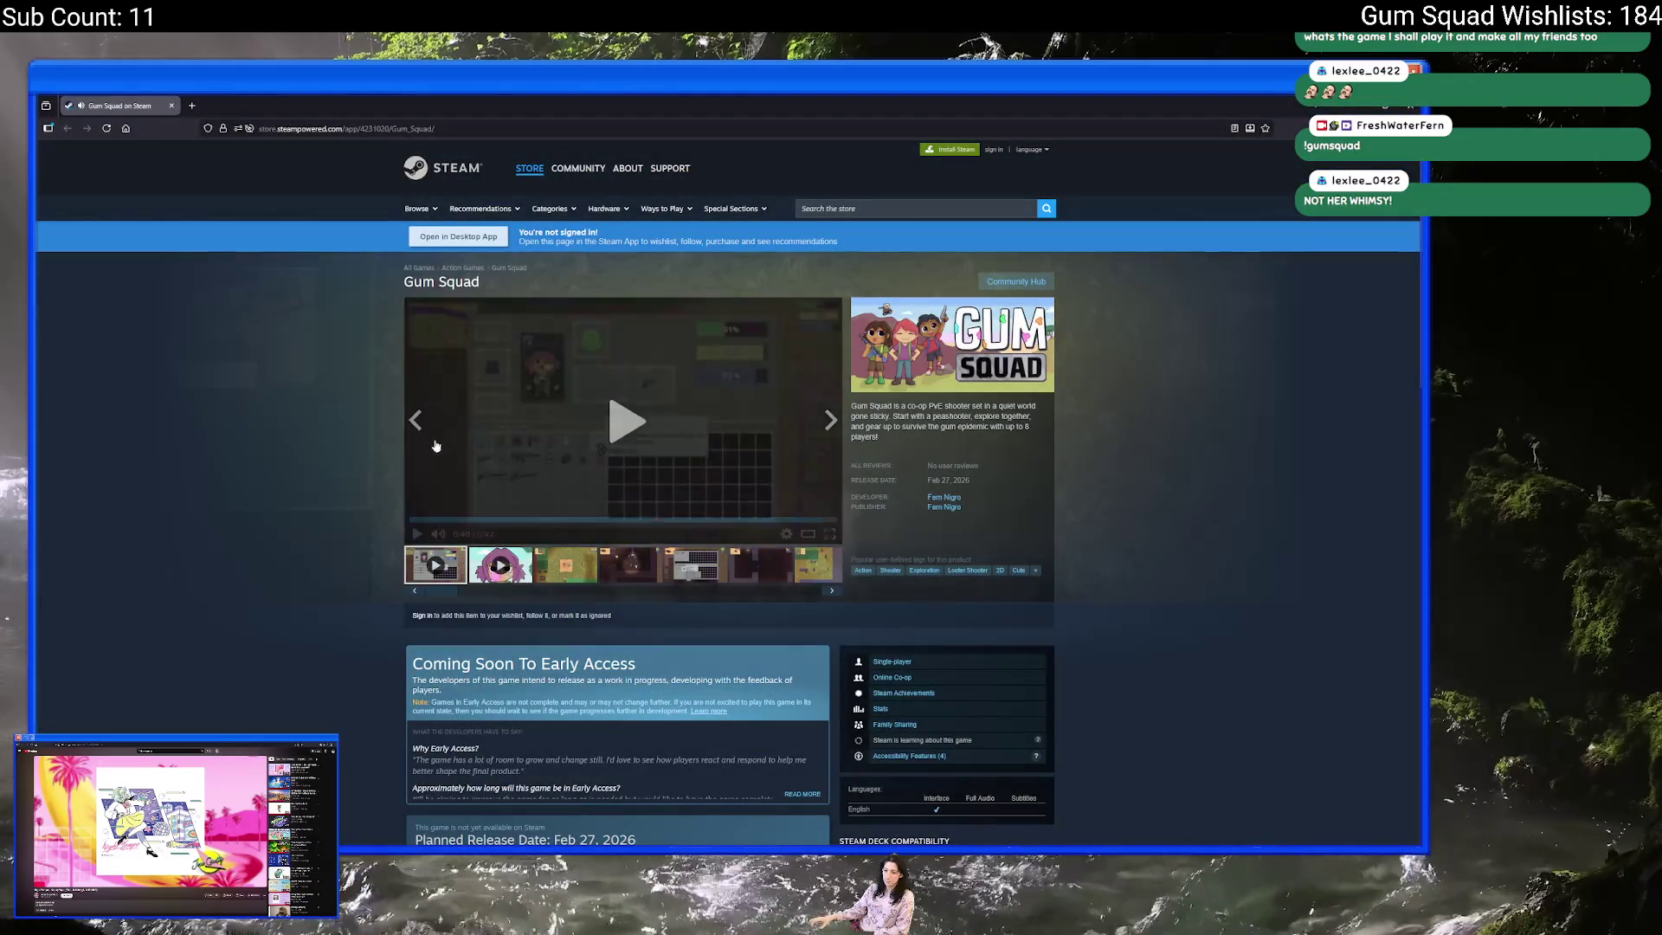
- Watch the Gum Squad teaser full screen to near its end, then exit with Esc
{"action": "left_click", "coordinate": [828, 535]}
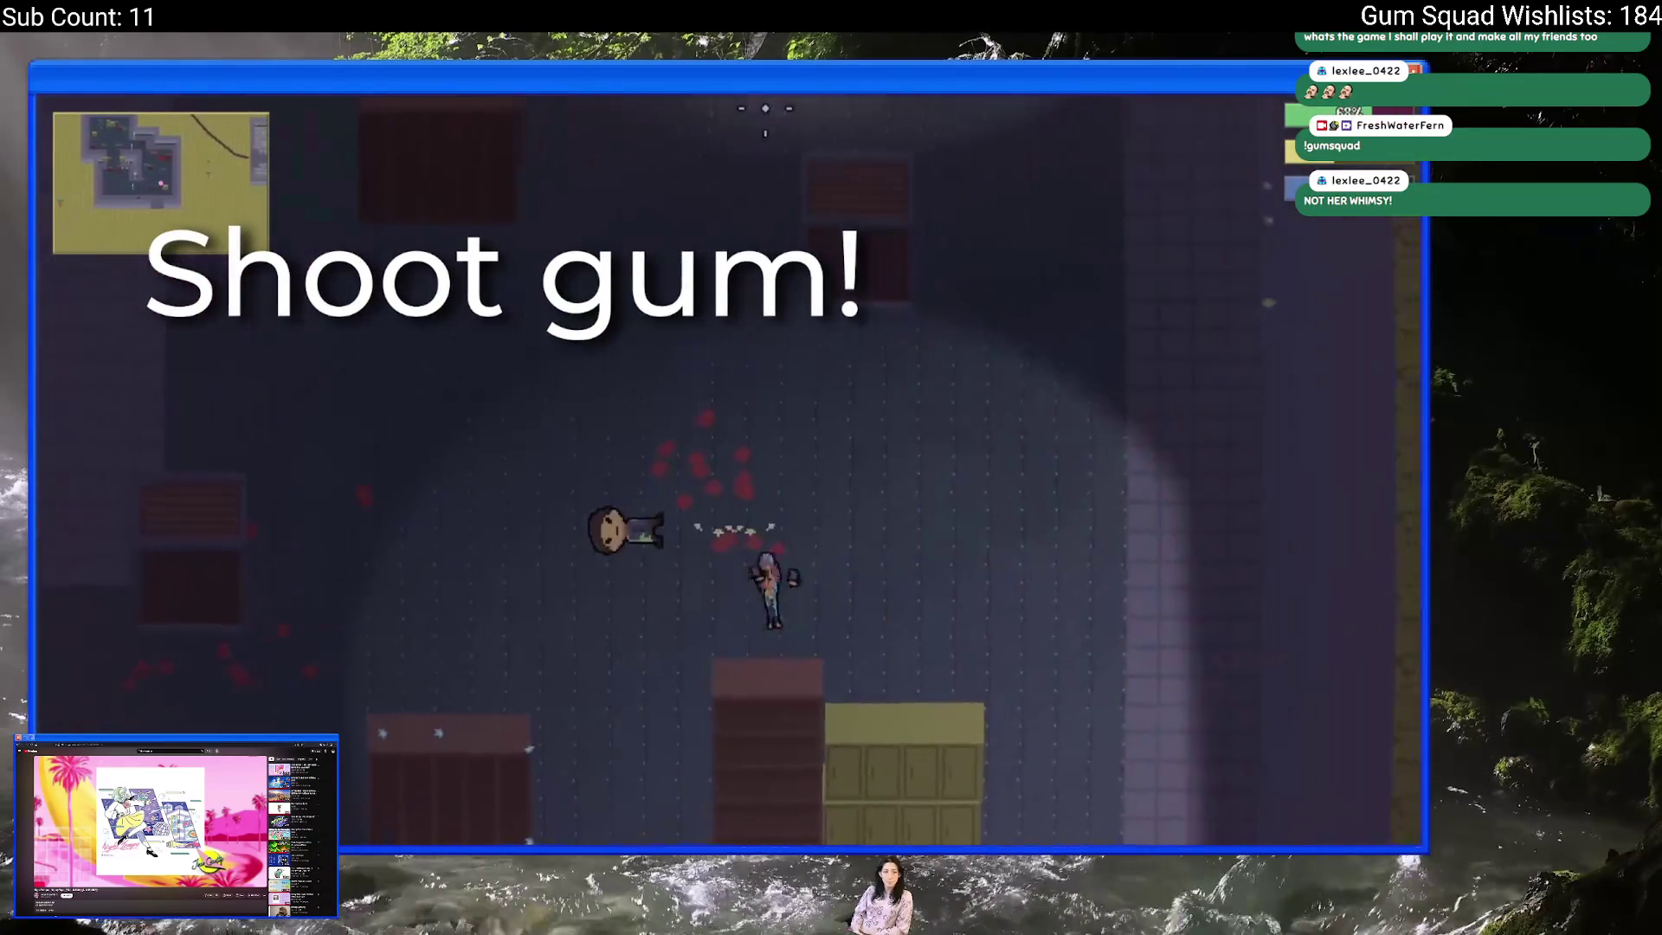
{"action": "key", "text": "w"}
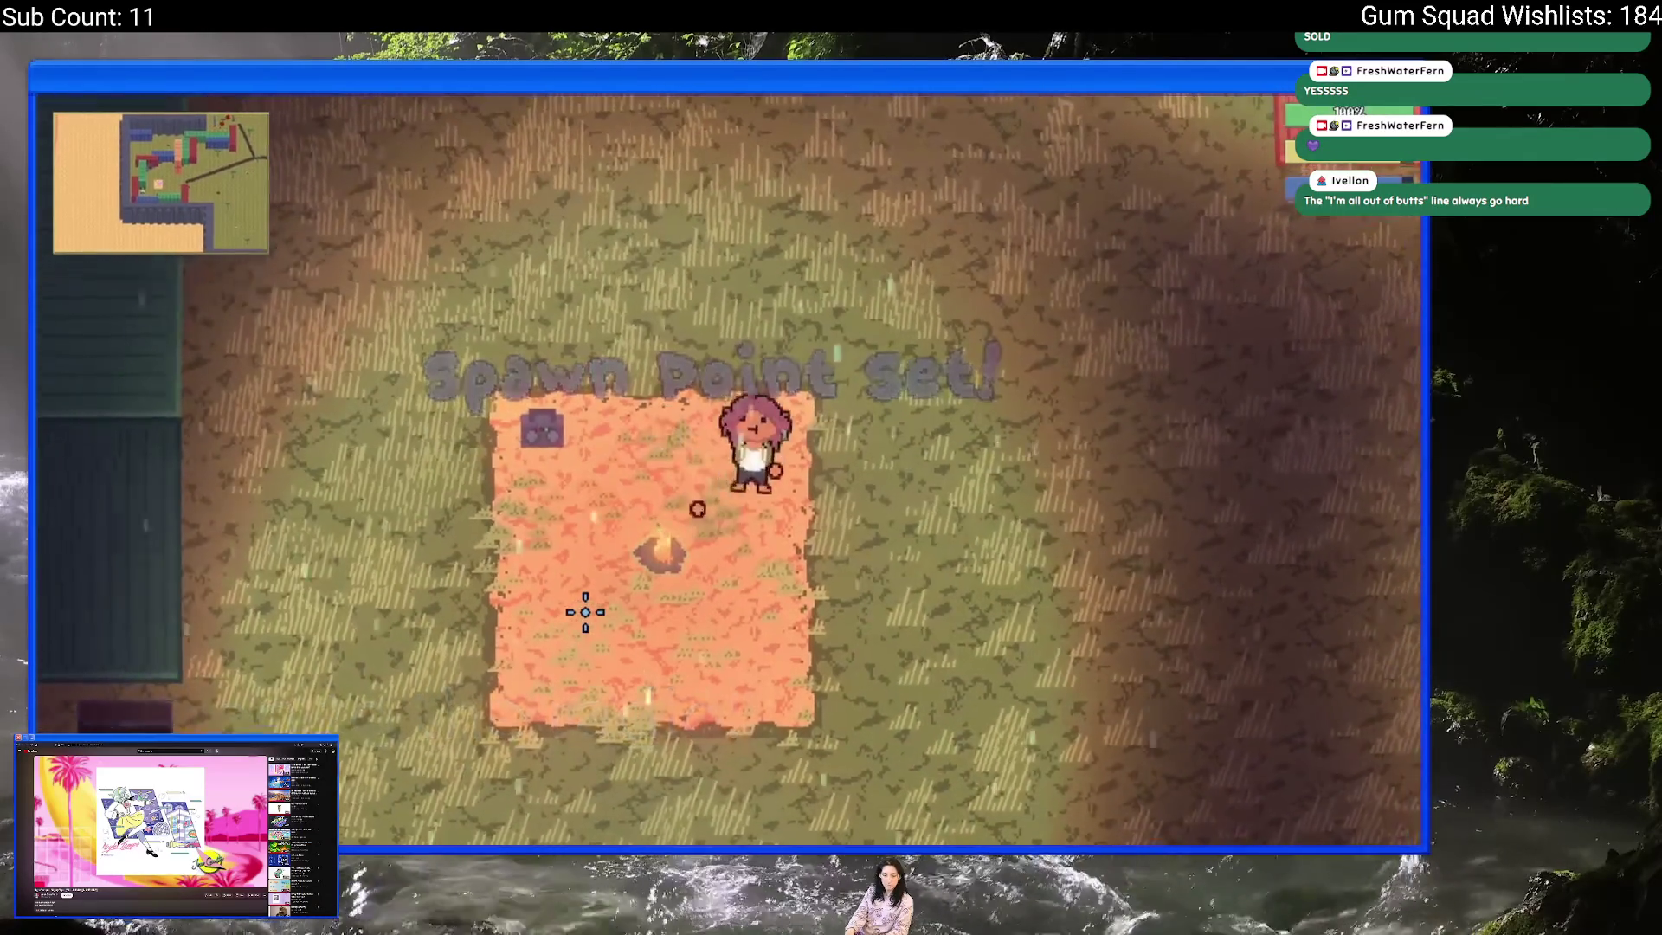
{"action": "key", "text": "w"}
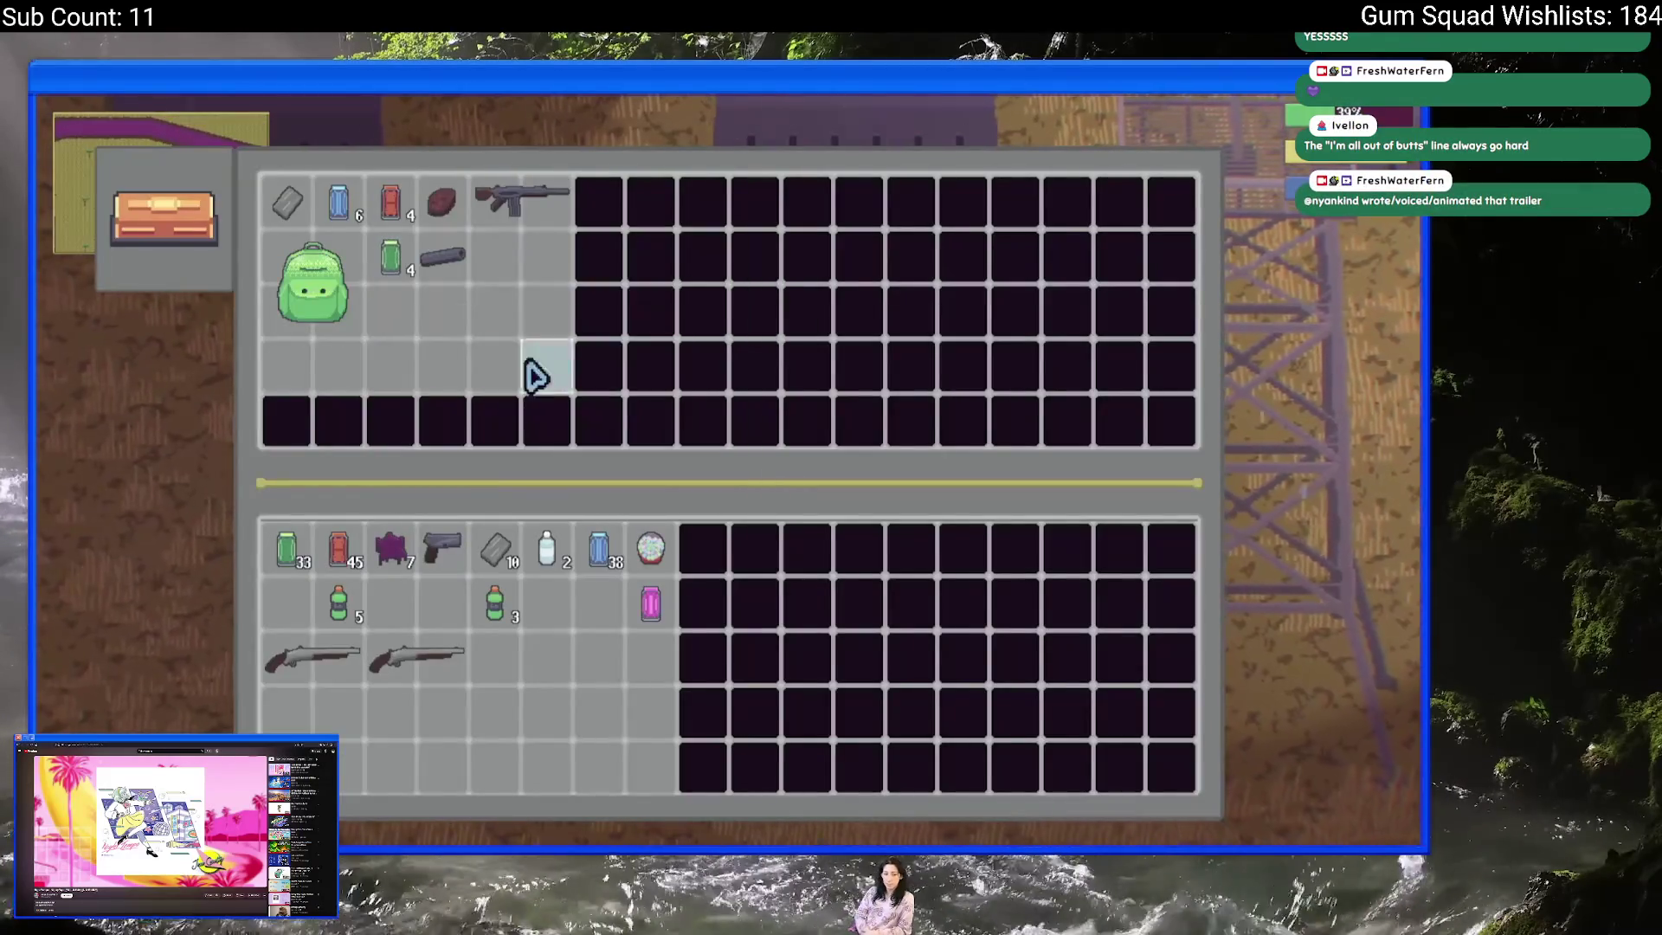
{"action": "key", "text": "Tab"}
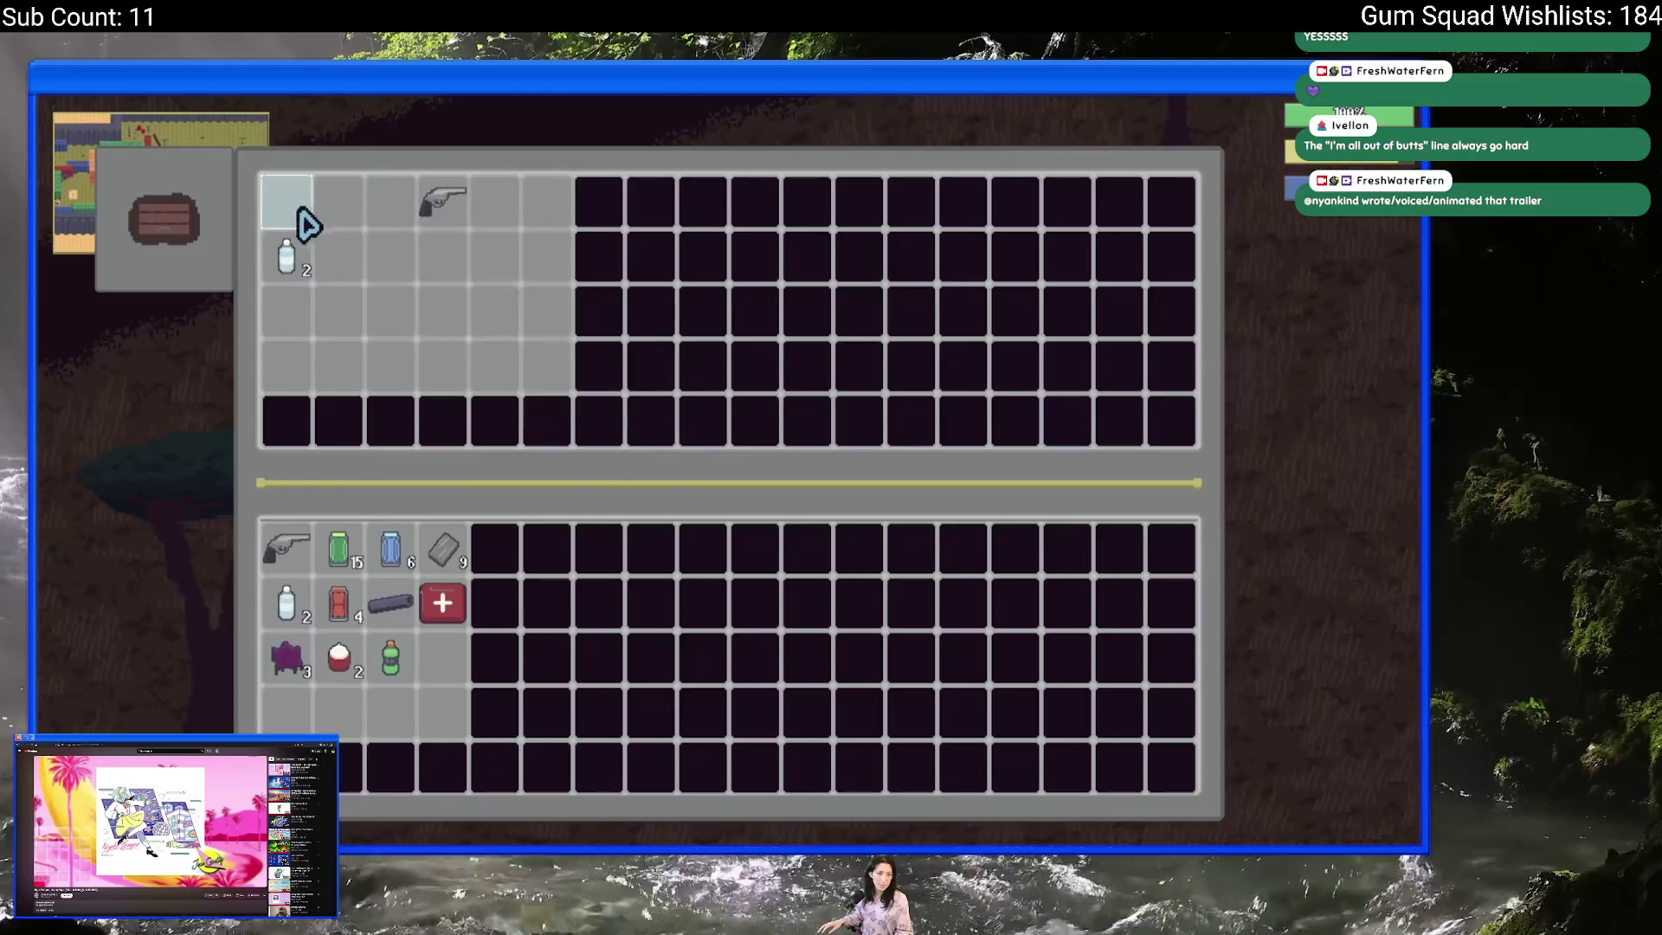
{"action": "key", "text": "Escape"}
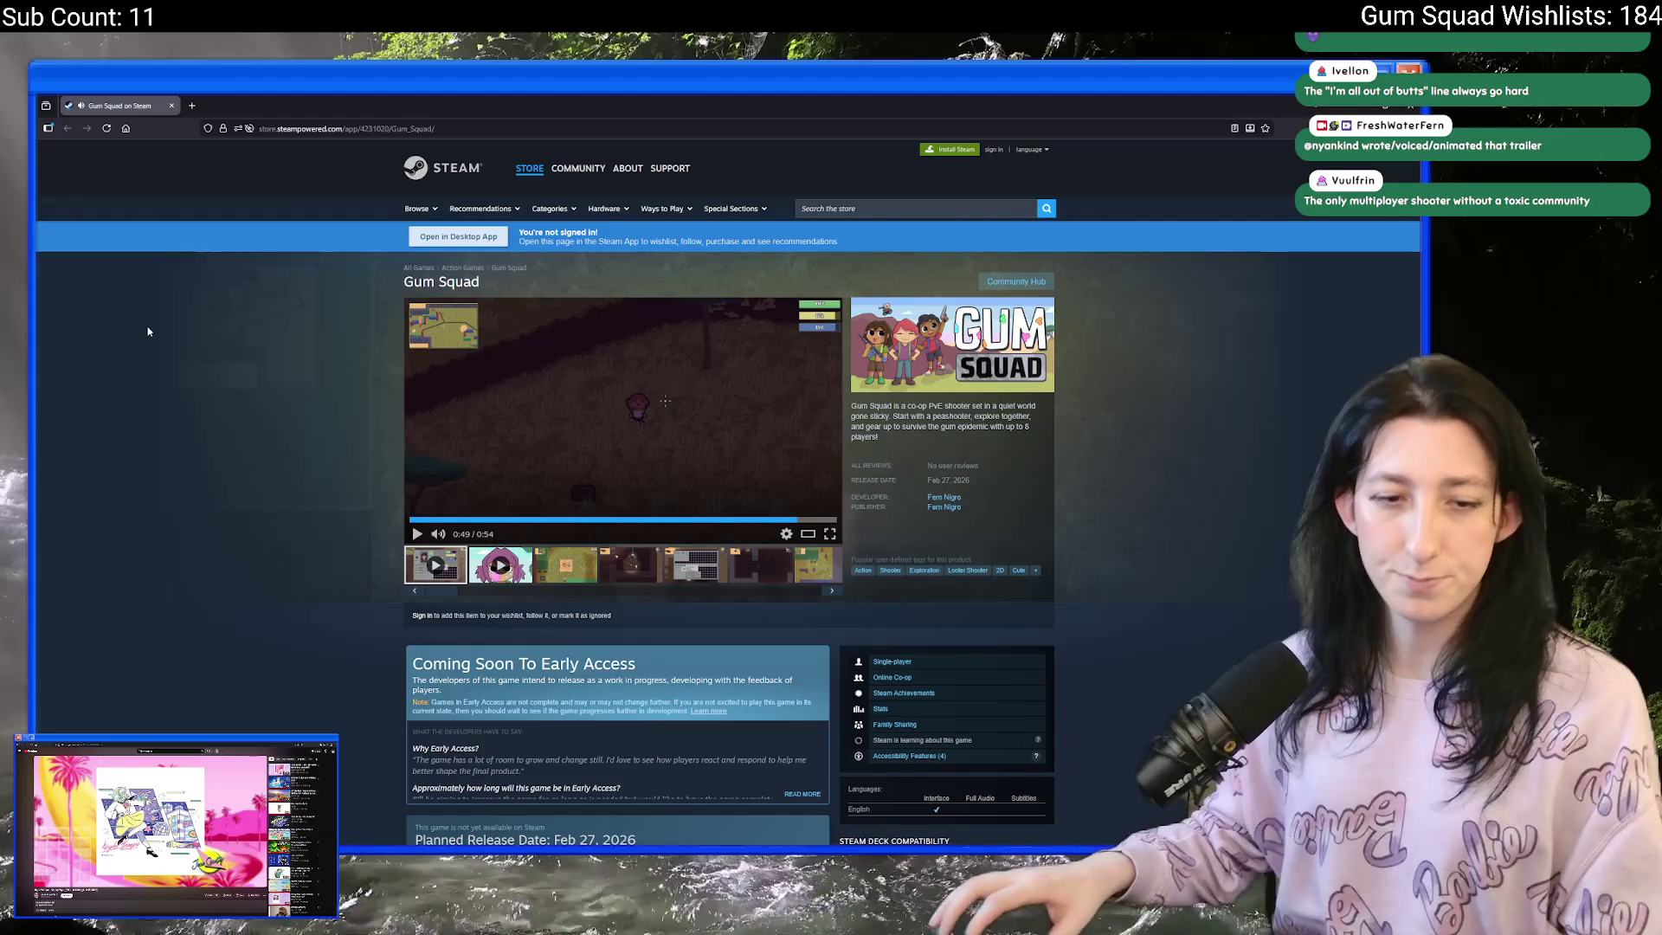
- Launch Steam from the Start search and go to its Library
{"action": "key", "text": "alt+Tab"}
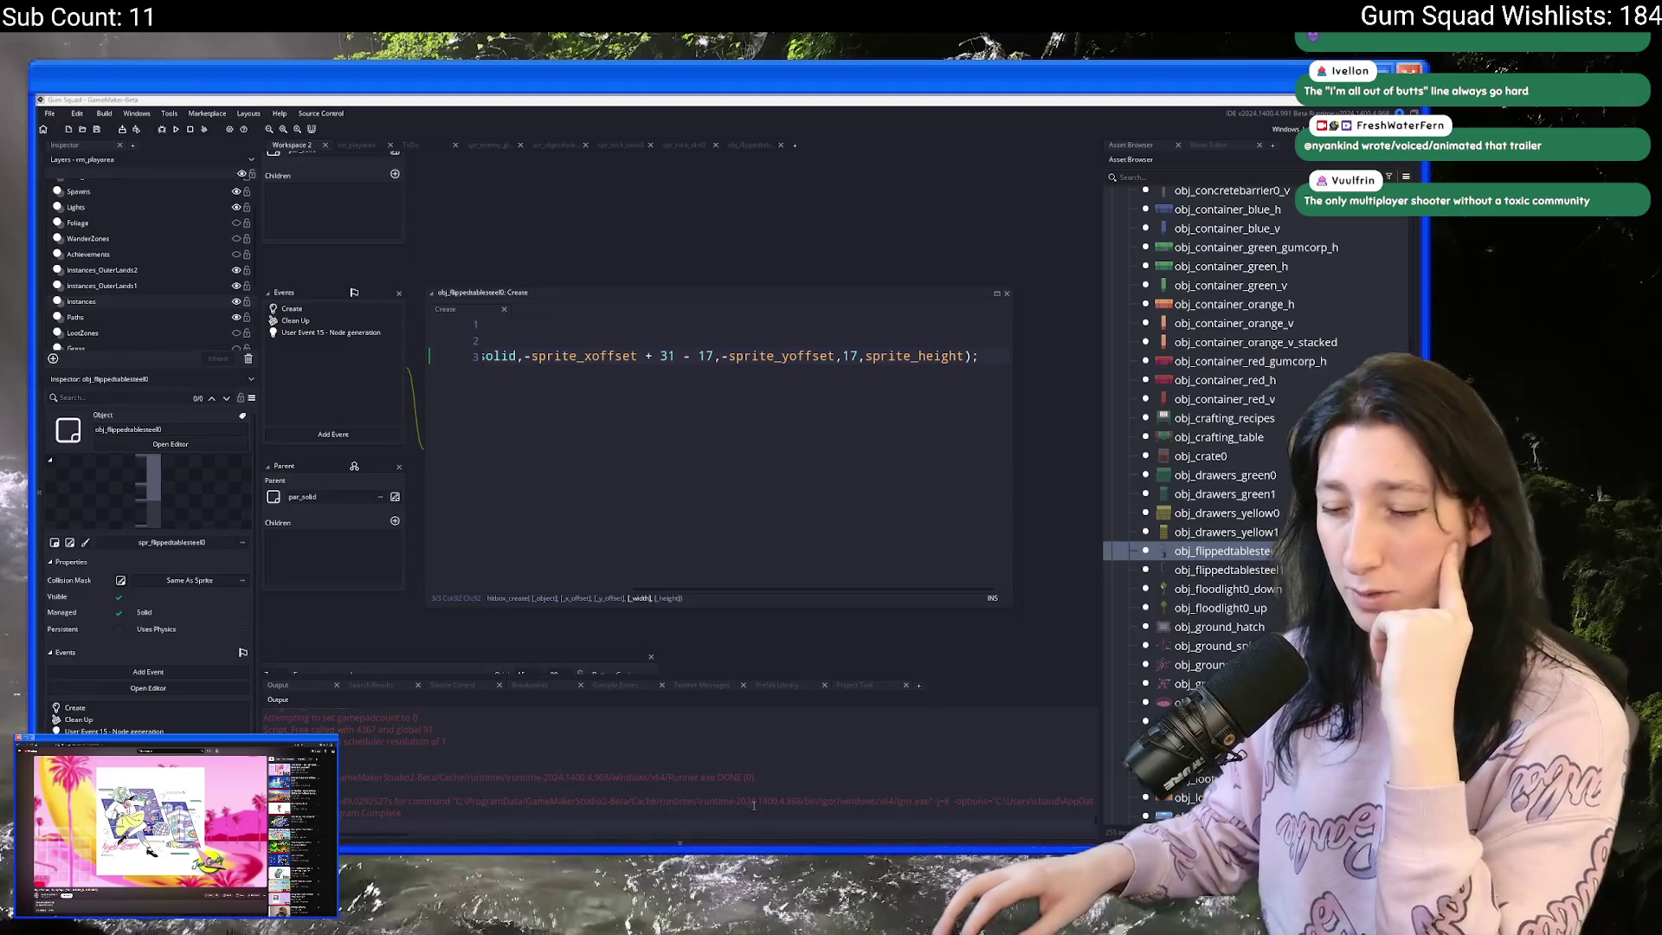
{"action": "key", "text": "super"}
{"action": "type", "text": "steam"}
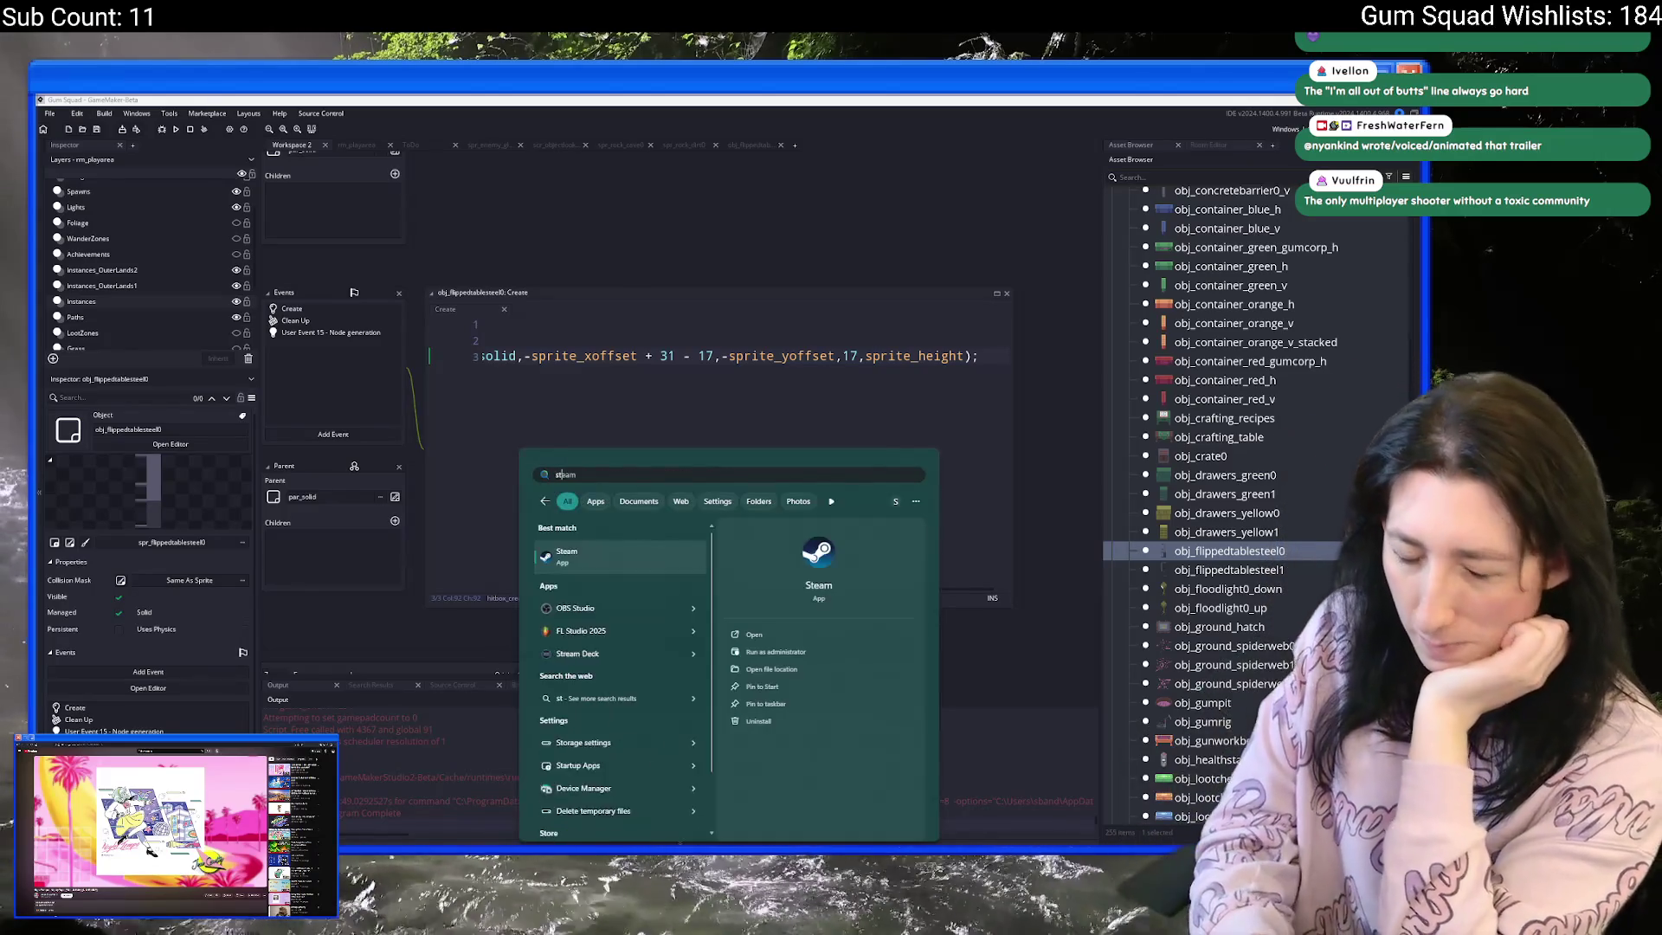
{"action": "key", "text": "Return"}
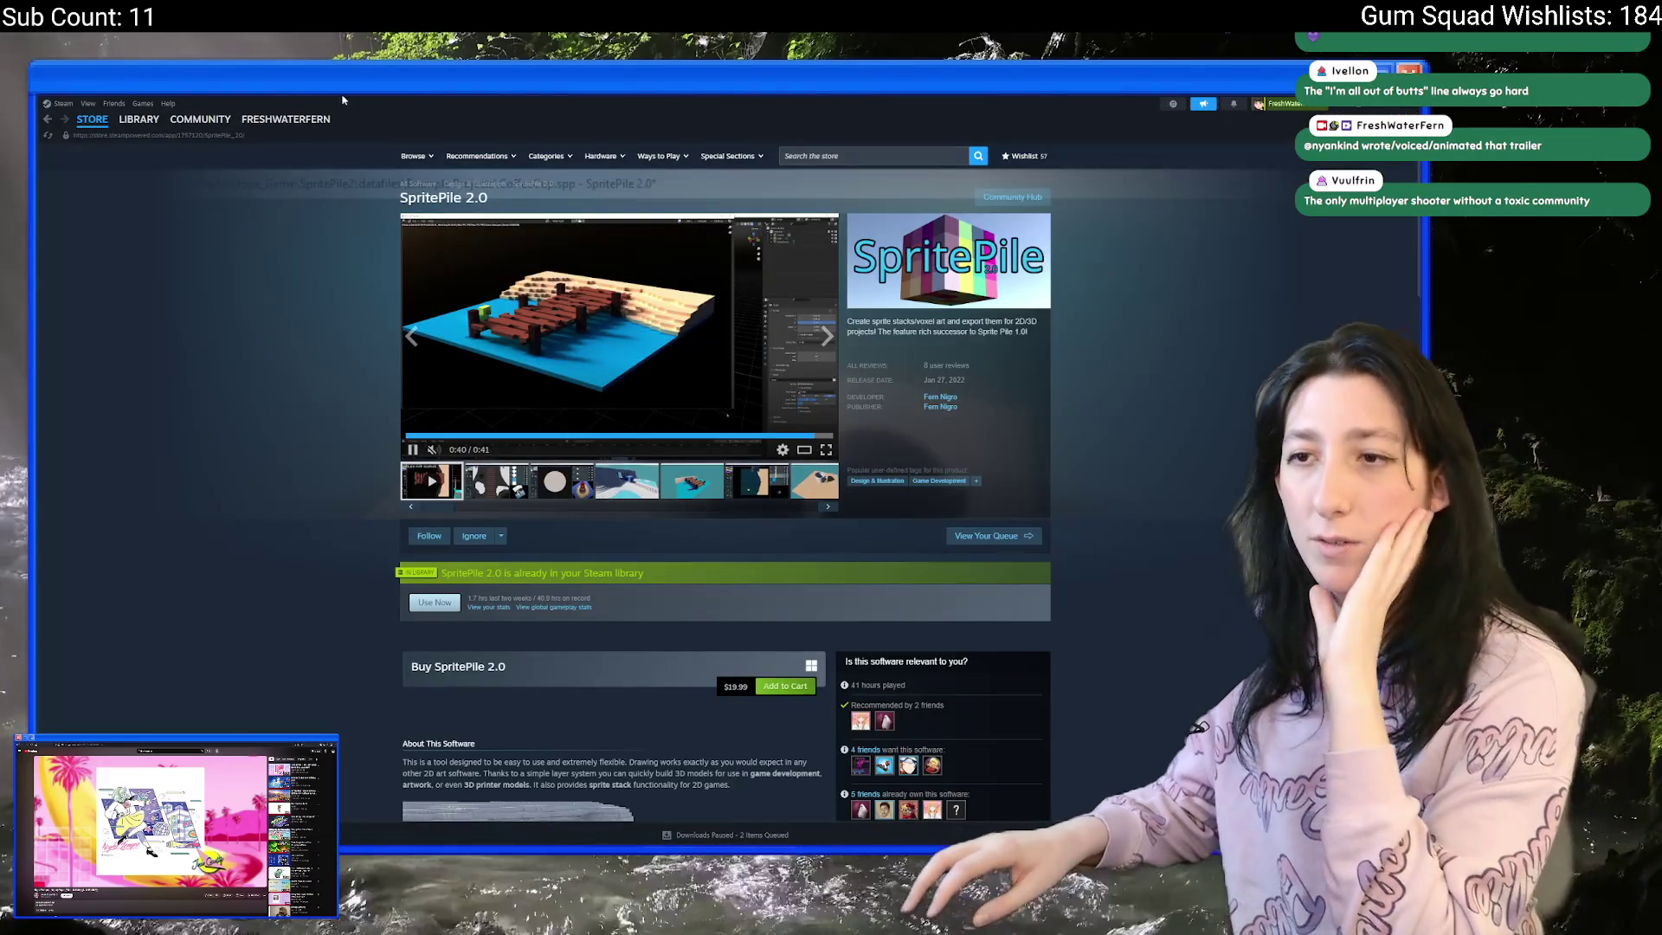
{"action": "left_click", "coordinate": [138, 119]}
- Search 'gum', play 'Cat Sit On Lap' from Gum Squad - Supporter Pack, and shift Steam aside
{"action": "double_click", "coordinate": [65, 192]}
{"action": "type", "text": "gum"}
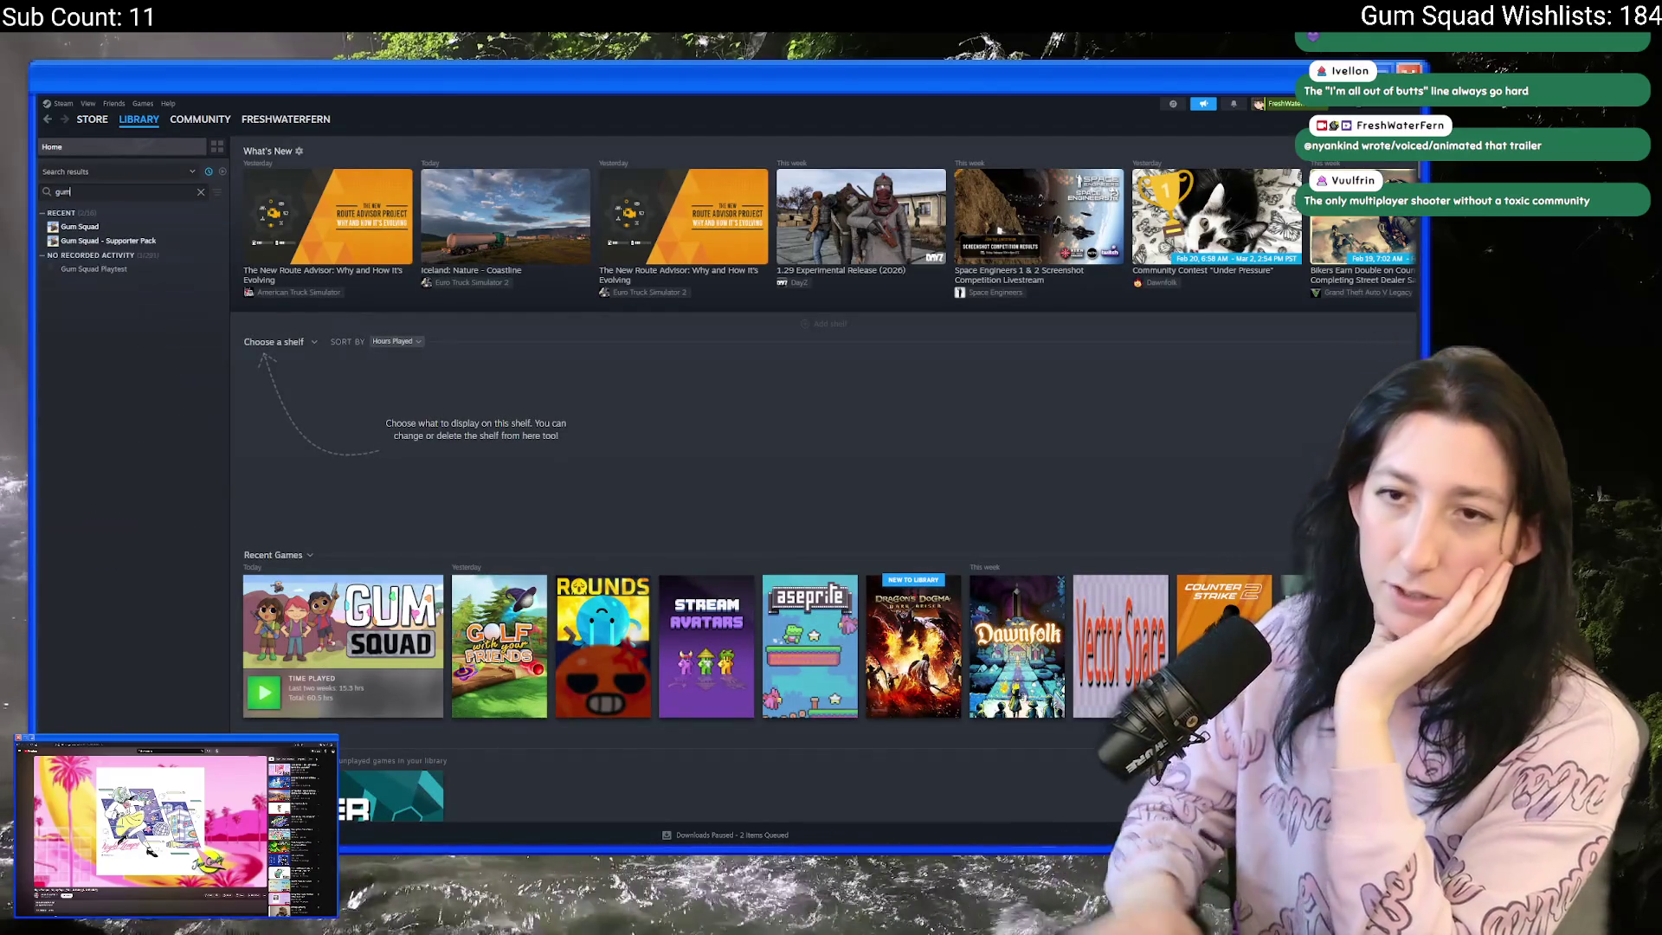
{"action": "left_click", "coordinate": [152, 242]}
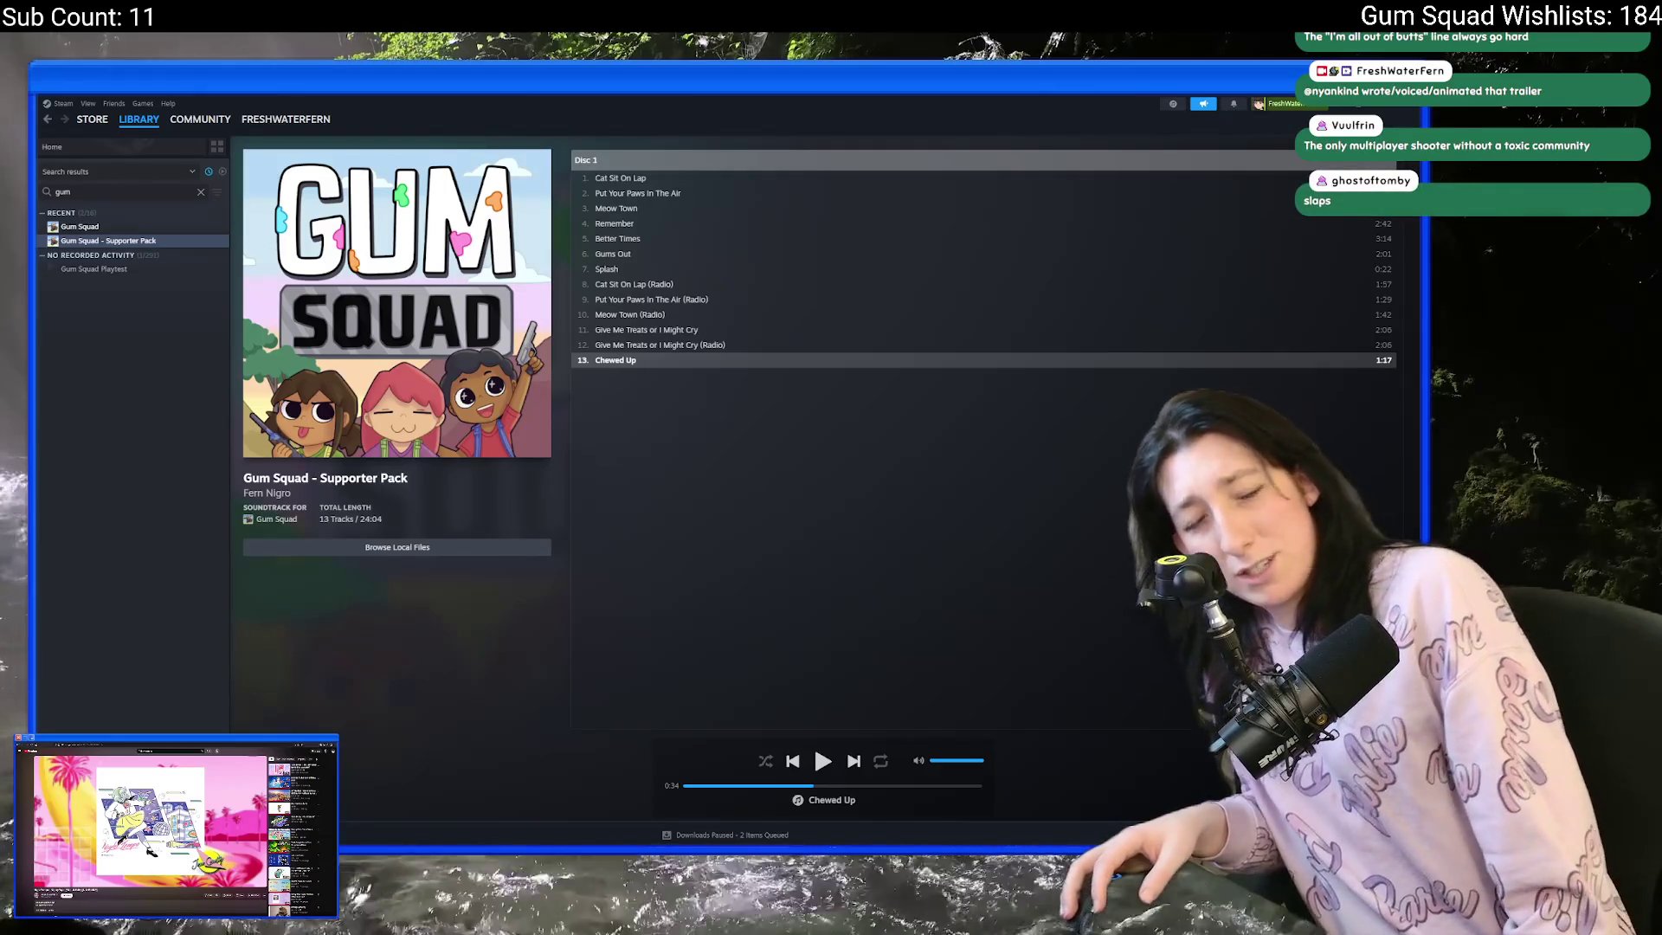
{"action": "double_click", "coordinate": [1117, 177]}
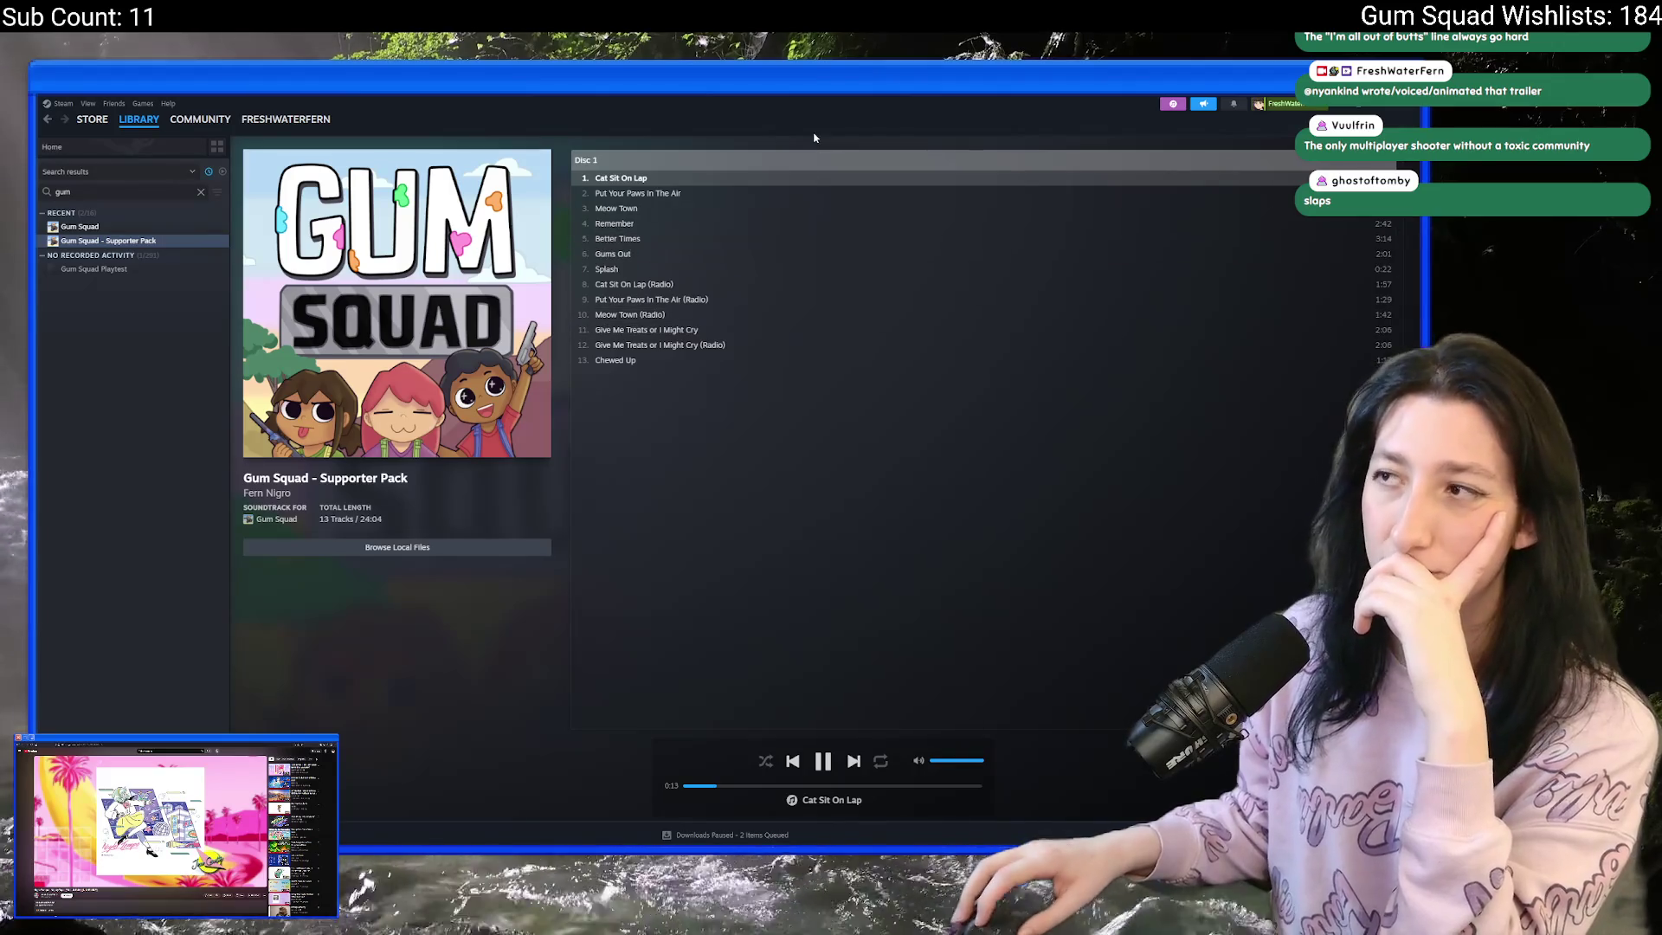
{"action": "key", "text": "super+shift+Left"}
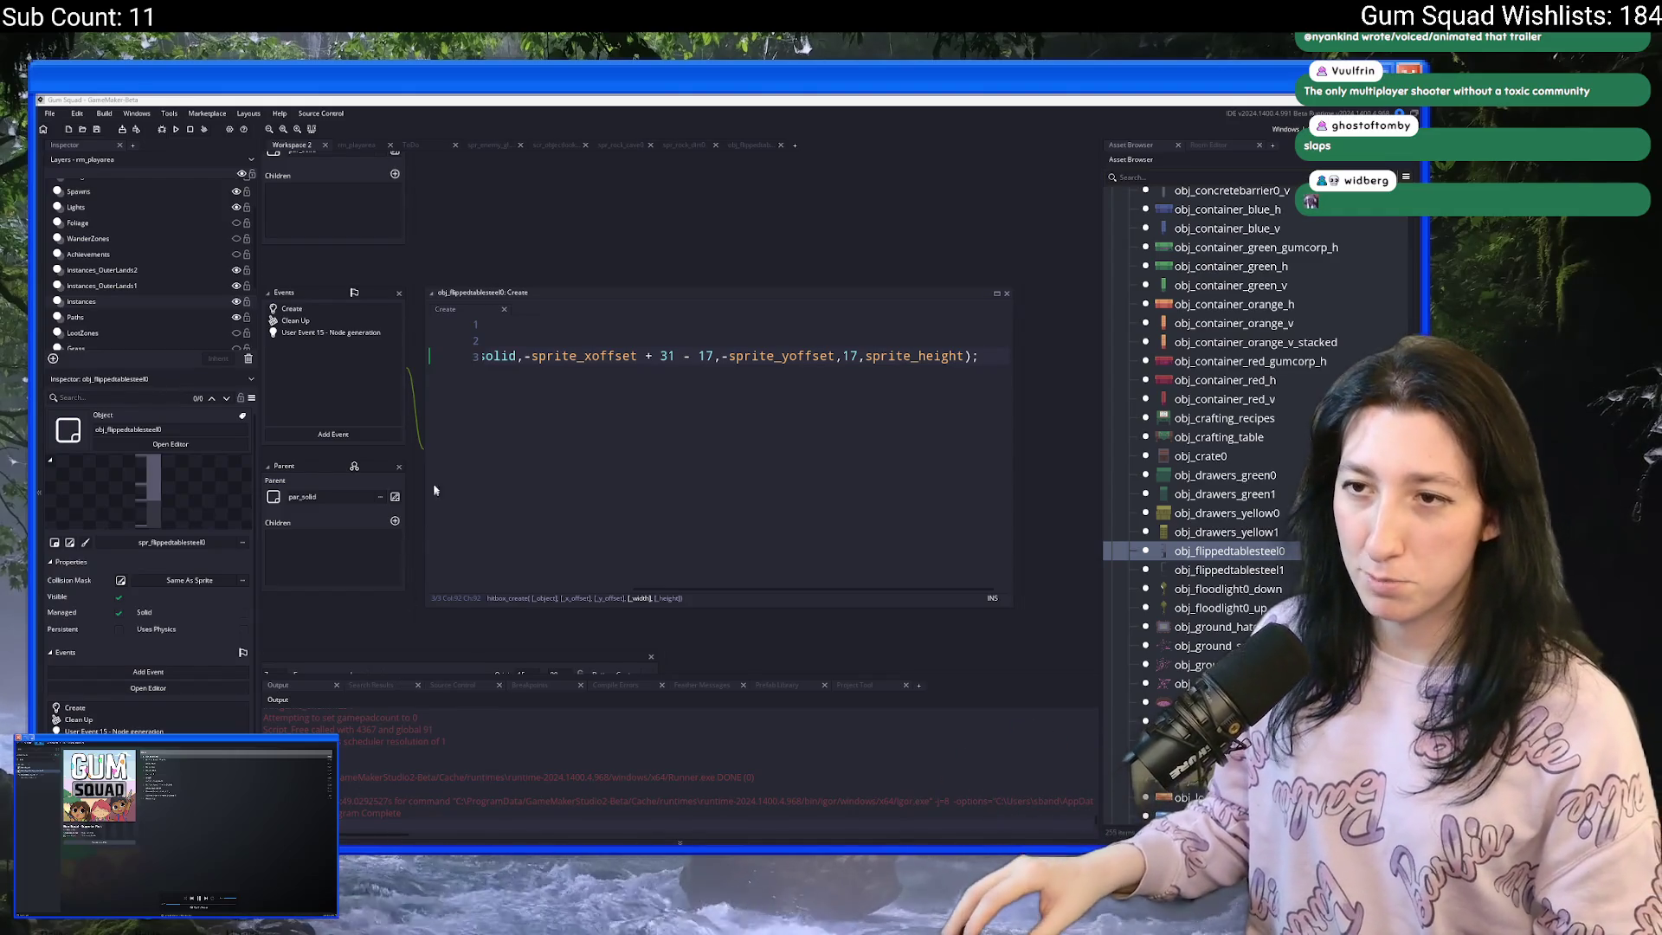
- Open obj_flippedtablesteel1 and bring up its spr_flippedtablesteel1 sprite editor
{"action": "left_click", "coordinate": [520, 339]}
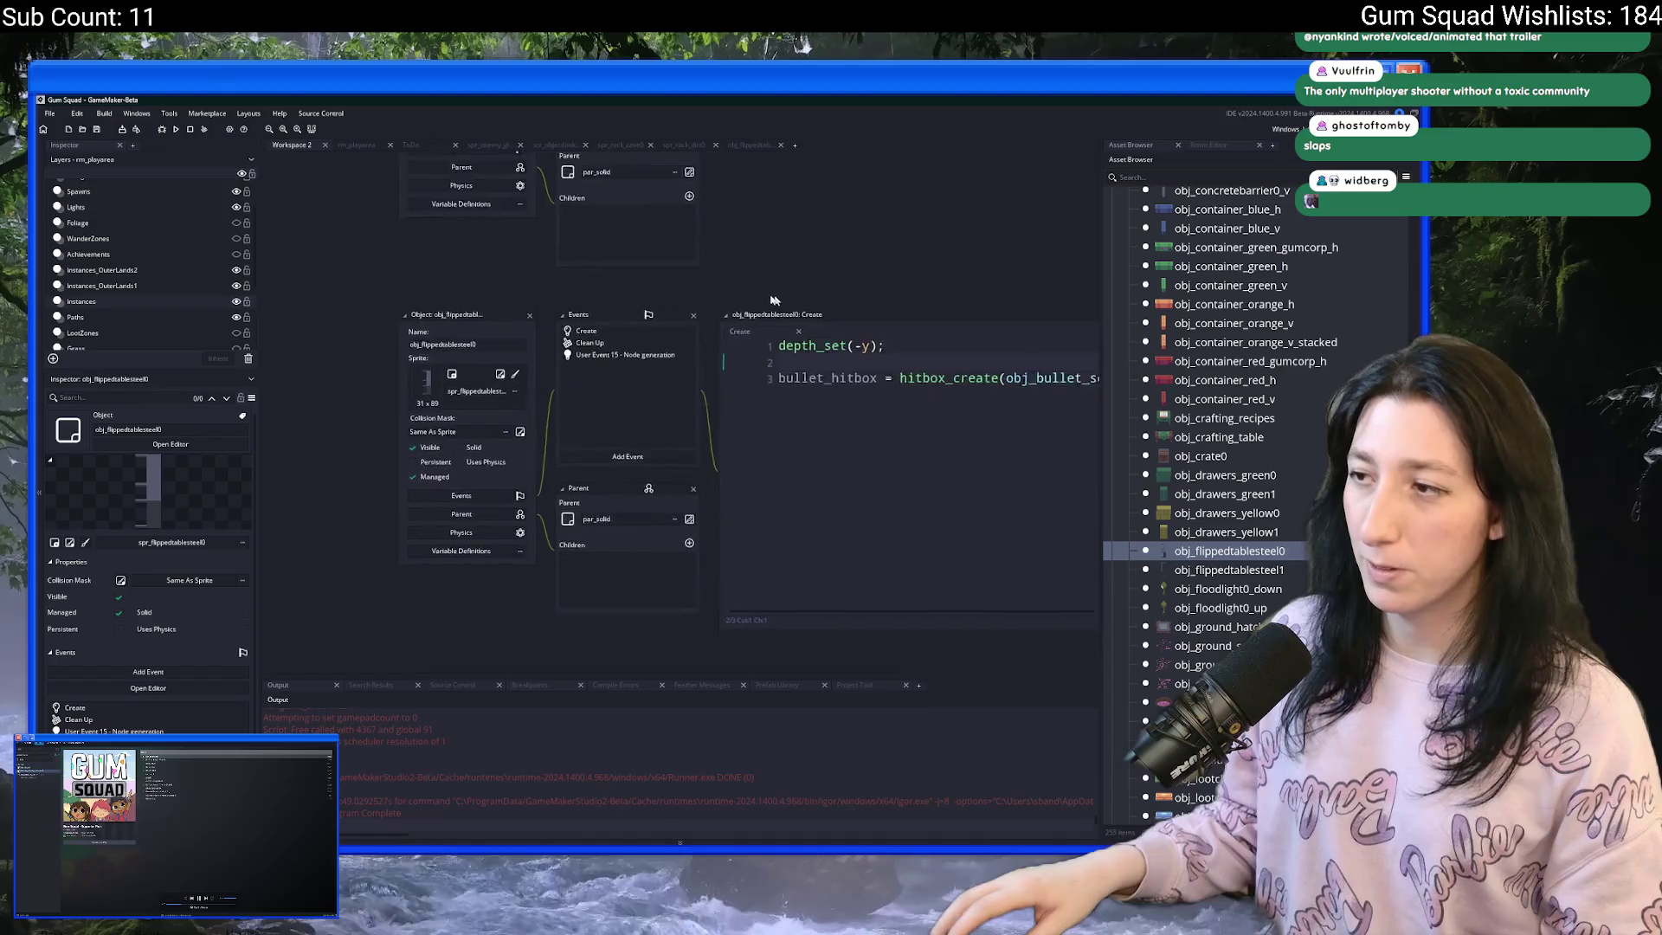
{"action": "double_click", "coordinate": [1228, 570]}
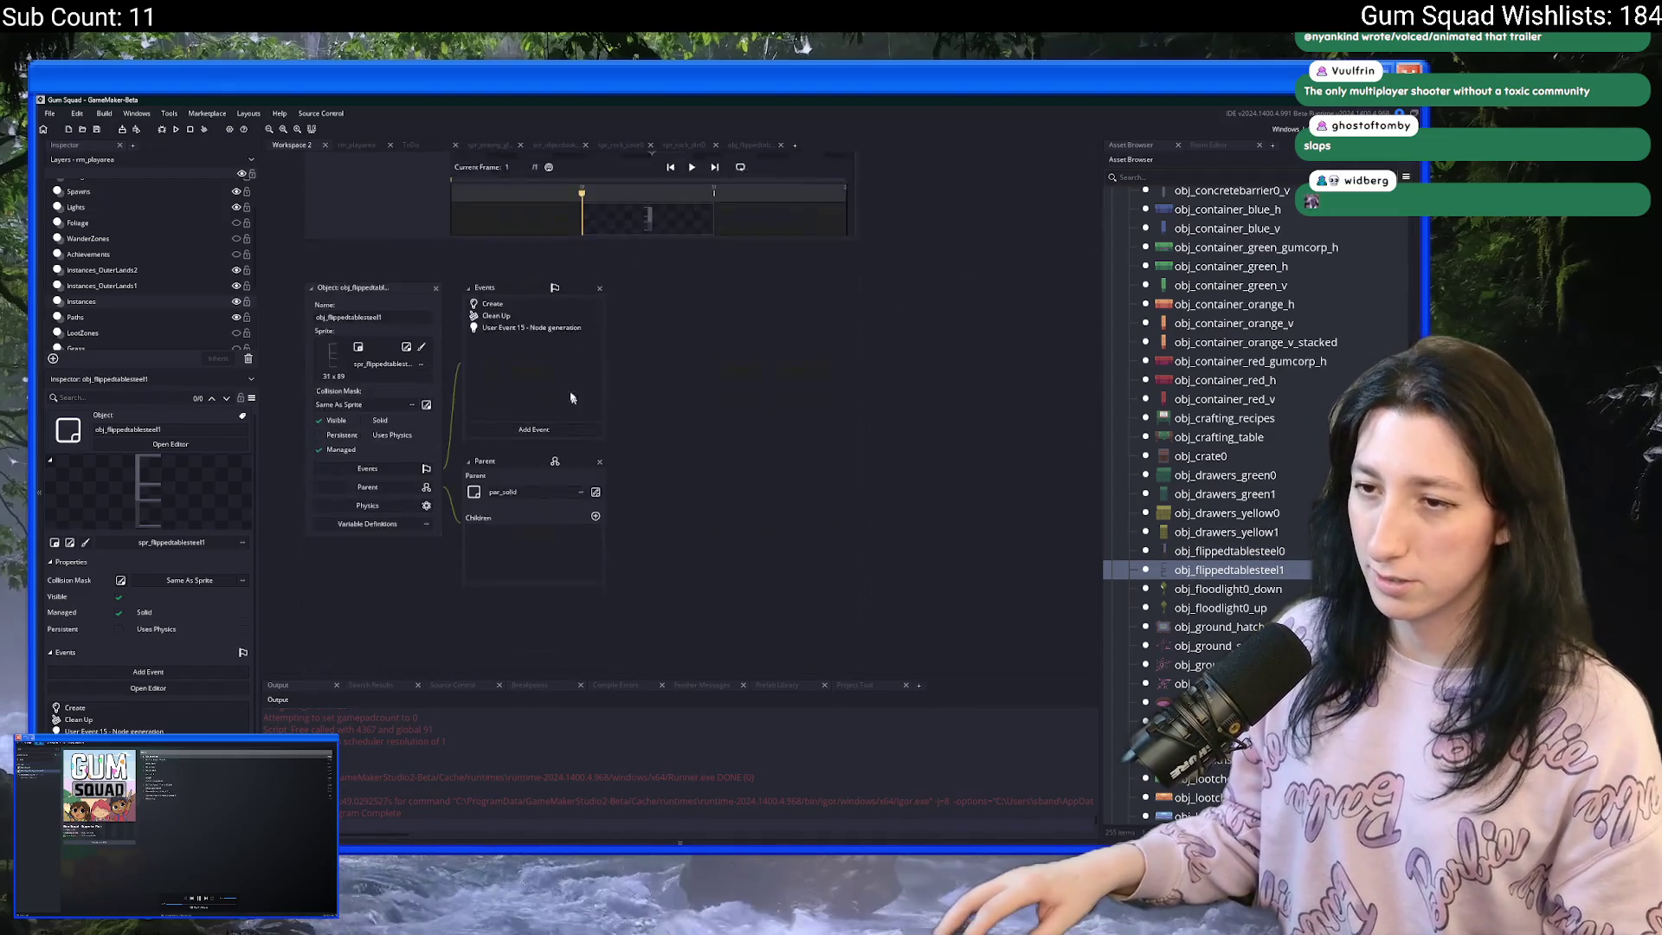
{"action": "left_click", "coordinate": [406, 315]}
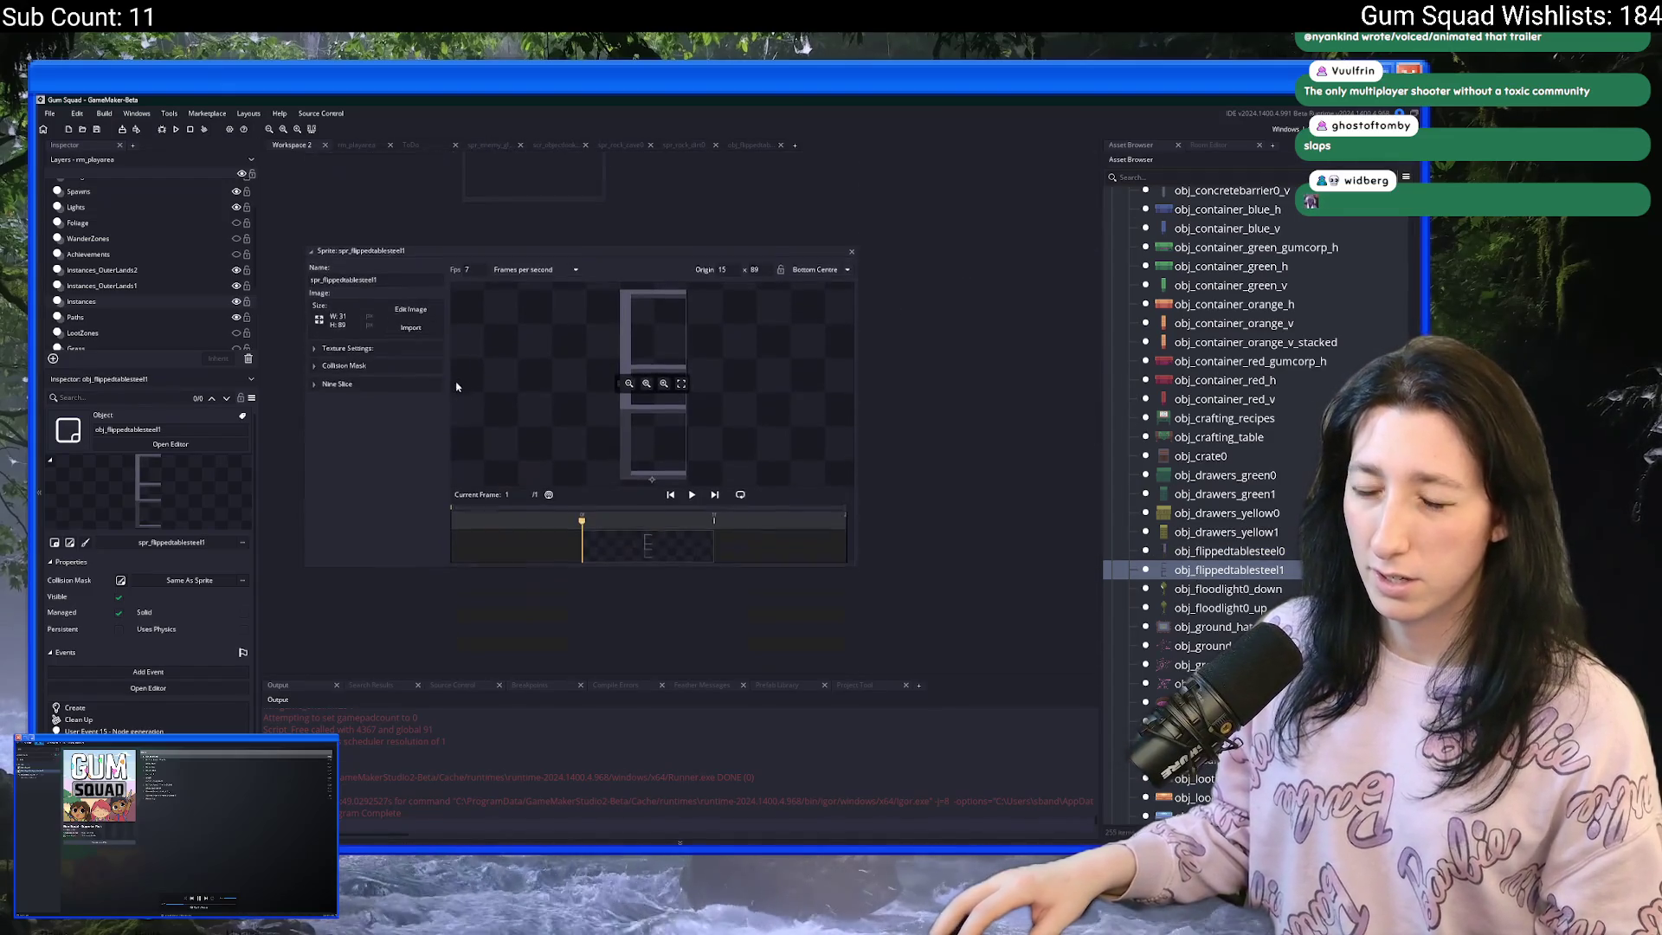
- Import the flipped steel table PNG into spr_flippedtablesteel1 and confirm it
{"action": "left_click", "coordinate": [411, 329]}
{"action": "left_click", "coordinate": [1048, 452]}
{"action": "key", "text": "s"}
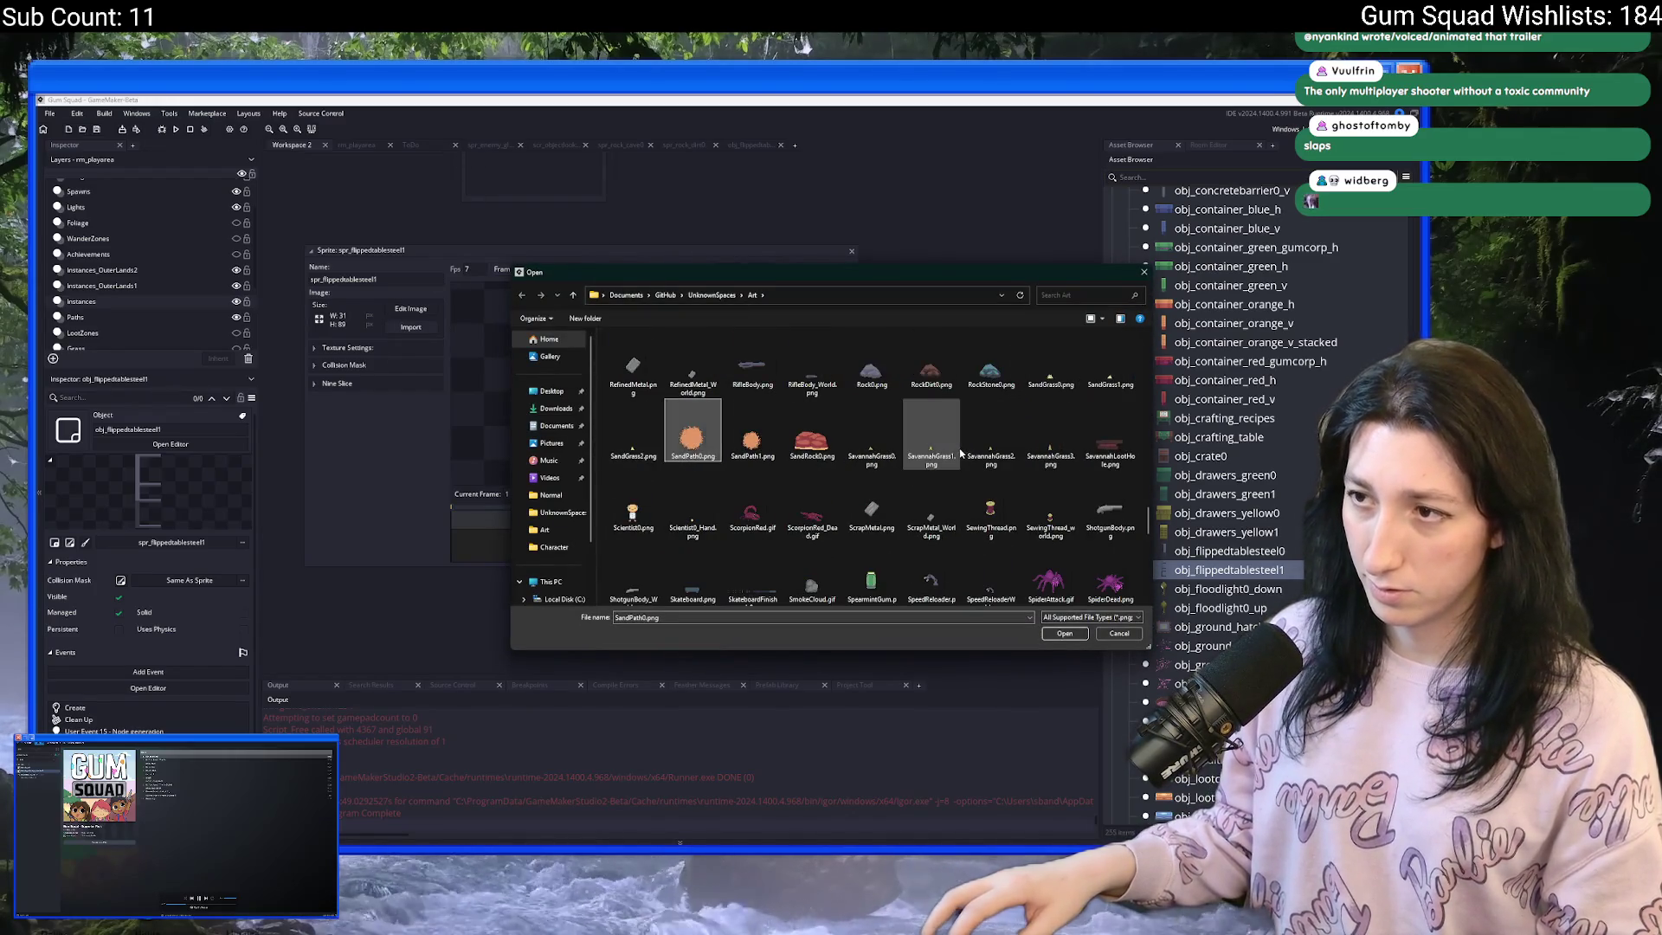
{"action": "scroll", "coordinate": [944, 457], "scroll_direction": "down", "scroll_amount": 2}
{"action": "scroll", "coordinate": [944, 457], "scroll_direction": "down", "scroll_amount": 3}
{"action": "left_click", "coordinate": [939, 457]}
{"action": "scroll", "coordinate": [948, 472], "scroll_direction": "down", "scroll_amount": 1}
{"action": "scroll", "coordinate": [953, 485], "scroll_direction": "up", "scroll_amount": 10}
{"action": "scroll", "coordinate": [995, 450], "scroll_direction": "down", "scroll_amount": 5}
{"action": "key", "text": "s"}
{"action": "key", "text": "s"}
{"action": "key", "text": "s"}
{"action": "scroll", "coordinate": [1018, 432], "scroll_direction": "down", "scroll_amount": 5}
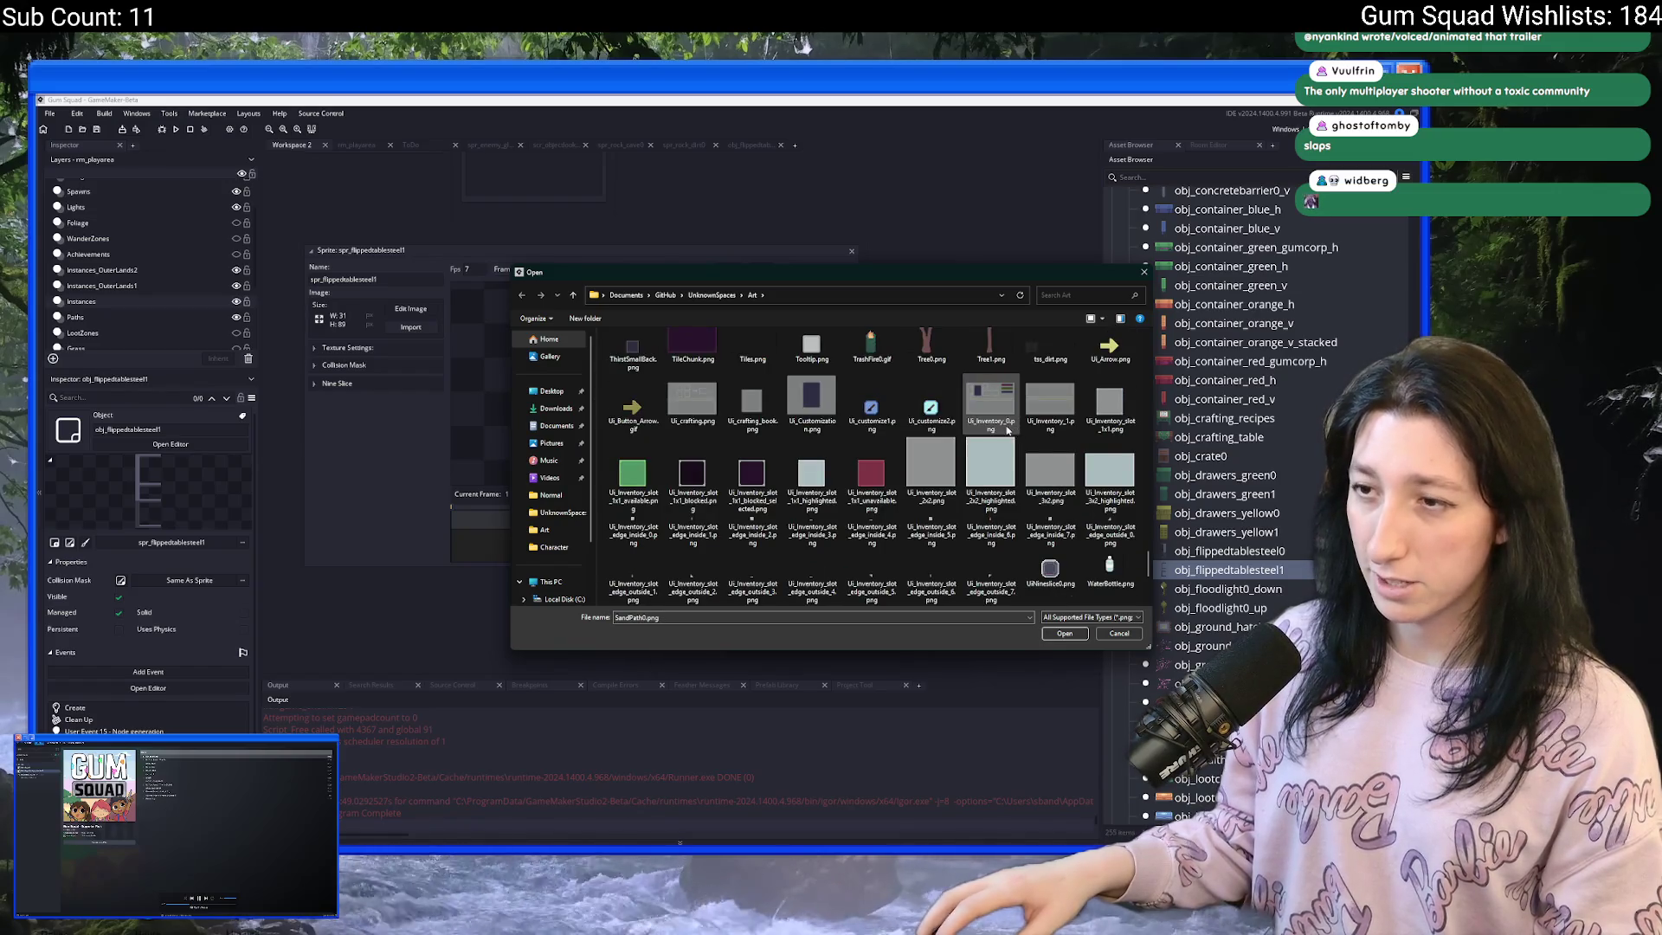
{"action": "scroll", "coordinate": [1005, 430], "scroll_direction": "down", "scroll_amount": 2}
{"action": "scroll", "coordinate": [978, 455], "scroll_direction": "up", "scroll_amount": 15}
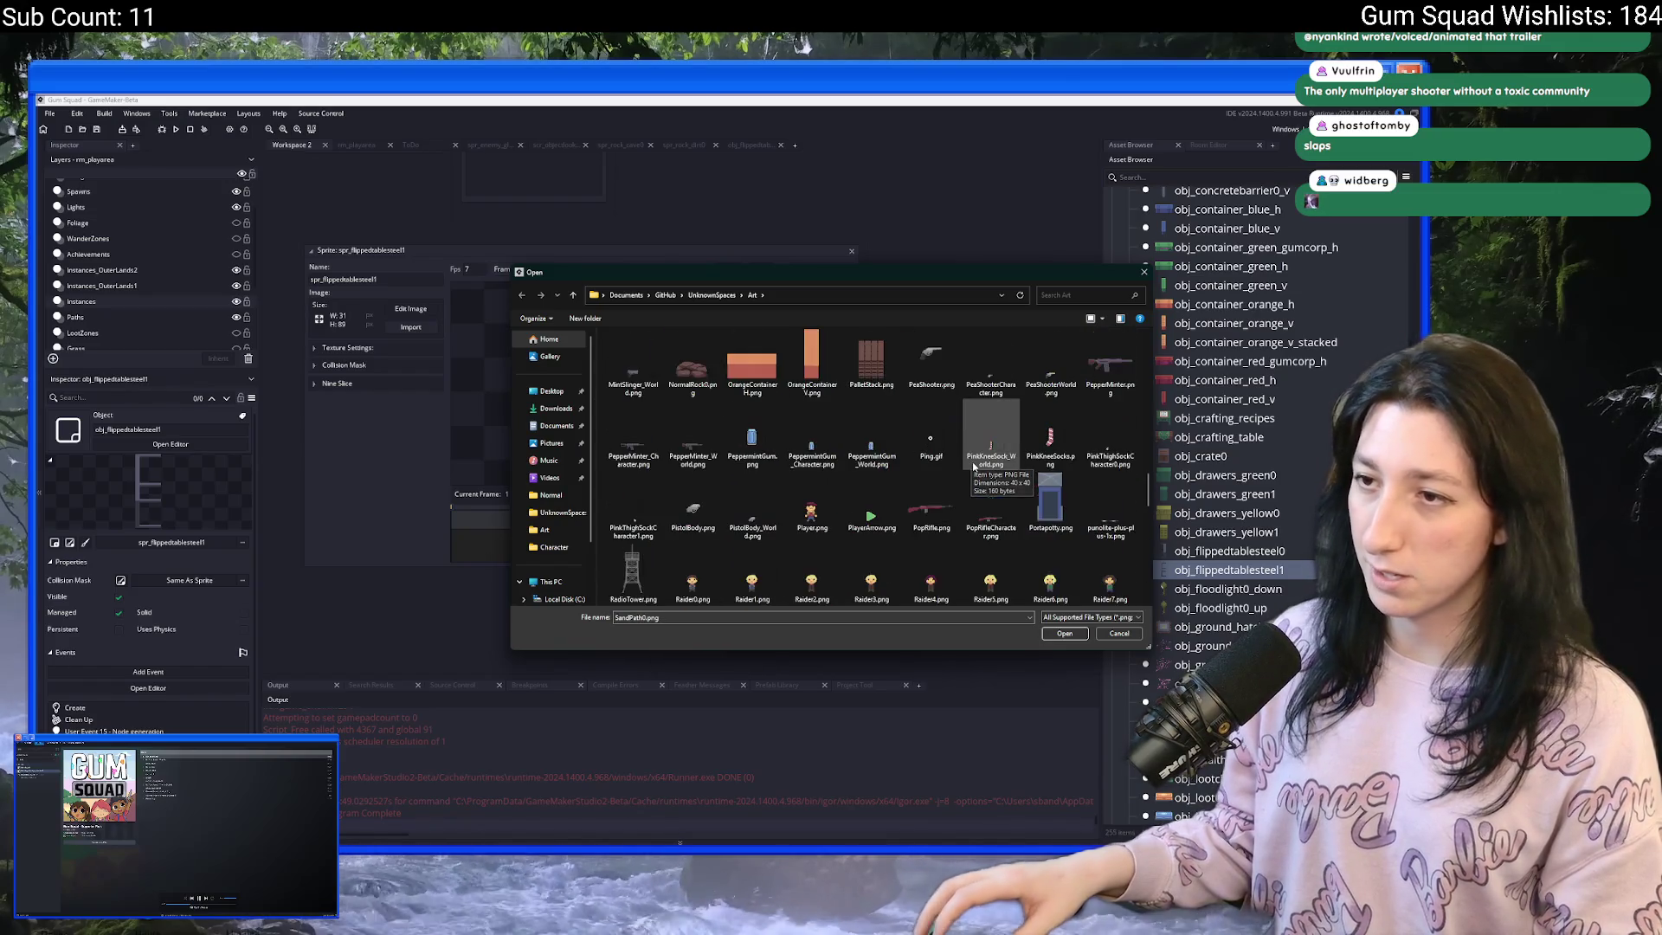
{"action": "scroll", "coordinate": [975, 465], "scroll_direction": "up", "scroll_amount": 12}
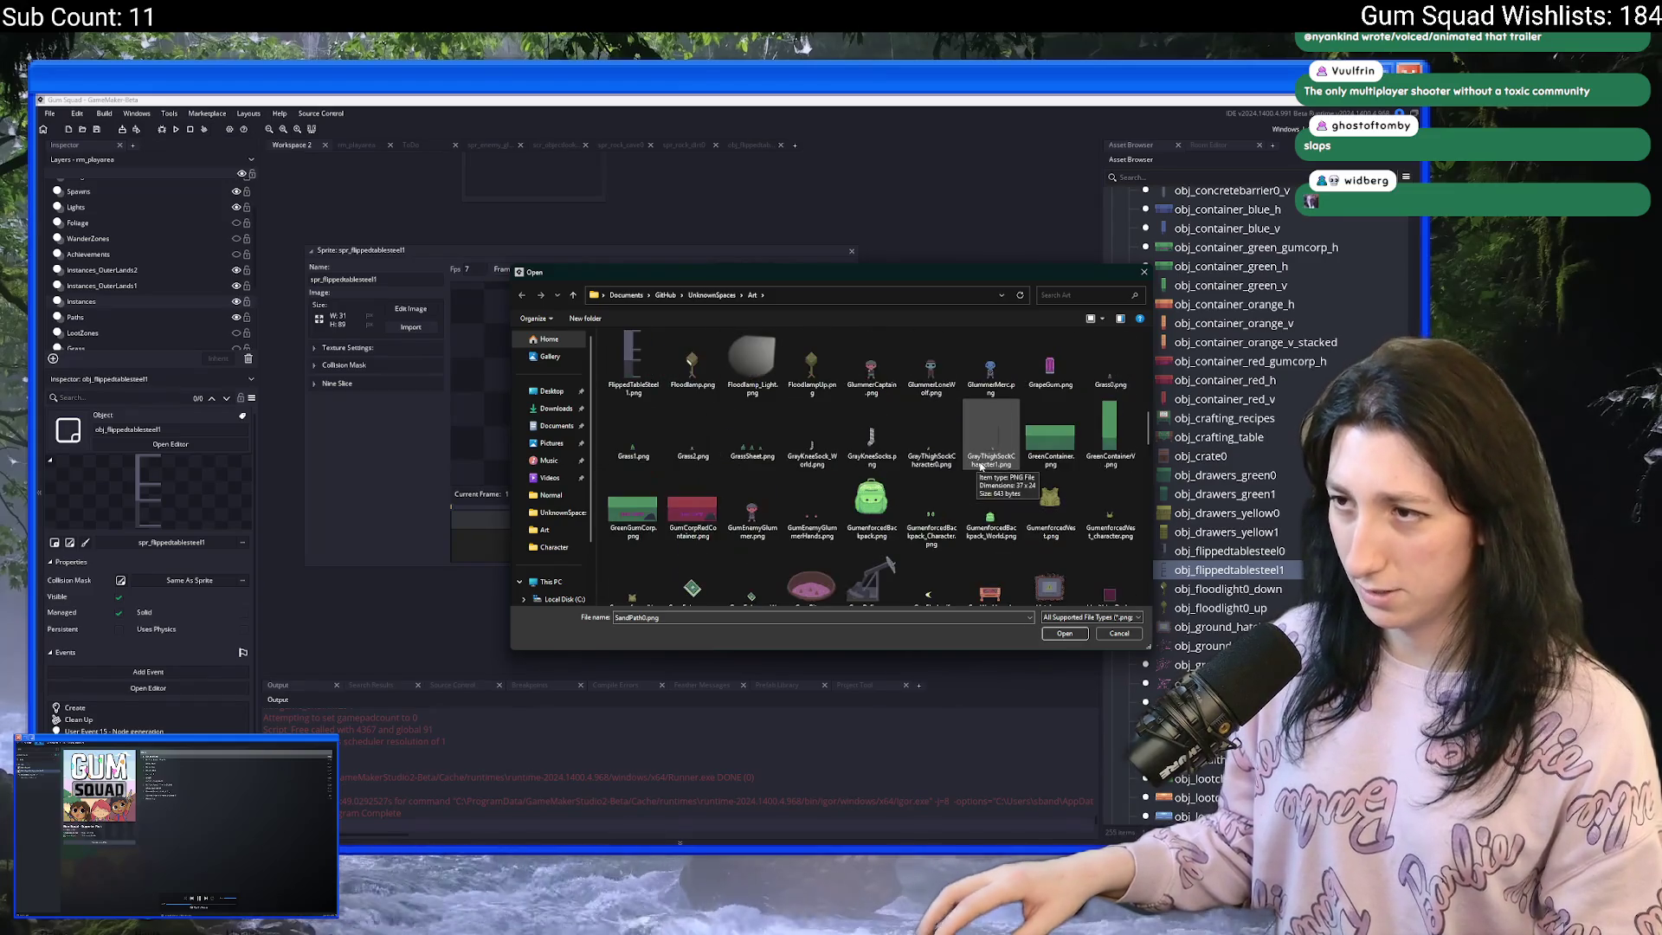
{"action": "scroll", "coordinate": [976, 459], "scroll_direction": "down", "scroll_amount": 3}
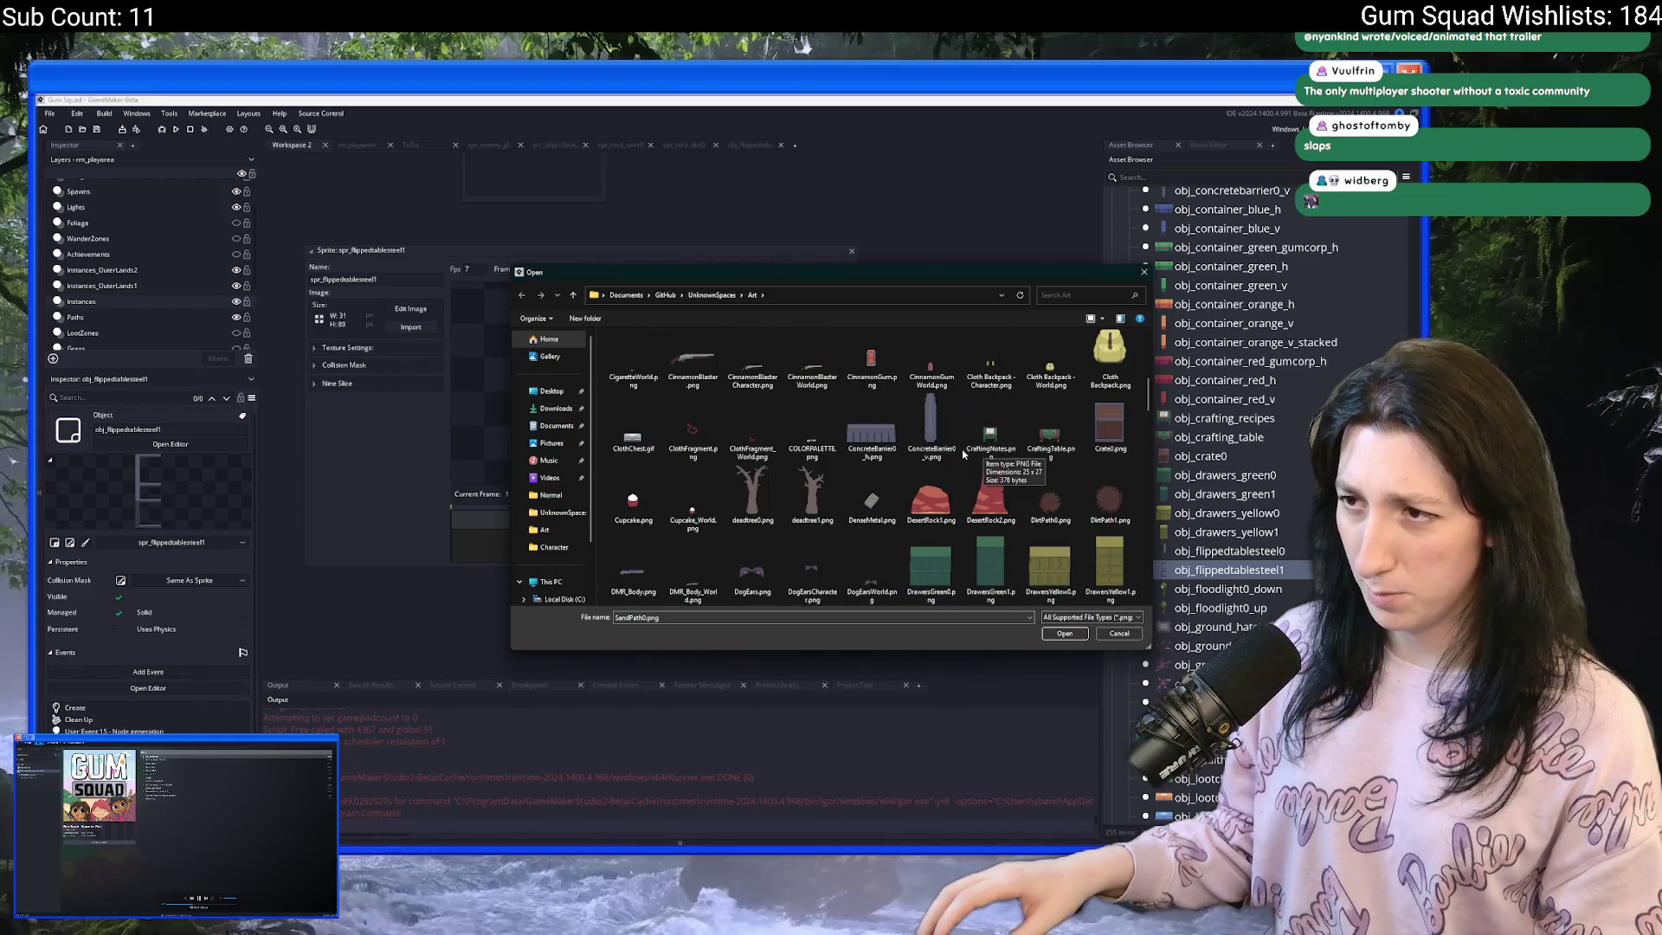
{"action": "scroll", "coordinate": [1126, 491], "scroll_direction": "down", "scroll_amount": 3}
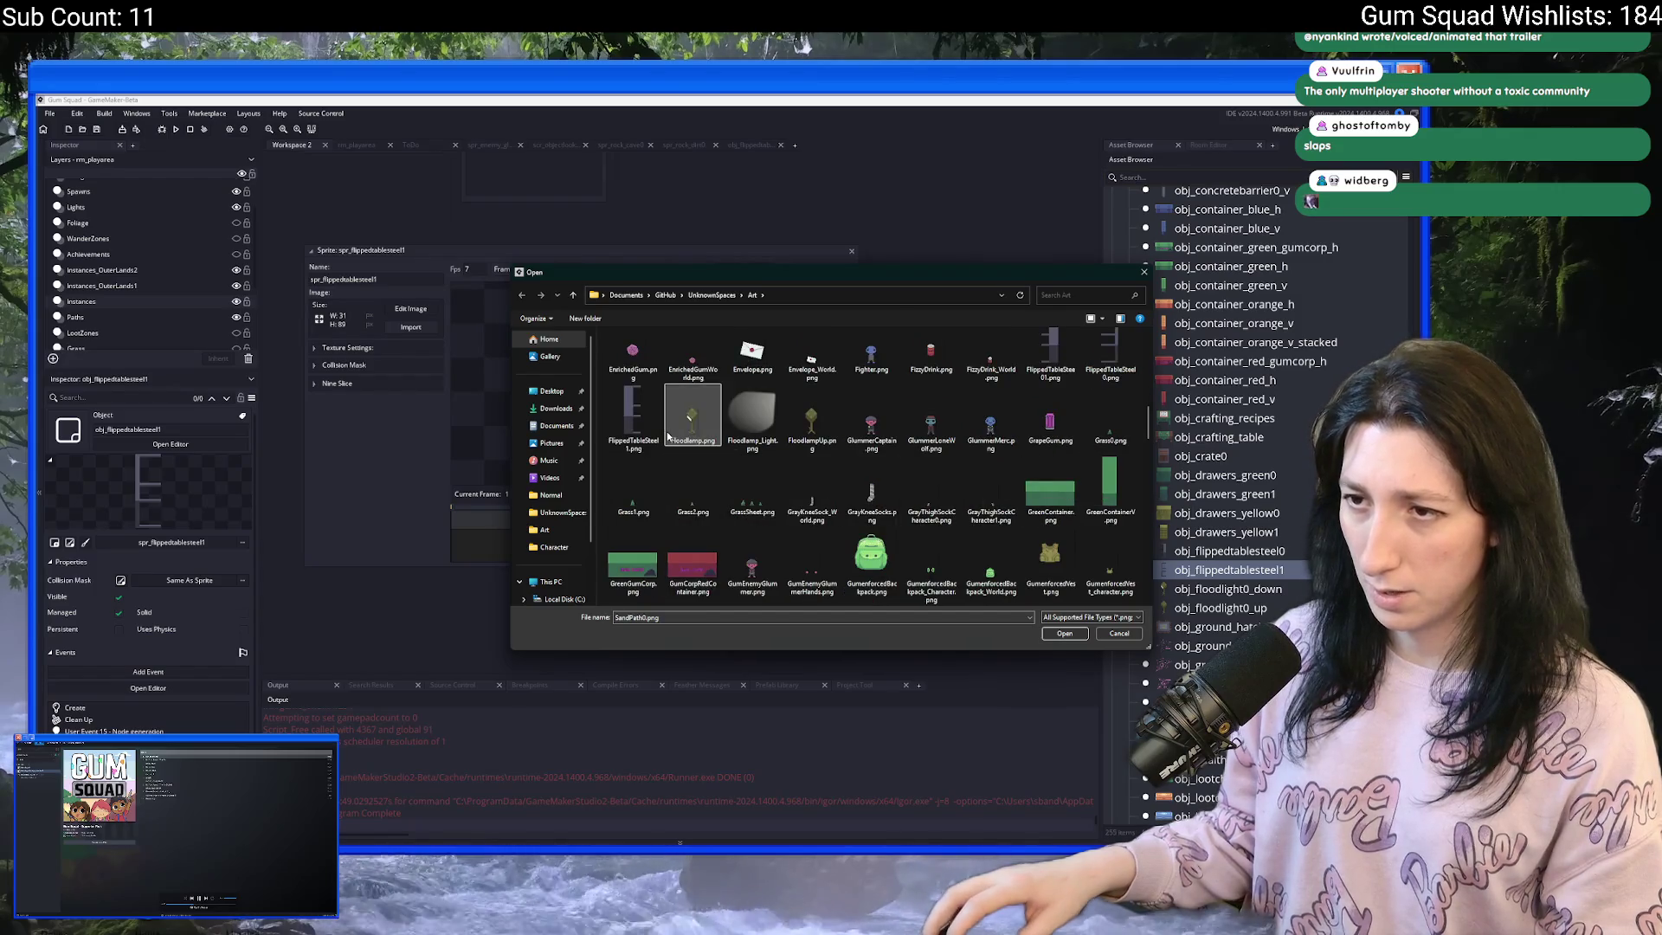
{"action": "double_click", "coordinate": [635, 420]}
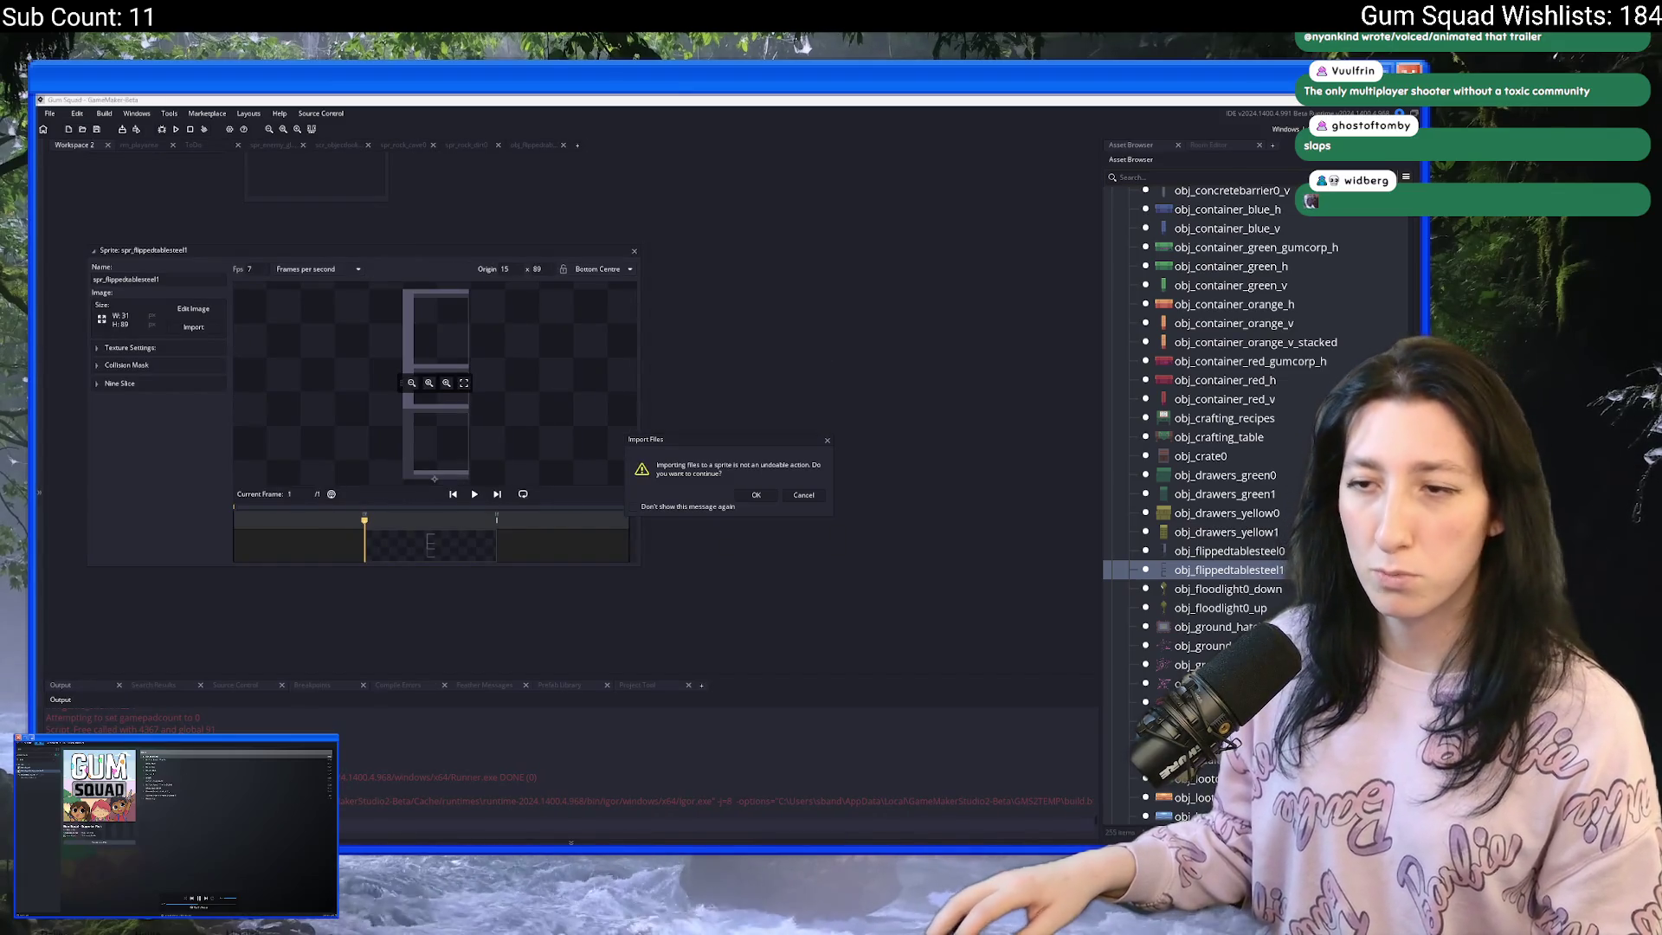
{"action": "left_click", "coordinate": [755, 495]}
- Toggle nine-slicing on and back off, then open the table object's Create event
{"action": "left_click", "coordinate": [179, 385]}
{"action": "left_click", "coordinate": [98, 425]}
{"action": "left_click", "coordinate": [98, 424]}
{"action": "left_click", "coordinate": [112, 383]}
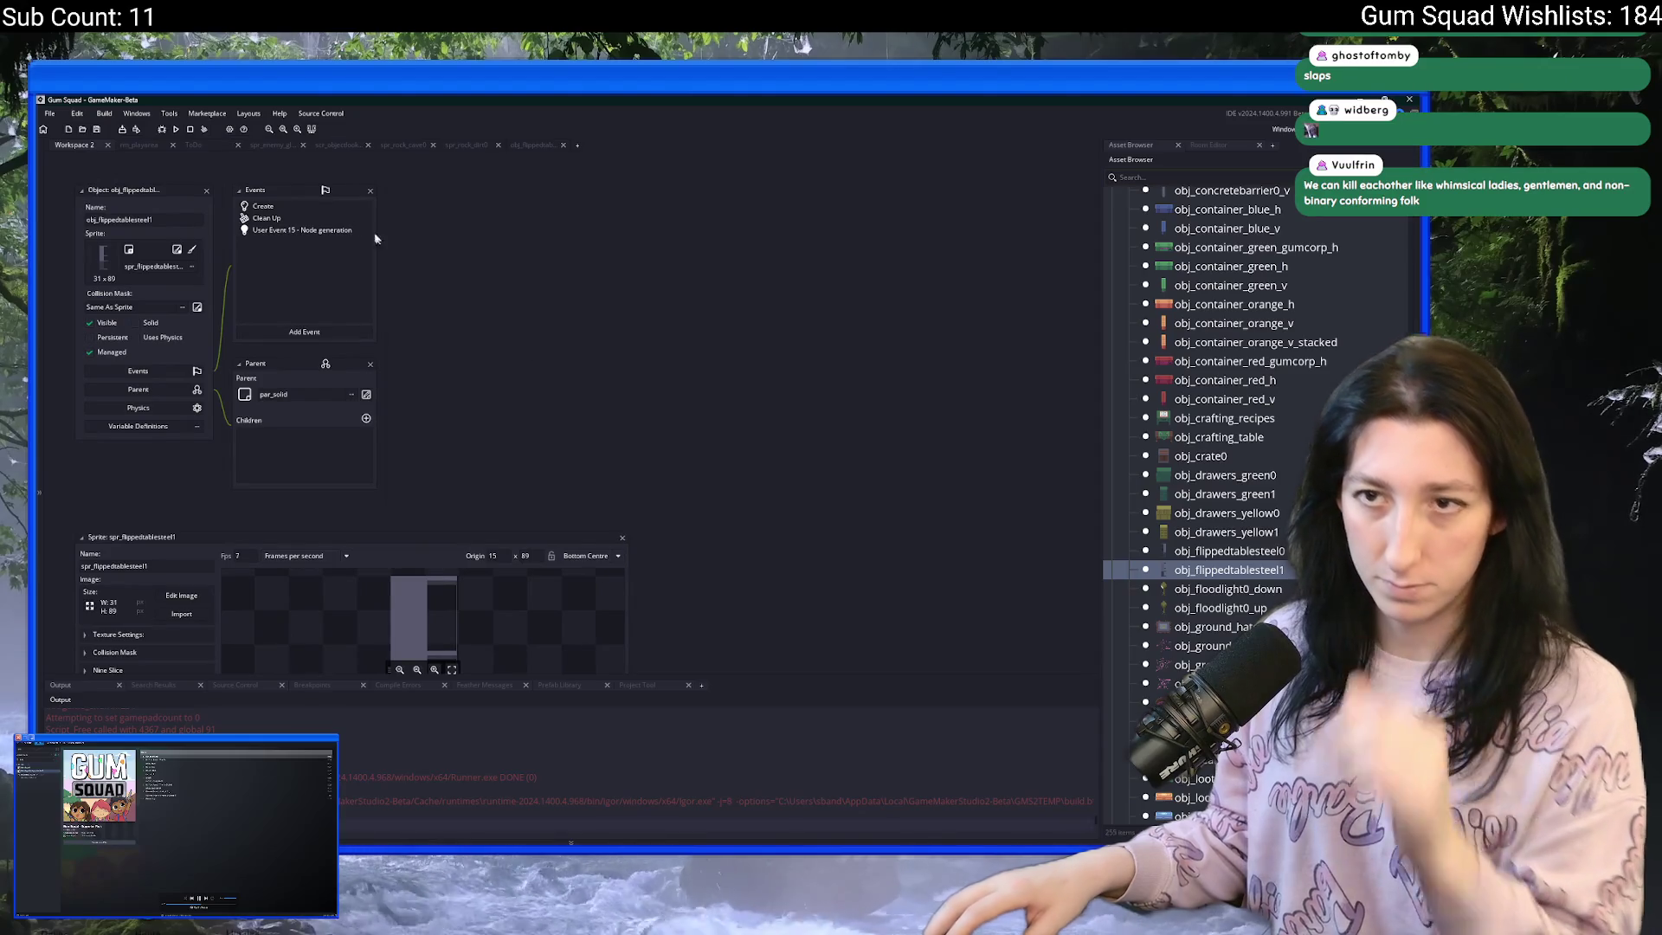
{"action": "left_click", "coordinate": [329, 210]}
- Start a new sprite in Aseprite, then abandon it and return to GameMaker
{"action": "key", "text": "alt+Tab"}
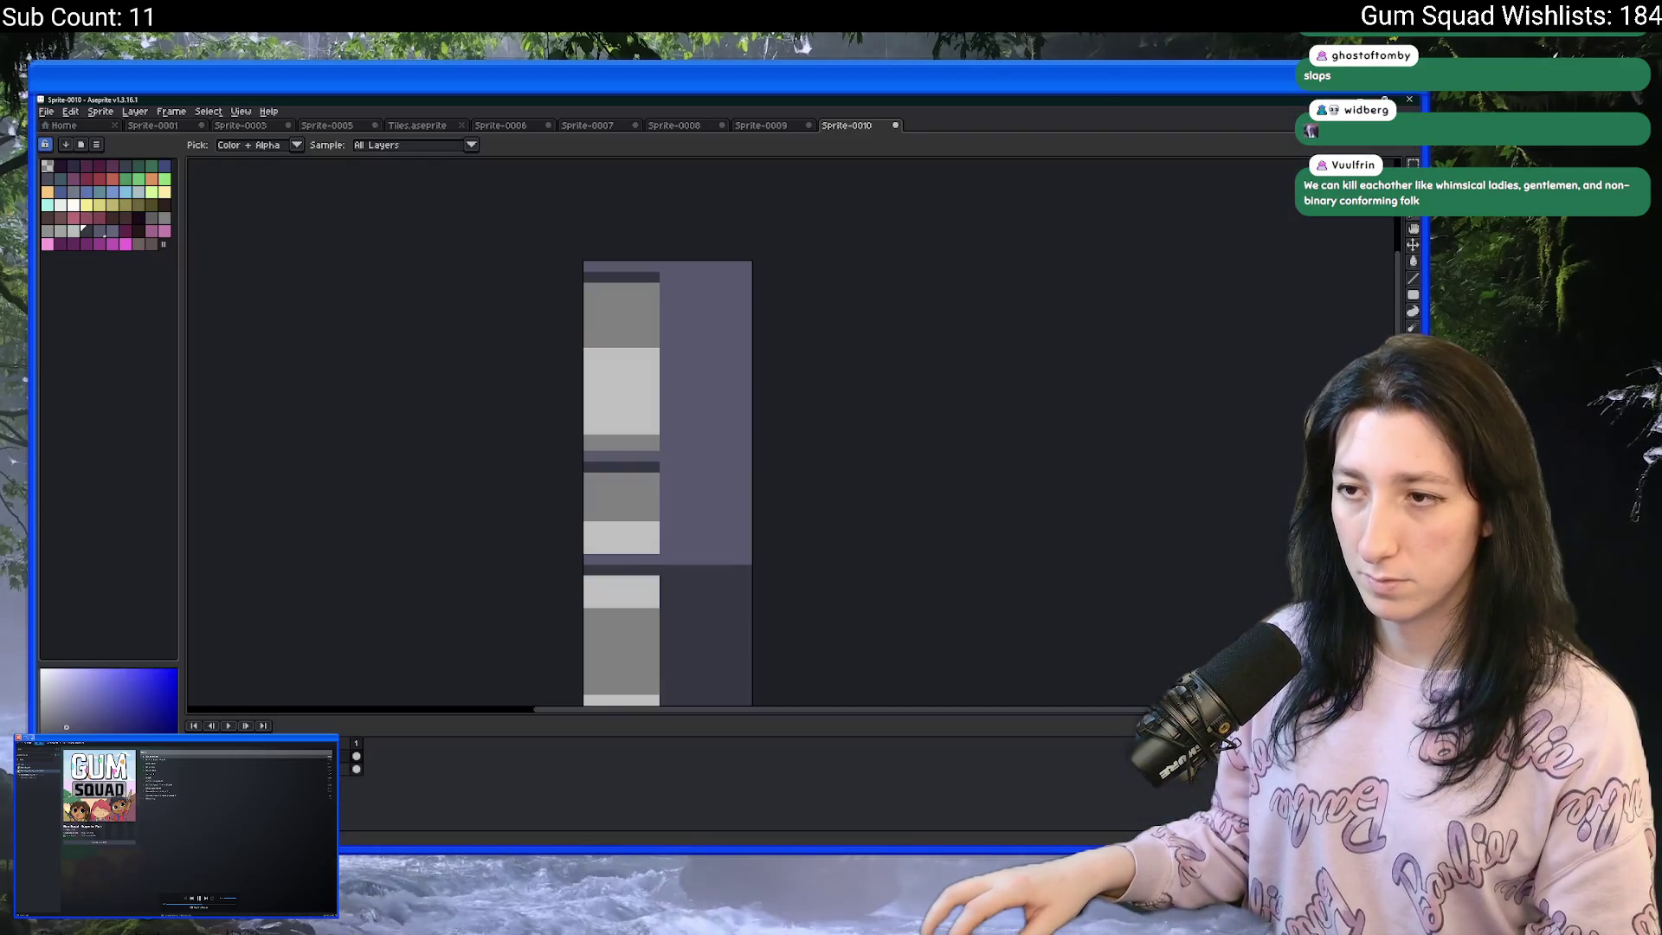
{"action": "left_click", "coordinate": [46, 112]}
{"action": "left_click", "coordinate": [55, 127]}
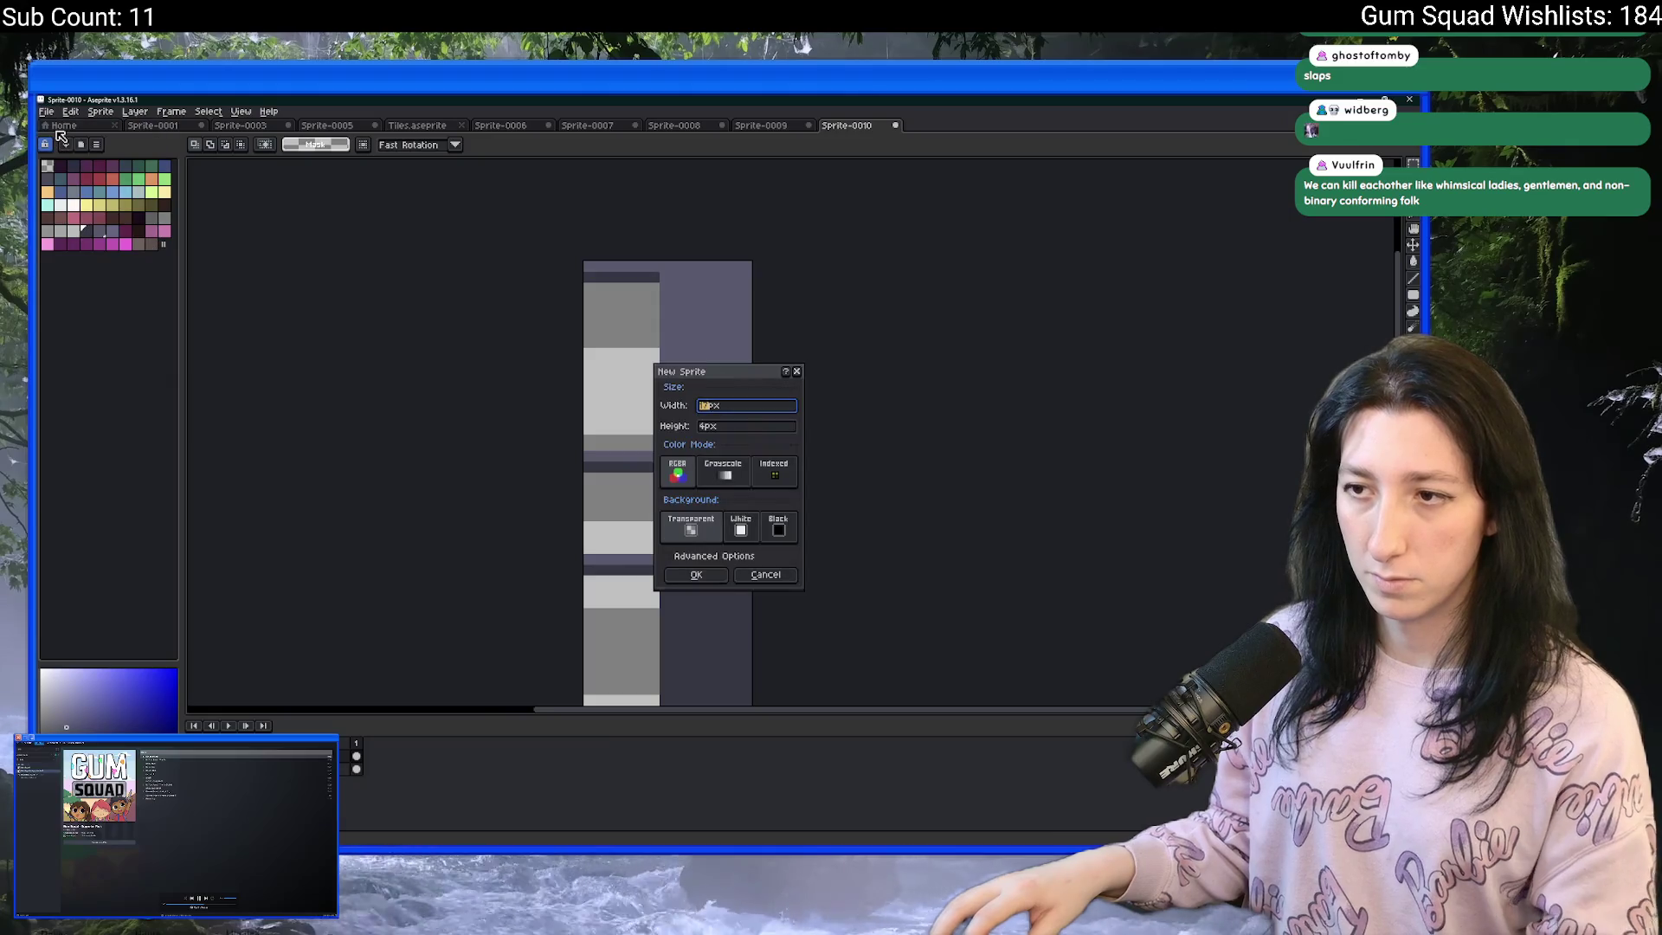
{"action": "key", "text": "alt+Tab"}
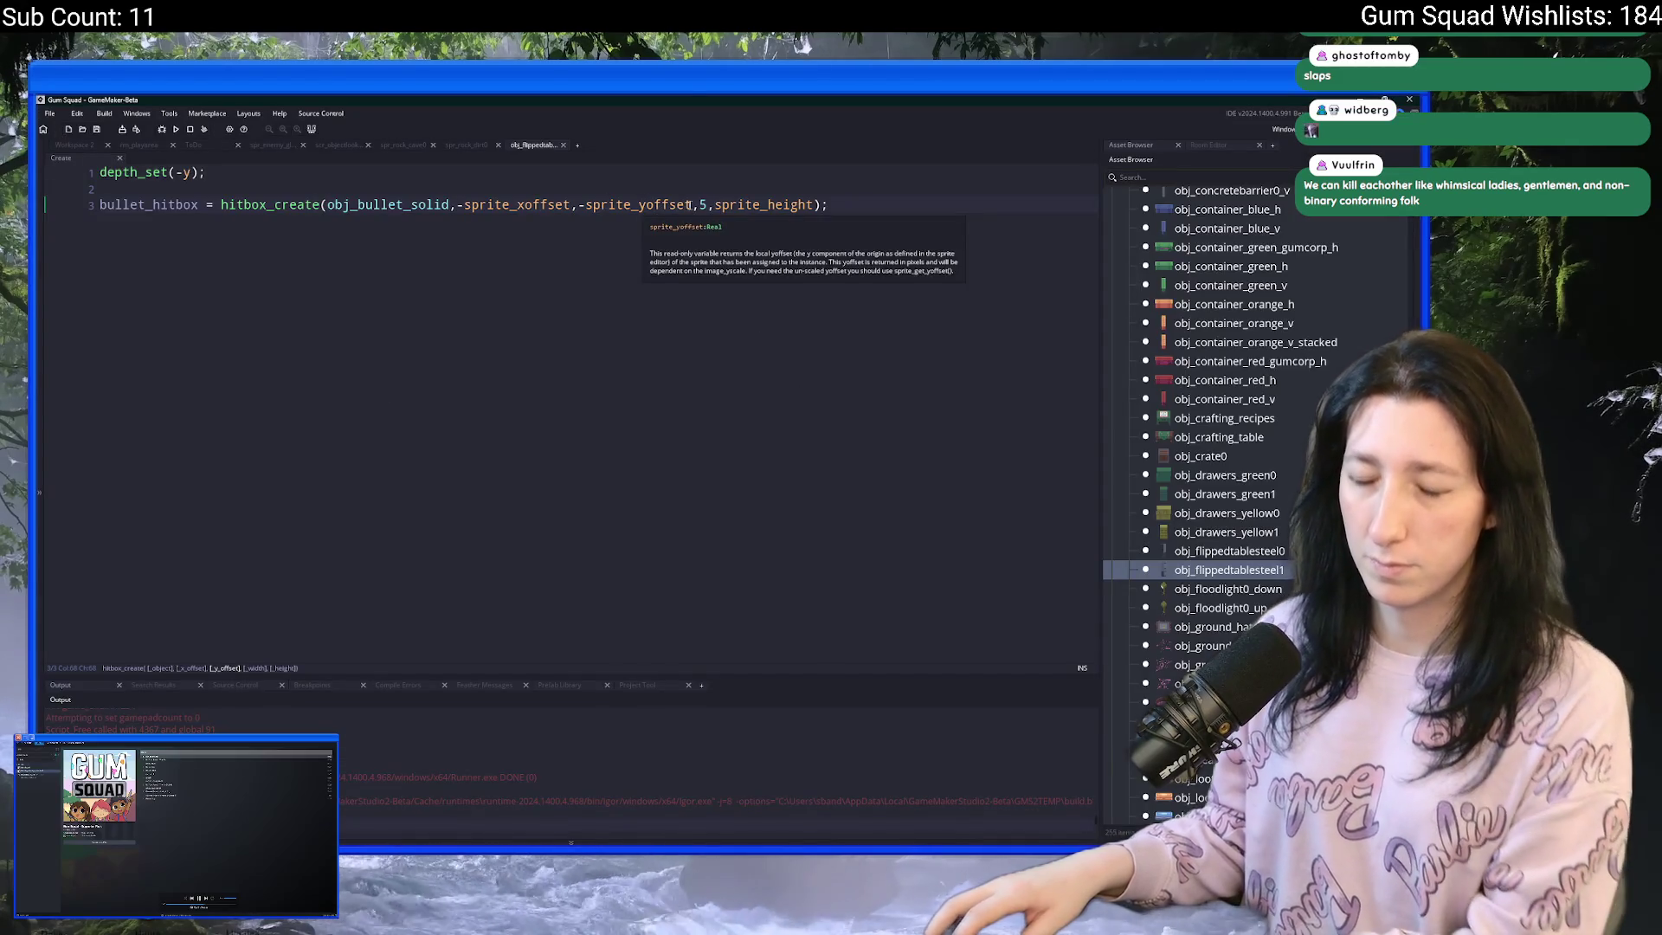
- Change the hitbox value in the Create code from 5 to 17 and close the code
{"action": "double_click", "coordinate": [703, 208]}
{"action": "type", "text": "17"}
{"action": "left_click", "coordinate": [603, 196]}
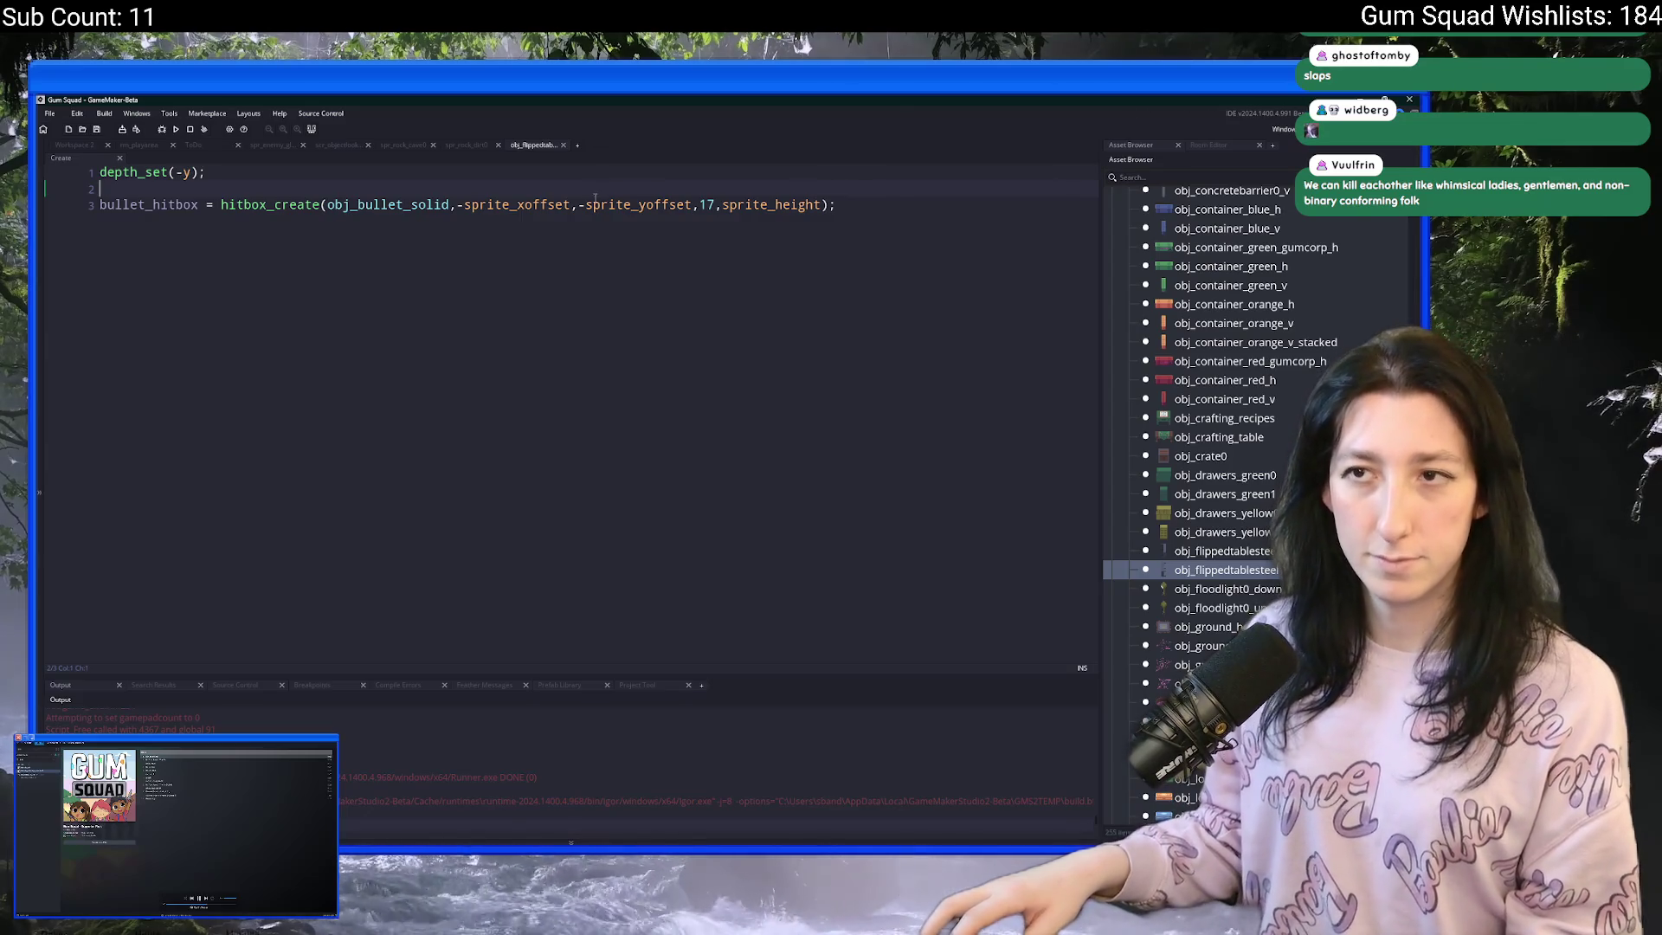
{"action": "left_click", "coordinate": [564, 145]}
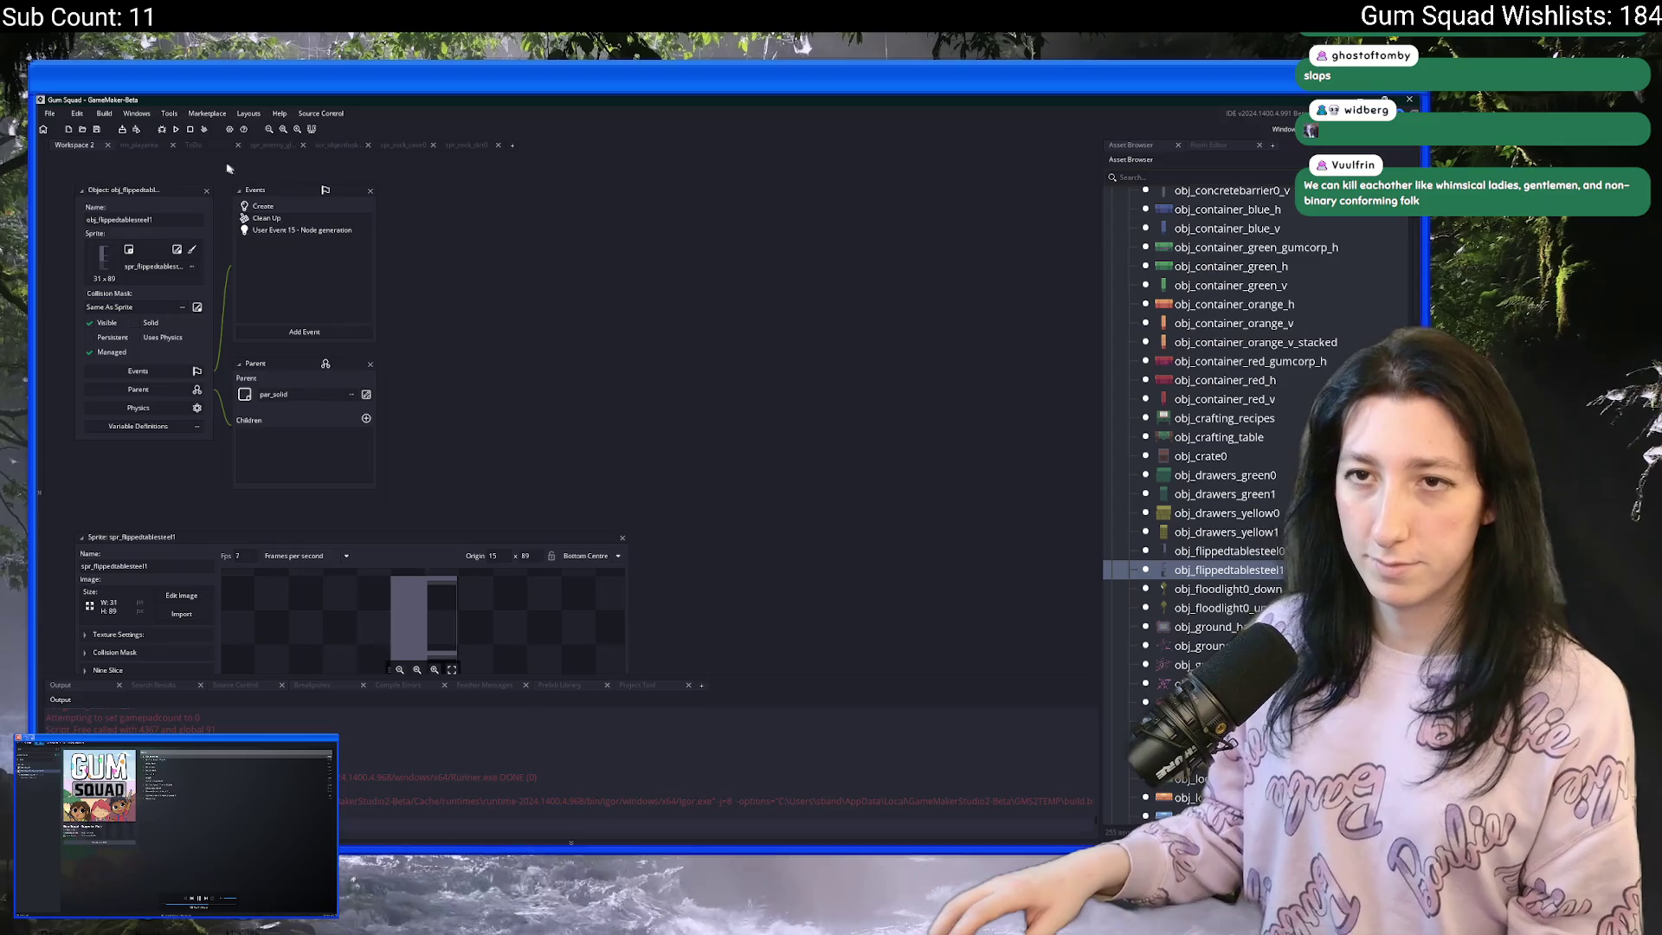
- Place a steel flipped table in rm_playarea, run the game with F5, and choose New World
{"action": "left_click", "coordinate": [162, 147]}
{"action": "left_click", "coordinate": [1143, 145]}
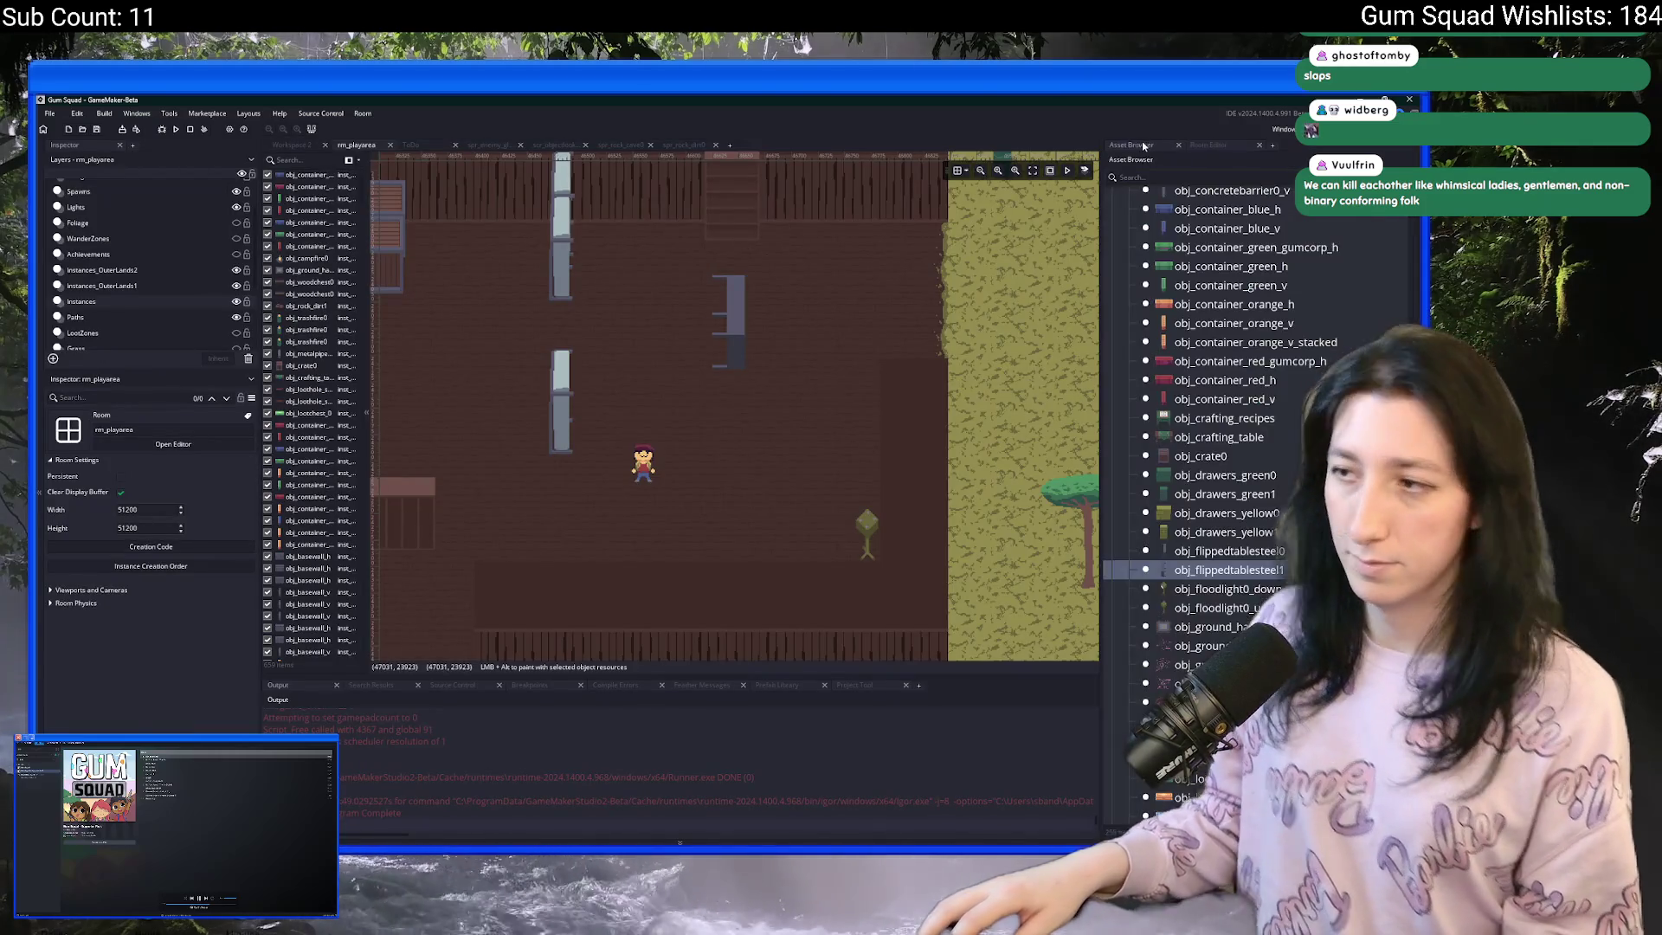
{"action": "mouse_move", "coordinate": [1003, 529]}
{"action": "left_mouse_down"}
{"action": "mouse_move", "coordinate": [752, 443]}
{"action": "mouse_move", "coordinate": [737, 528]}
{"action": "left_mouse_up"}
{"action": "key", "text": "F5"}
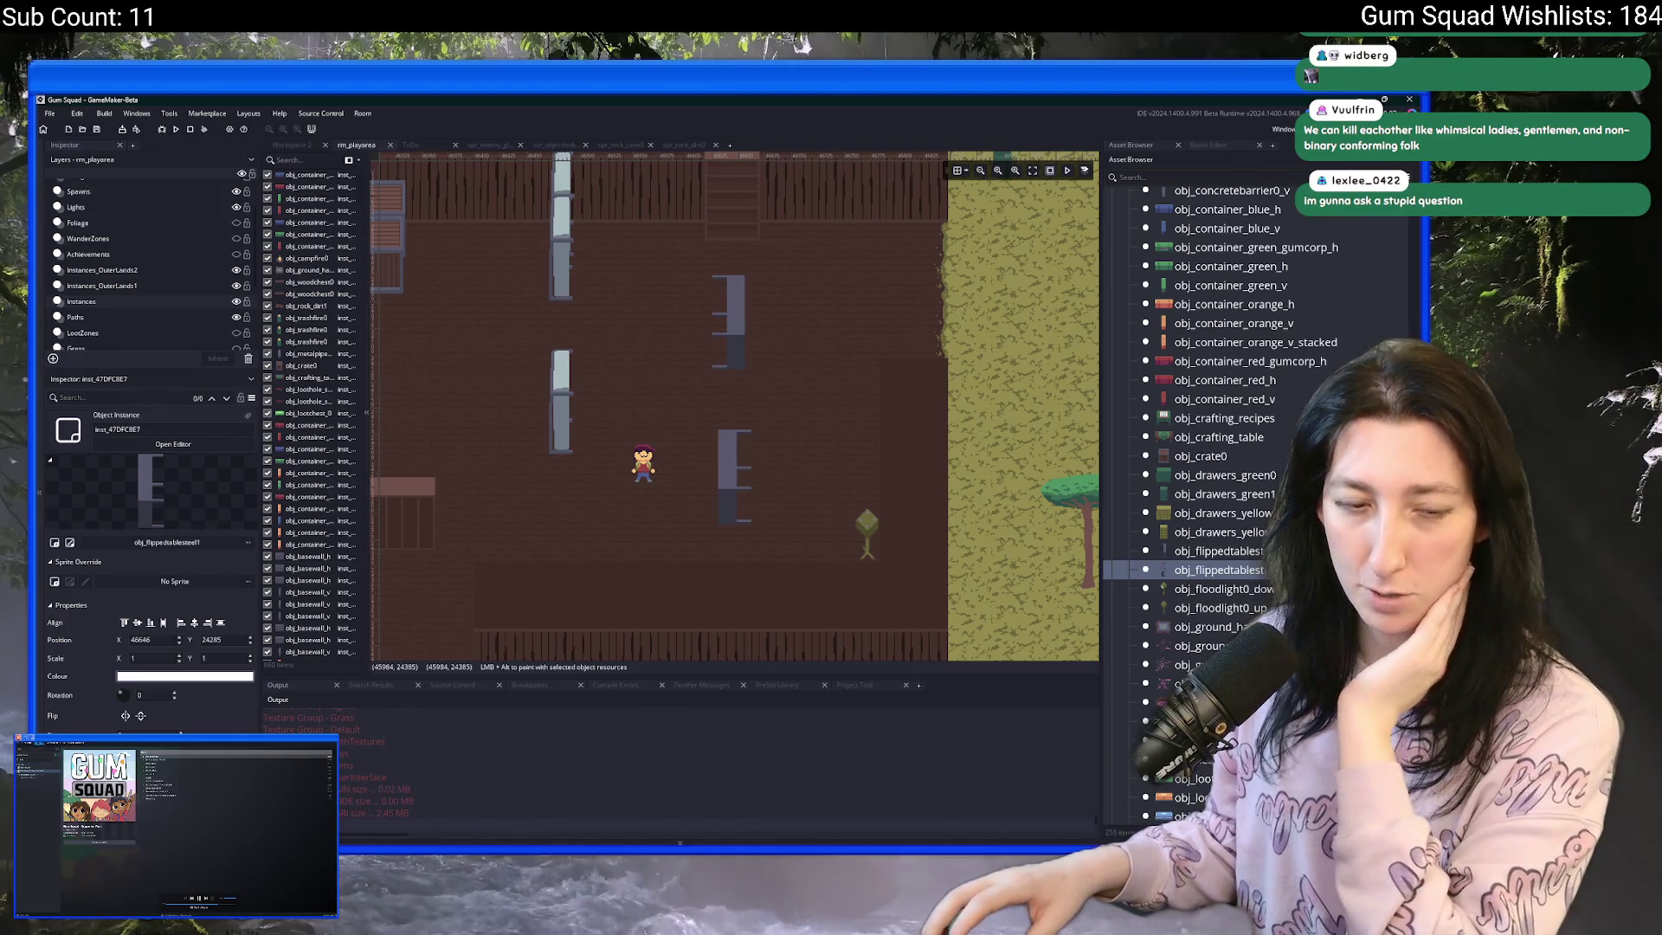
{"action": "left_click", "coordinate": [731, 462]}
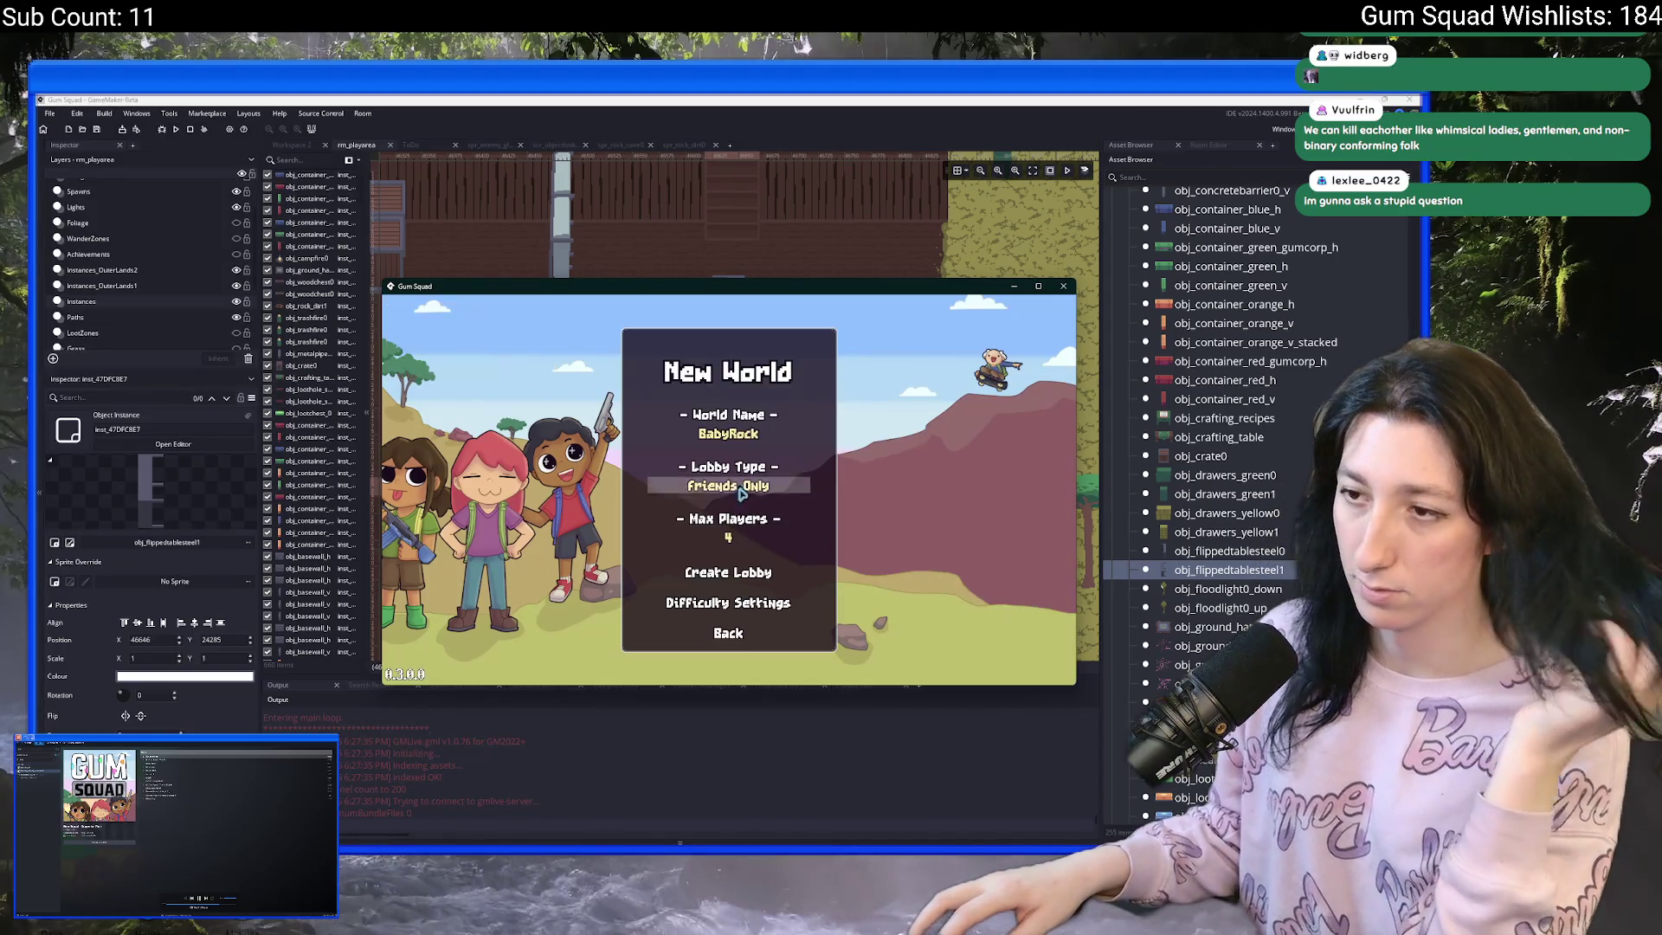
- Create a lobby and walk the character around the steel flipped tables with WASD
{"action": "left_click", "coordinate": [727, 585]}
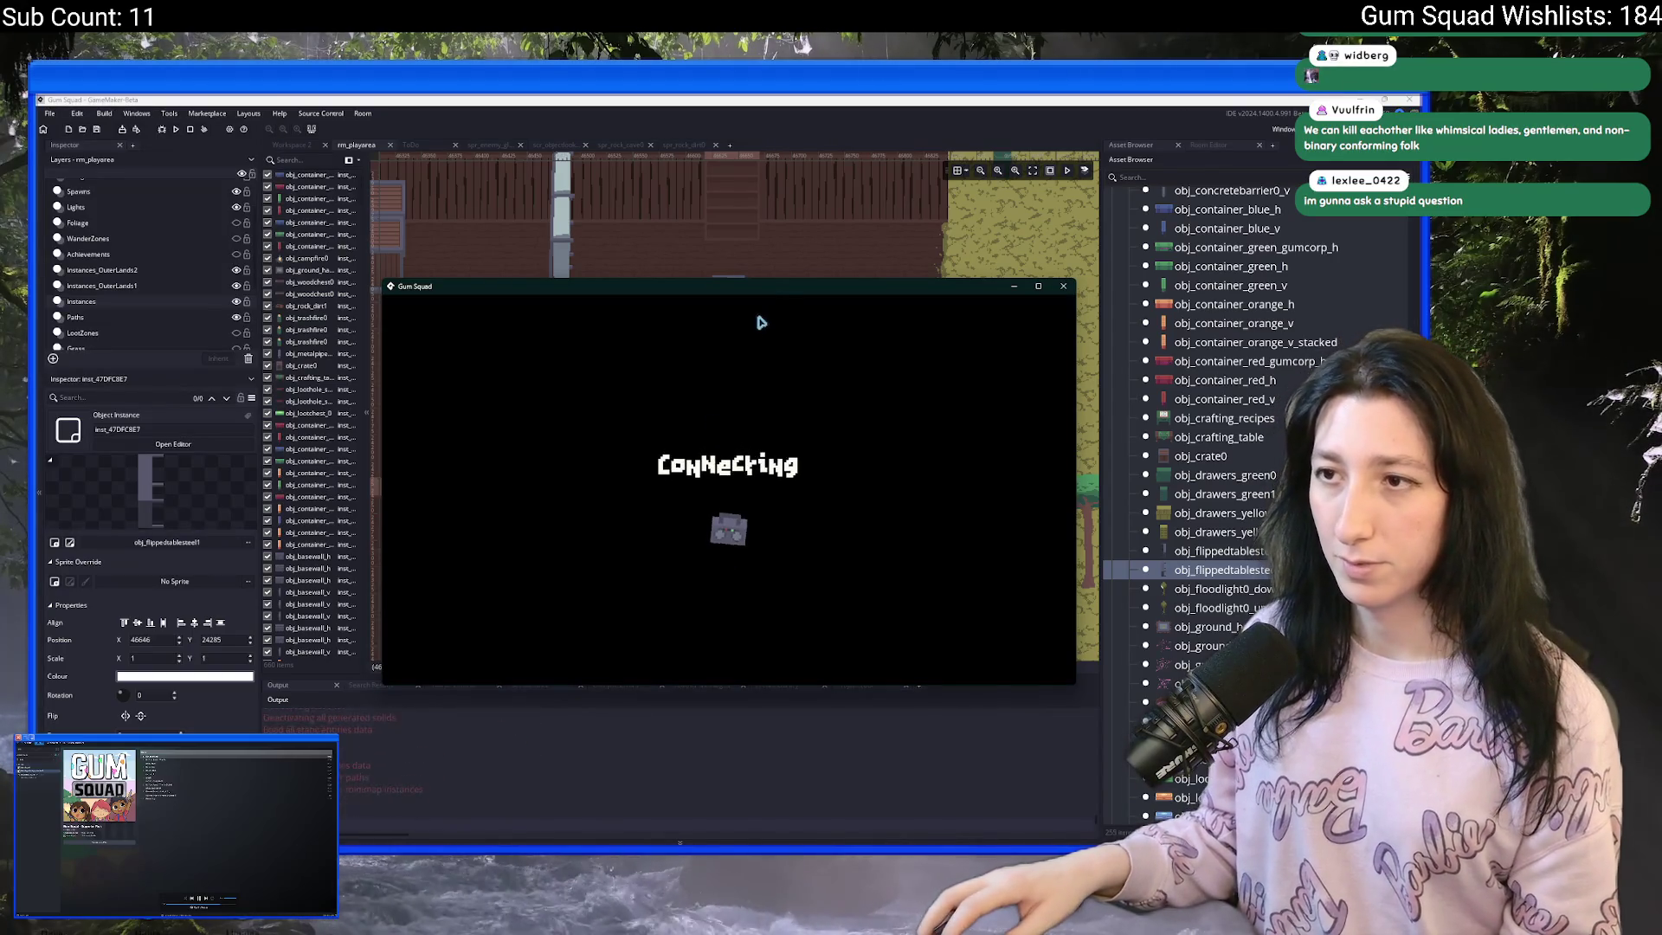
{"action": "key", "text": "Tab"}
{"action": "key", "text": "Tab"}
{"action": "key", "text": "w"}
{"action": "key", "text": "d"}
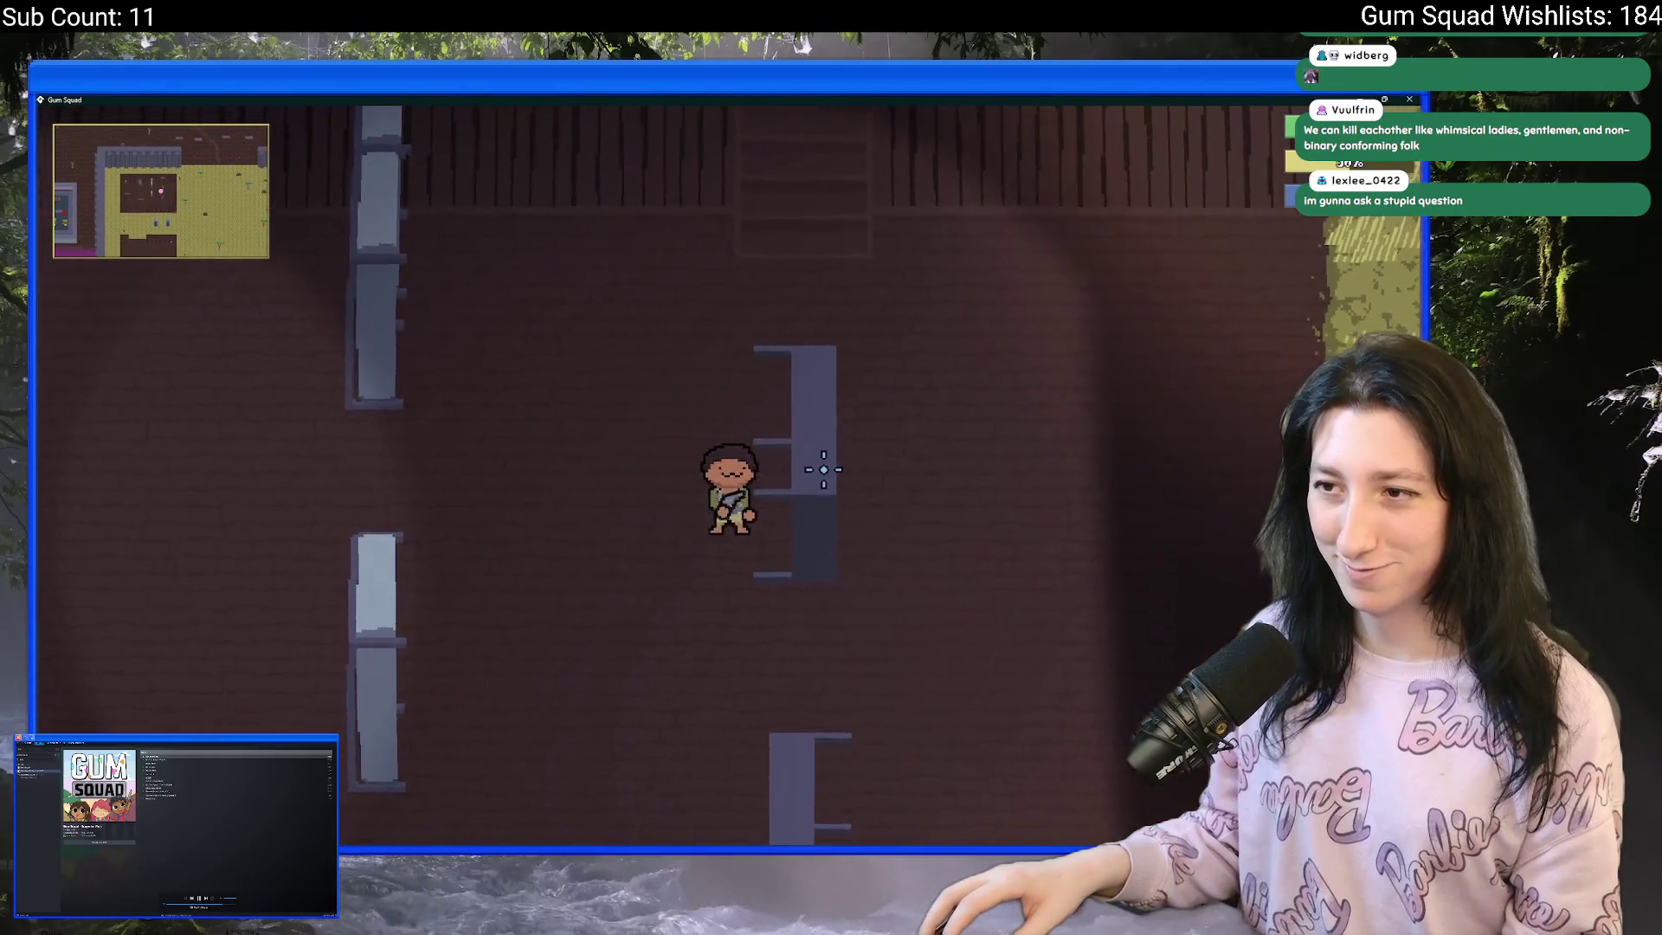
{"action": "key", "text": "w"}
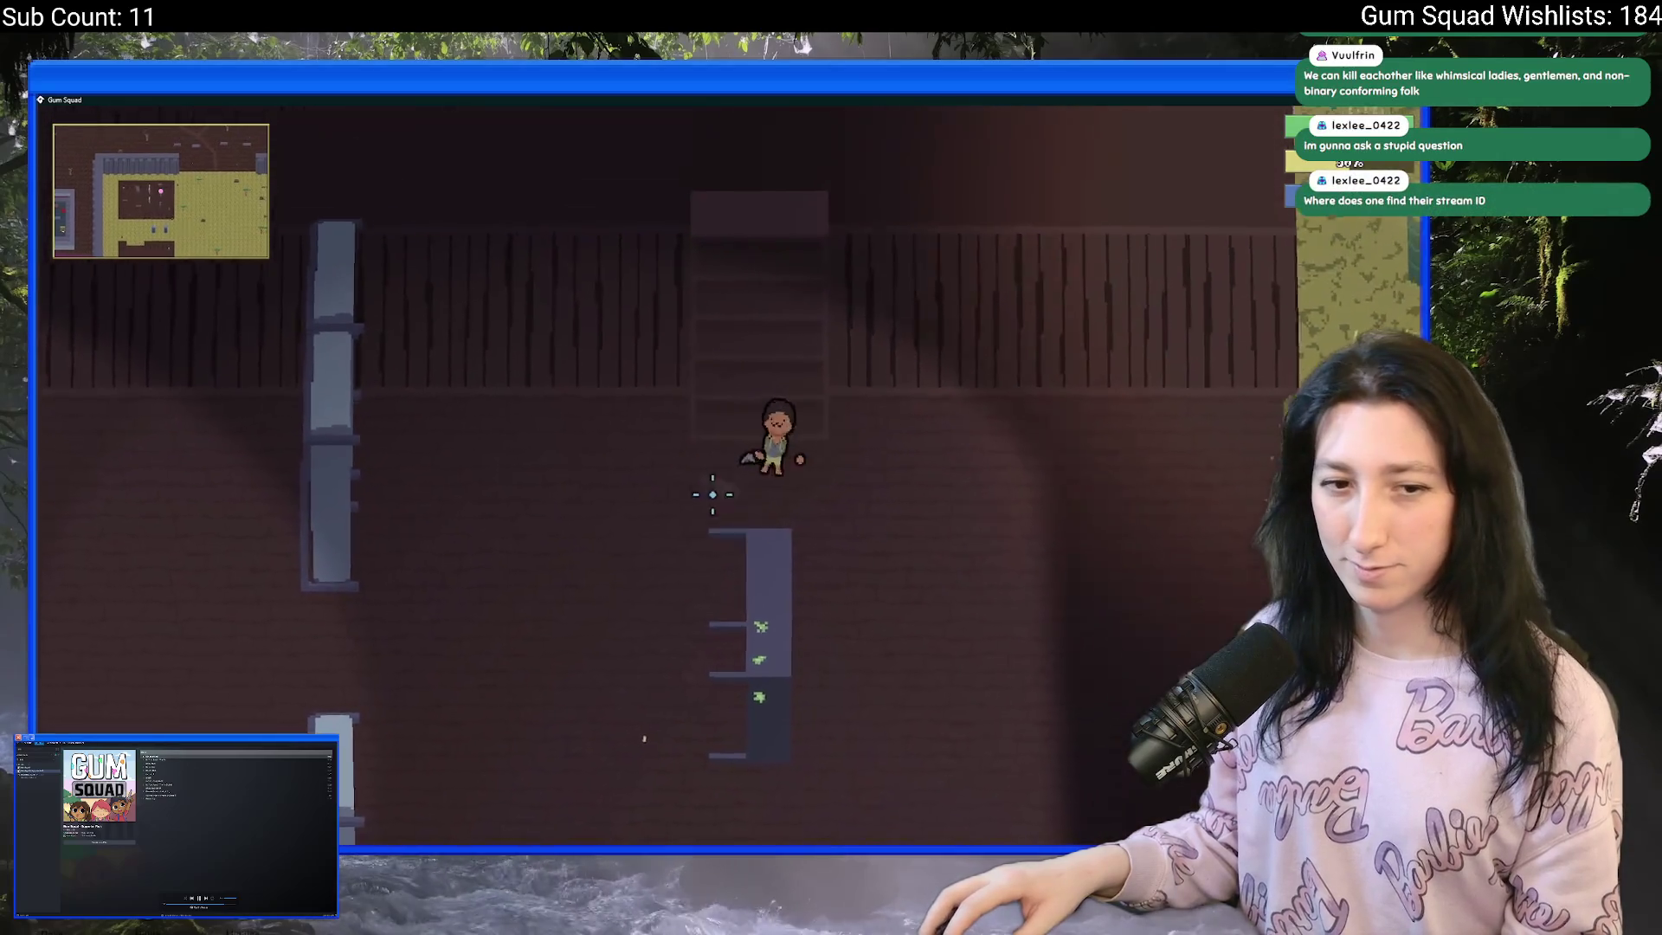
{"action": "key", "text": "d"}
{"action": "key", "text": "s"}
{"action": "key", "text": "w"}
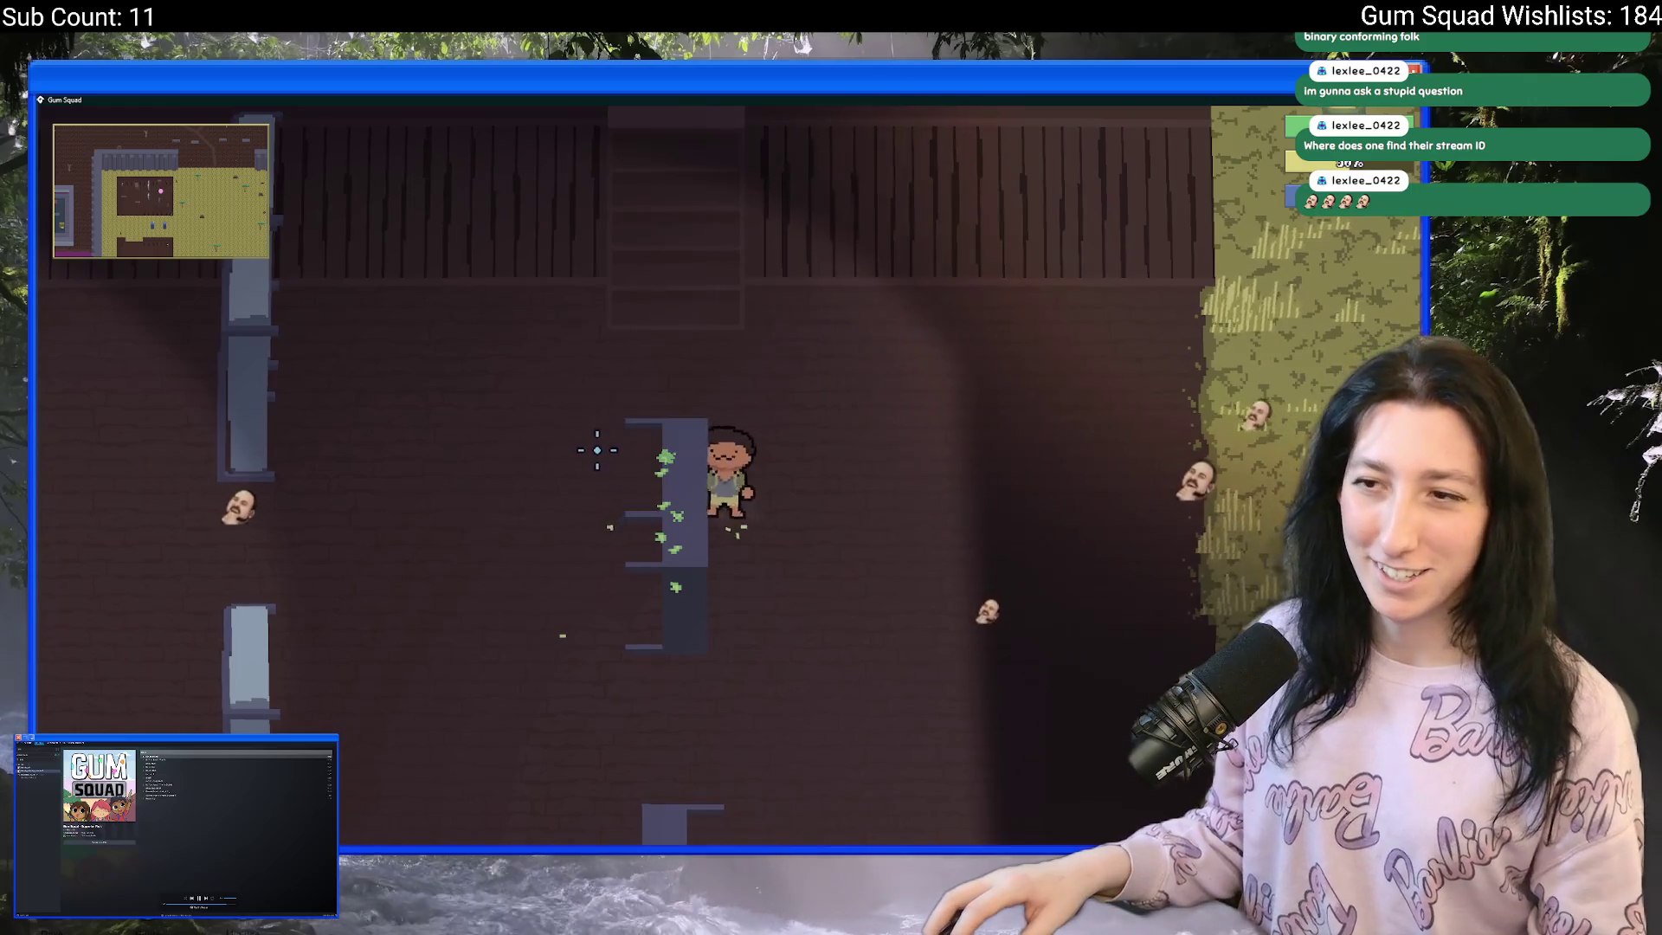
{"action": "key", "text": "s"}
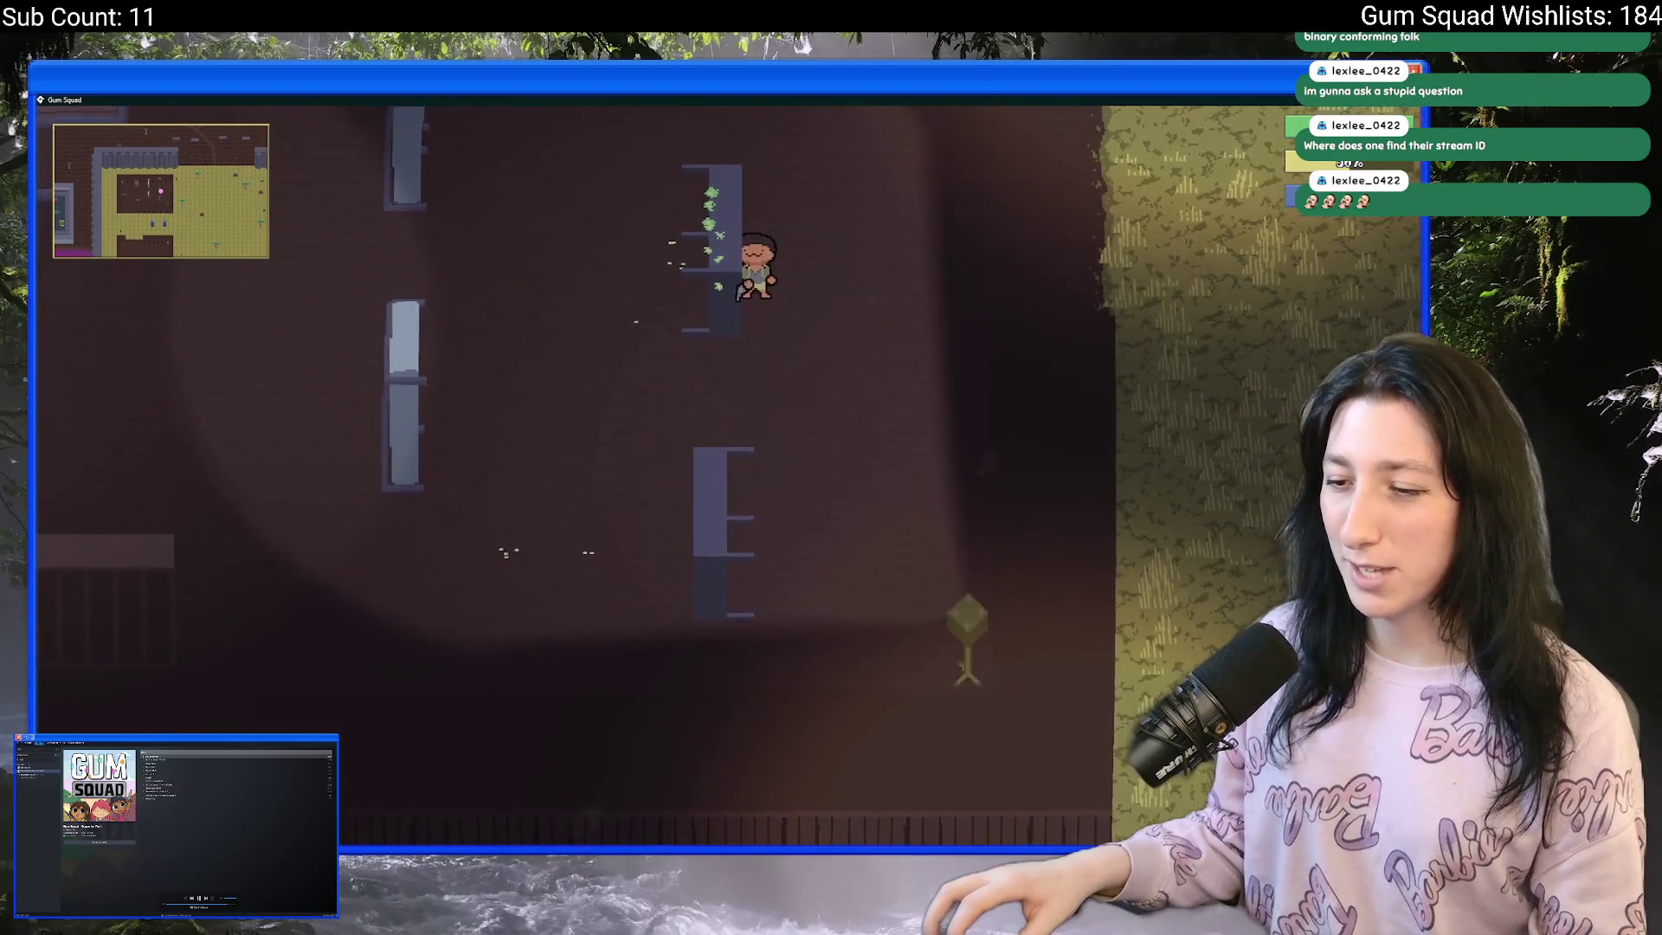
{"action": "mouse_move", "coordinate": [670, 842]}
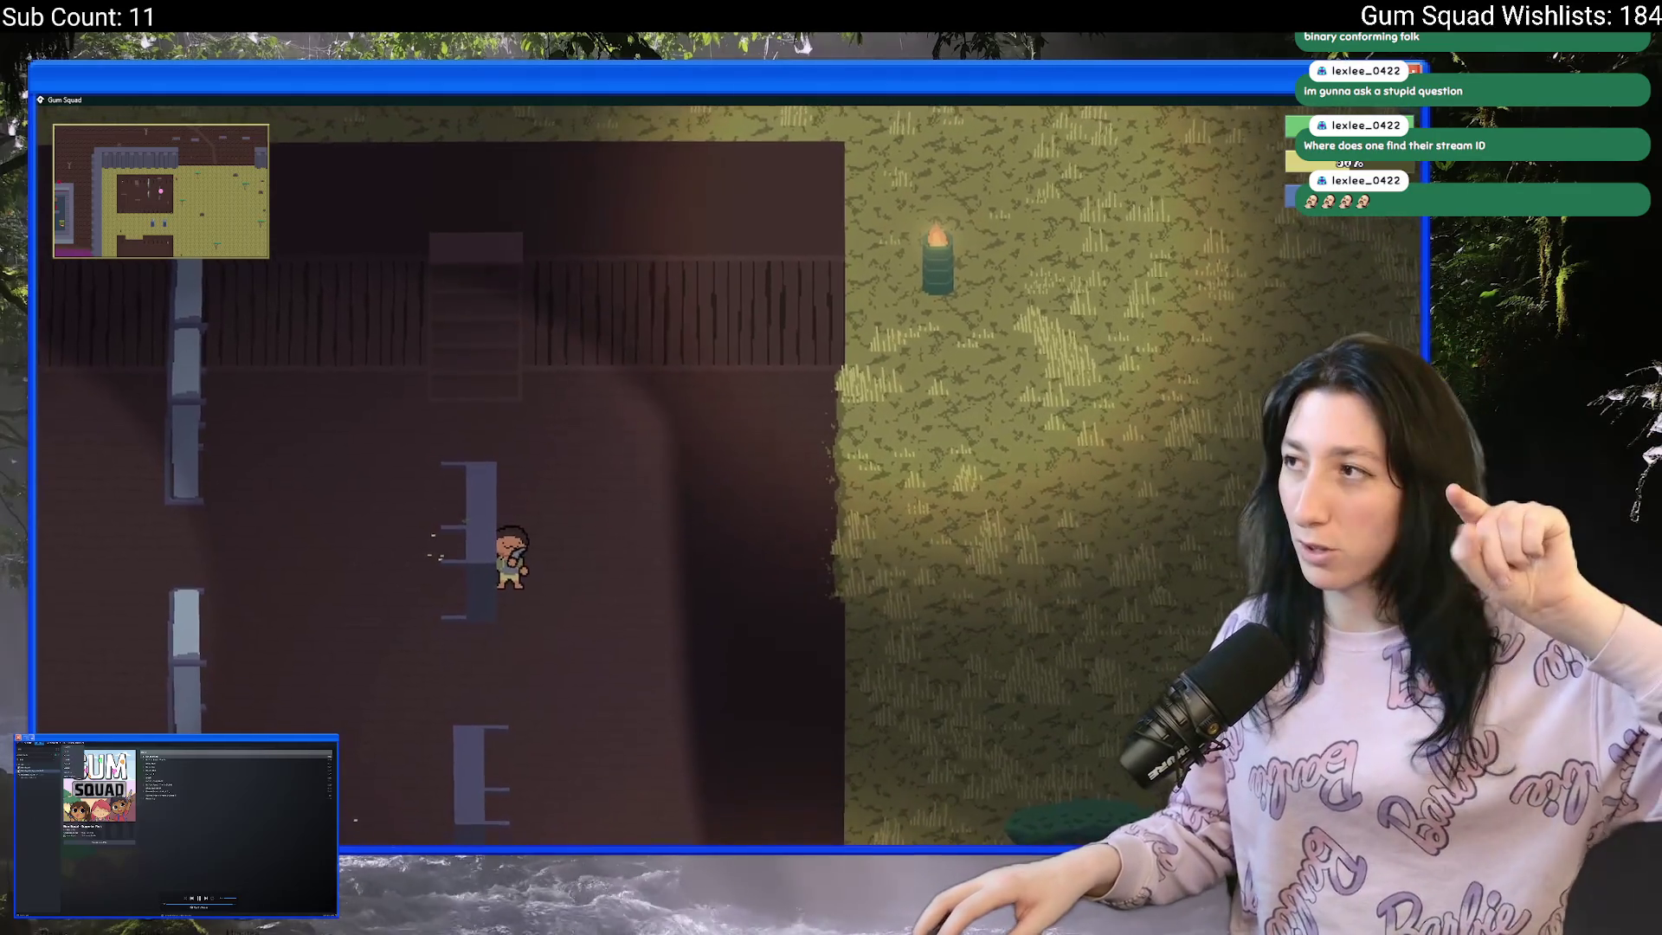
- Briefly use the Steam soundtrack window, then return to the running game
{"action": "key", "text": "alt+Tab"}
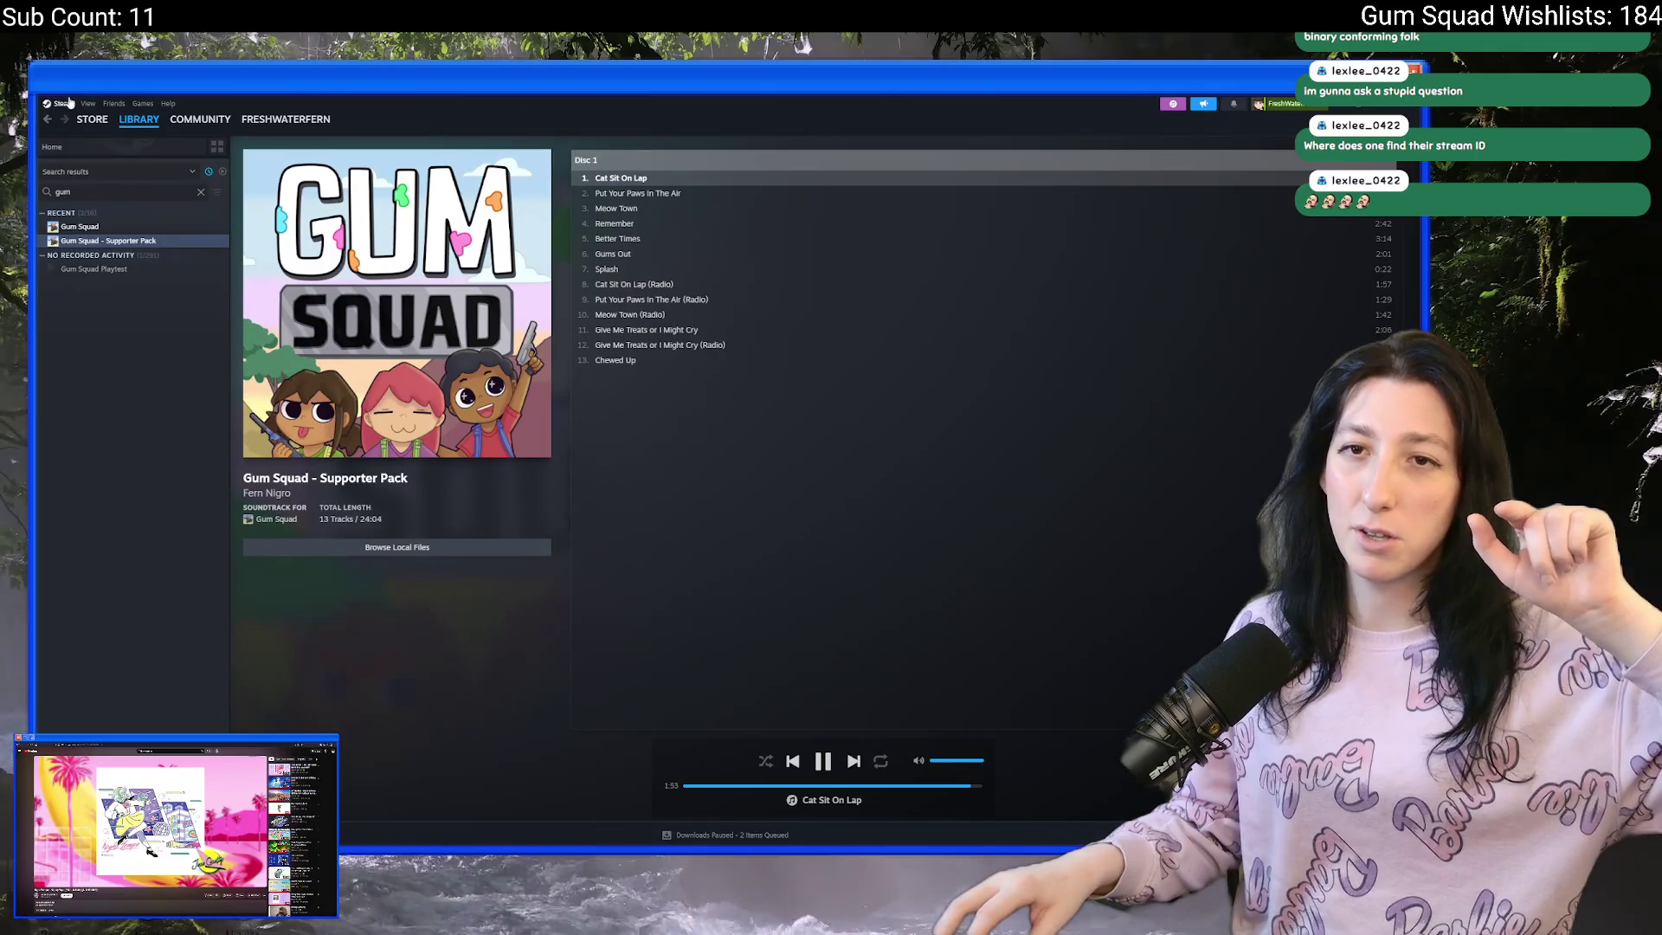
{"action": "left_click", "coordinate": [62, 103]}
{"action": "left_click", "coordinate": [679, 197]}
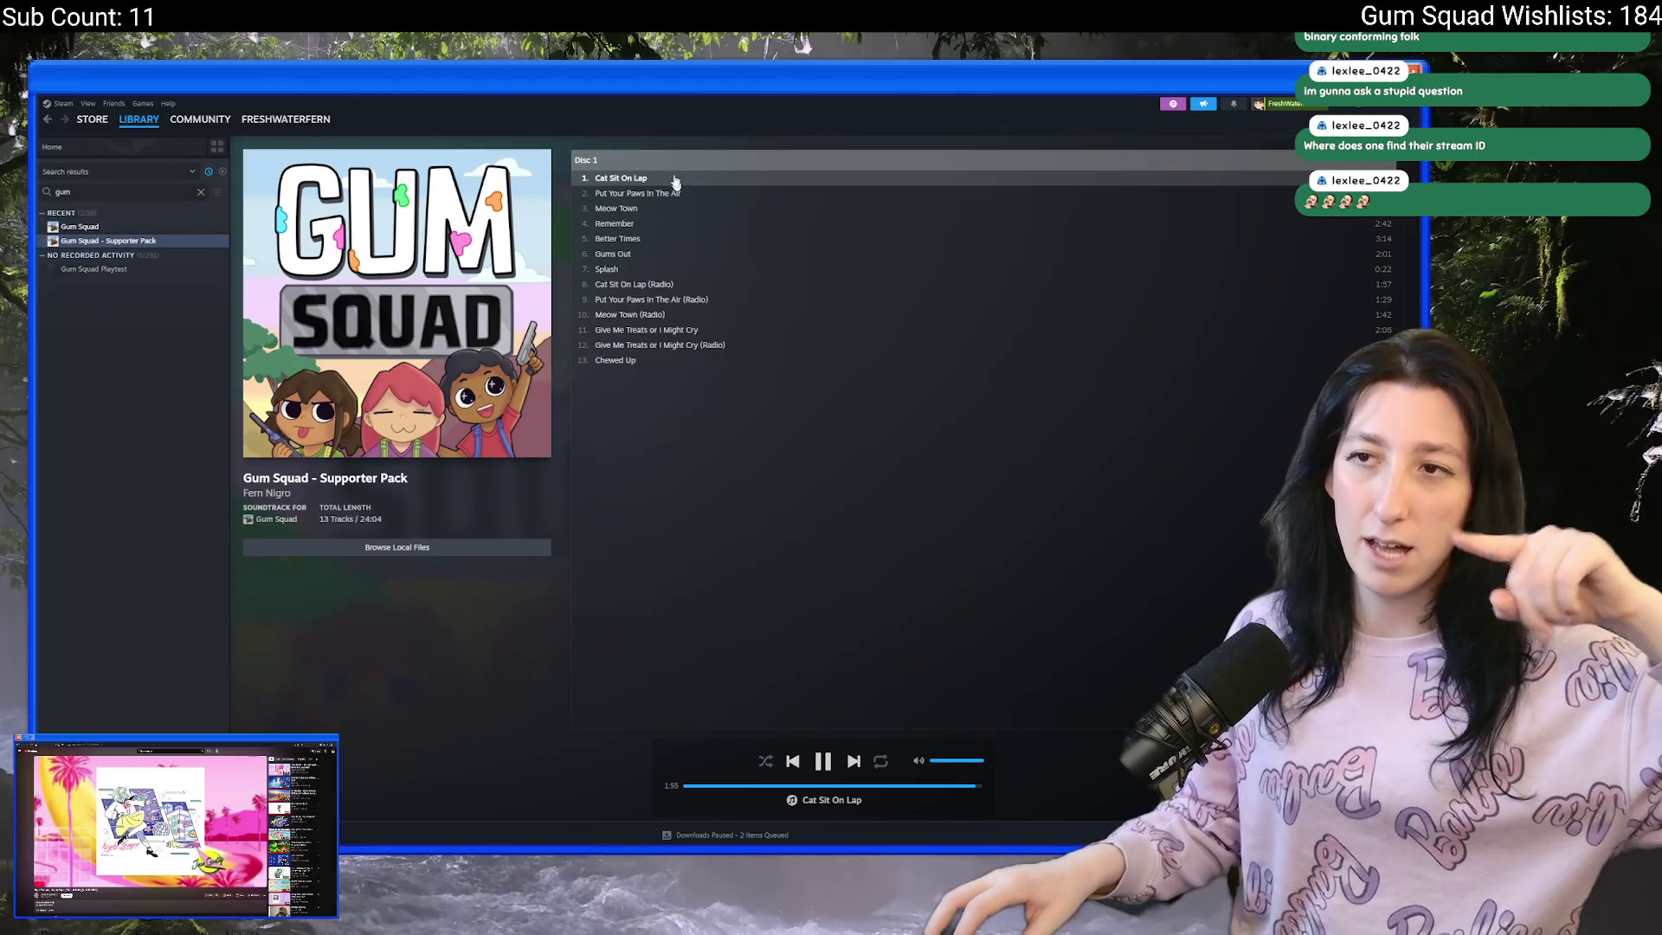
{"action": "key", "text": "alt+Tab"}
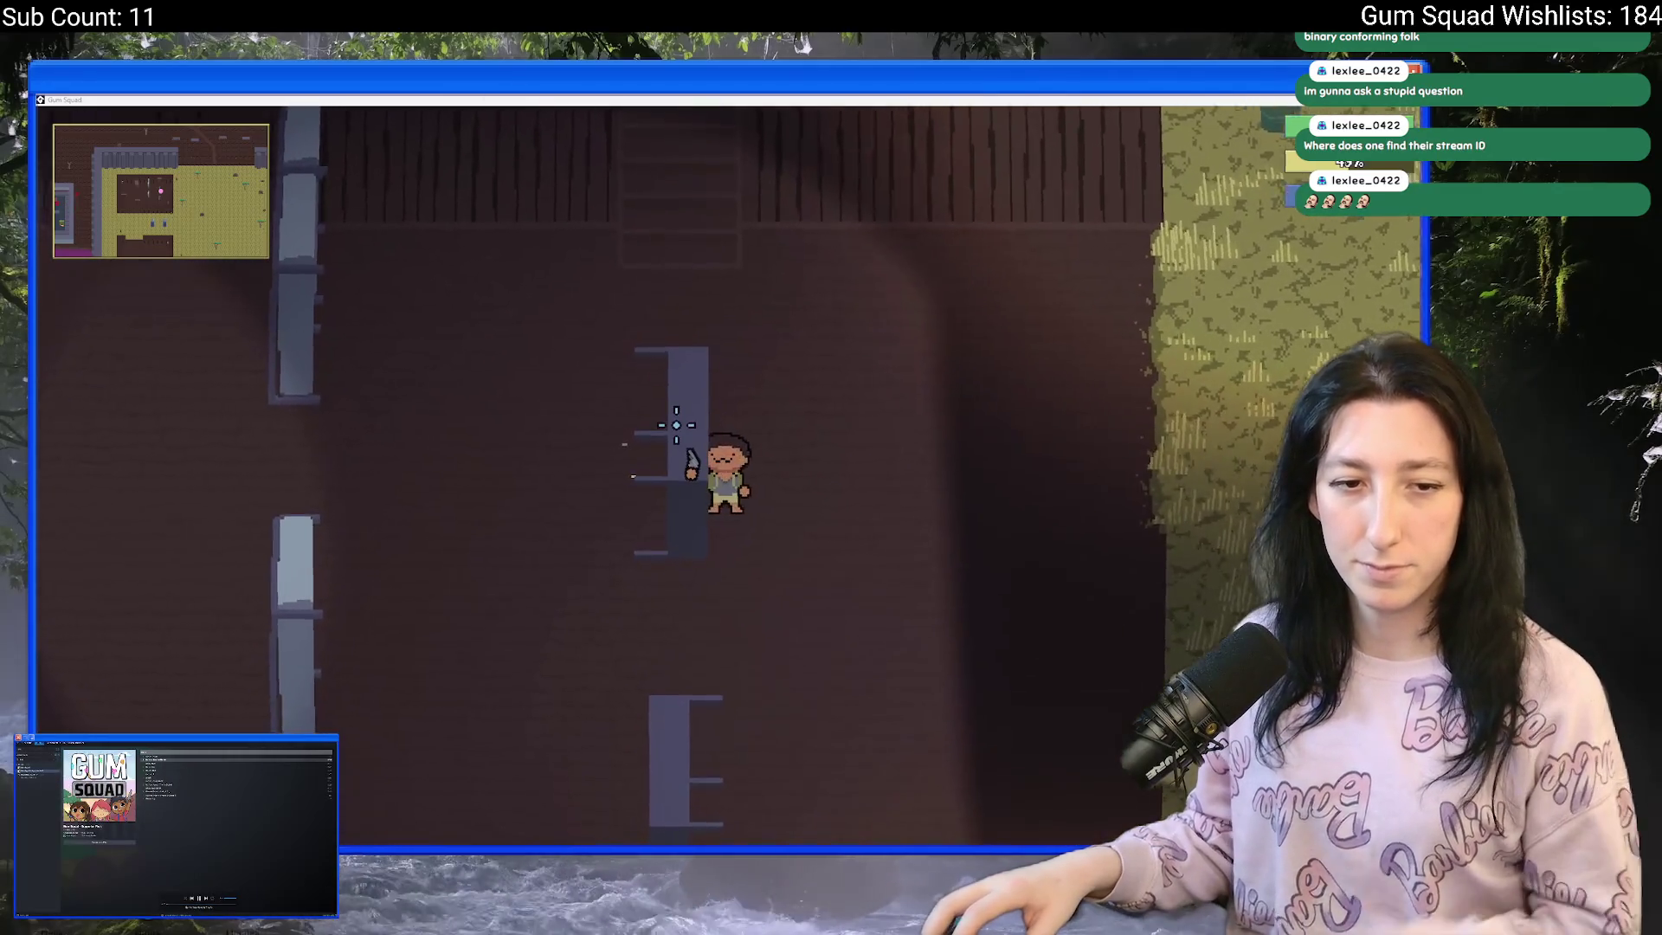
- Walk the character diagonally and left-right along the steel tables, then end the playtest
{"action": "key", "text": "s"}
{"action": "key", "text": "a"}
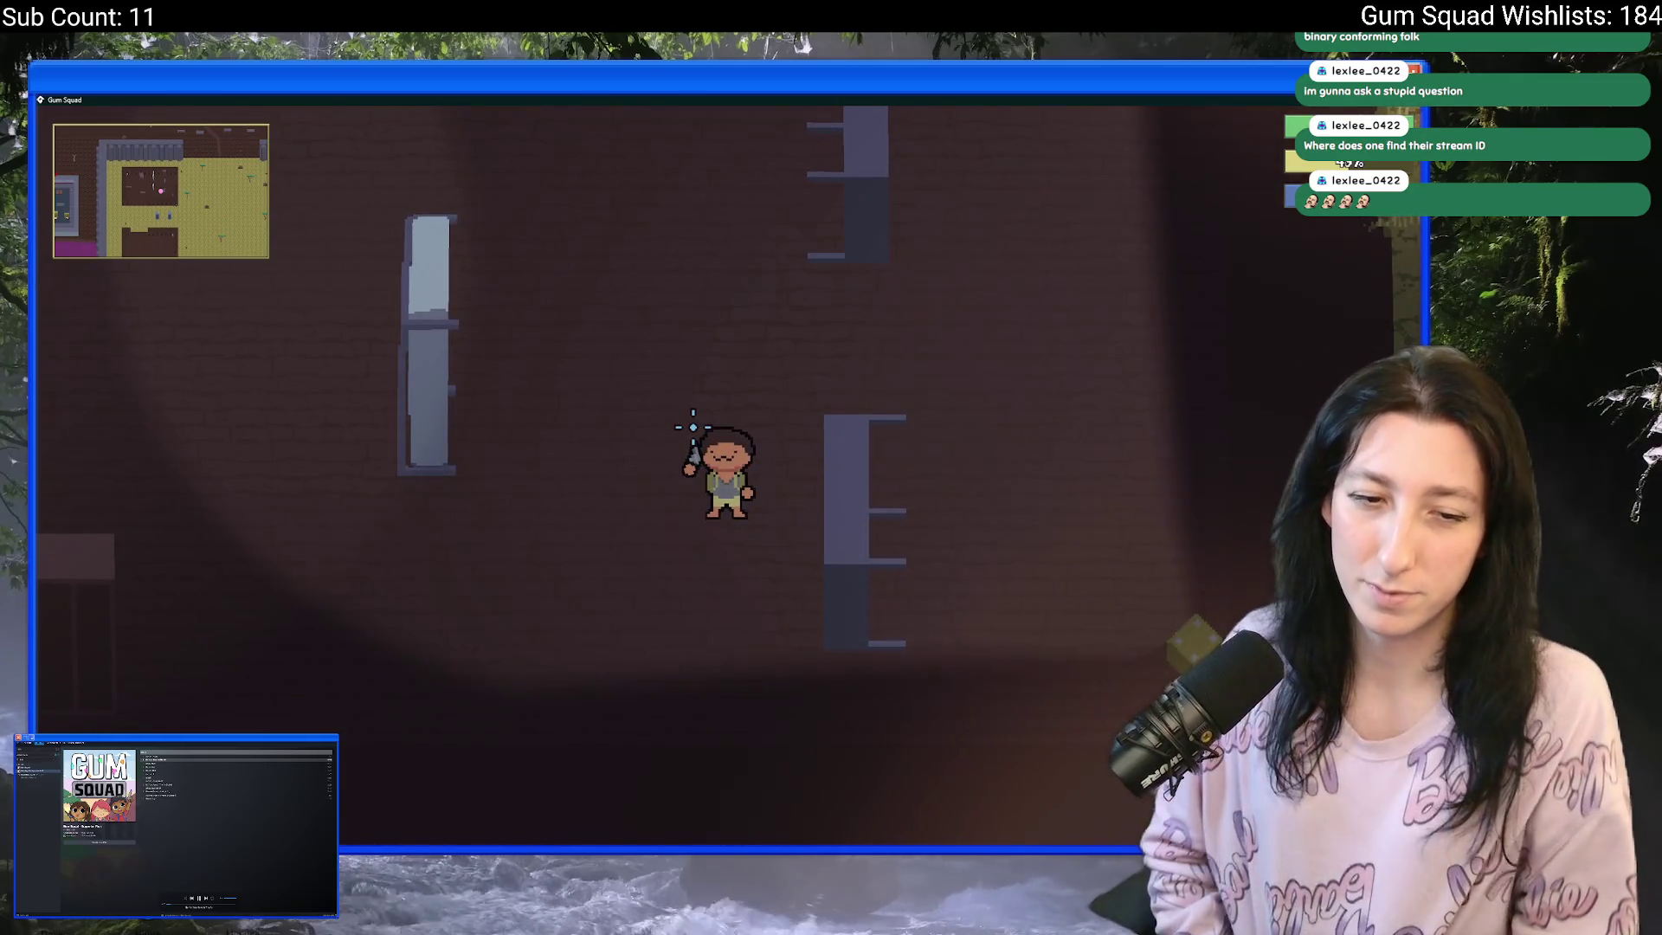
{"action": "key", "text": "s"}
{"action": "key", "text": "d"}
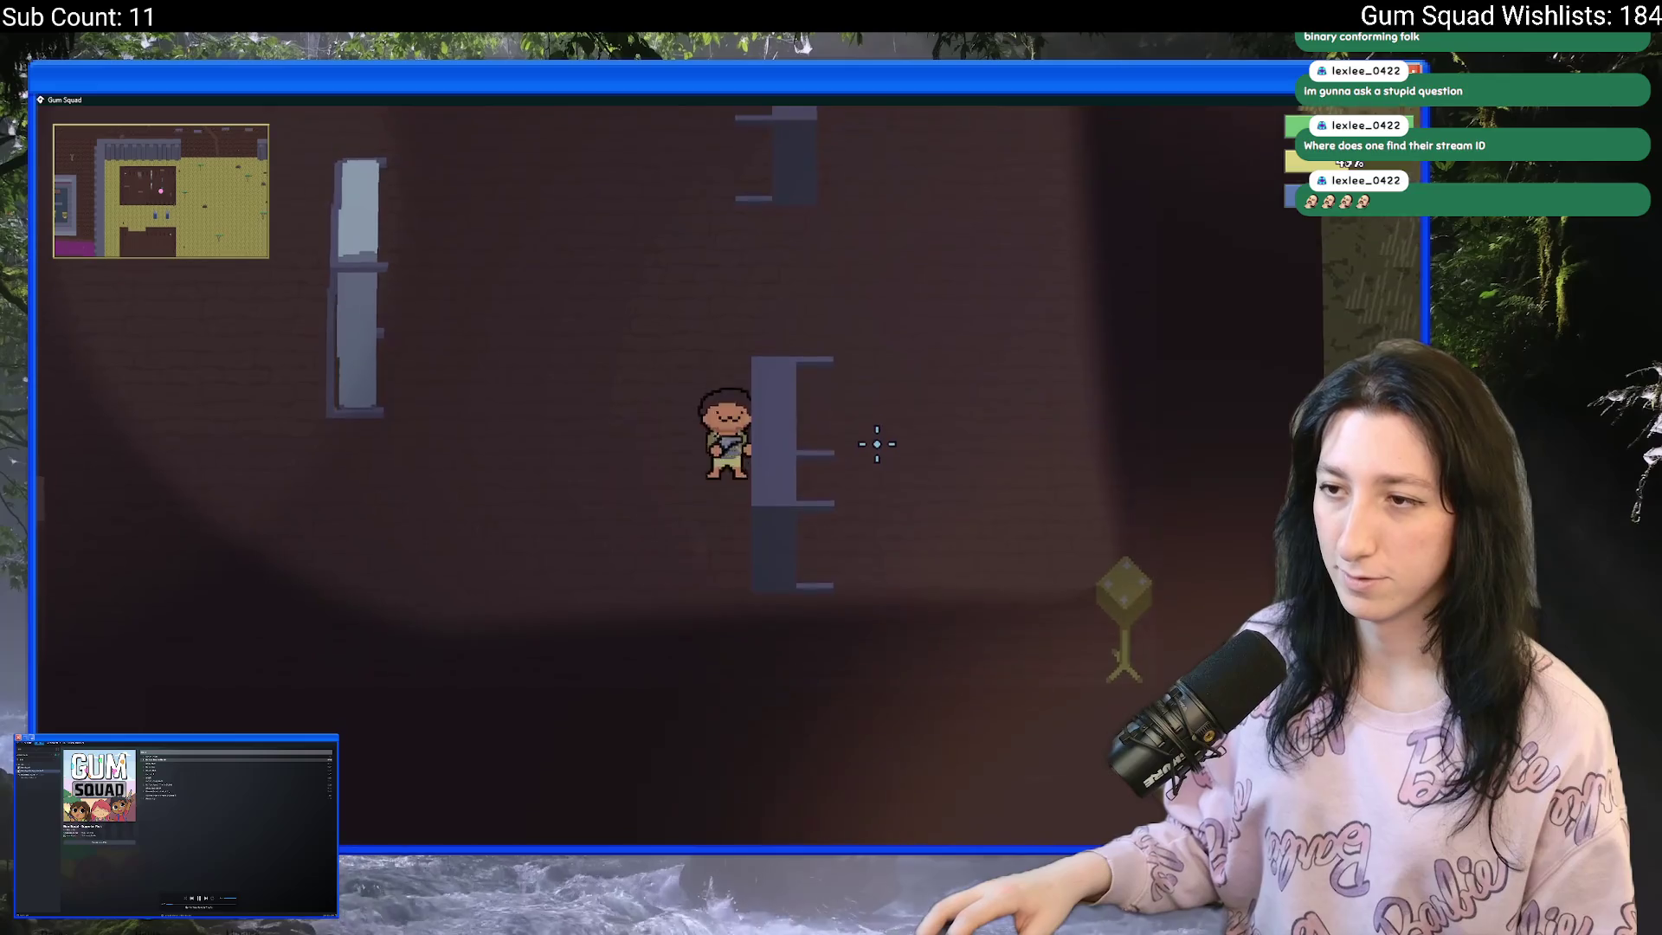
{"action": "key", "text": "w"}
{"action": "key", "text": "a"}
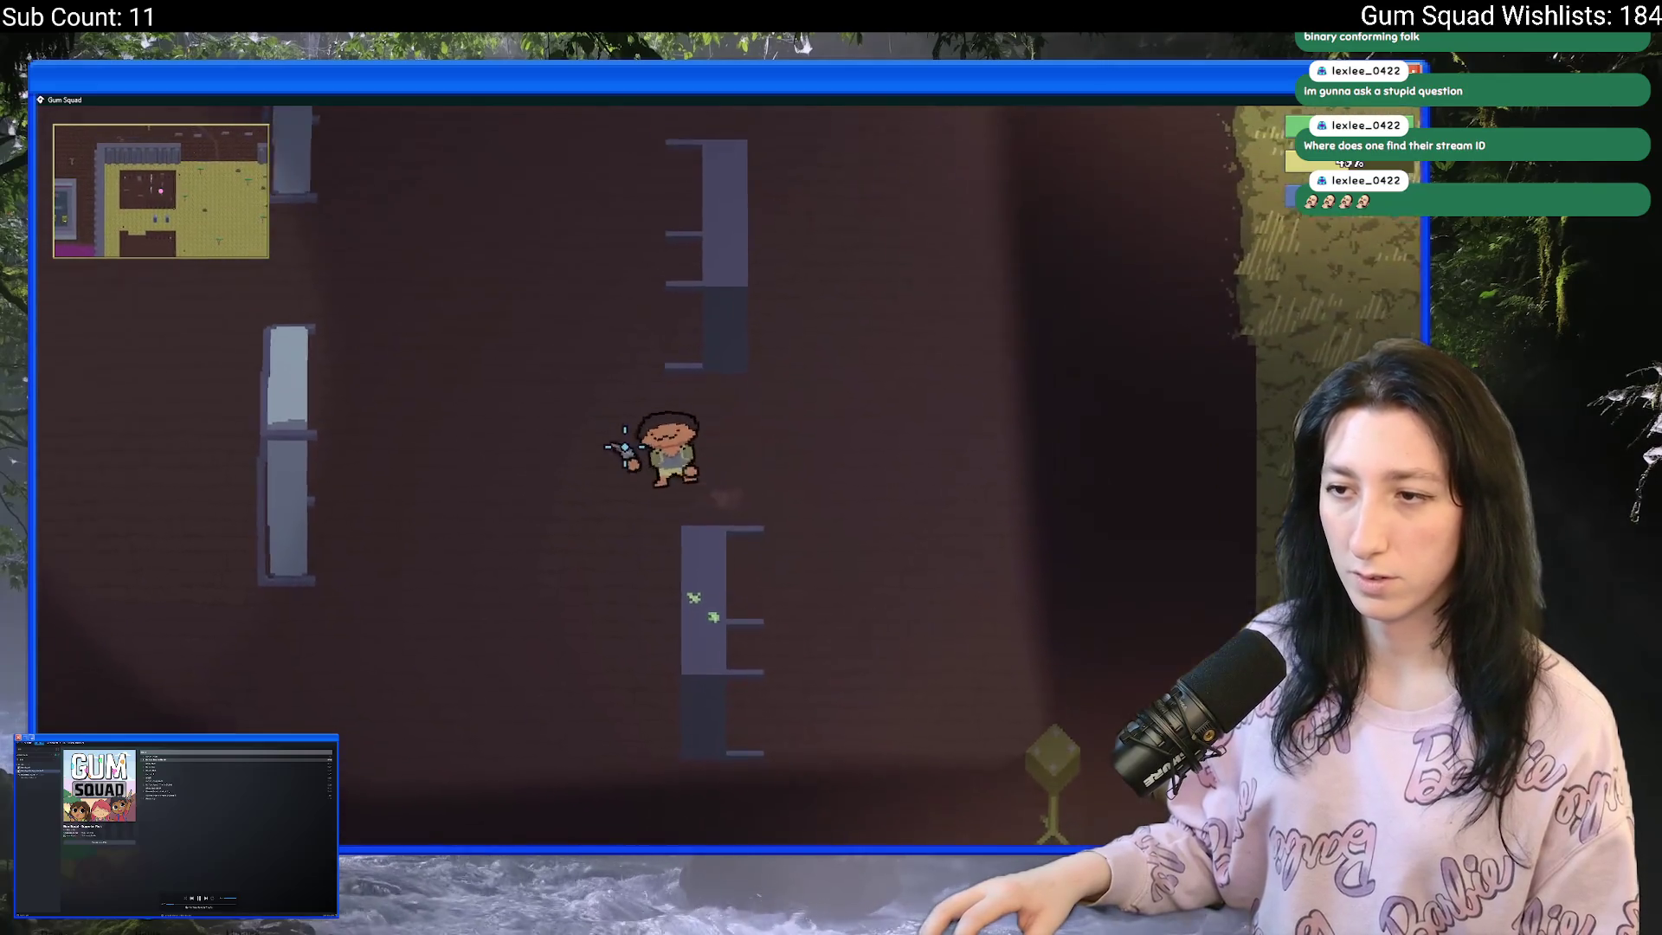
{"action": "key", "text": "d"}
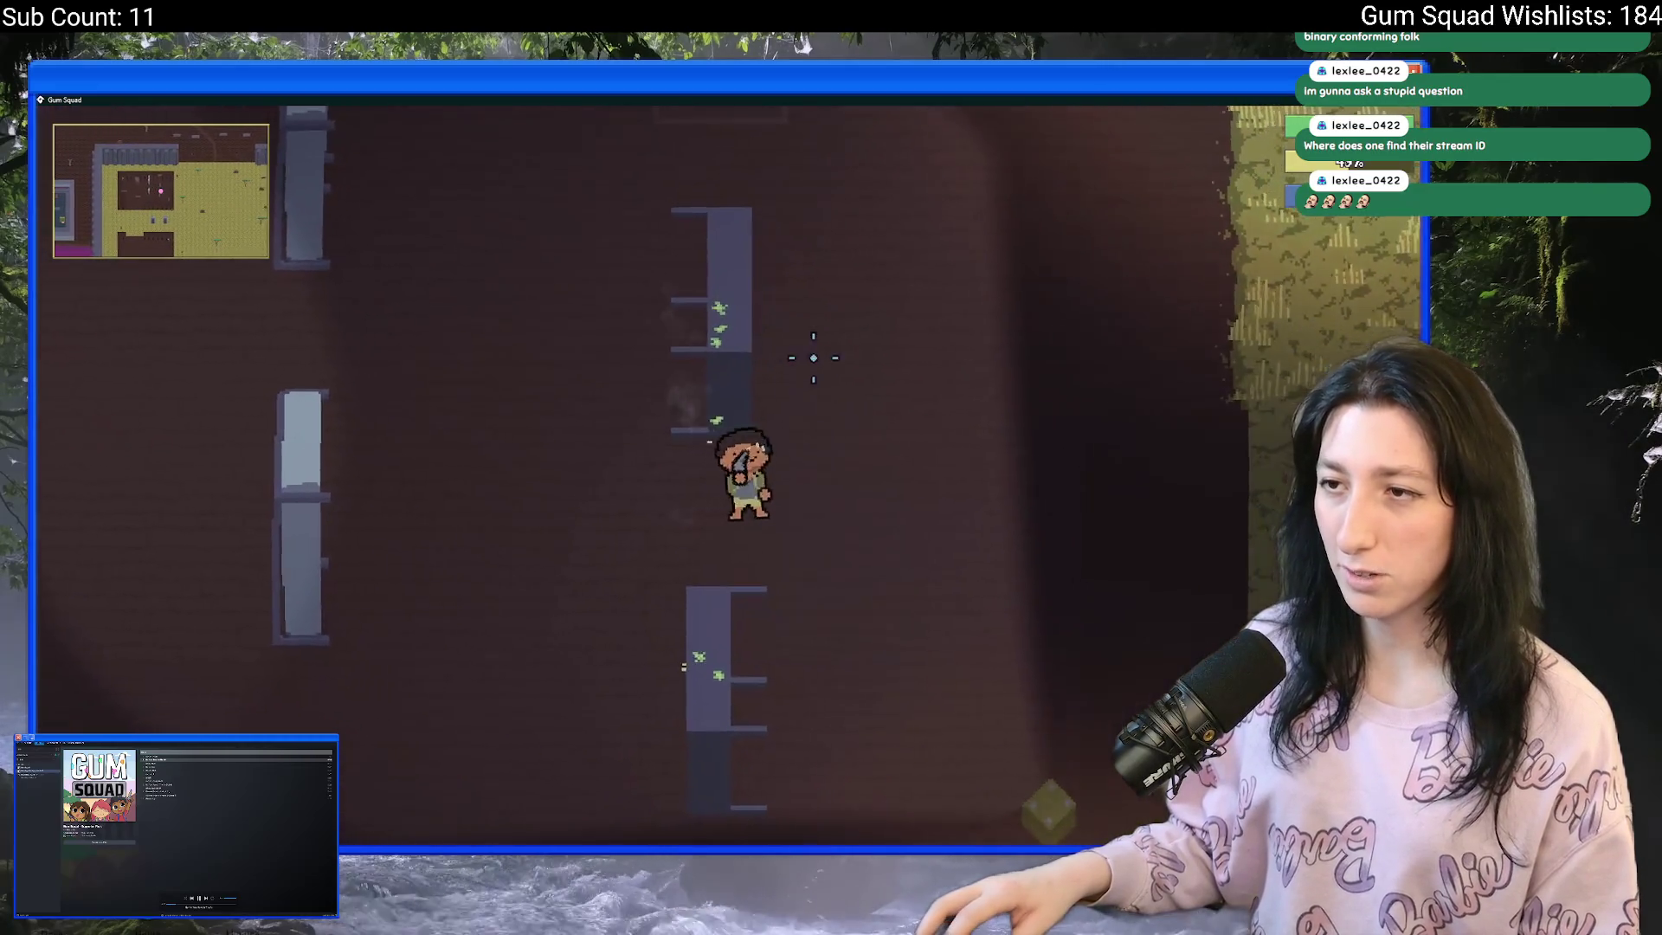
{"action": "key", "text": "a"}
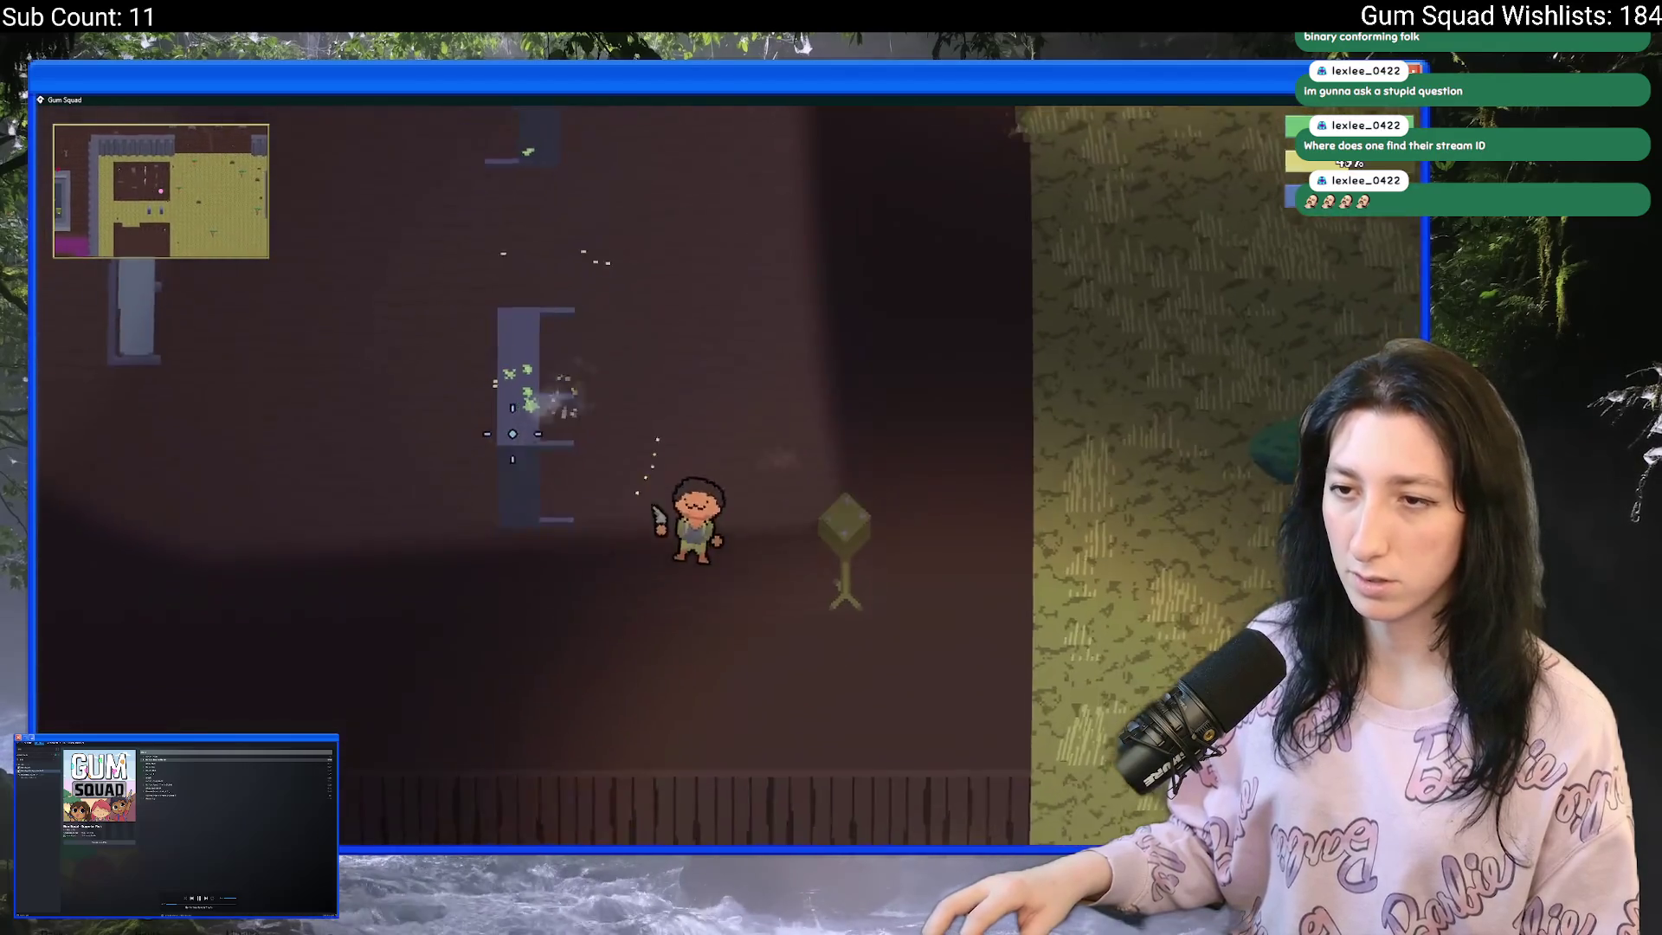
{"action": "key", "text": "w"}
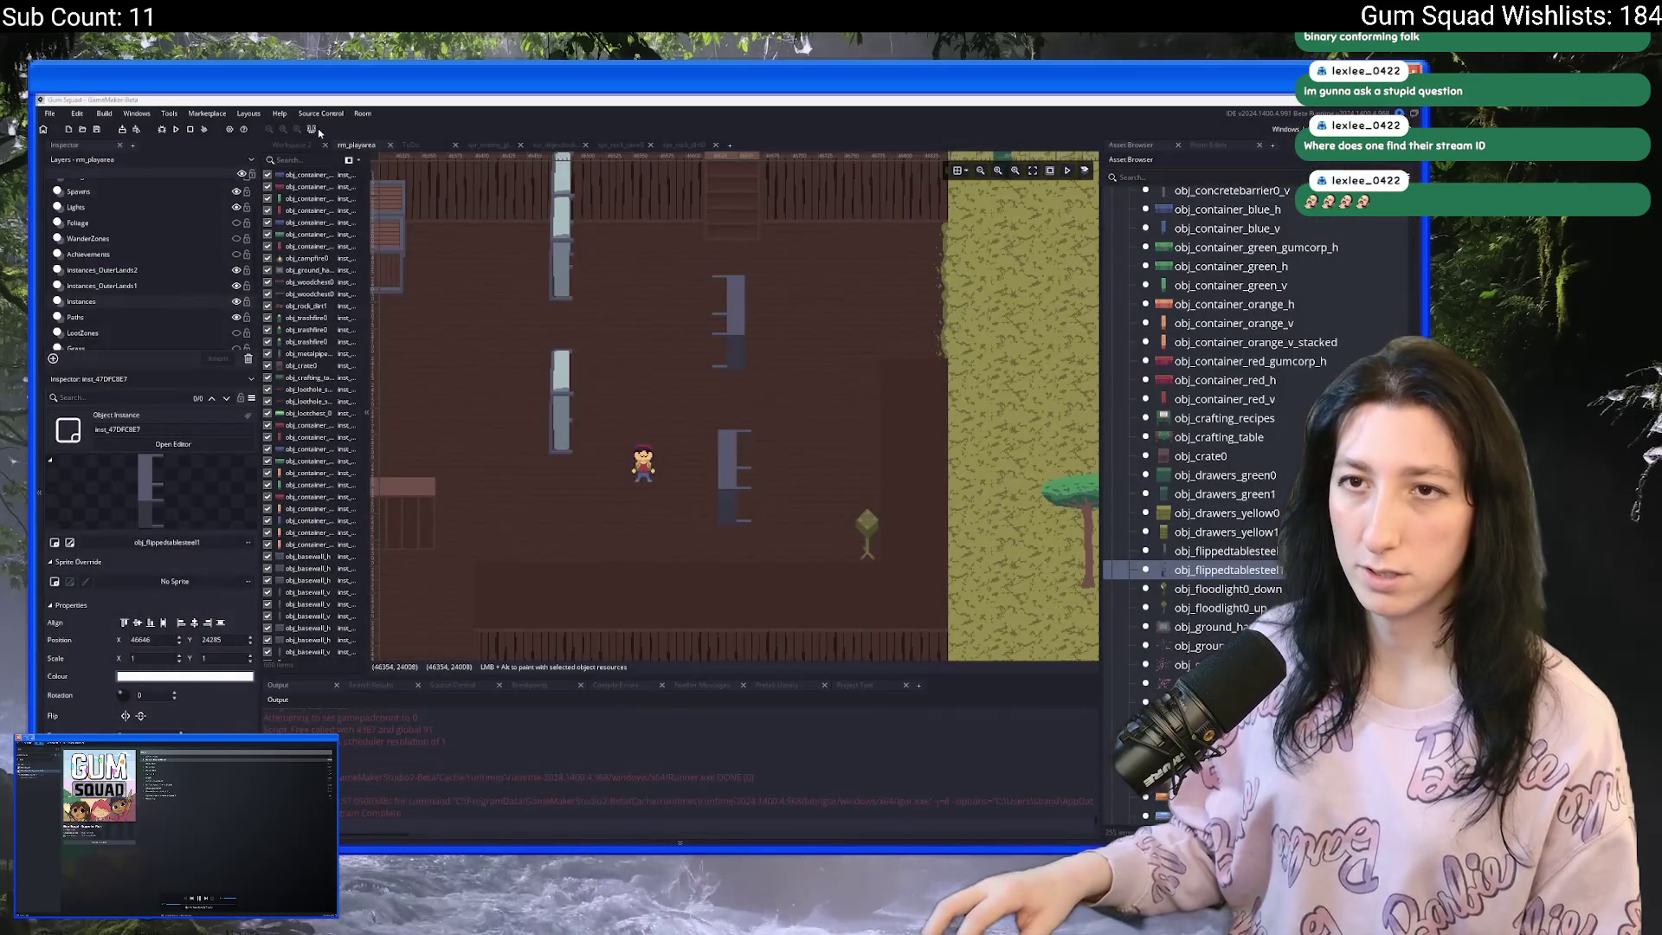
- On the Instances_OuterLands2 layer, move the steel flipped table slightly down
{"action": "mouse_move", "coordinate": [677, 332]}
{"action": "left_mouse_down"}
{"action": "mouse_move", "coordinate": [755, 294]}
{"action": "mouse_move", "coordinate": [793, 298]}
{"action": "left_mouse_up"}
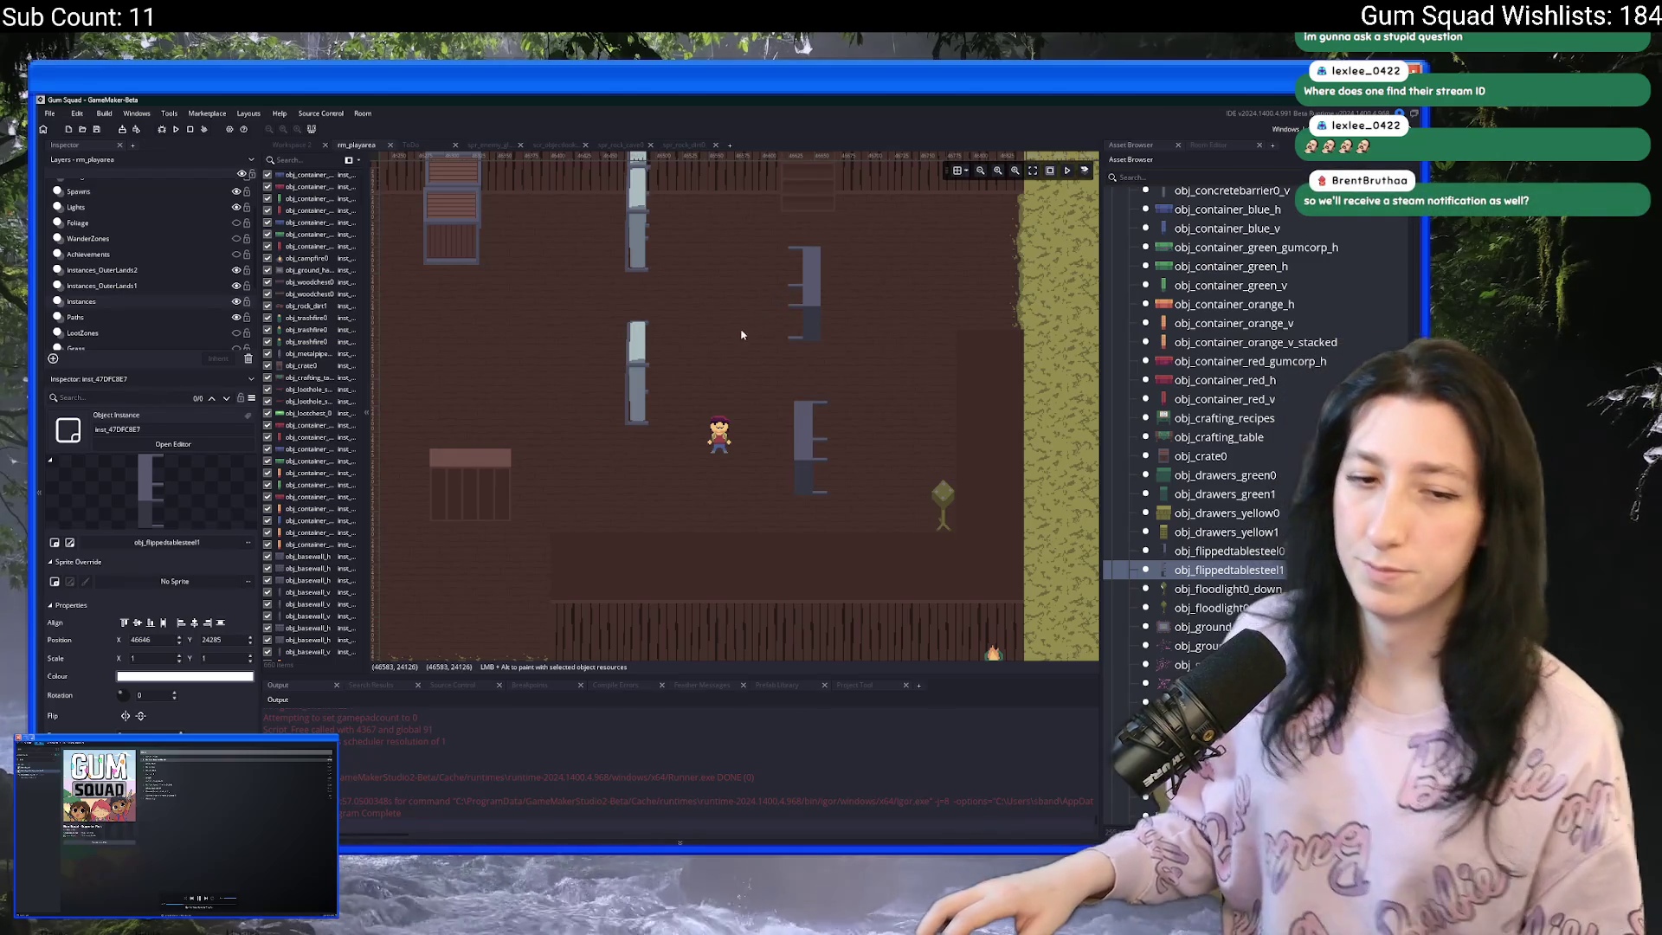
{"action": "scroll", "coordinate": [753, 346], "scroll_direction": "down", "scroll_amount": 3}
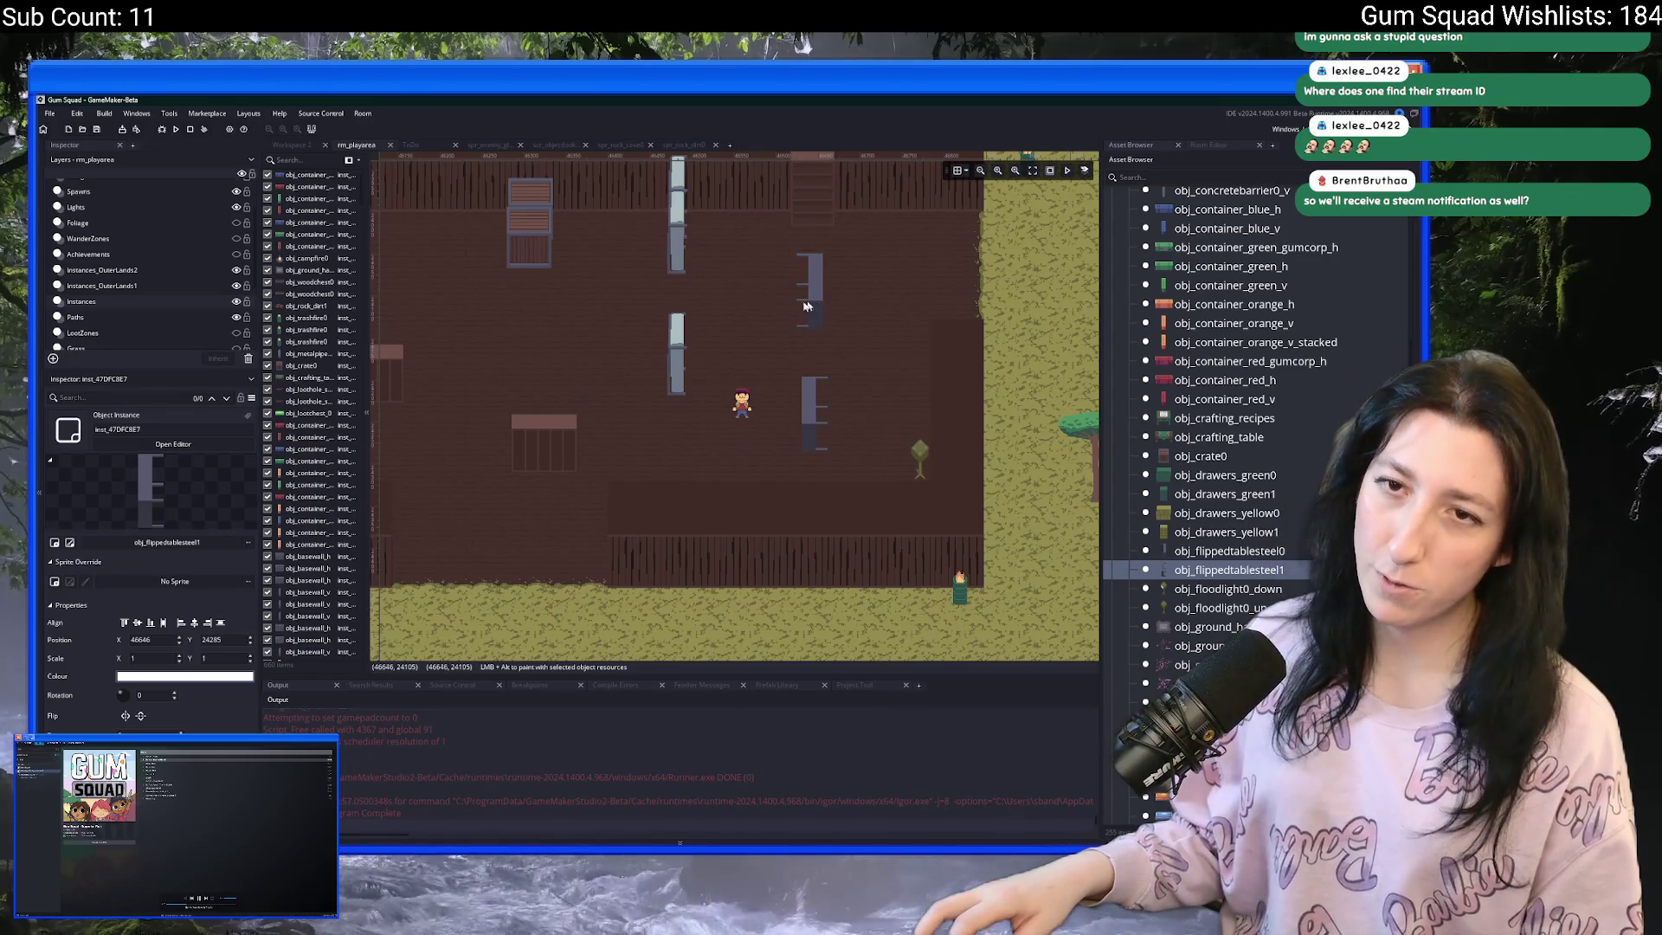
{"action": "left_click", "coordinate": [152, 268]}
{"action": "left_click_drag", "start_coordinate": [816, 292], "coordinate": [818, 305]}
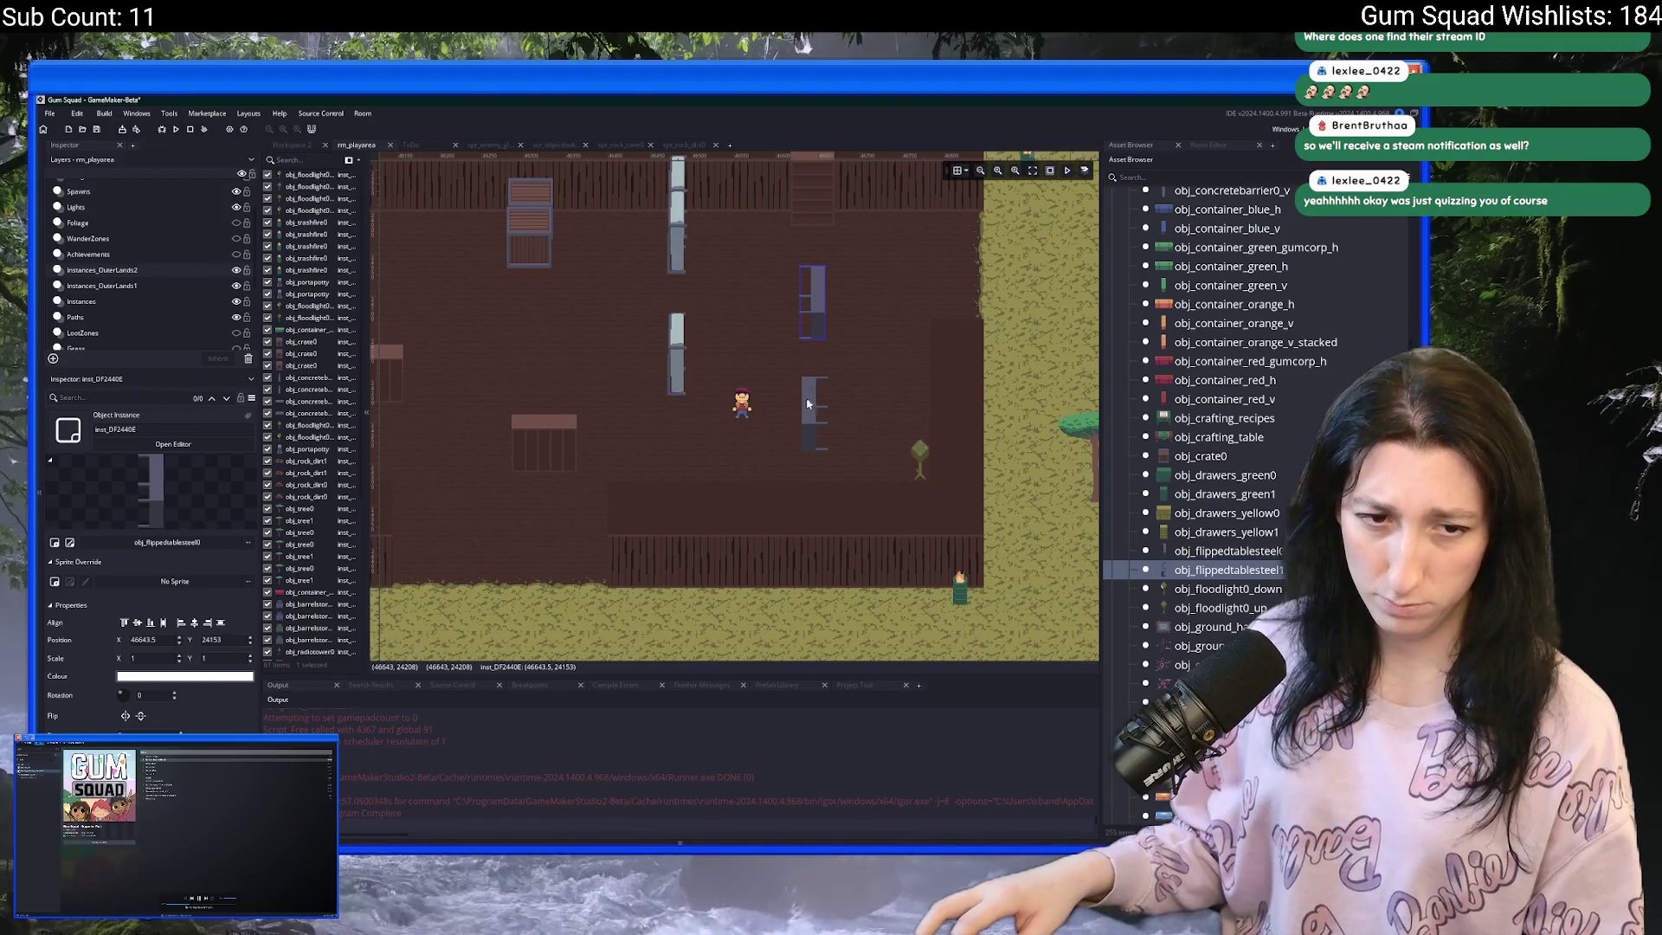
- Select the other steel flipped table on the Instances layer, then return to Instances_OuterLands2
{"action": "left_click_drag", "start_coordinate": [794, 450], "coordinate": [758, 489]}
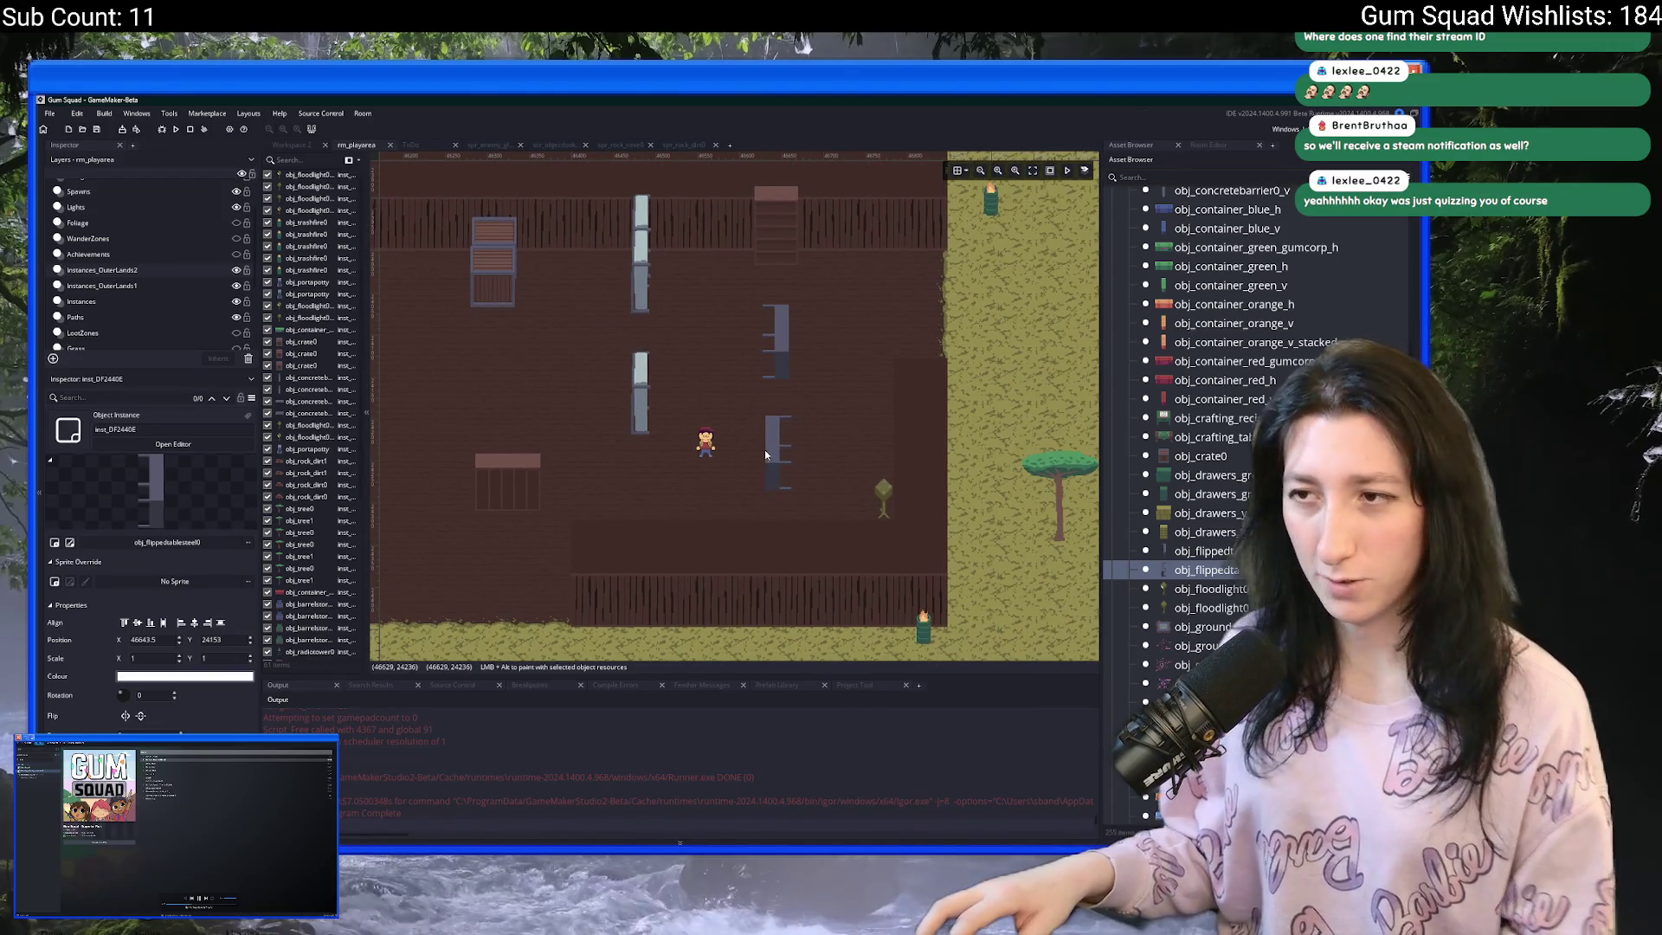
{"action": "left_click", "coordinate": [182, 298]}
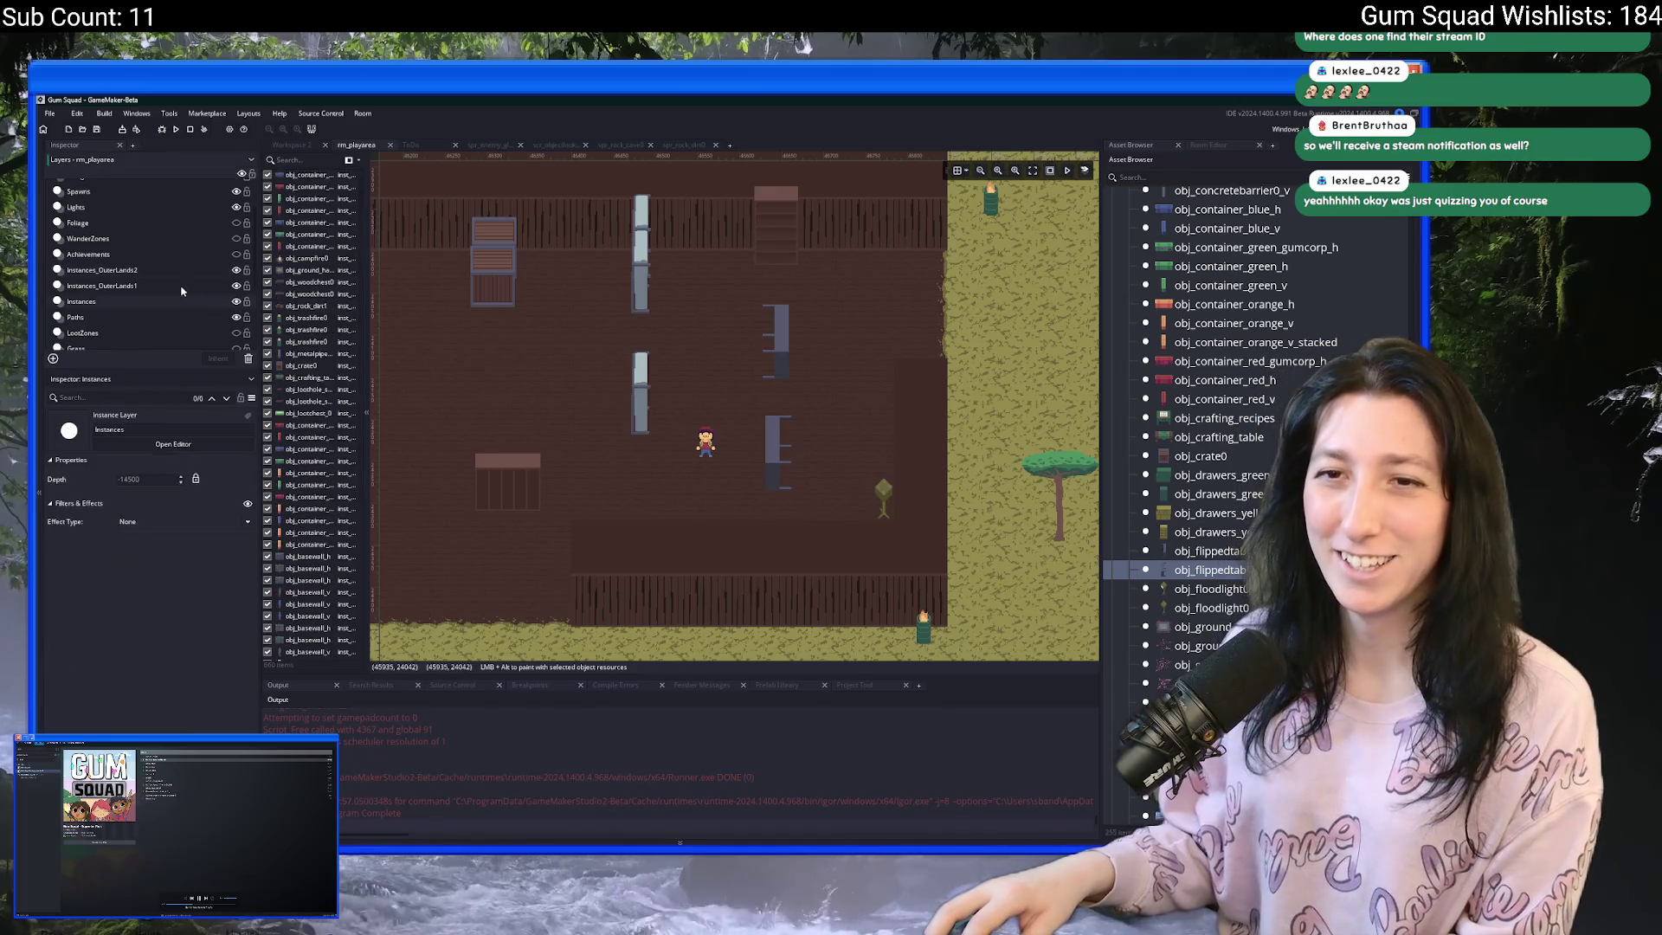
{"action": "left_click", "coordinate": [772, 440]}
{"action": "left_click", "coordinate": [690, 332]}
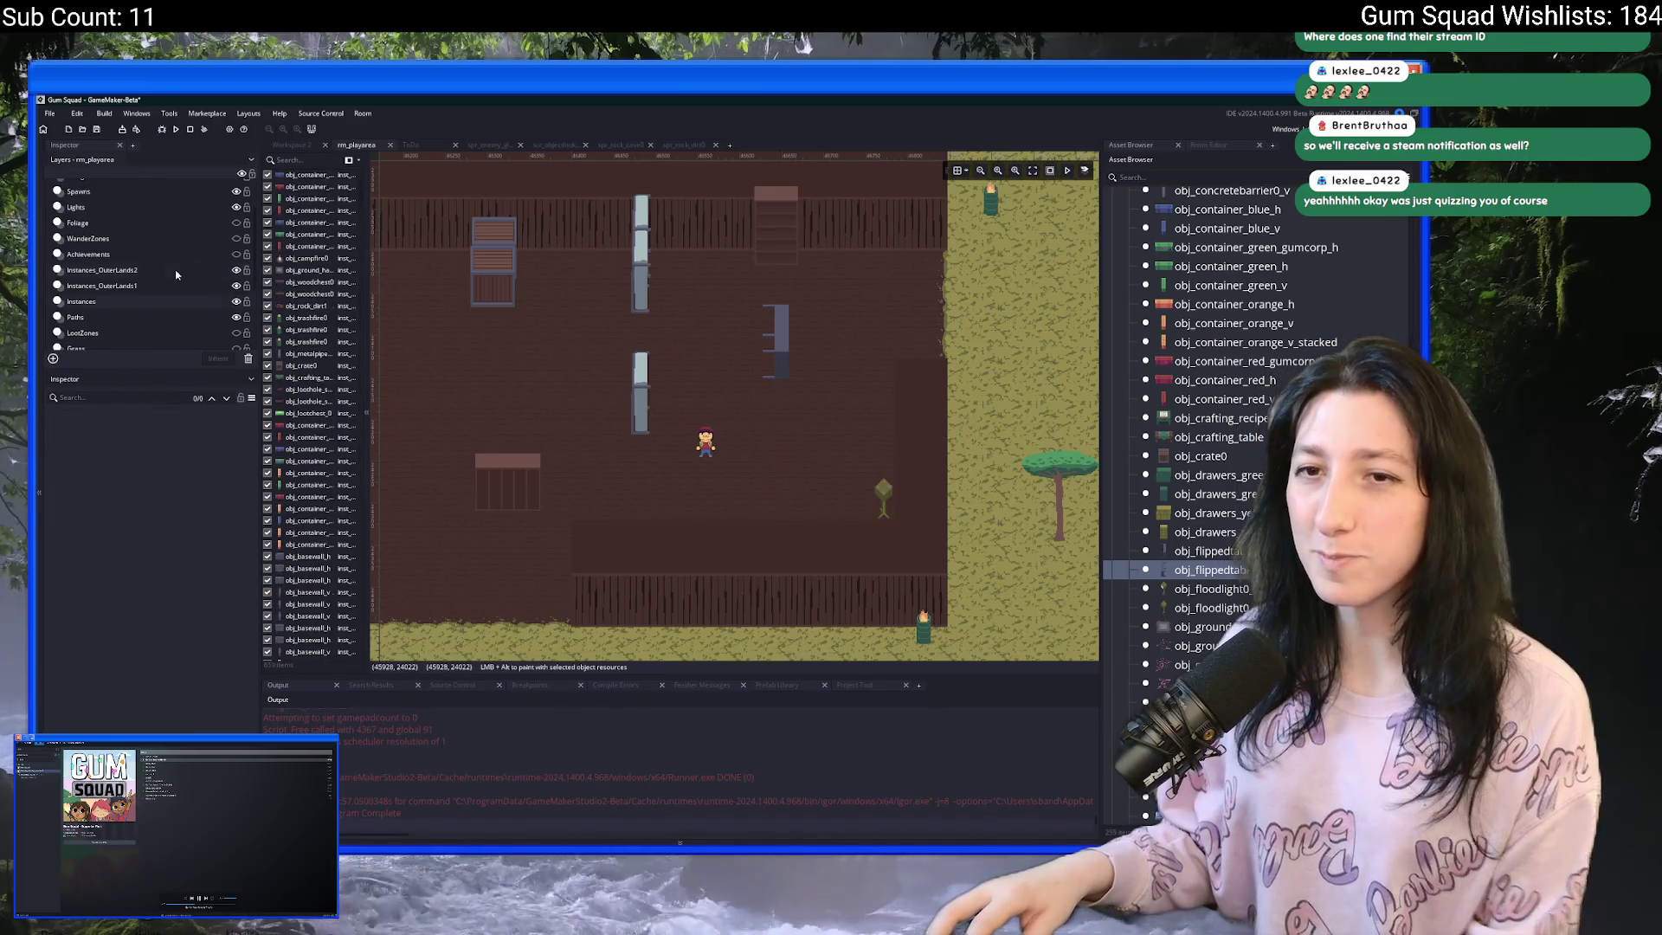
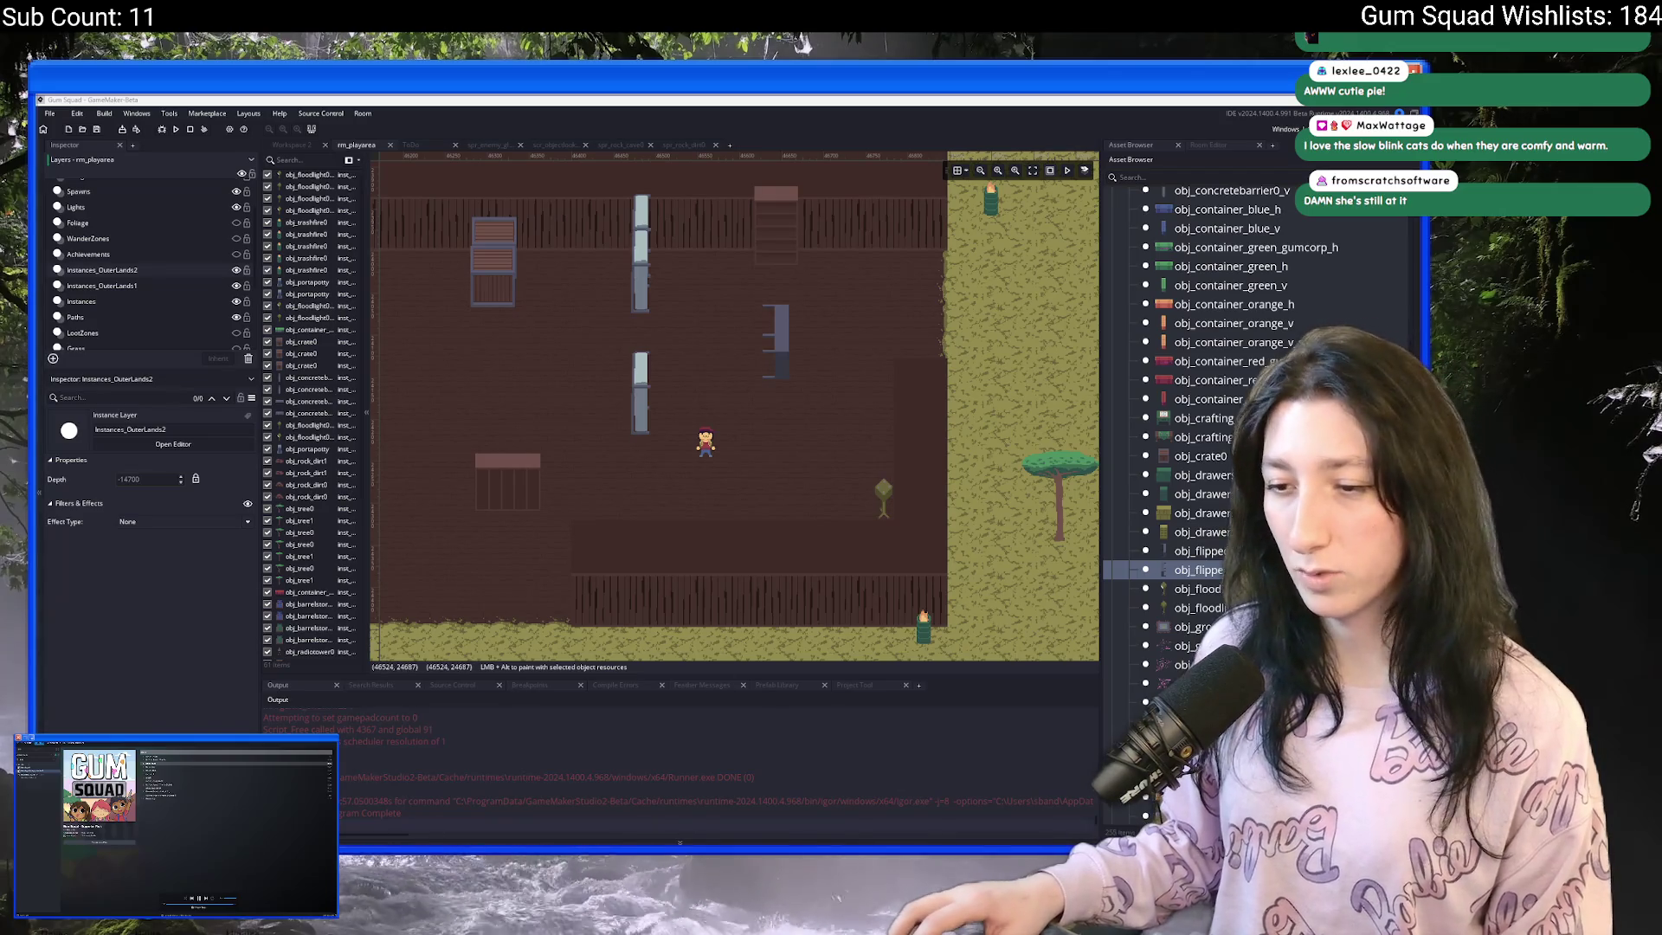
- Search the system for Discord, then dismiss the search without launching it
{"action": "key", "text": "super"}
{"action": "type", "text": "discord"}
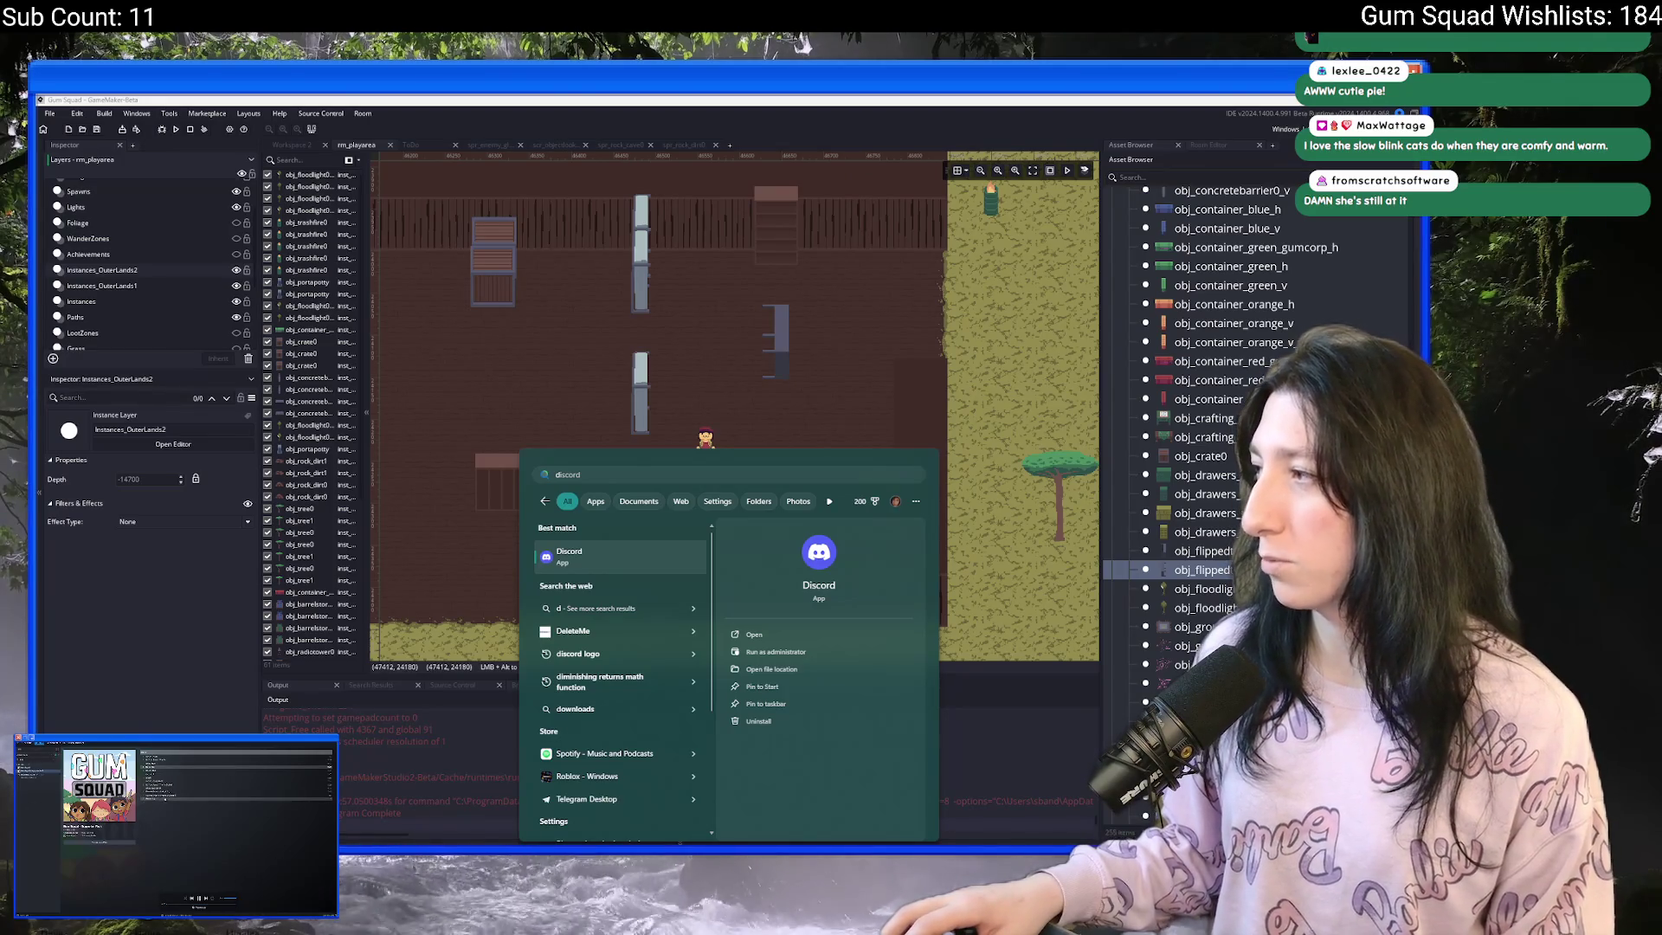
{"action": "key", "text": "Return"}
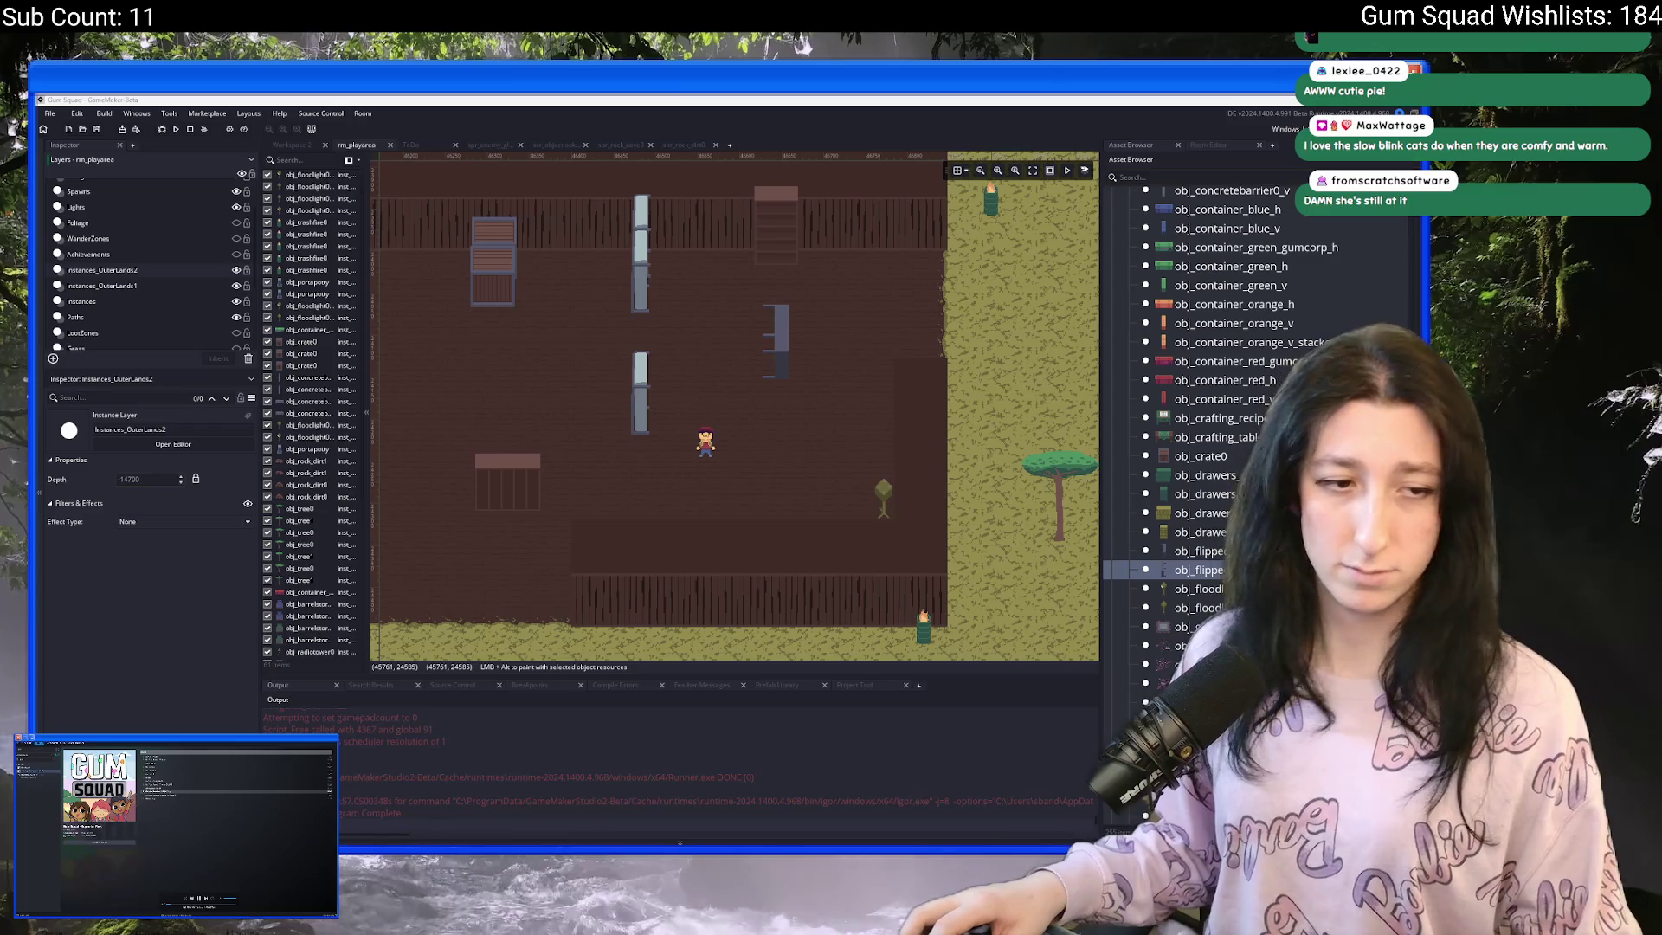
- Place two more obj_flippedtable instances in the warehouse room
{"action": "left_click_drag", "start_coordinate": [580, 377], "coordinate": [567, 394]}
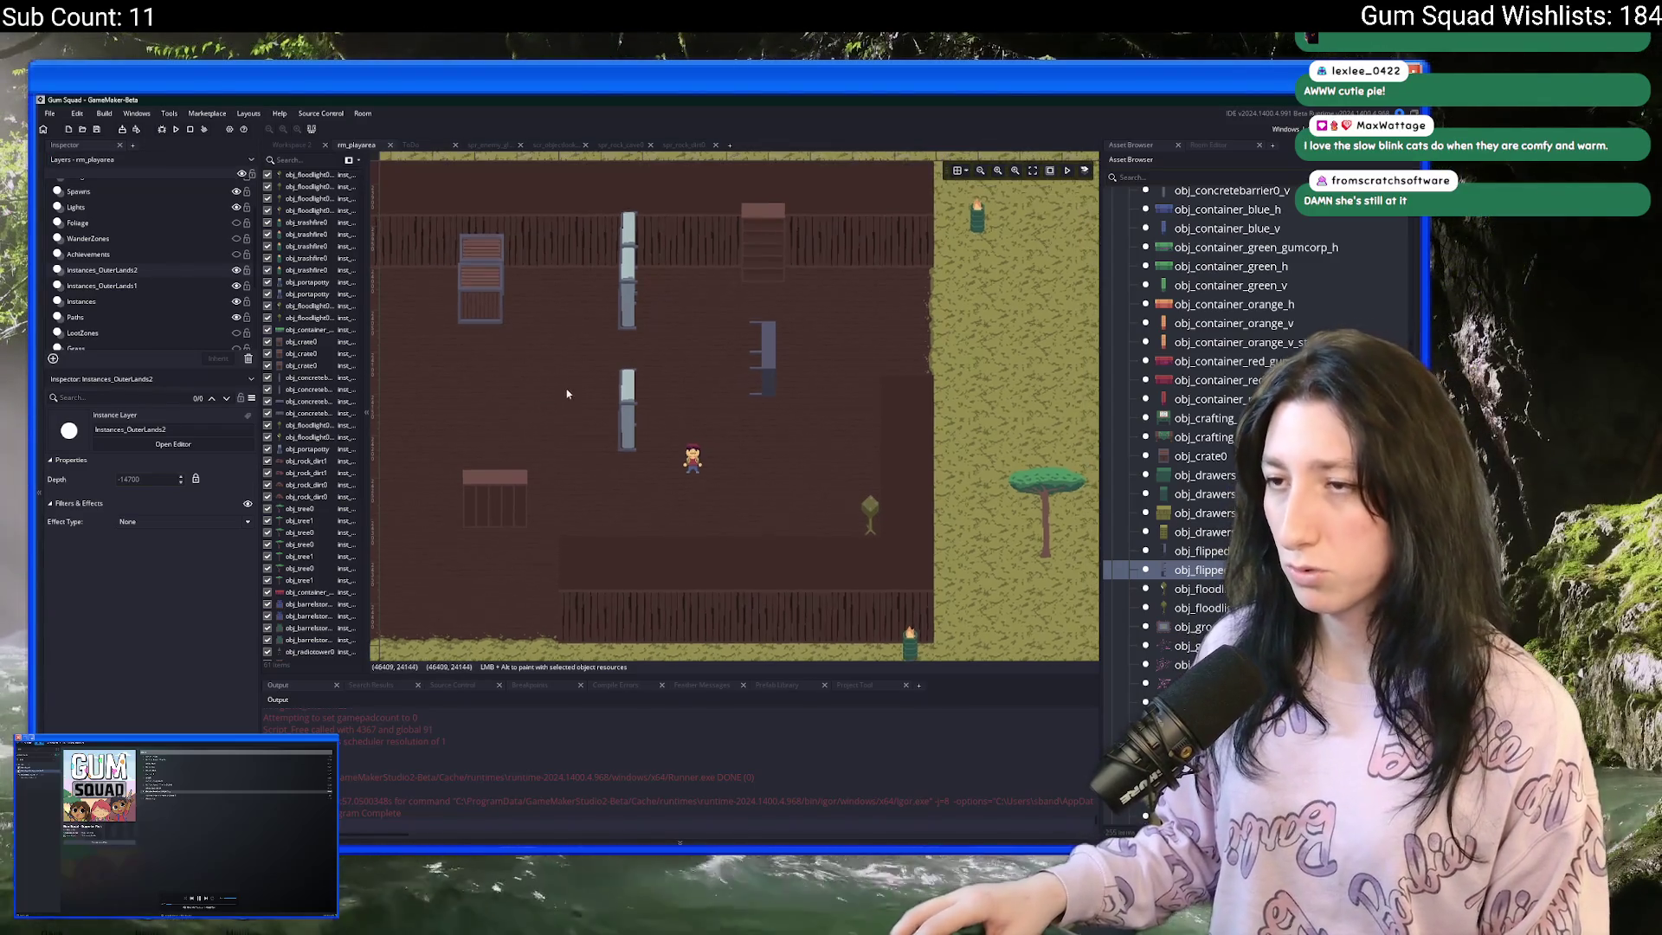
{"action": "scroll", "coordinate": [567, 394], "scroll_direction": "down", "scroll_amount": 5}
{"action": "scroll", "coordinate": [641, 457], "scroll_direction": "up", "scroll_amount": 5}
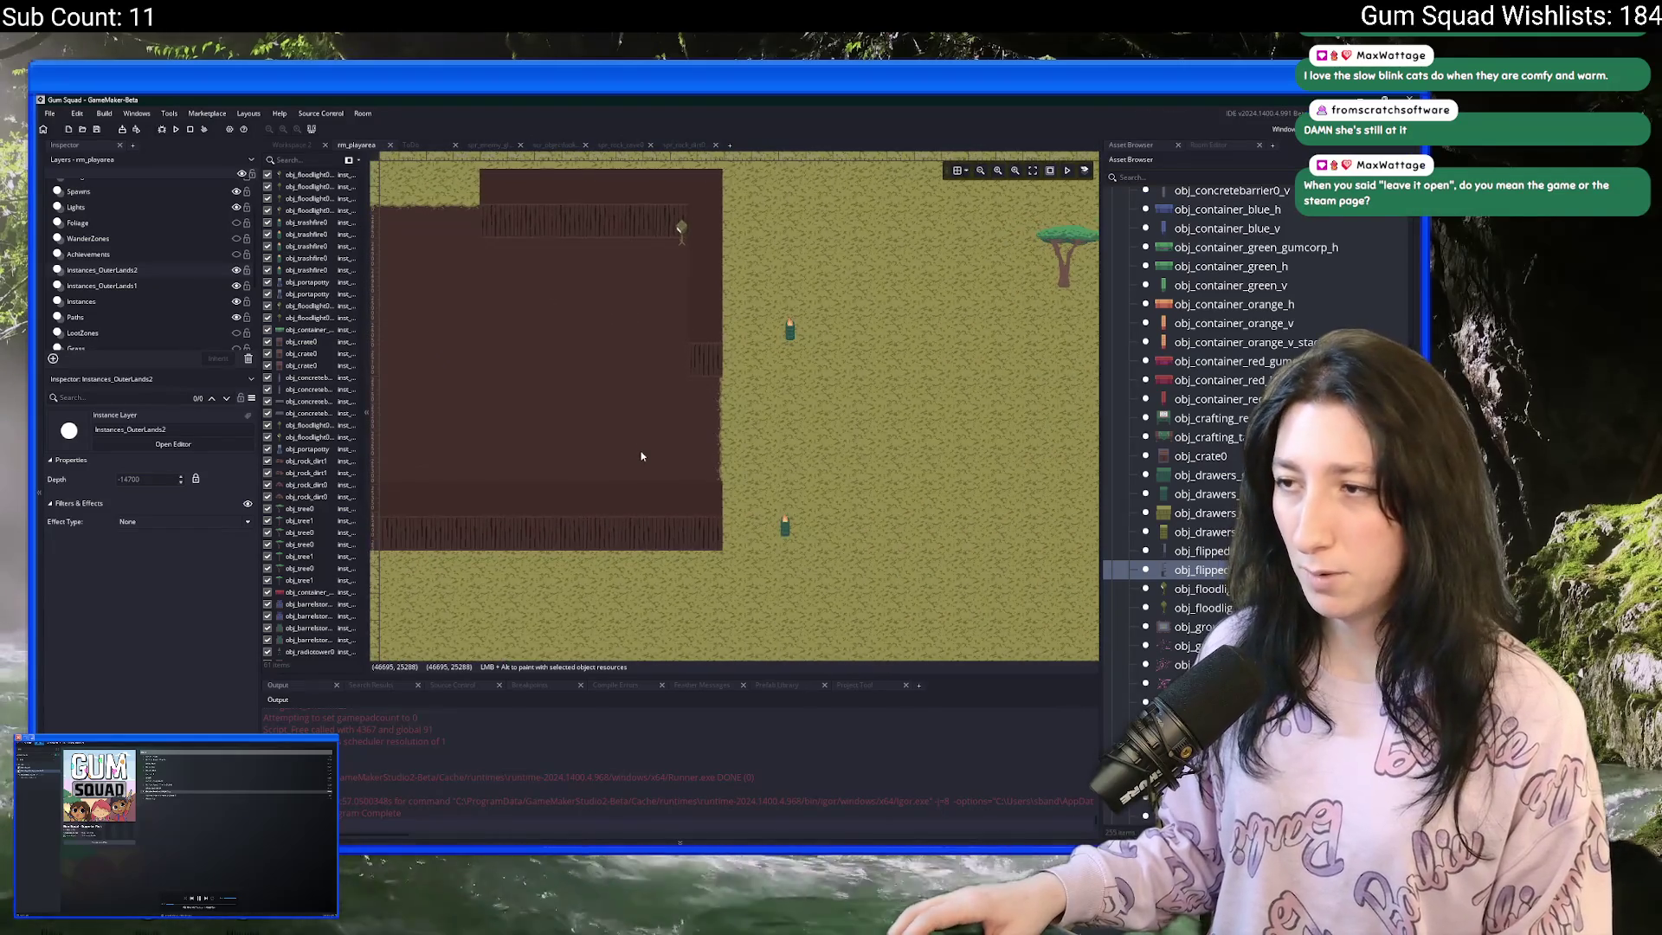
{"action": "scroll", "coordinate": [642, 456], "scroll_direction": "up", "scroll_amount": 2}
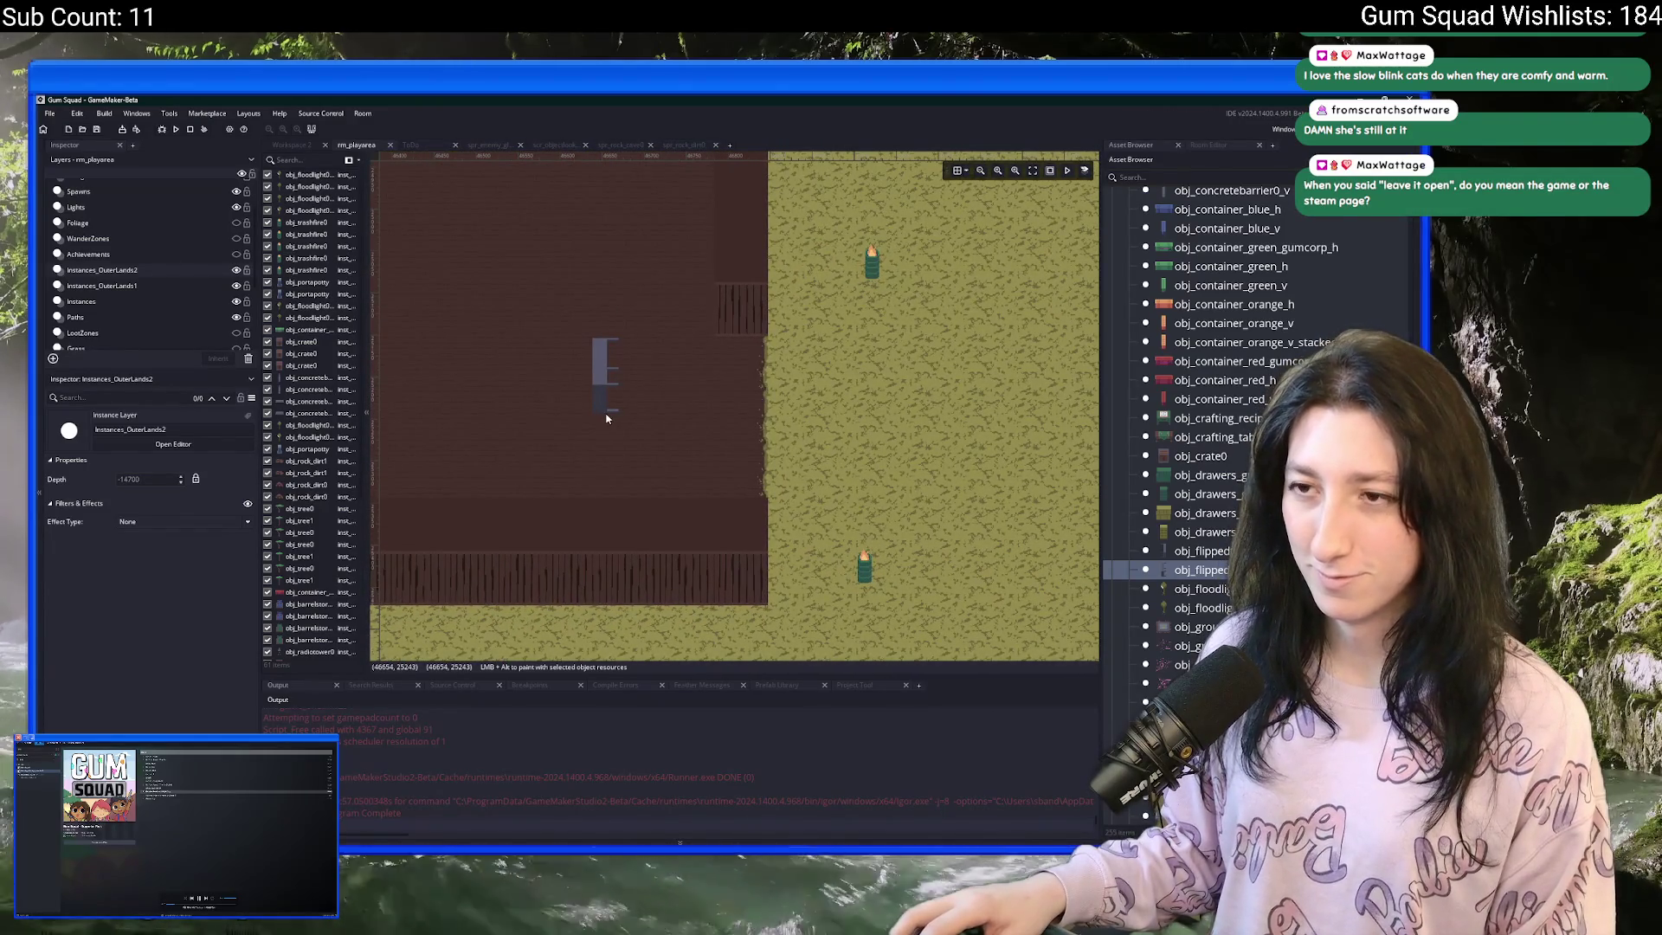
{"action": "mouse_move", "coordinate": [1175, 551]}
{"action": "left_mouse_down"}
{"action": "mouse_move", "coordinate": [865, 372]}
{"action": "mouse_move", "coordinate": [673, 339]}
{"action": "mouse_move", "coordinate": [598, 357]}
{"action": "left_mouse_up"}
{"action": "scroll", "coordinate": [603, 432], "scroll_direction": "up", "scroll_amount": 2}
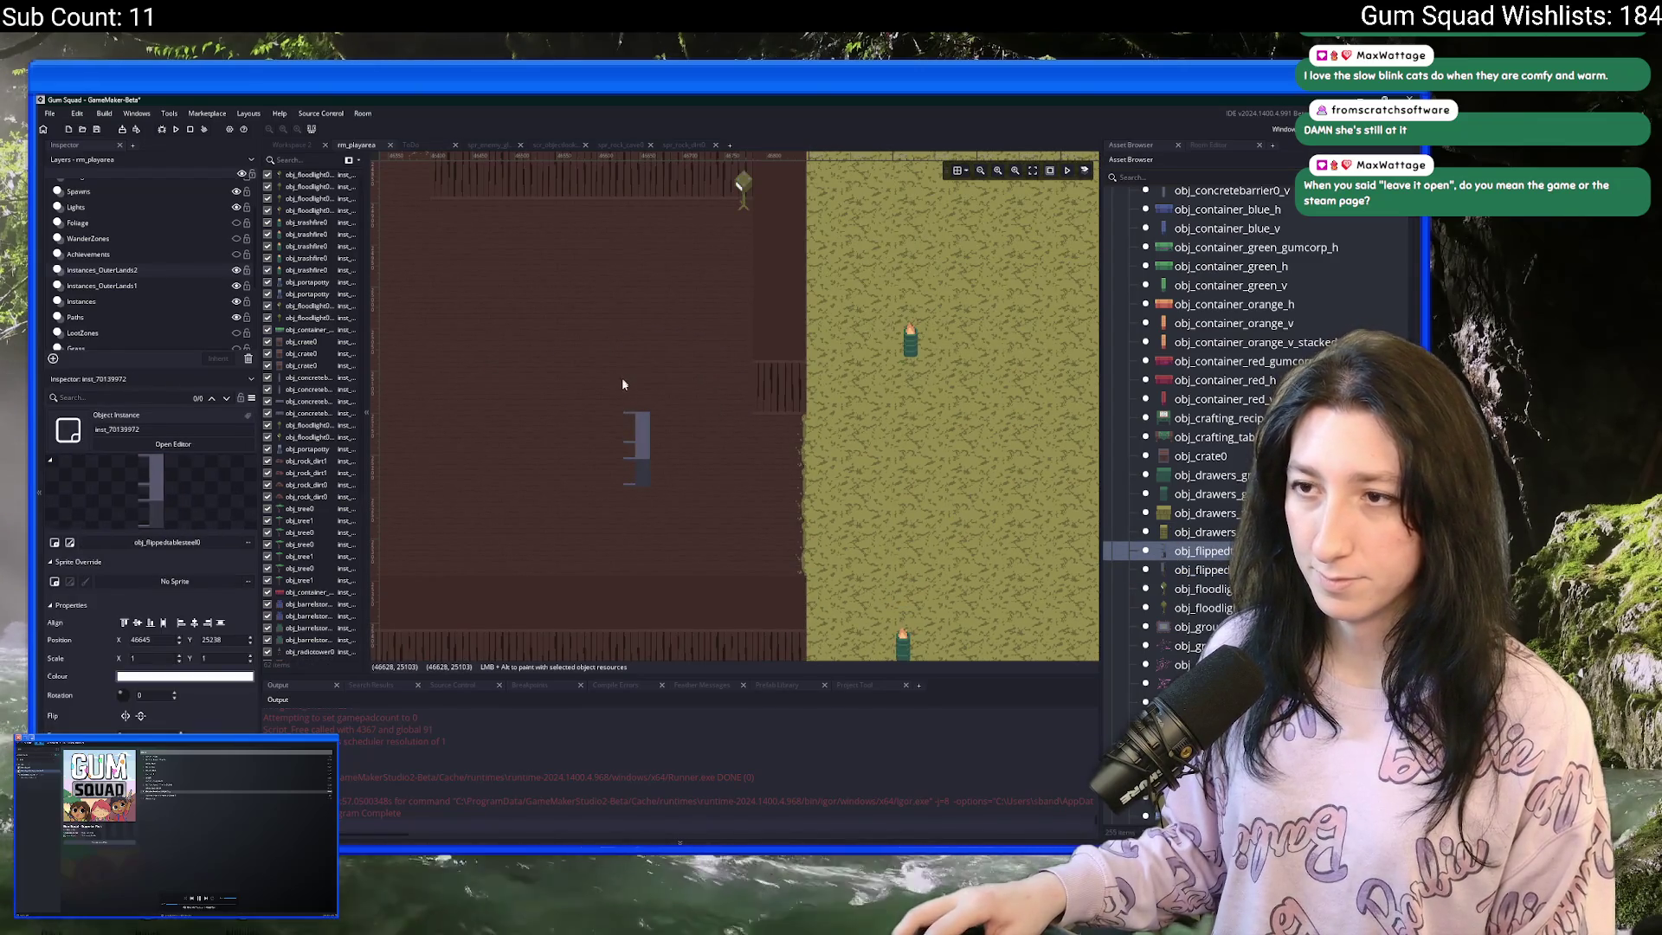
{"action": "scroll", "coordinate": [528, 436], "scroll_direction": "up", "scroll_amount": 1}
{"action": "left_click", "coordinate": [652, 586], "text": "alt"}
{"action": "left_click_drag", "start_coordinate": [652, 586], "coordinate": [660, 571]}
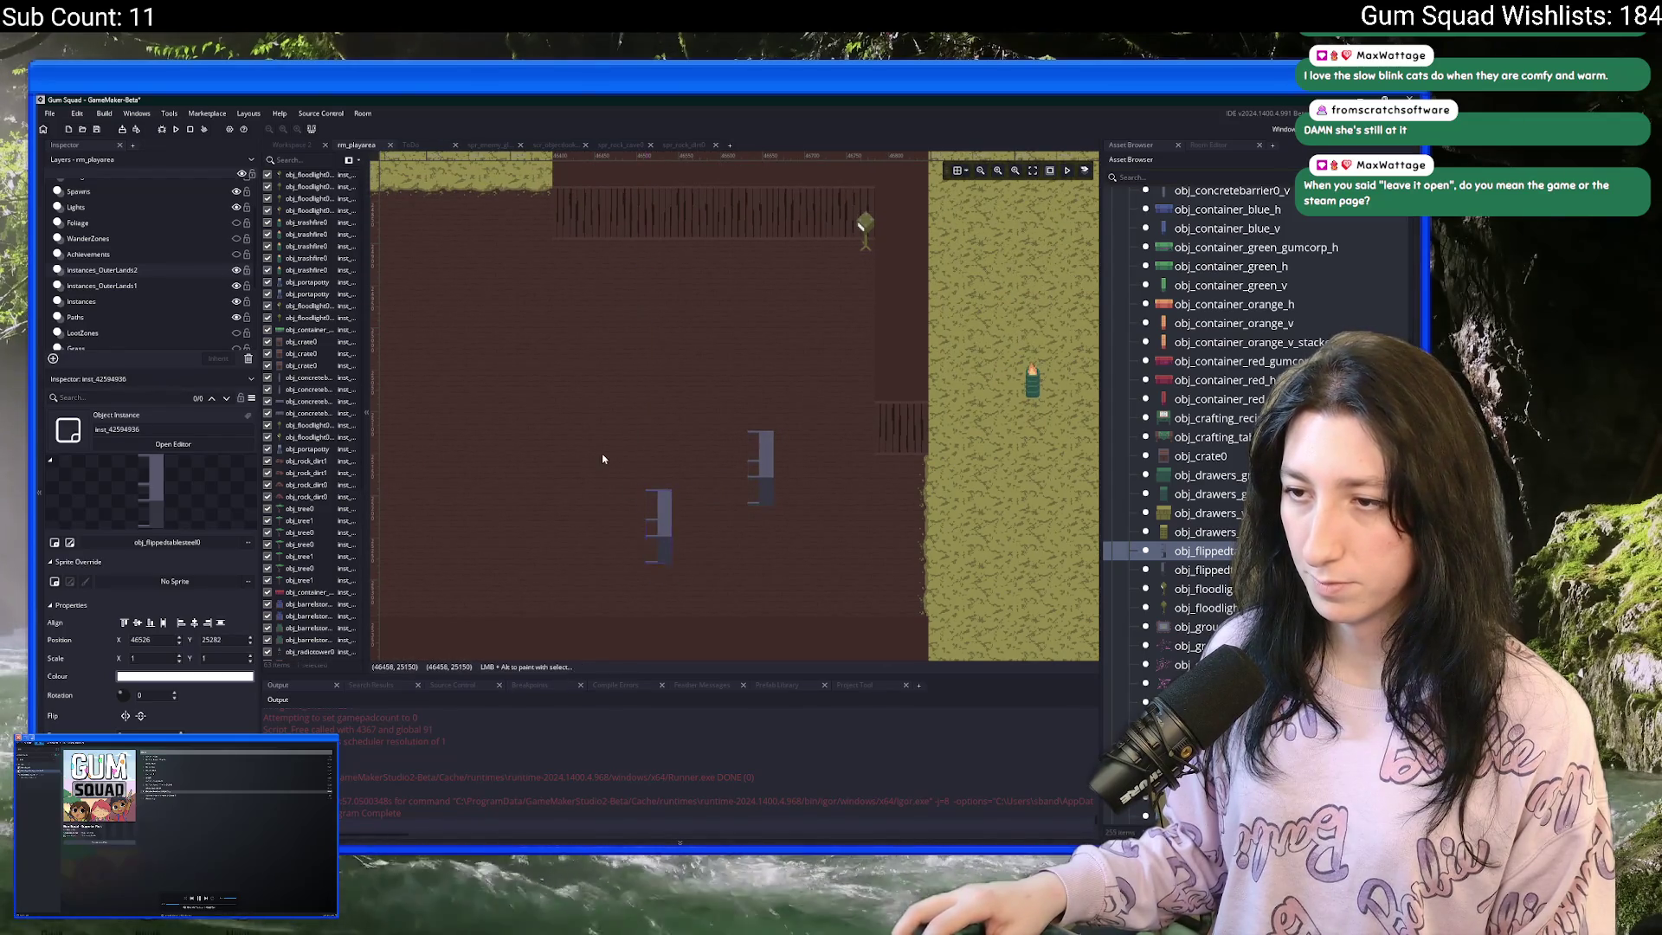
- Place obj_drawers_green0 and obj_drawers_green1 side by side, aligned under the top wall
{"action": "scroll", "coordinate": [658, 459], "scroll_direction": "up", "scroll_amount": 2}
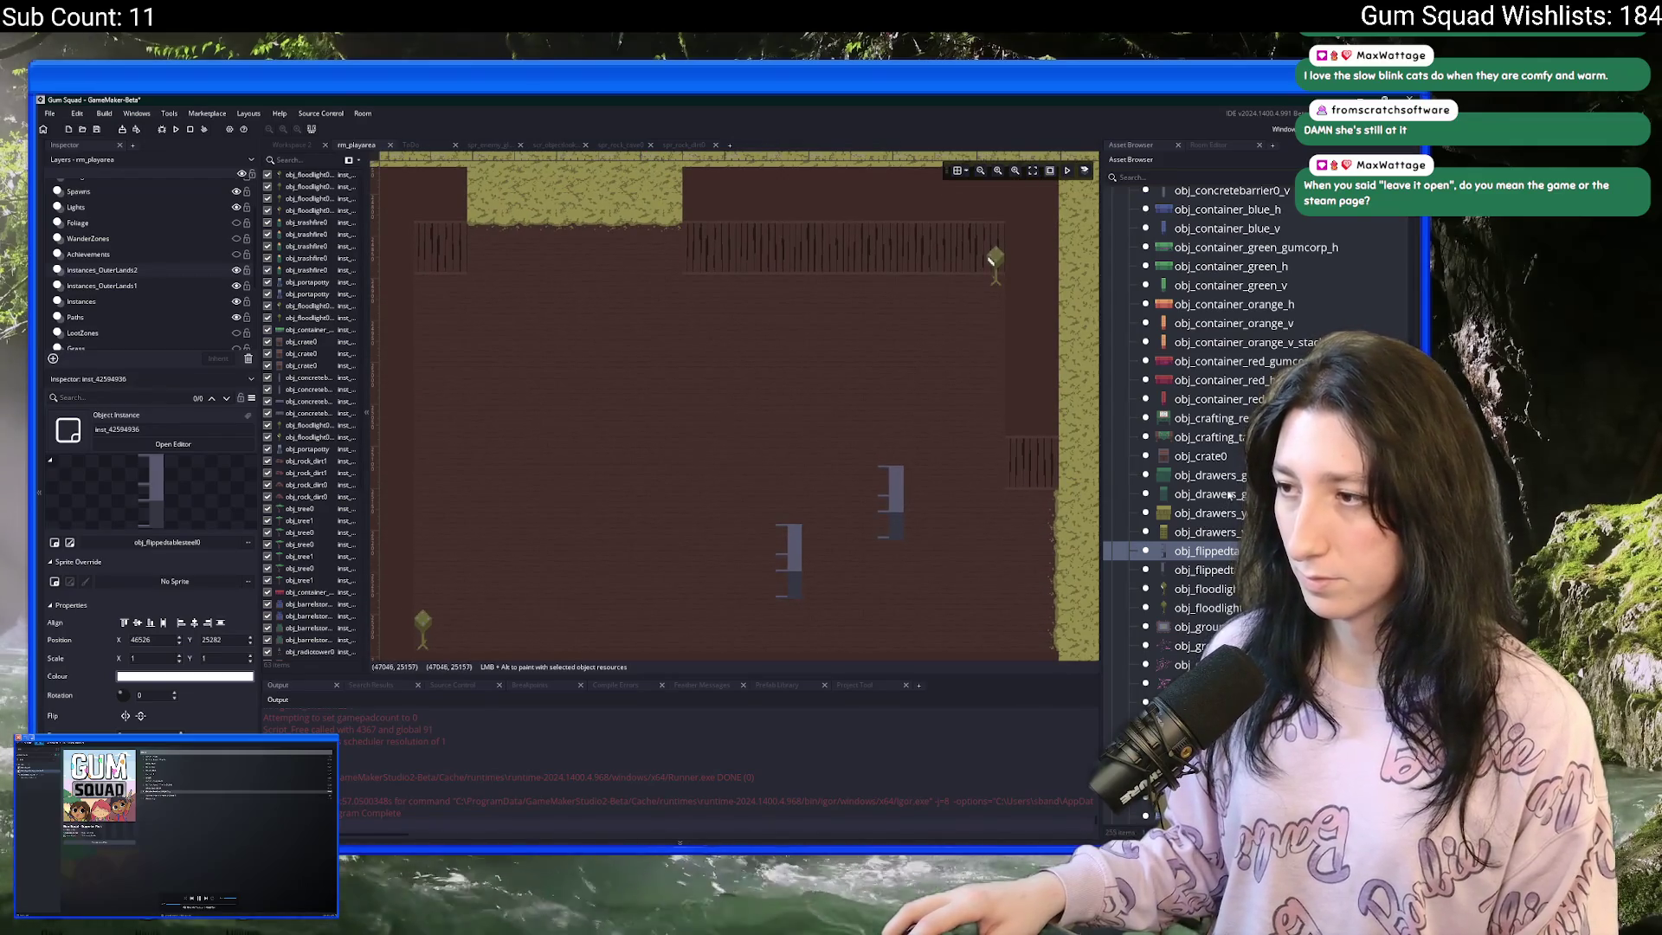
{"action": "left_click", "coordinate": [1227, 475]}
{"action": "scroll", "coordinate": [762, 429], "scroll_direction": "up", "scroll_amount": 2}
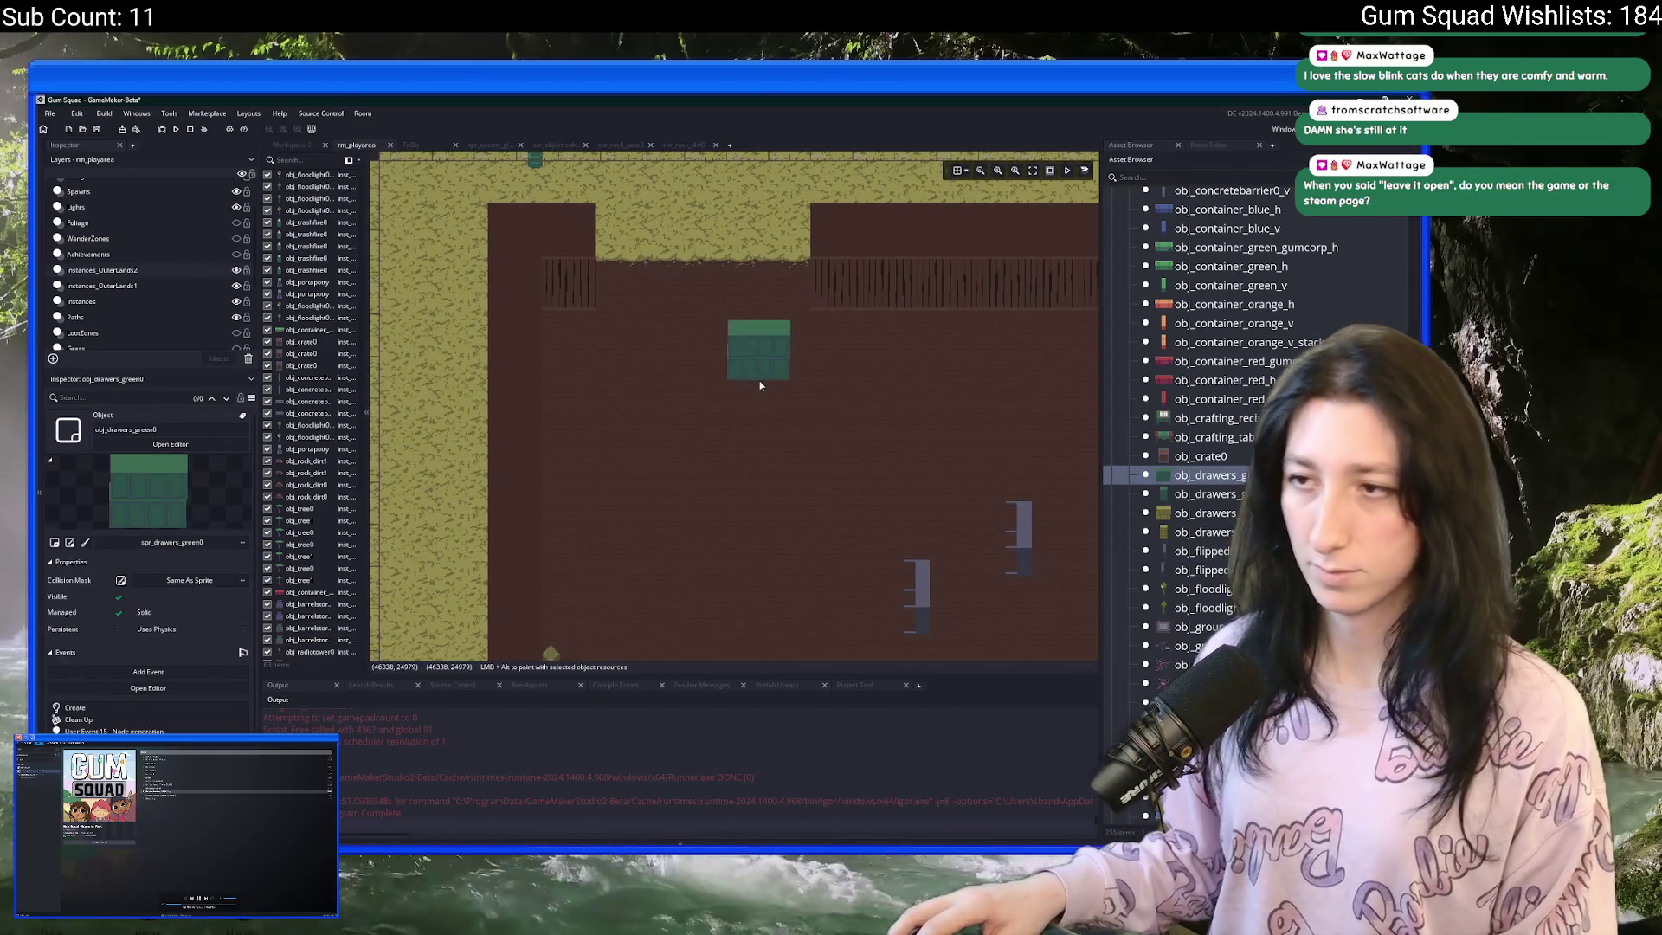
{"action": "left_click", "coordinate": [760, 382]}
{"action": "scroll", "coordinate": [729, 421], "scroll_direction": "up", "scroll_amount": 2}
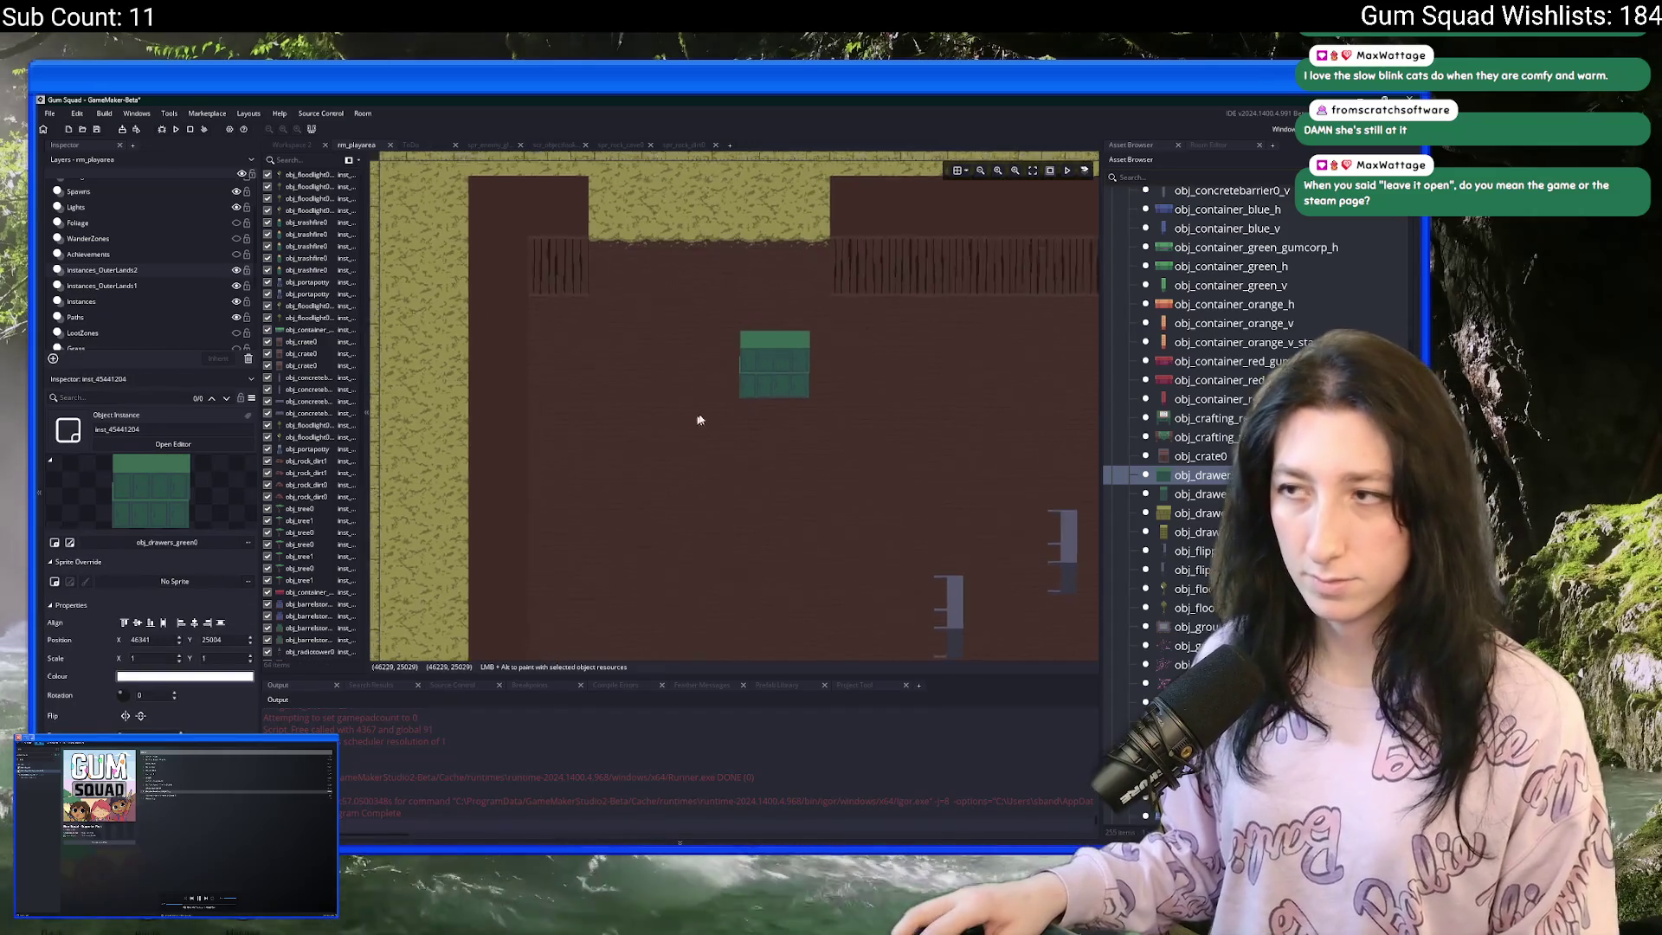
{"action": "left_click", "coordinate": [1203, 494]}
{"action": "left_click", "coordinate": [643, 404]}
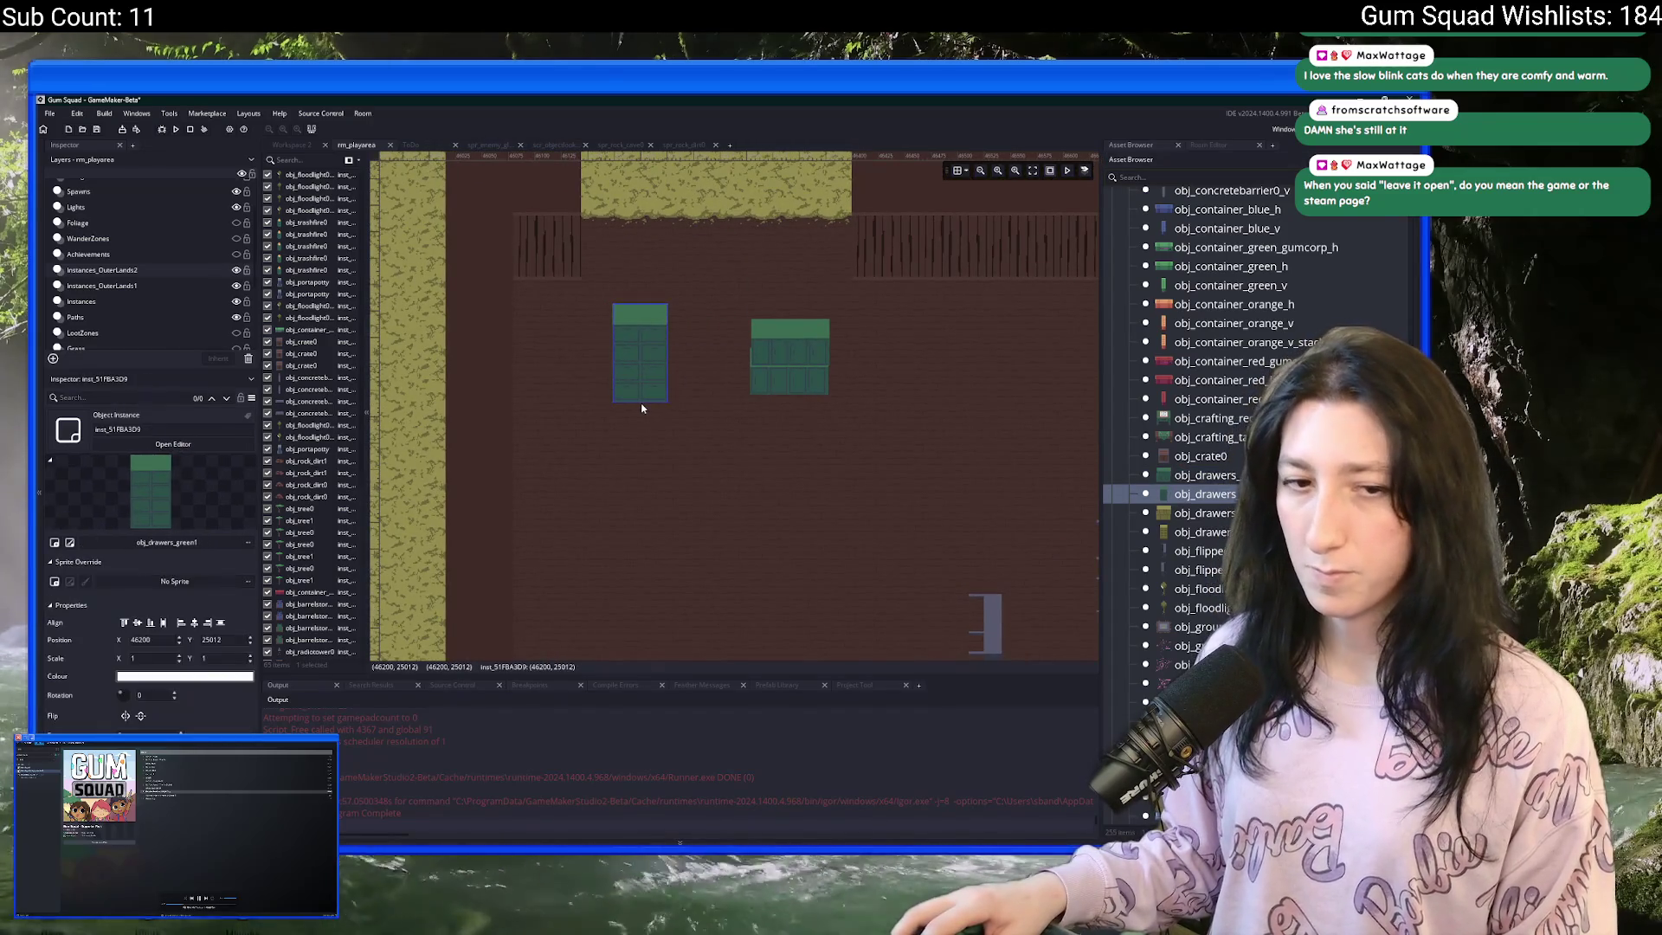
{"action": "scroll", "coordinate": [643, 404], "scroll_direction": "up", "scroll_amount": 2}
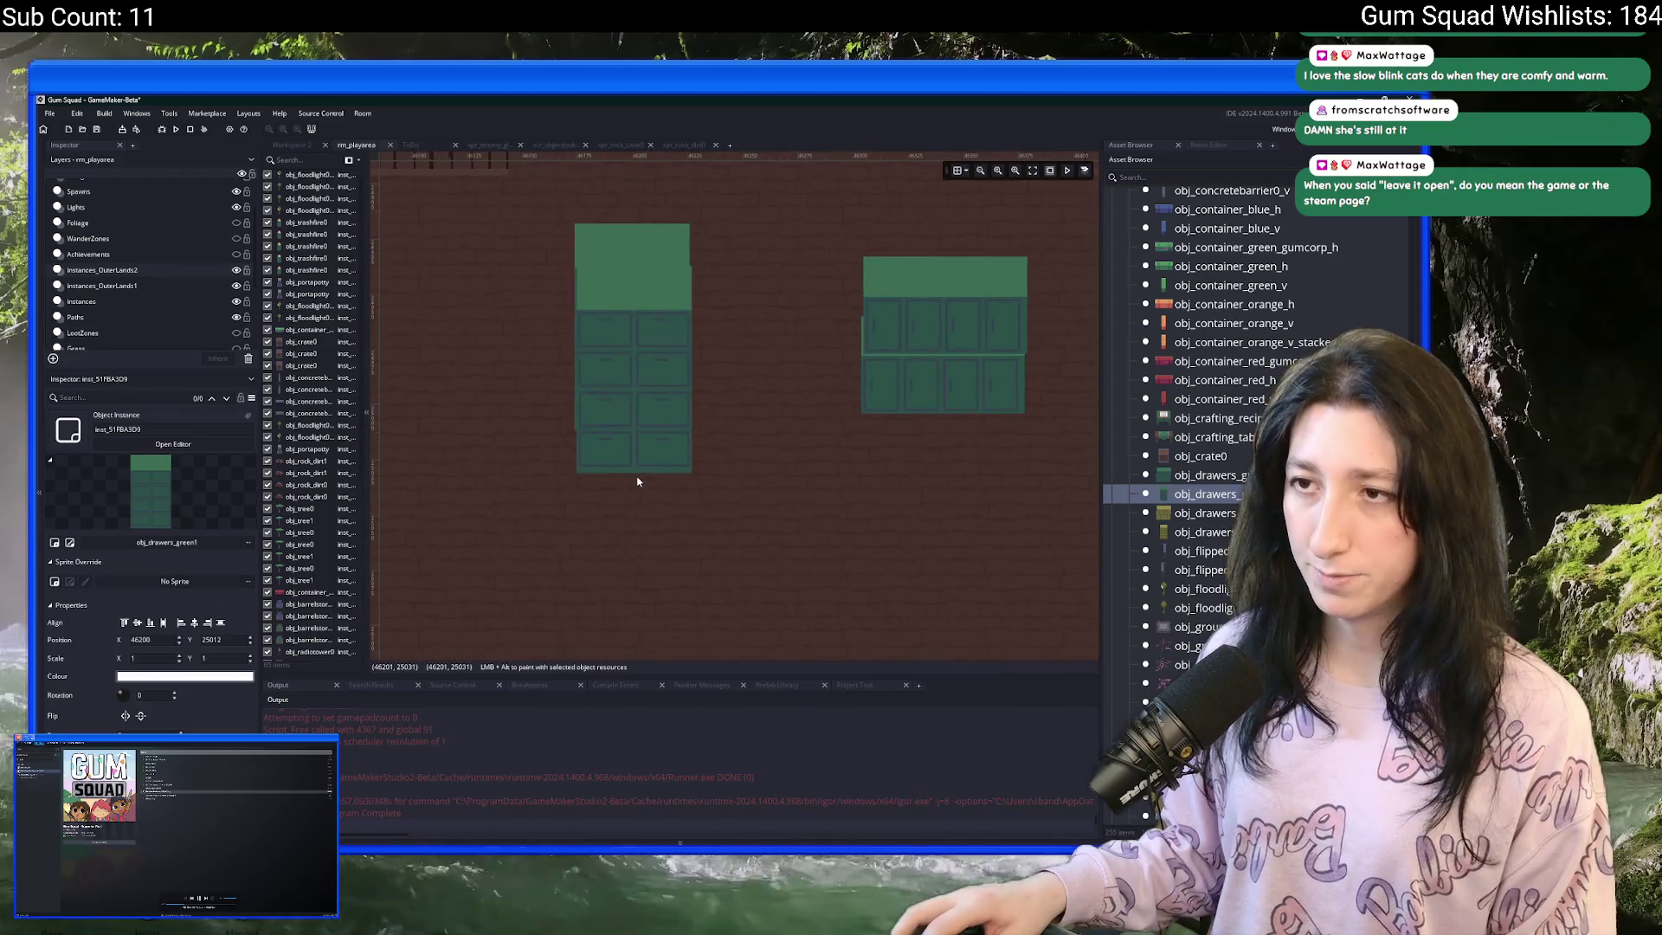
{"action": "left_click_drag", "start_coordinate": [639, 493], "coordinate": [637, 480]}
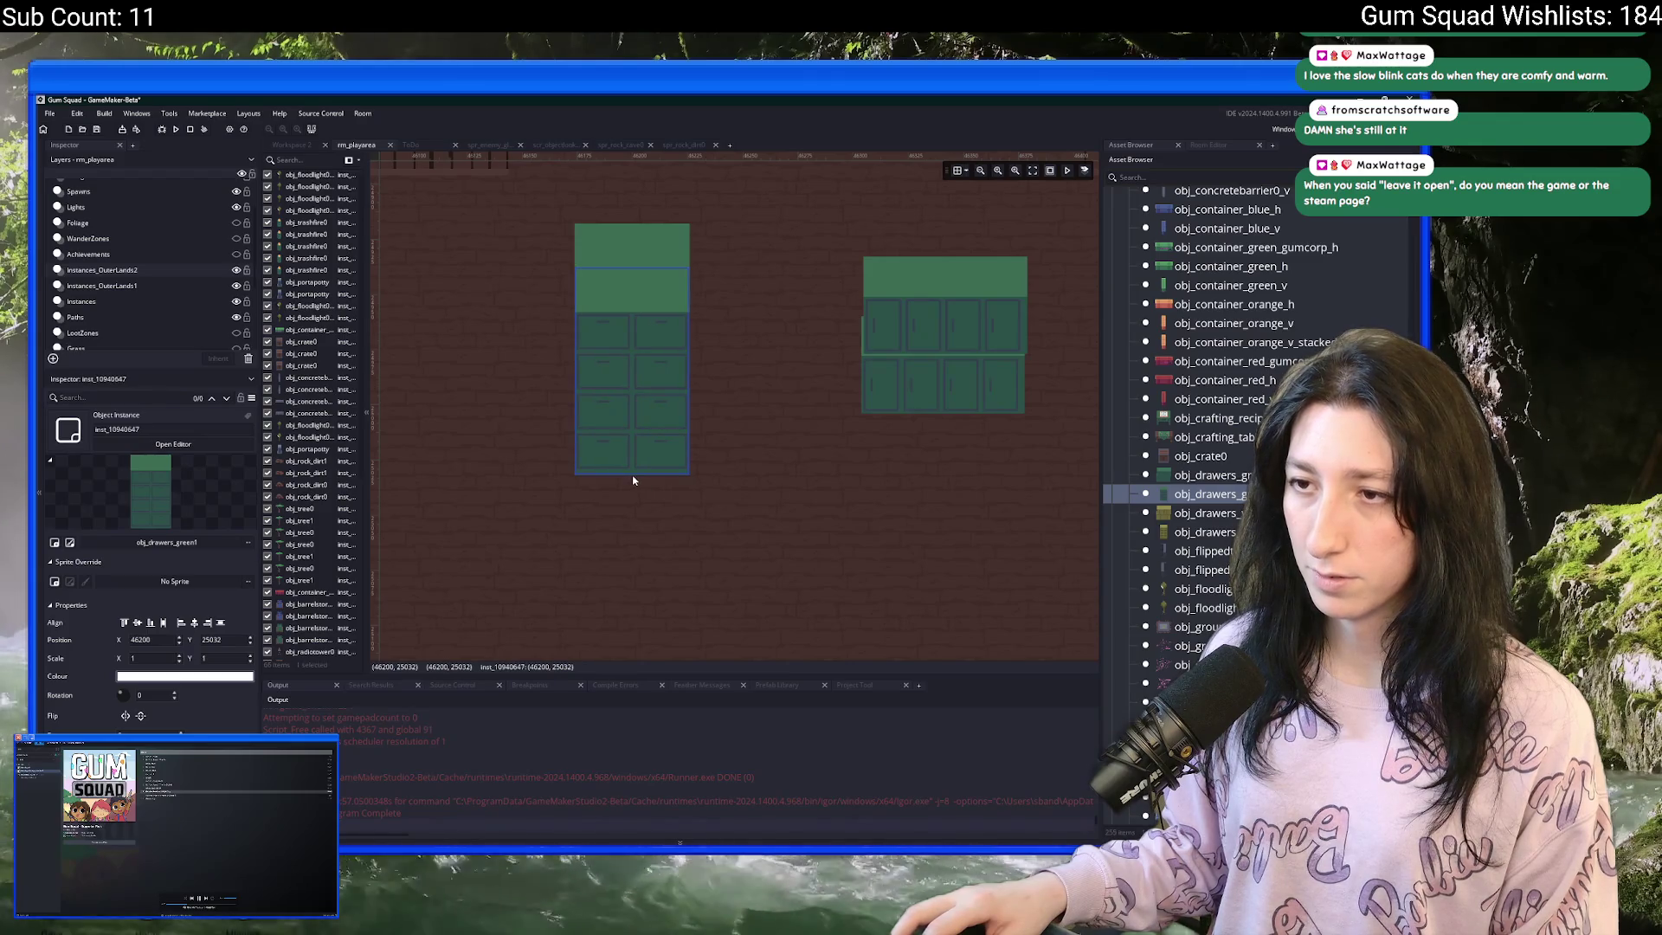
{"action": "scroll", "coordinate": [645, 497], "scroll_direction": "down", "scroll_amount": 2}
{"action": "left_click", "coordinate": [826, 424]}
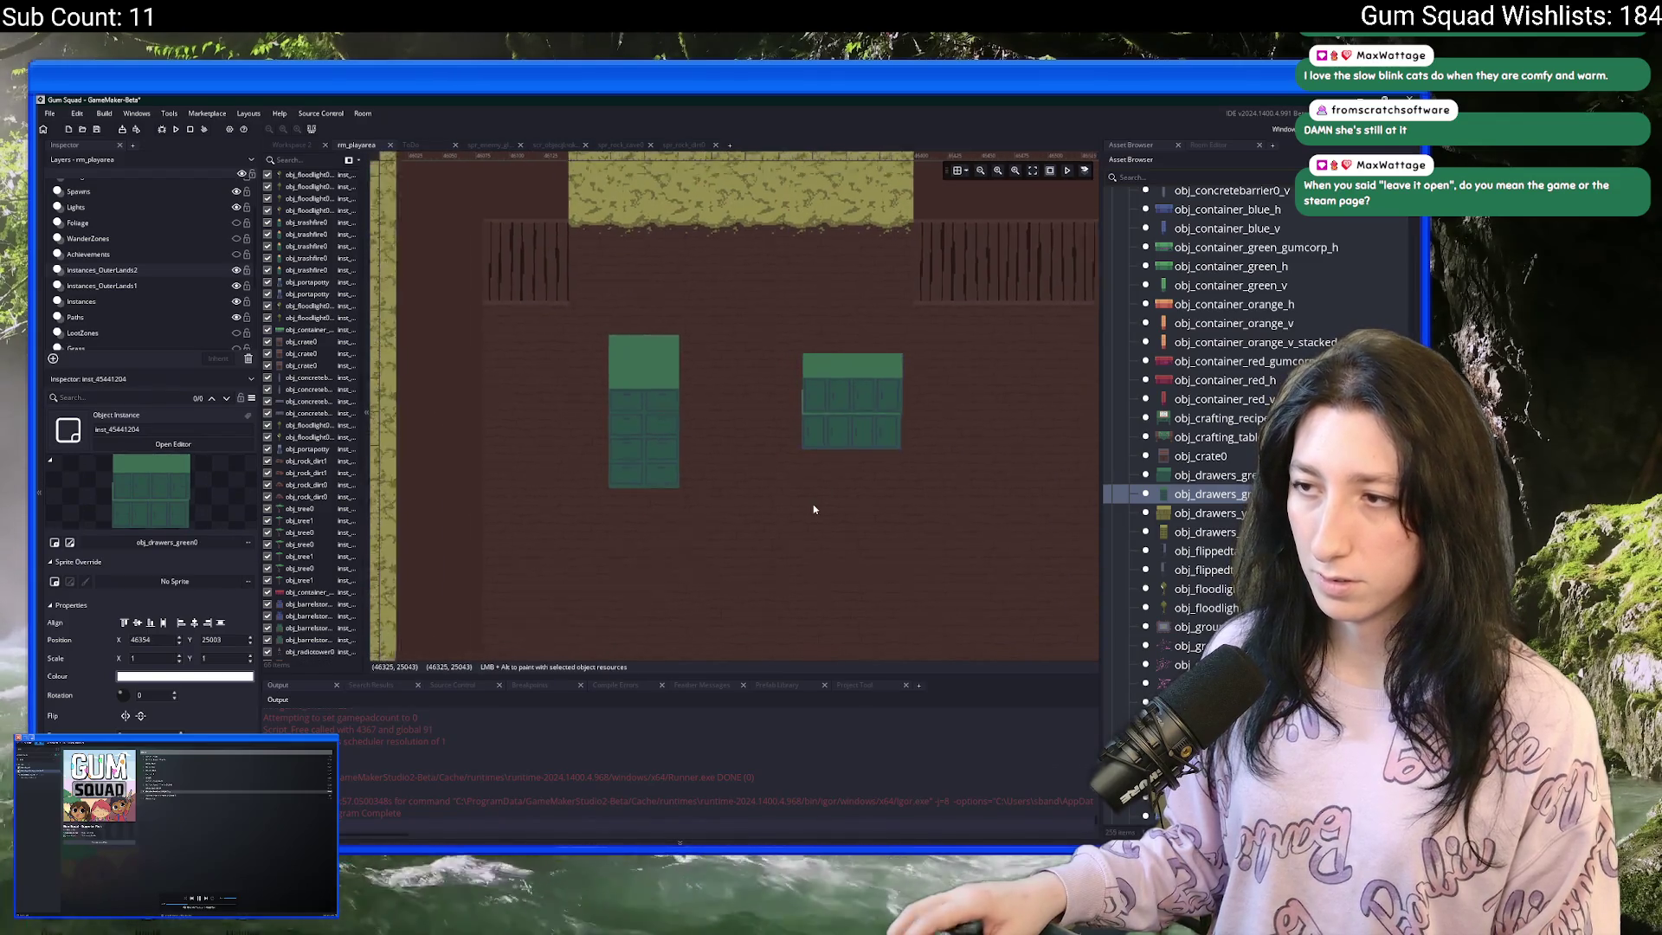
{"action": "scroll", "coordinate": [641, 416], "scroll_direction": "down", "scroll_amount": 2}
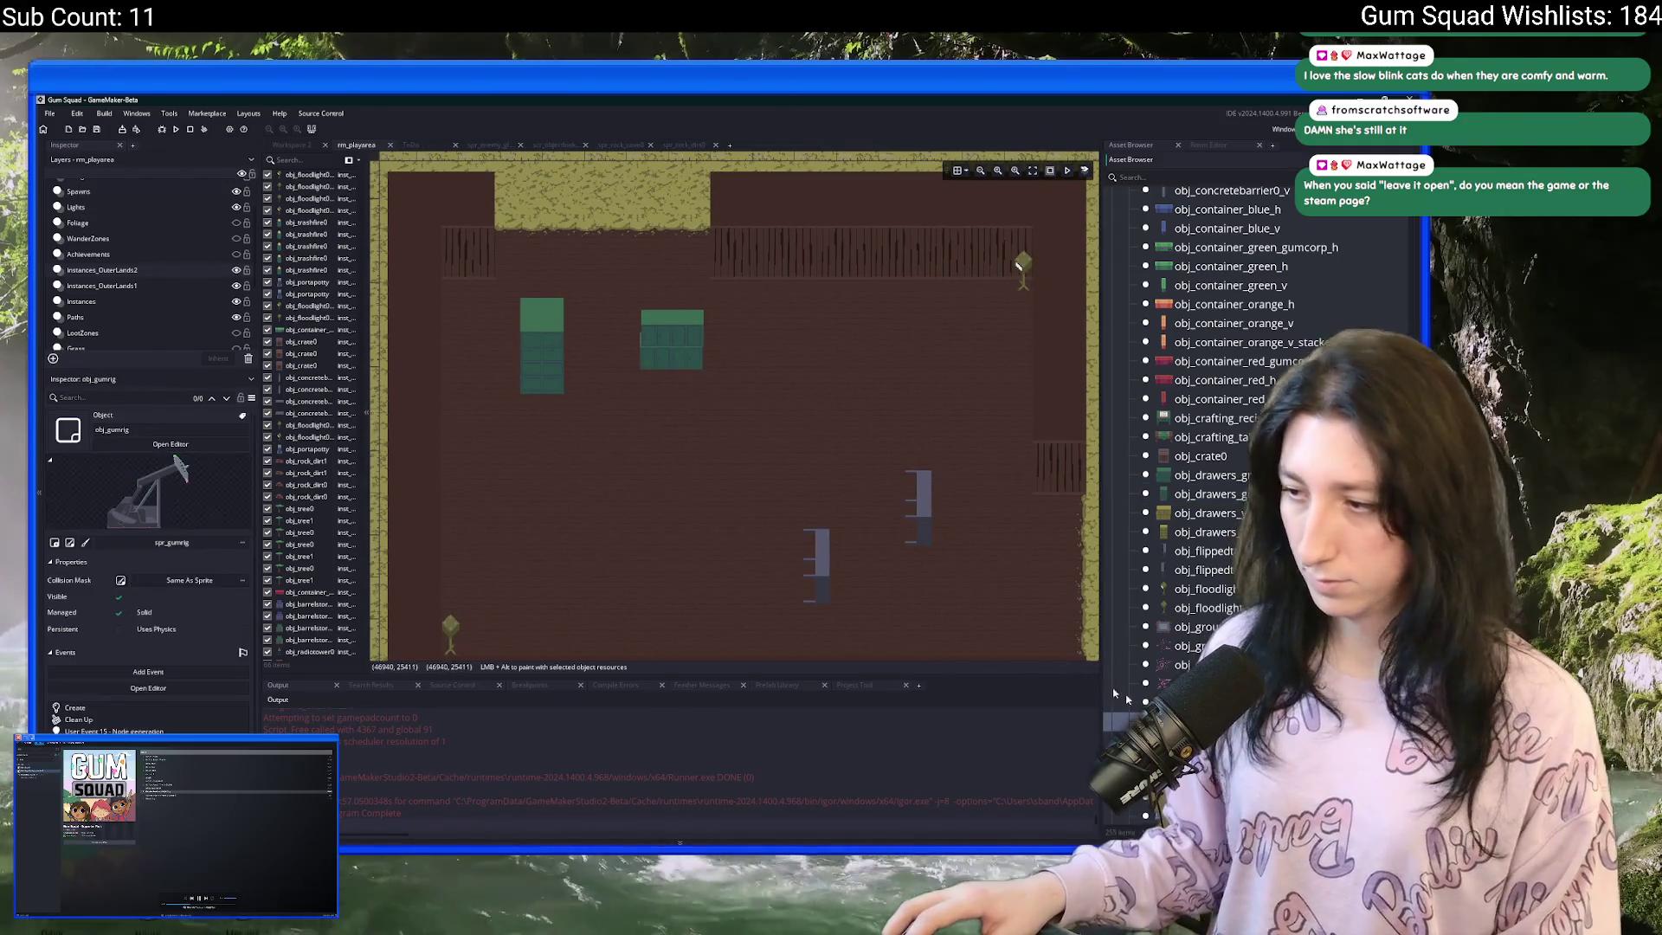
- Drag the obj_gumrig pump jack into the yard and nudge the gum pit up beside it
{"action": "scroll", "coordinate": [761, 371], "scroll_direction": "down", "scroll_amount": 5}
{"action": "mouse_move", "coordinate": [751, 433]}
{"action": "left_mouse_down"}
{"action": "mouse_move", "coordinate": [689, 418]}
{"action": "mouse_move", "coordinate": [795, 483]}
{"action": "mouse_move", "coordinate": [842, 426]}
{"action": "mouse_move", "coordinate": [882, 439]}
{"action": "left_mouse_up"}
{"action": "scroll", "coordinate": [881, 434], "scroll_direction": "up", "scroll_amount": 2}
{"action": "left_click_drag", "start_coordinate": [837, 423], "coordinate": [838, 417]}
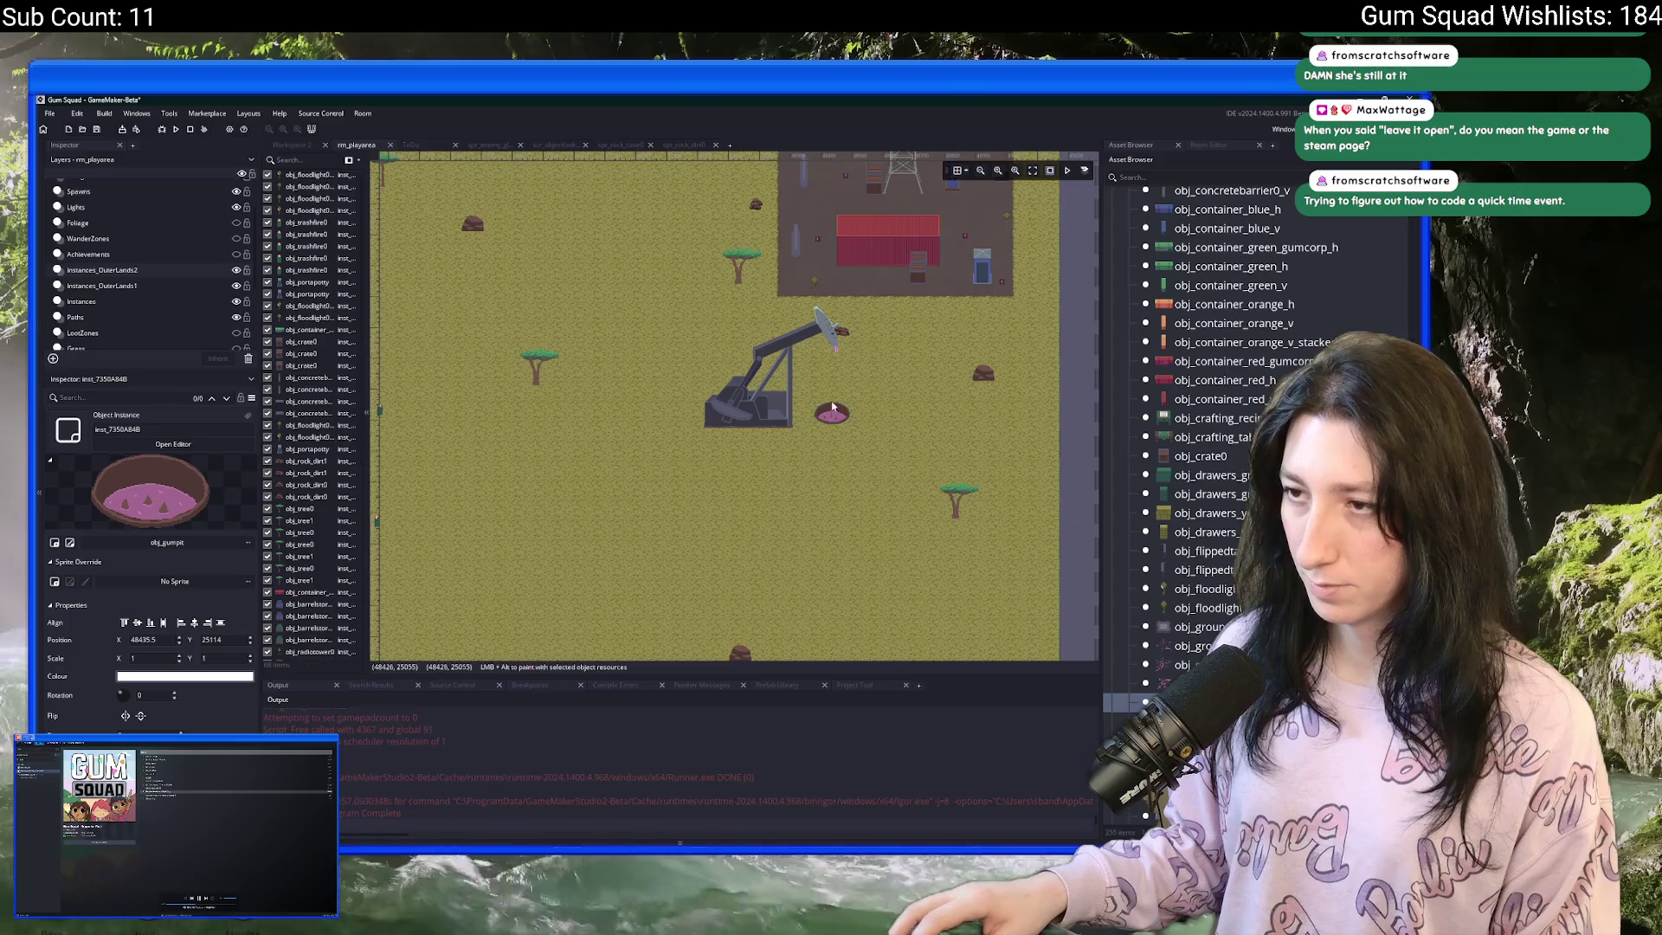
{"action": "scroll", "coordinate": [750, 492], "scroll_direction": "up", "scroll_amount": 2}
{"action": "scroll", "coordinate": [766, 483], "scroll_direction": "down", "scroll_amount": 1}
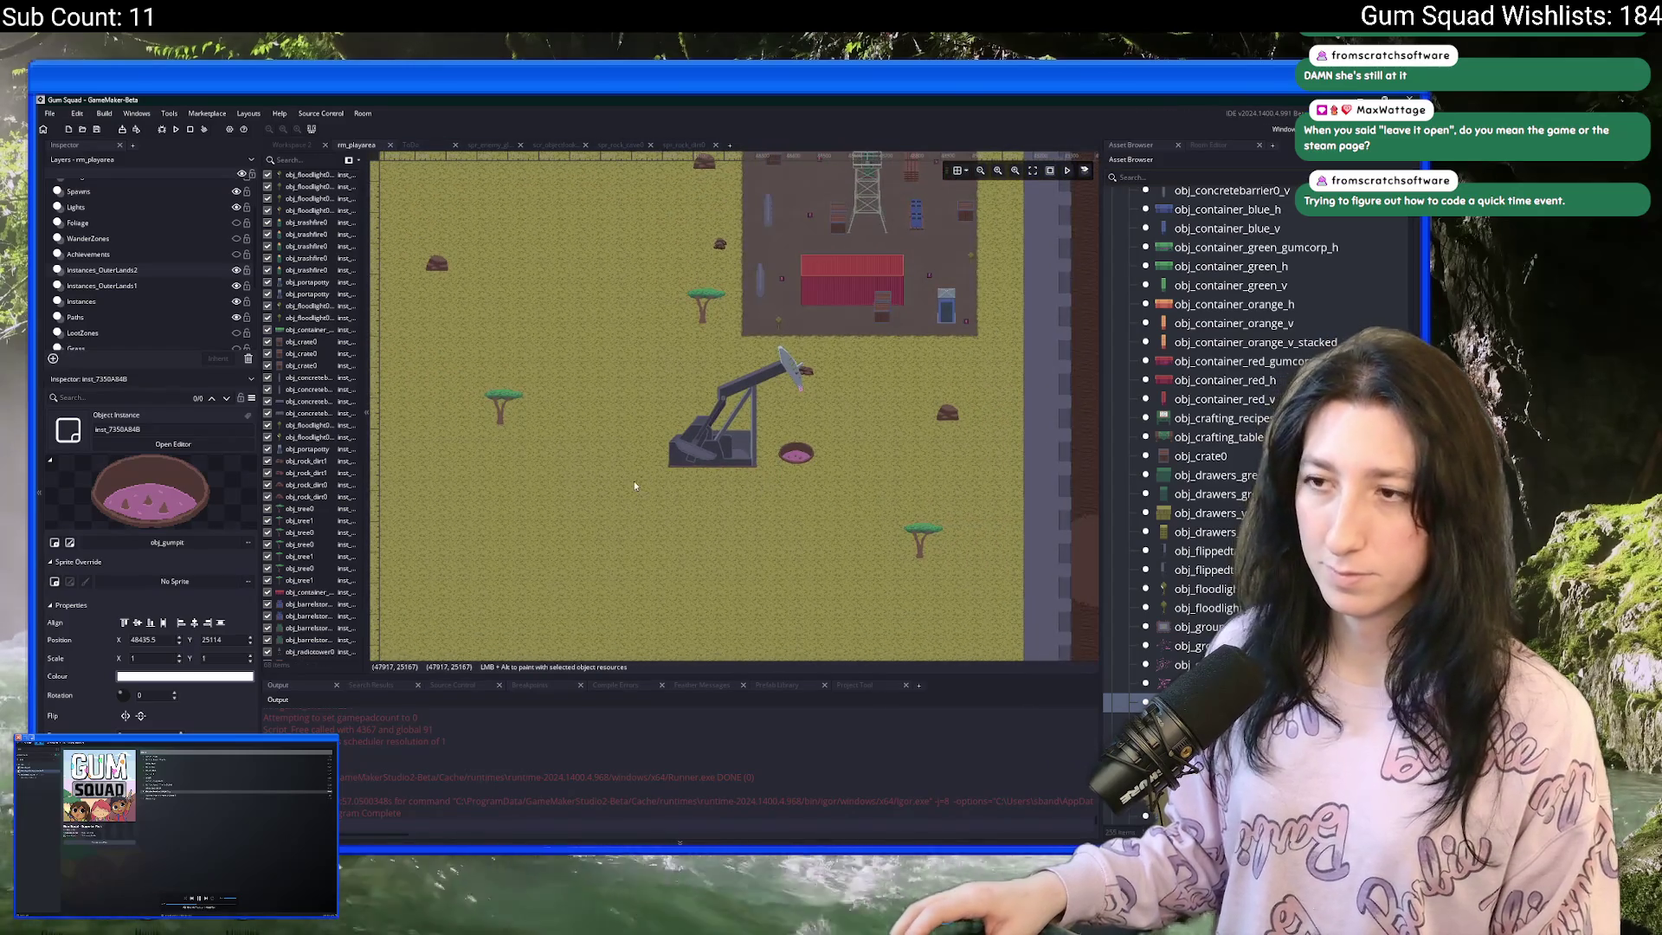
{"action": "scroll", "coordinate": [775, 467], "scroll_direction": "down", "scroll_amount": 5}
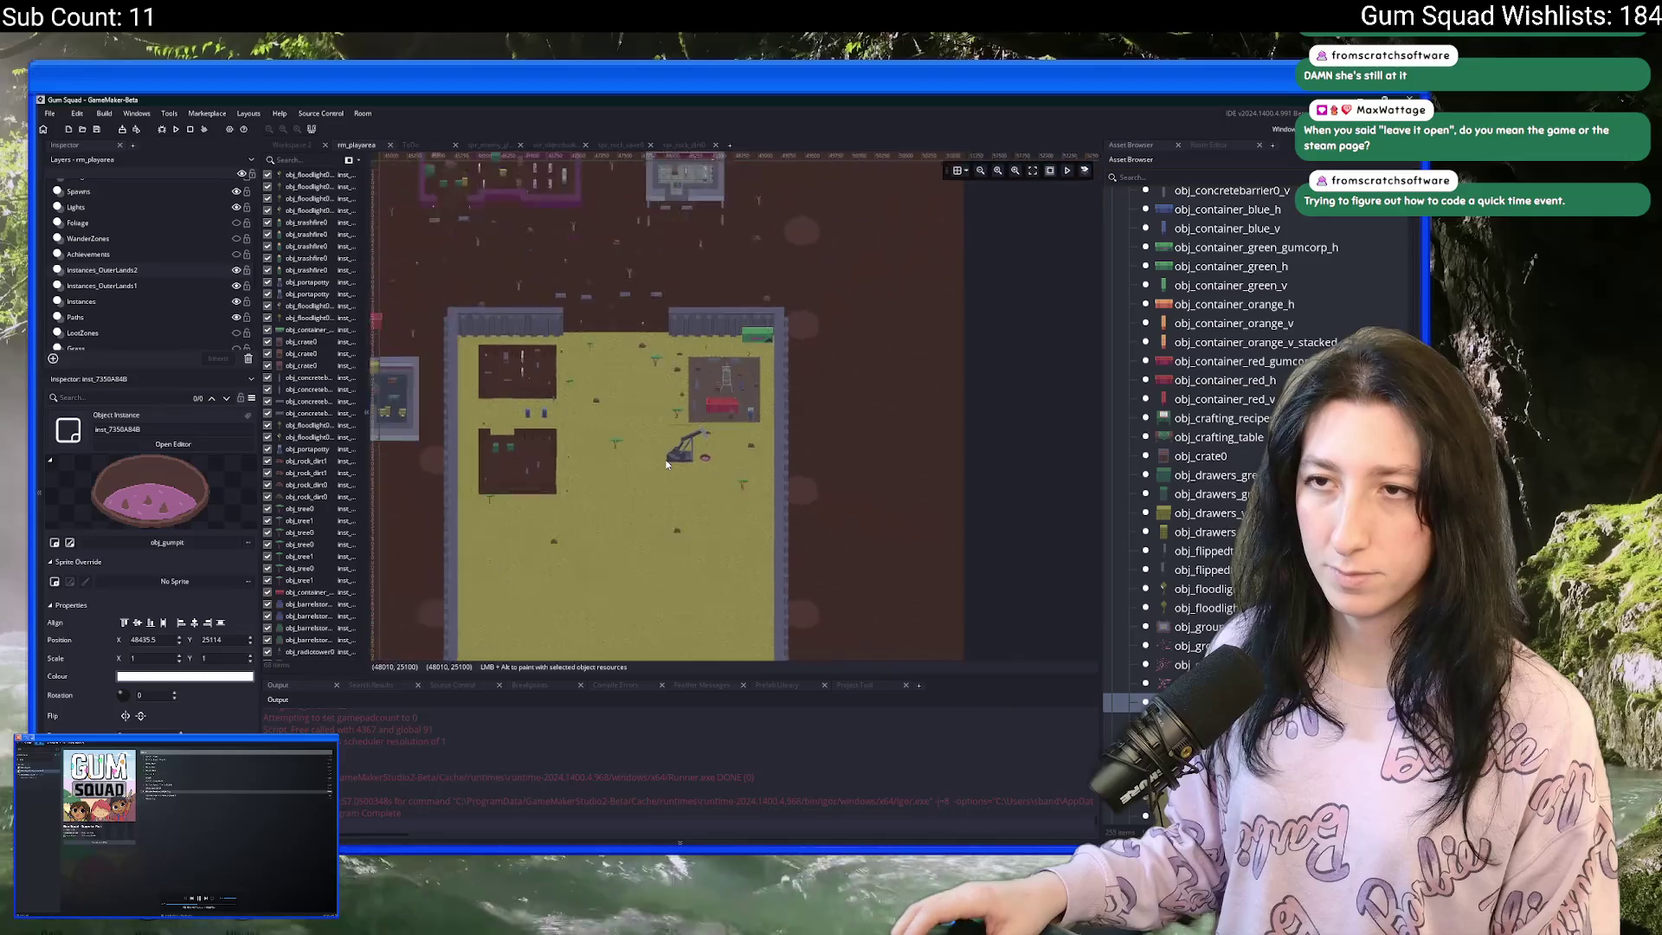
- Check the pump jack and gum pit placement, then pan back toward the warehouses
{"action": "mouse_move", "coordinate": [775, 467]}
{"action": "left_mouse_down"}
{"action": "mouse_move", "coordinate": [1025, 537]}
{"action": "mouse_move", "coordinate": [837, 505]}
{"action": "mouse_move", "coordinate": [819, 483]}
{"action": "mouse_move", "coordinate": [766, 509]}
{"action": "left_mouse_up"}
{"action": "scroll", "coordinate": [836, 505], "scroll_direction": "up", "scroll_amount": 6}
{"action": "left_click", "coordinate": [793, 418]}
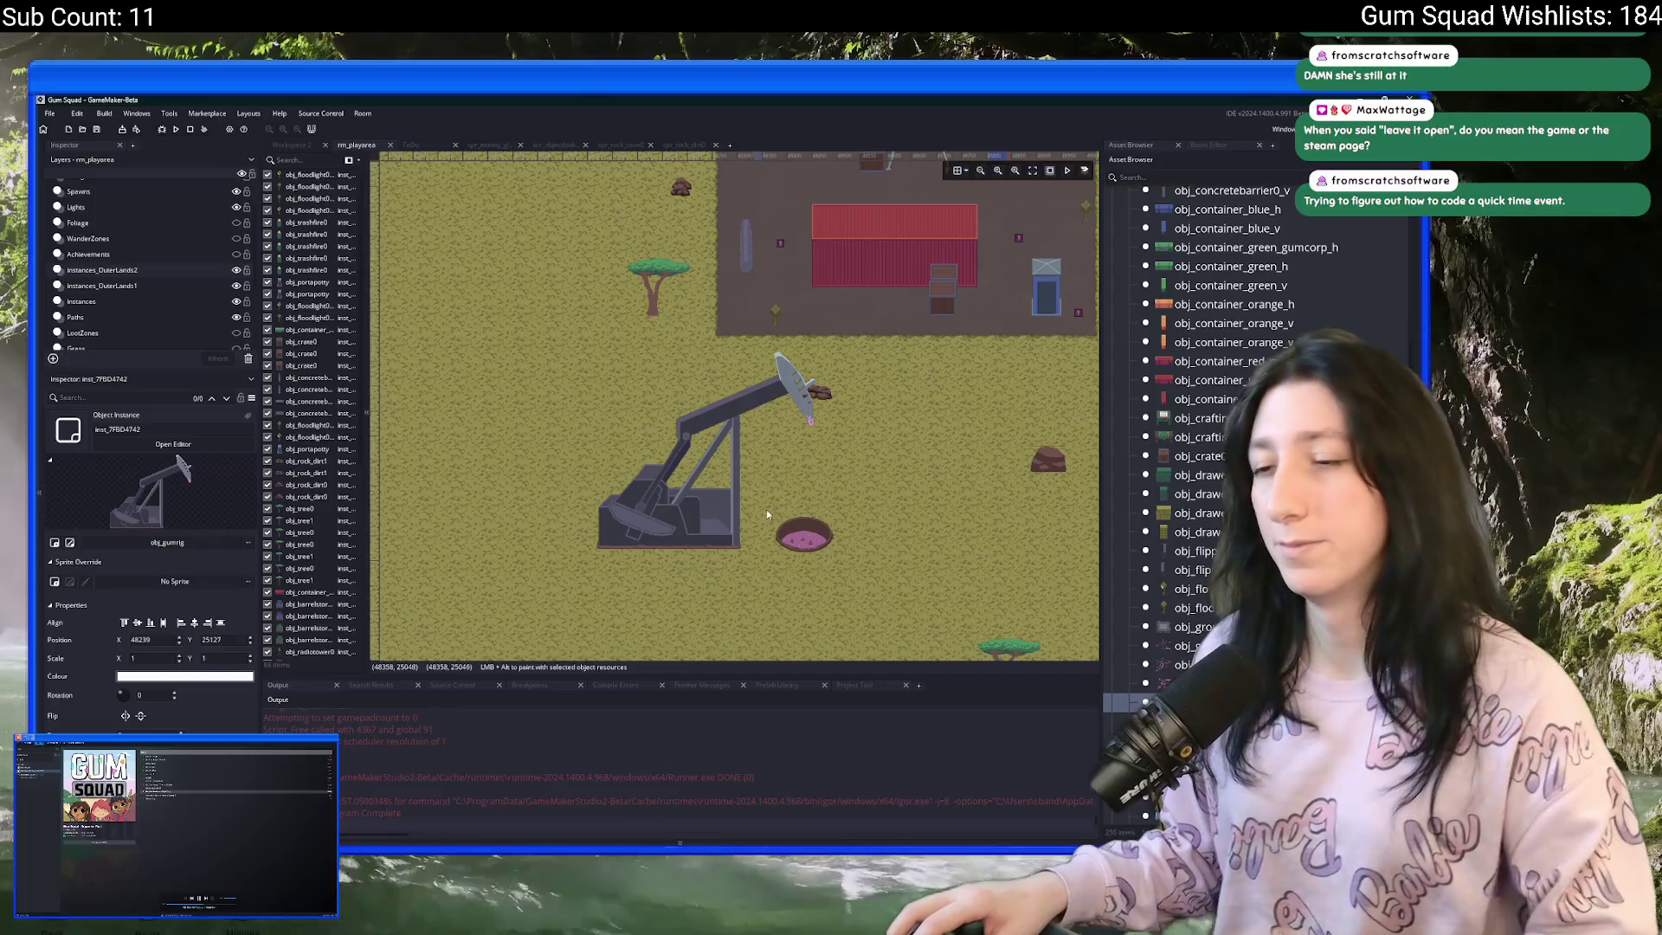
{"action": "left_click", "coordinate": [804, 543]}
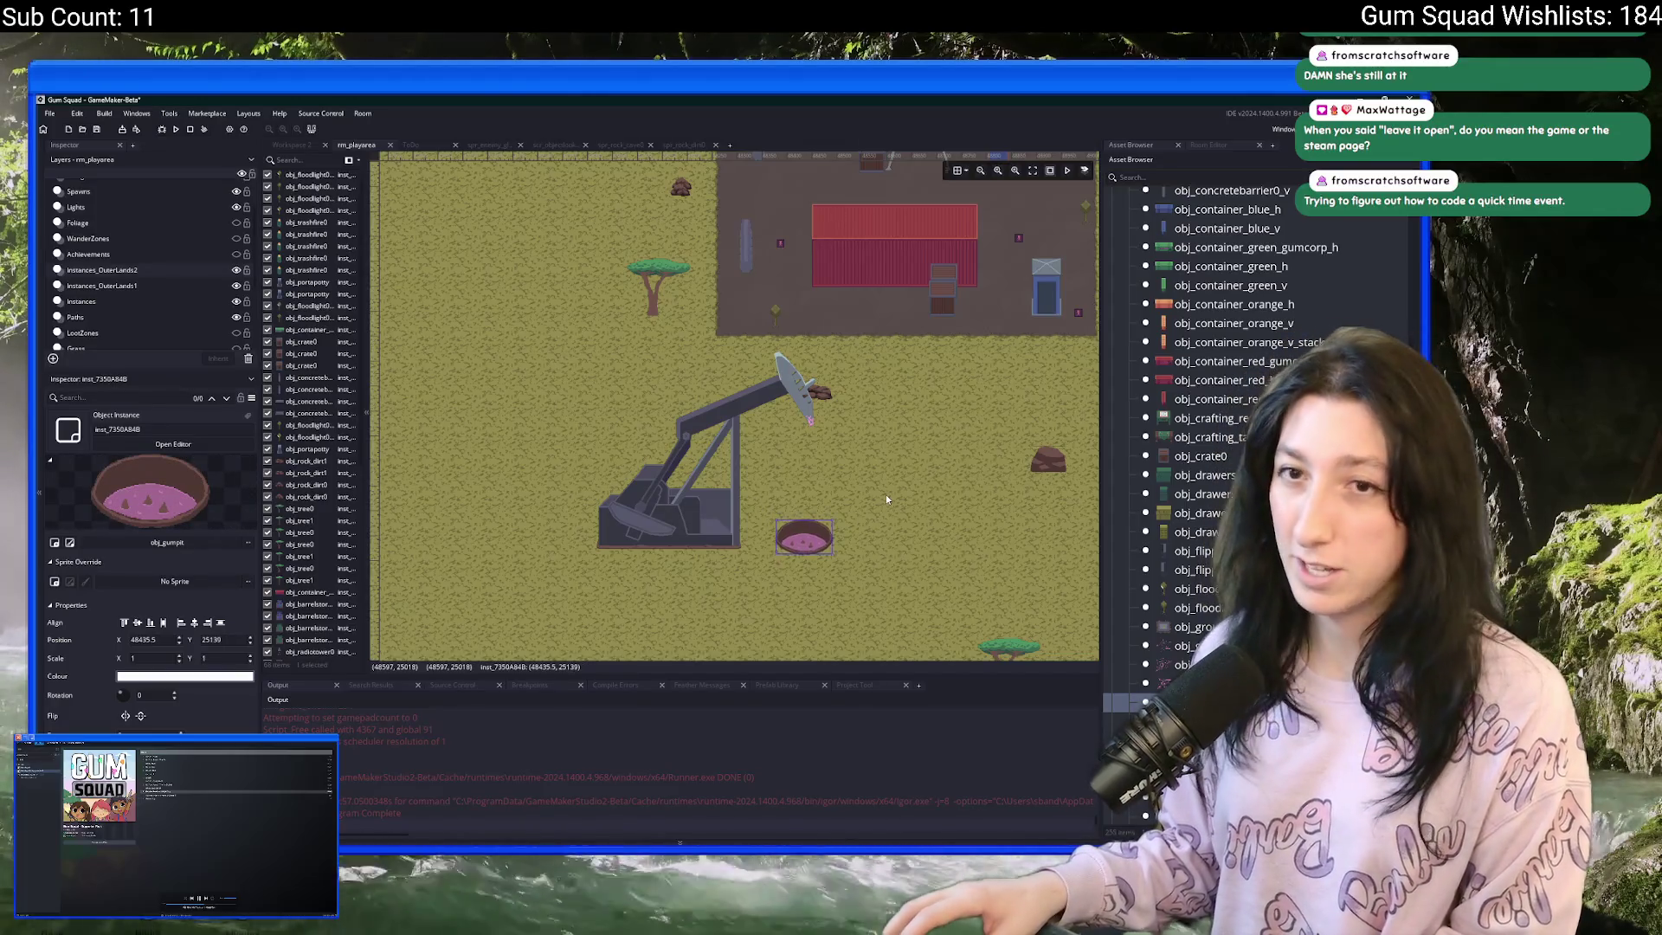
{"action": "left_click_drag", "start_coordinate": [579, 432], "coordinate": [807, 434]}
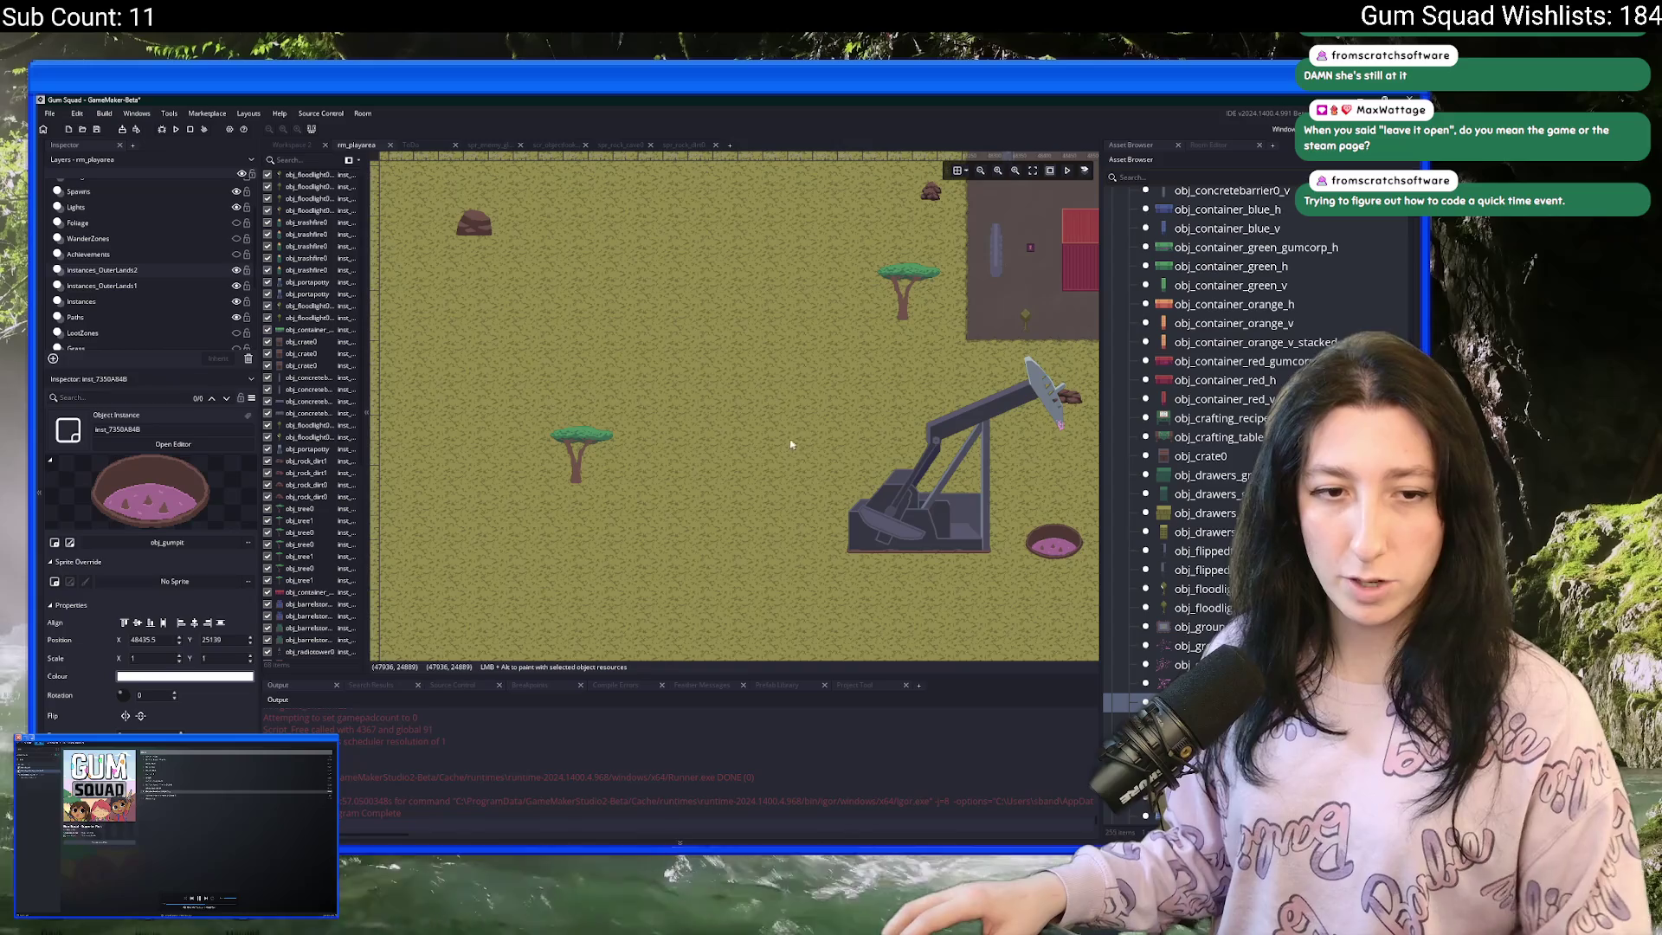
{"action": "scroll", "coordinate": [719, 450], "scroll_direction": "down", "scroll_amount": 1}
{"action": "scroll", "coordinate": [624, 453], "scroll_direction": "down", "scroll_amount": 1}
{"action": "left_click_drag", "start_coordinate": [524, 413], "coordinate": [653, 404]}
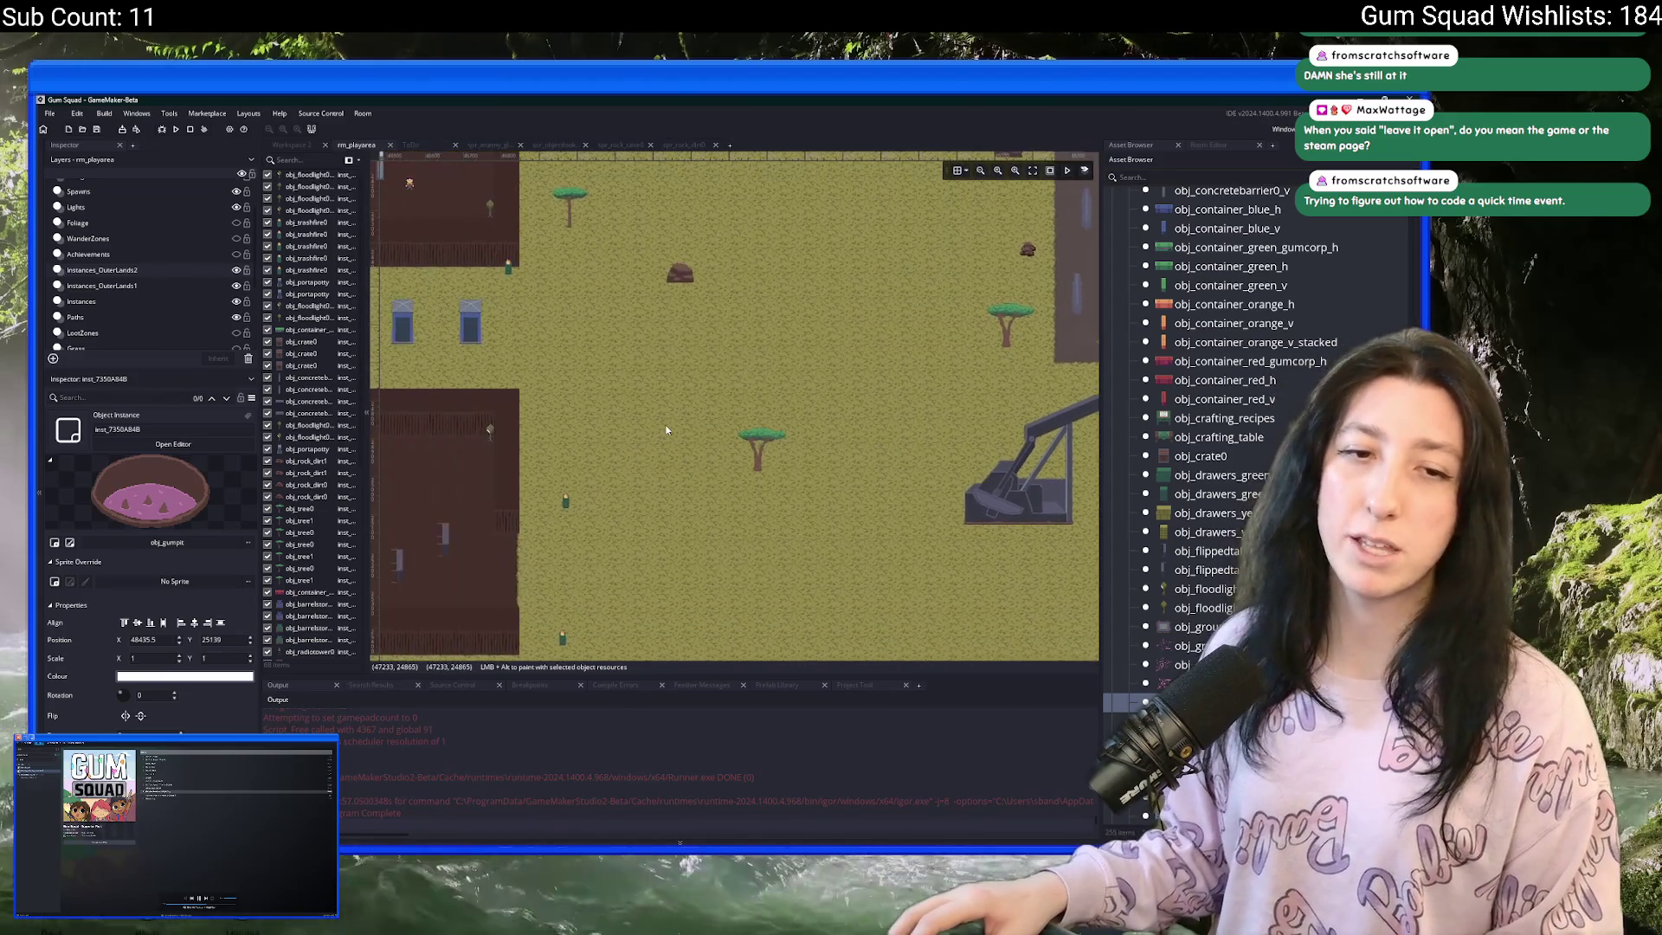
{"action": "scroll", "coordinate": [653, 405], "scroll_direction": "down", "scroll_amount": 1}
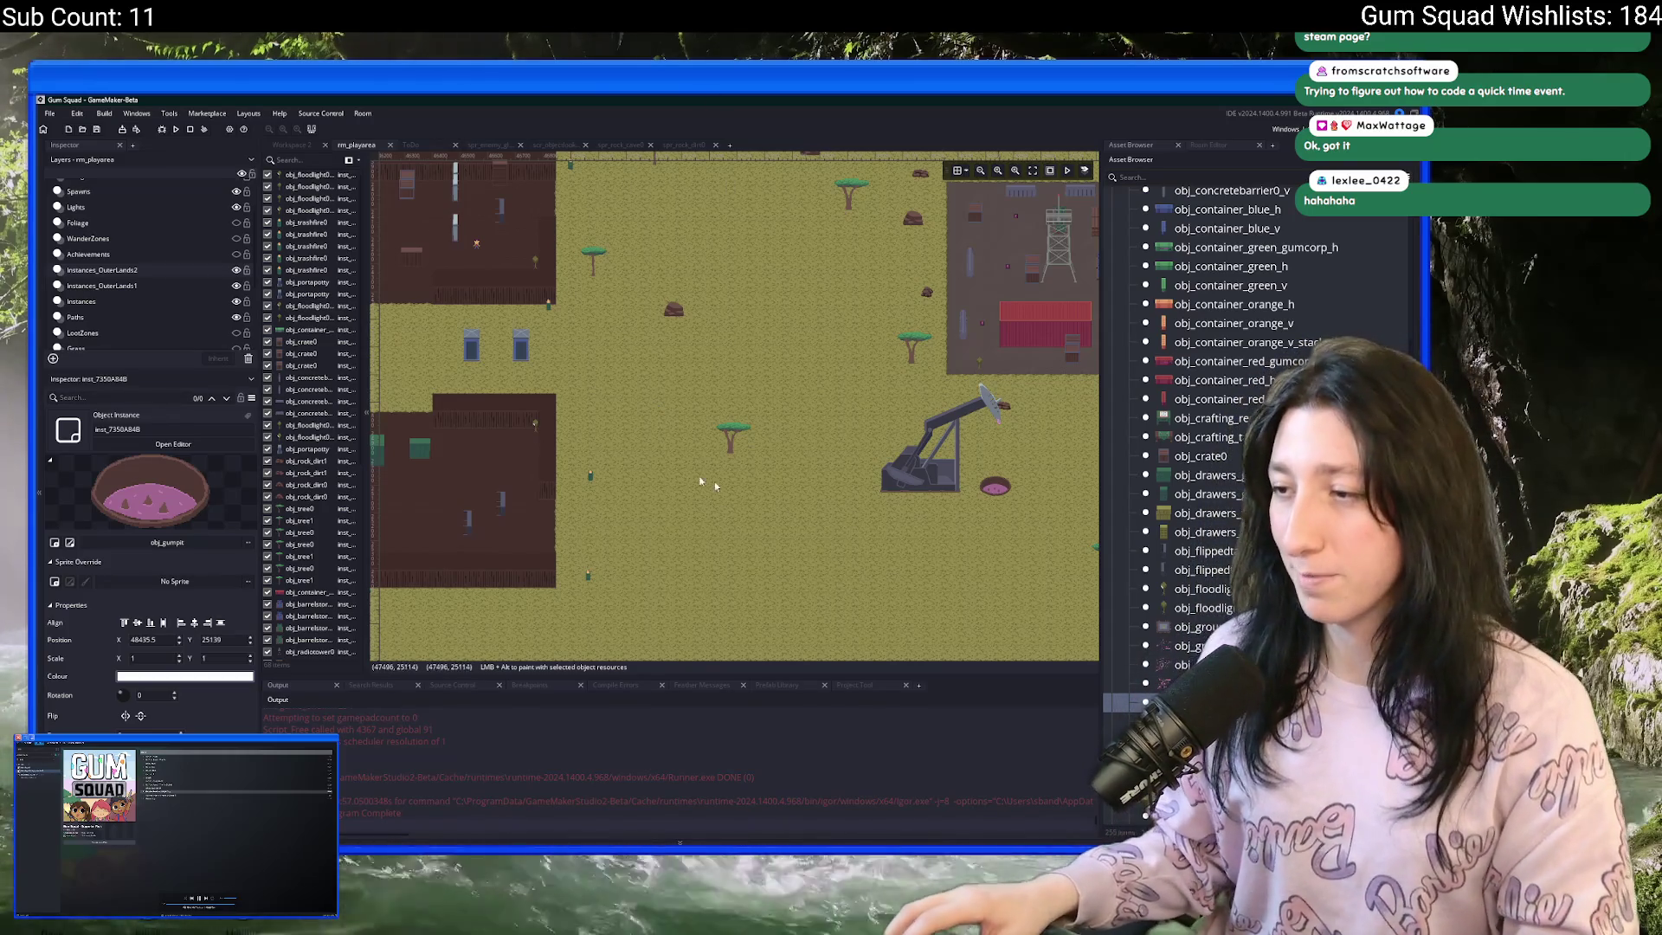
{"action": "scroll", "coordinate": [668, 445], "scroll_direction": "down", "scroll_amount": 3}
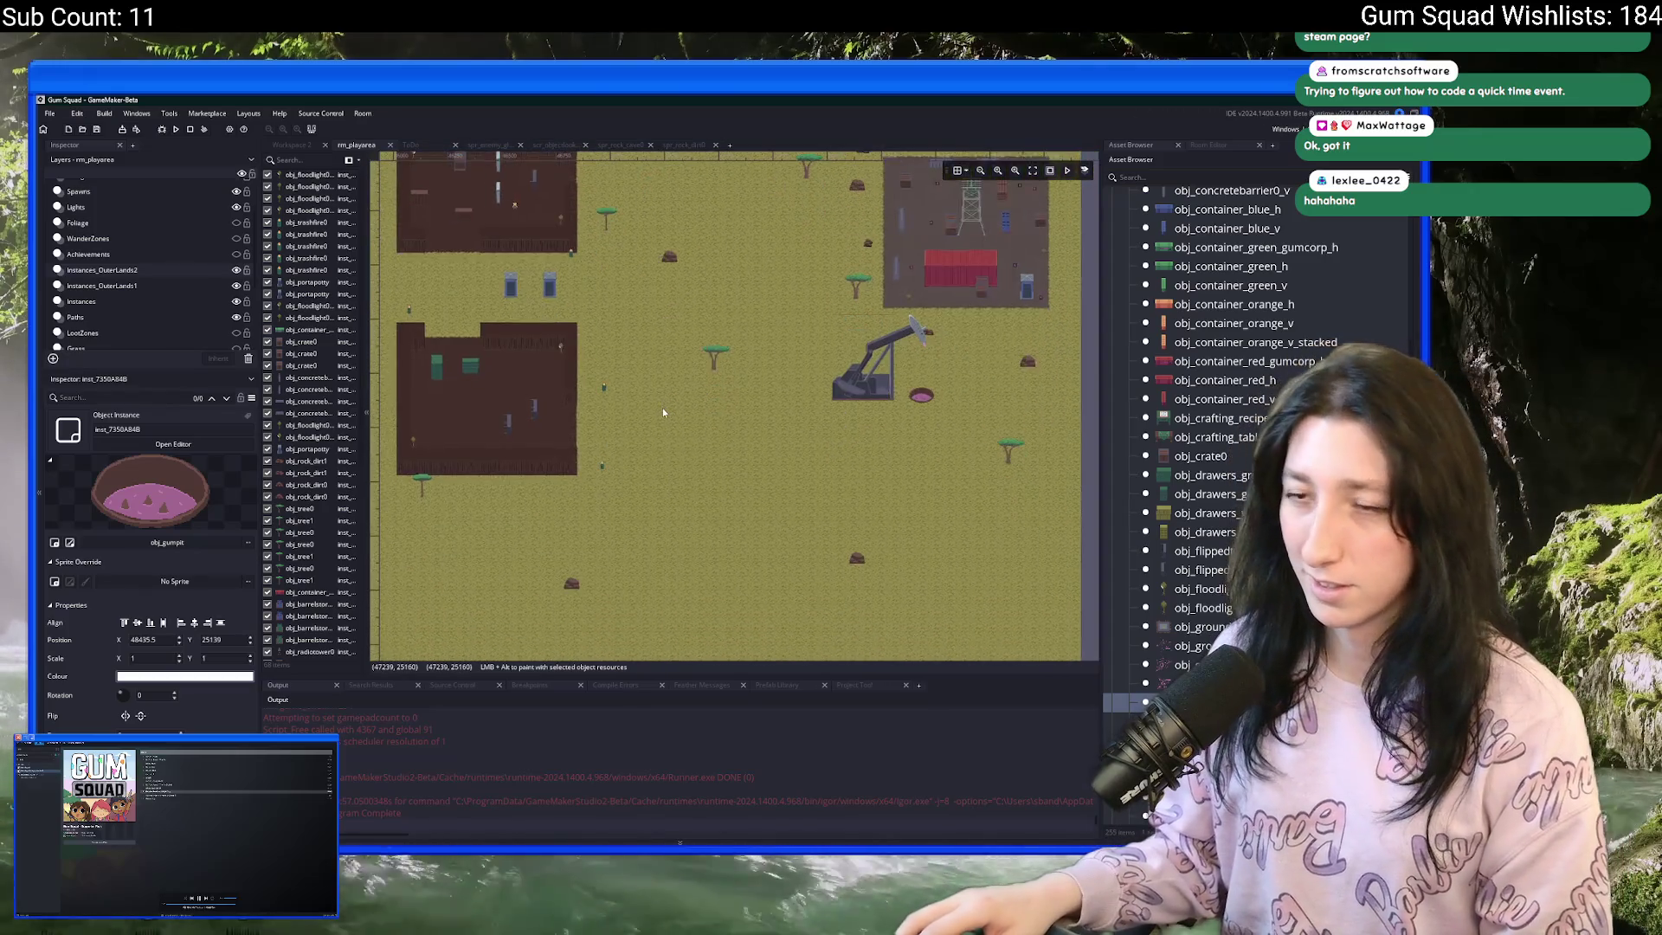
{"action": "scroll", "coordinate": [662, 412], "scroll_direction": "down", "scroll_amount": 2}
{"action": "scroll", "coordinate": [663, 412], "scroll_direction": "up", "scroll_amount": 4}
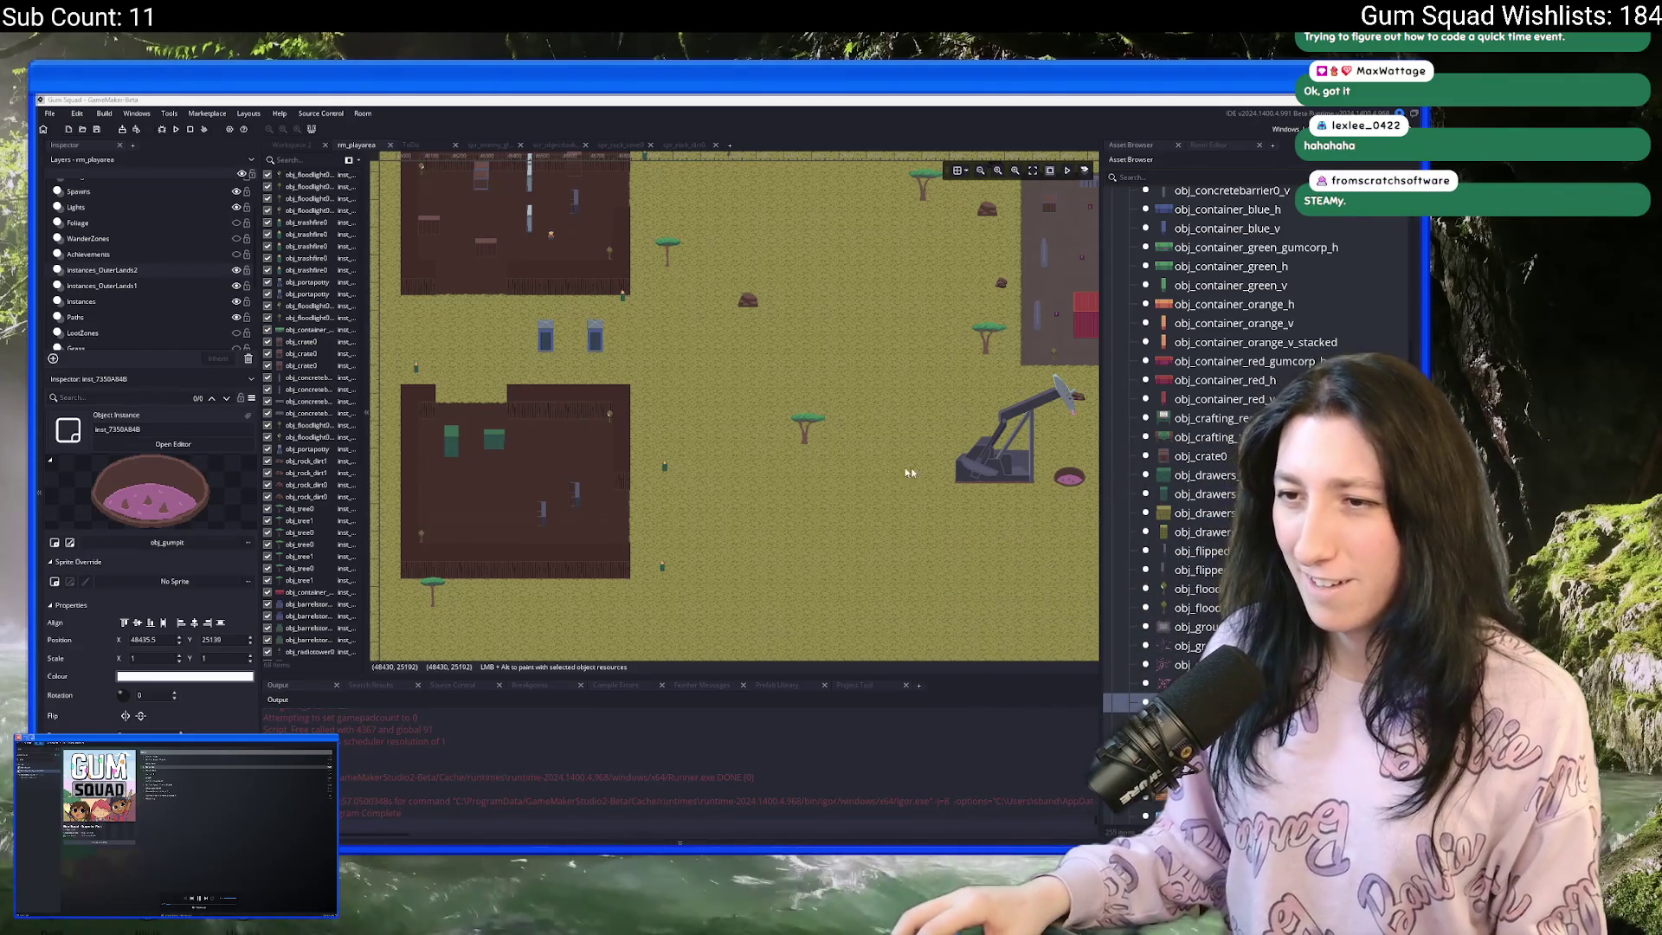
- Choose the crate object and select the crate already in the warehouse
{"action": "scroll", "coordinate": [782, 464], "scroll_direction": "up", "scroll_amount": 5}
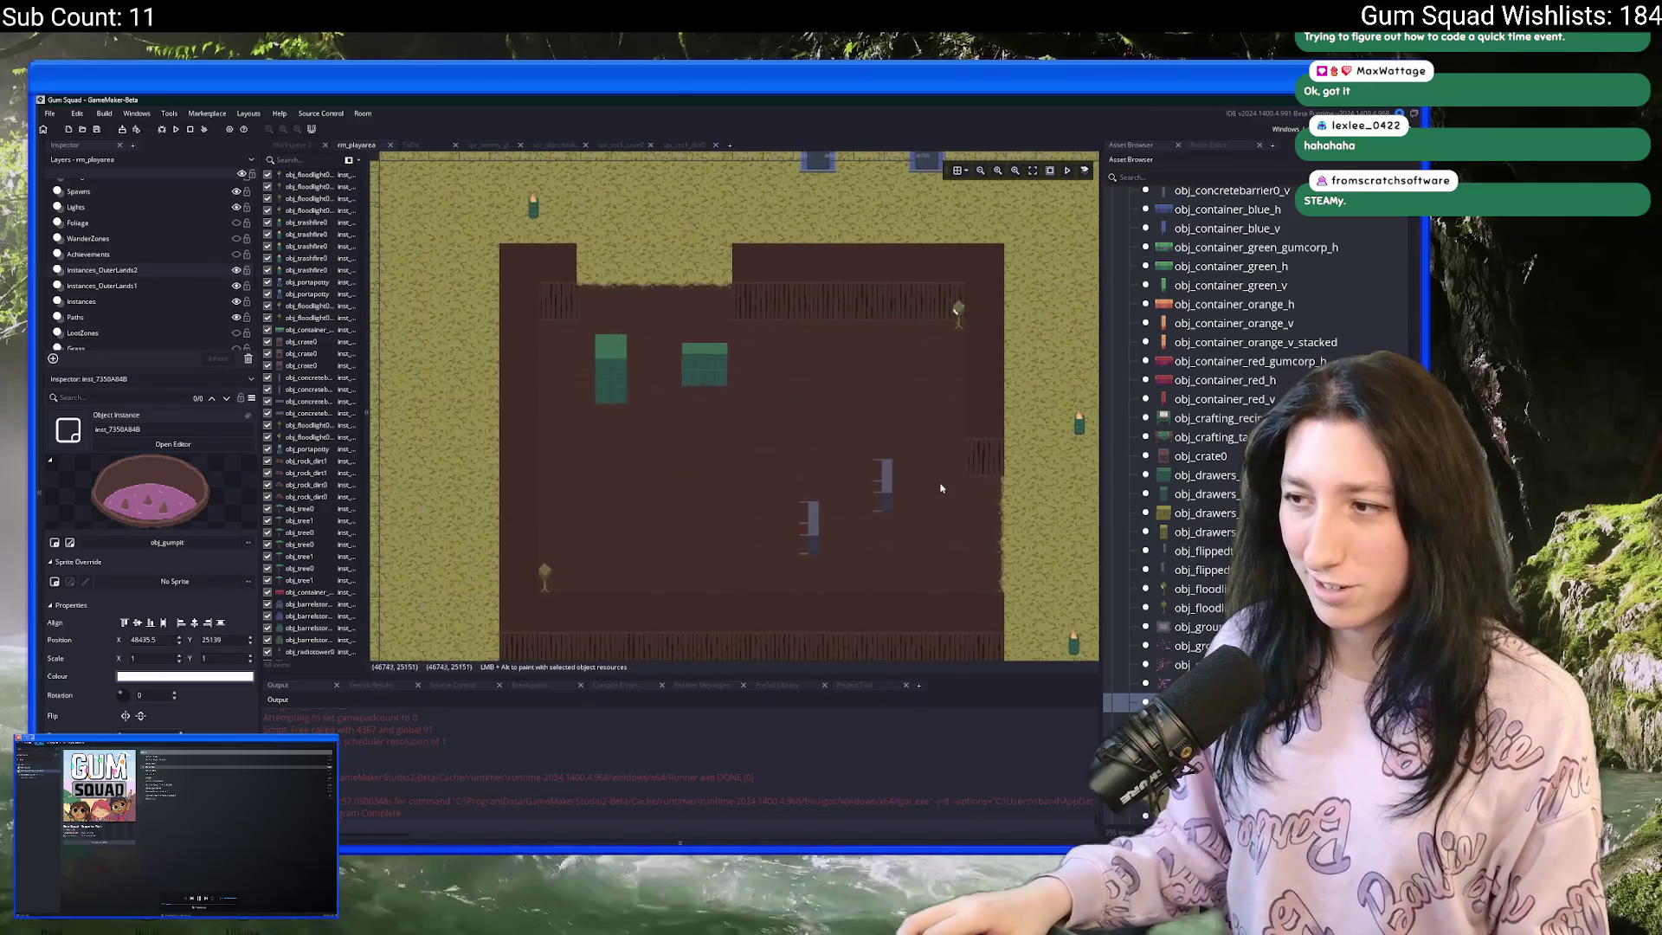
{"action": "left_click", "coordinate": [1219, 591]}
{"action": "mouse_move", "coordinate": [872, 468]}
{"action": "left_mouse_down"}
{"action": "mouse_move", "coordinate": [742, 399]}
{"action": "mouse_move", "coordinate": [795, 364]}
{"action": "left_mouse_up"}
{"action": "left_click", "coordinate": [1200, 455]}
{"action": "scroll", "coordinate": [554, 433], "scroll_direction": "up", "scroll_amount": 2}
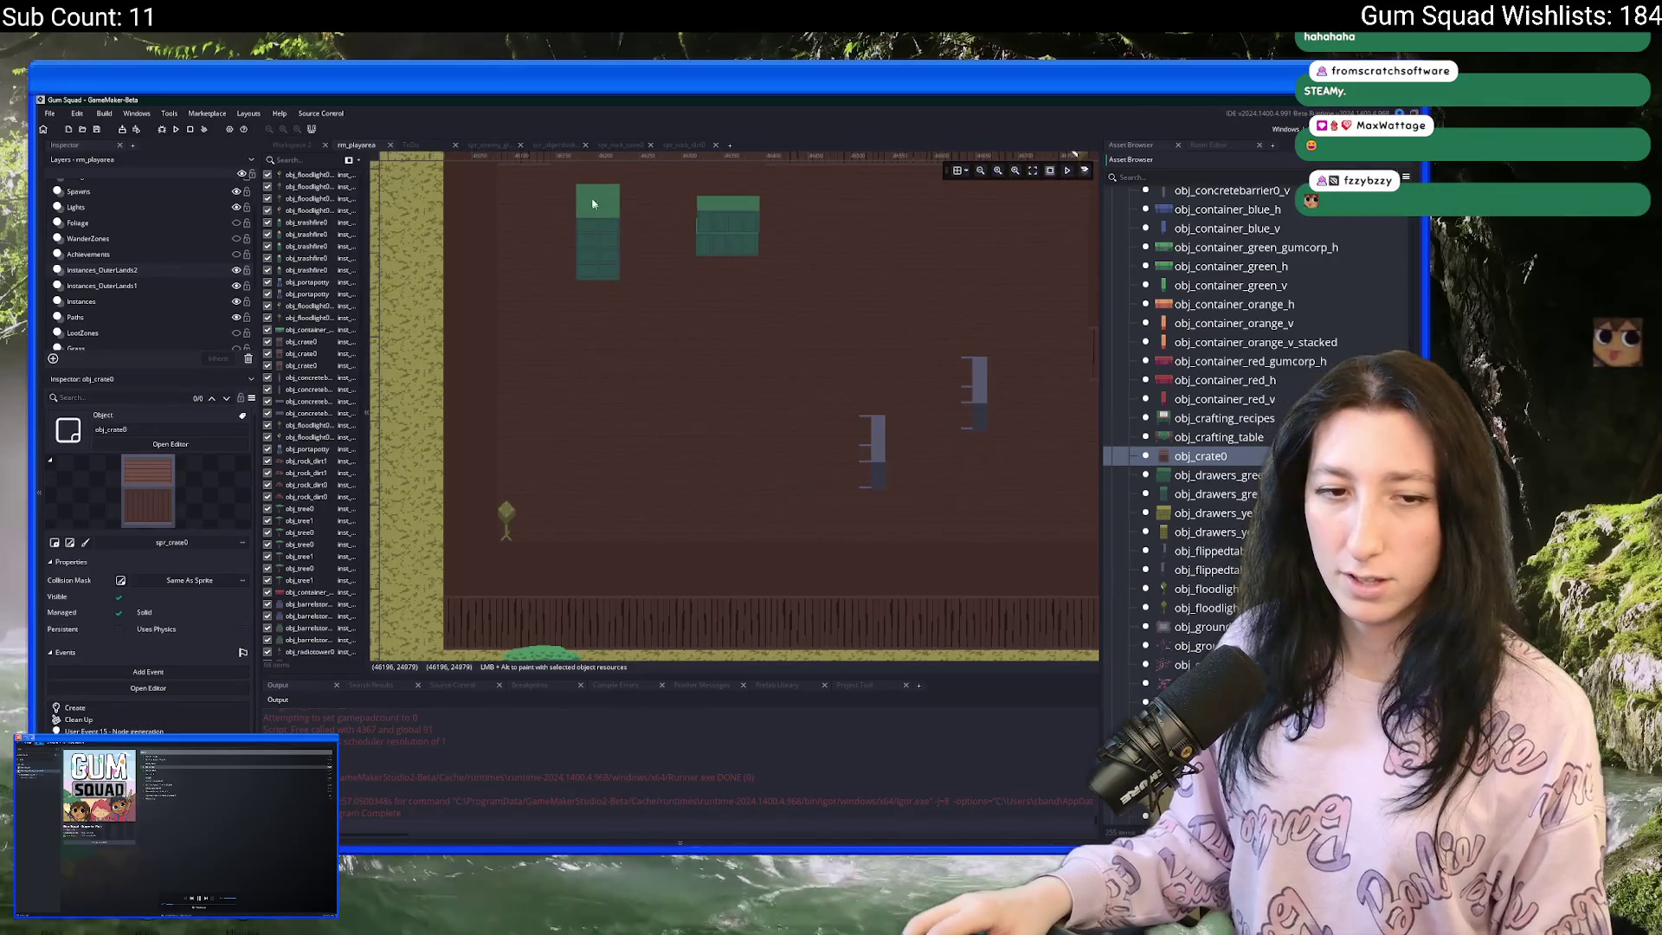
{"action": "scroll", "coordinate": [596, 225], "scroll_direction": "up", "scroll_amount": 1}
{"action": "scroll", "coordinate": [531, 412], "scroll_direction": "down", "scroll_amount": 2}
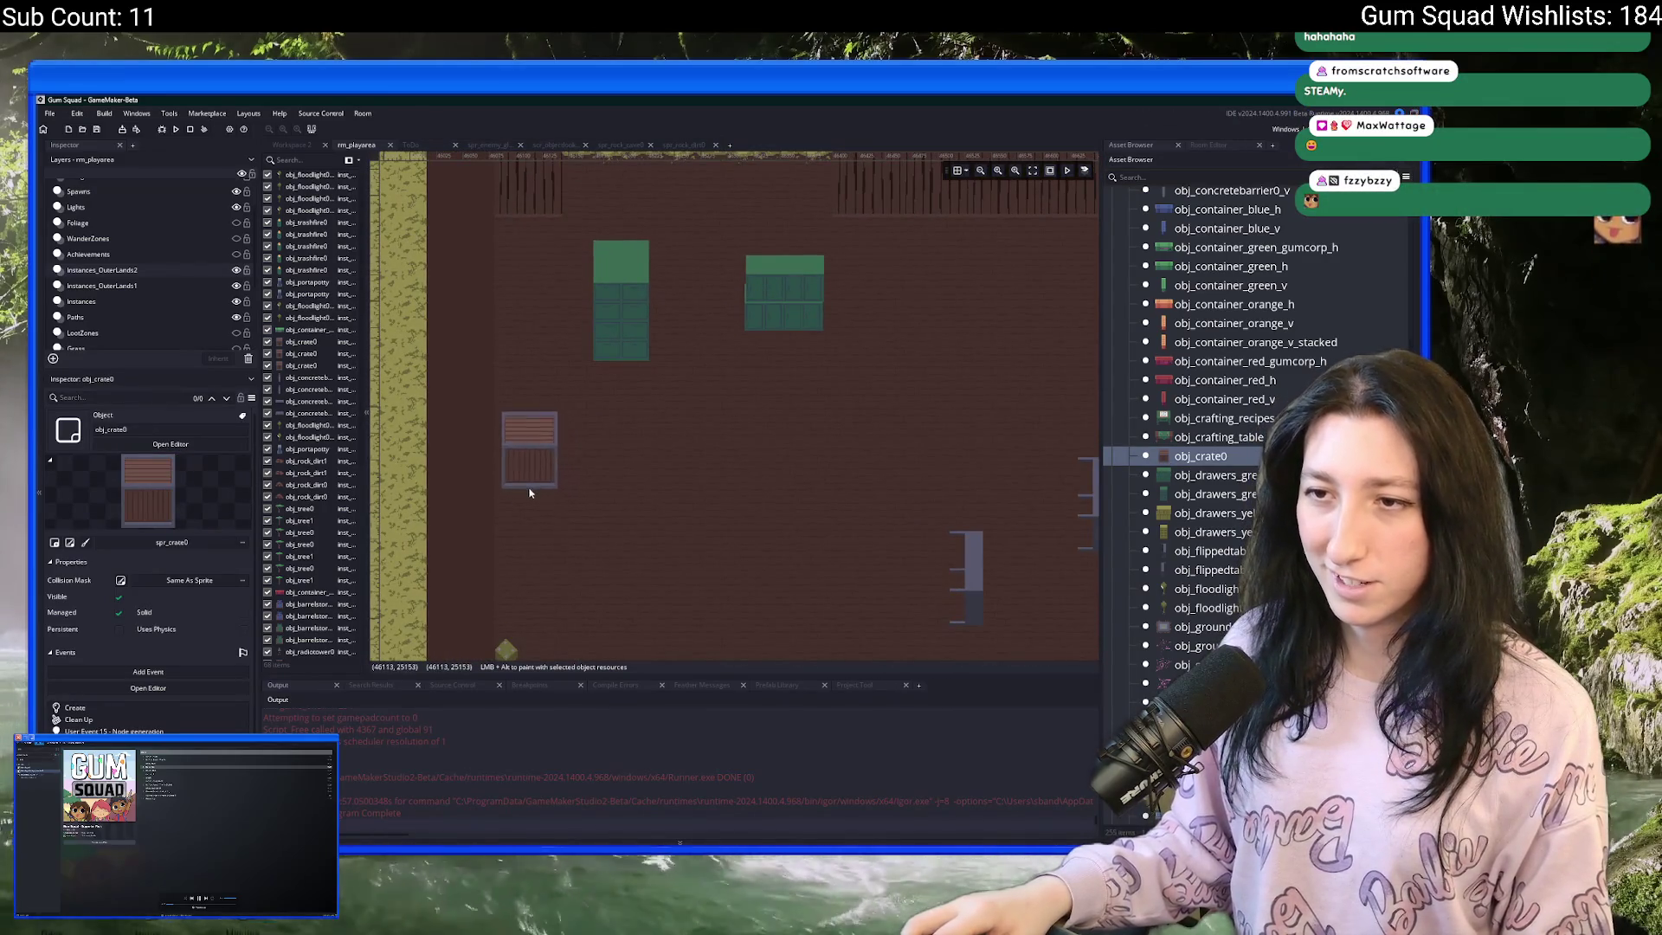
{"action": "left_click", "coordinate": [522, 475]}
- Duplicate the crate beside the first and line the two crates up
{"action": "scroll", "coordinate": [516, 426], "scroll_direction": "up", "scroll_amount": 3}
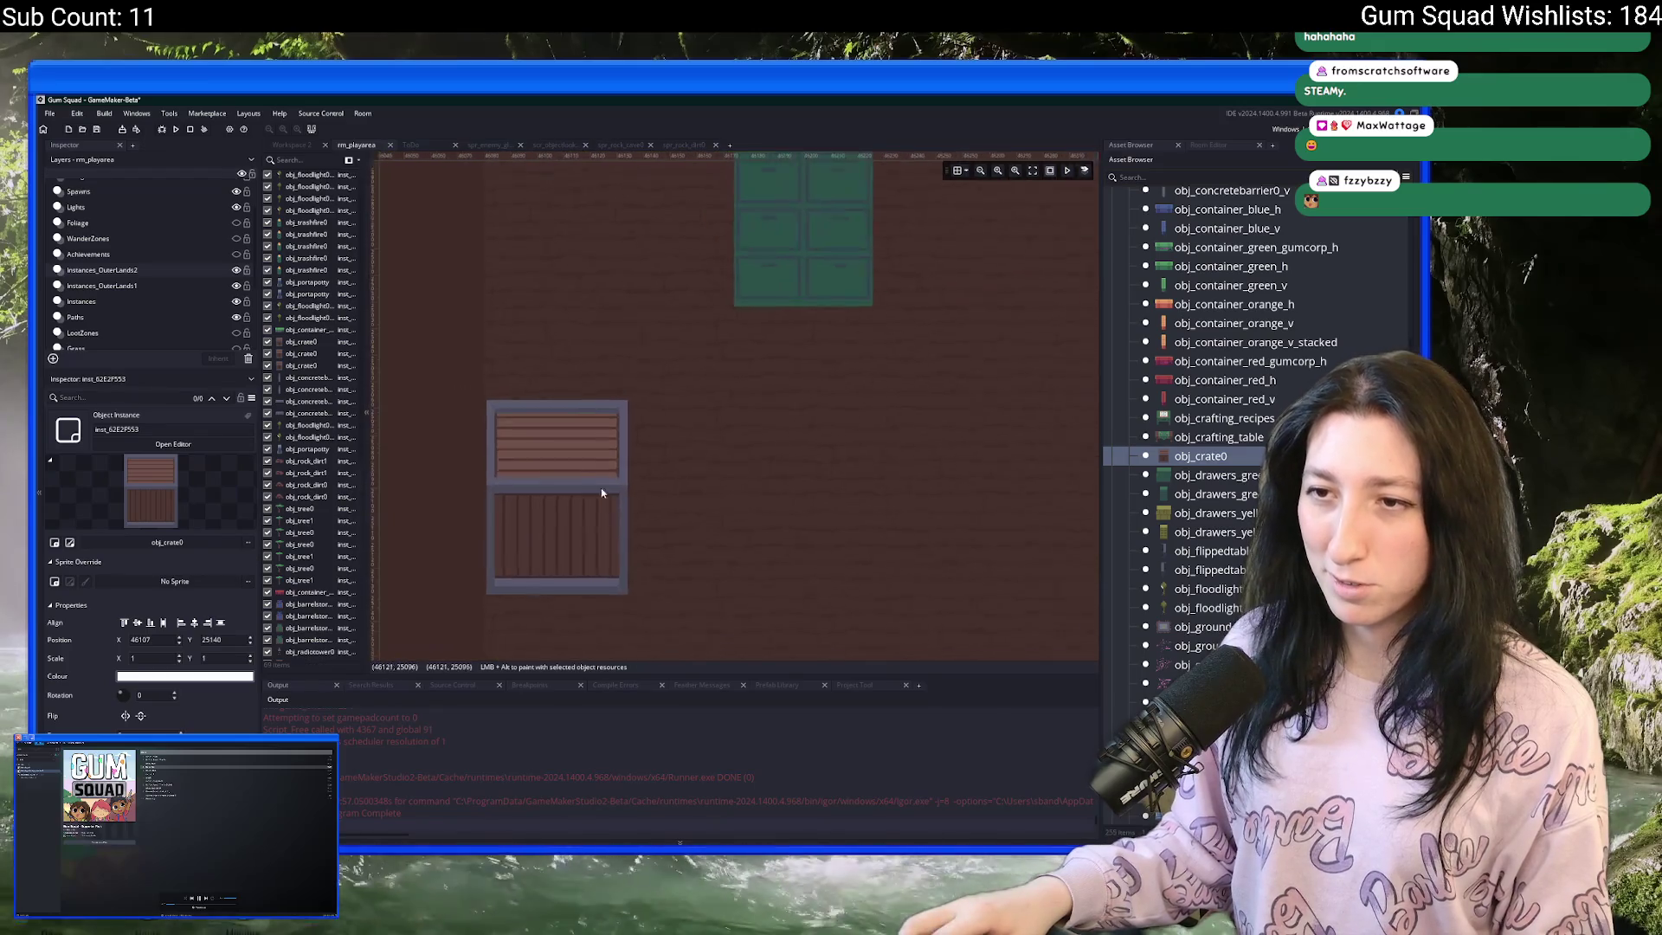
{"action": "scroll", "coordinate": [475, 419], "scroll_direction": "up", "scroll_amount": 2}
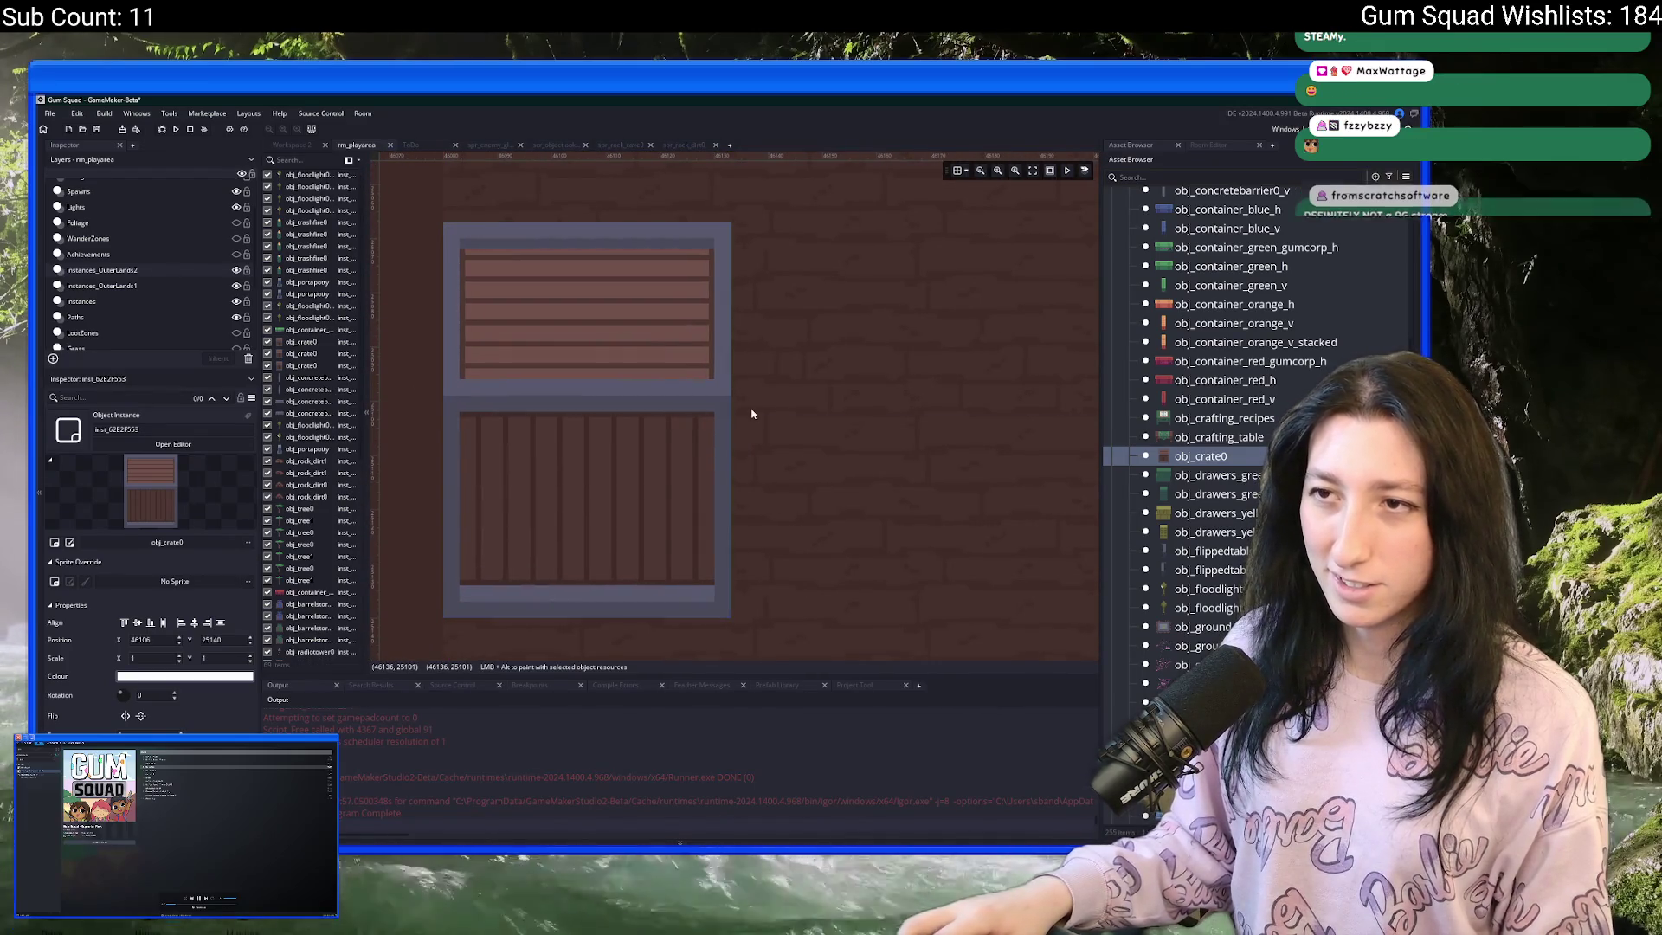
{"action": "scroll", "coordinate": [752, 414], "scroll_direction": "down", "scroll_amount": 4}
{"action": "scroll", "coordinate": [702, 466], "scroll_direction": "up", "scroll_amount": 3}
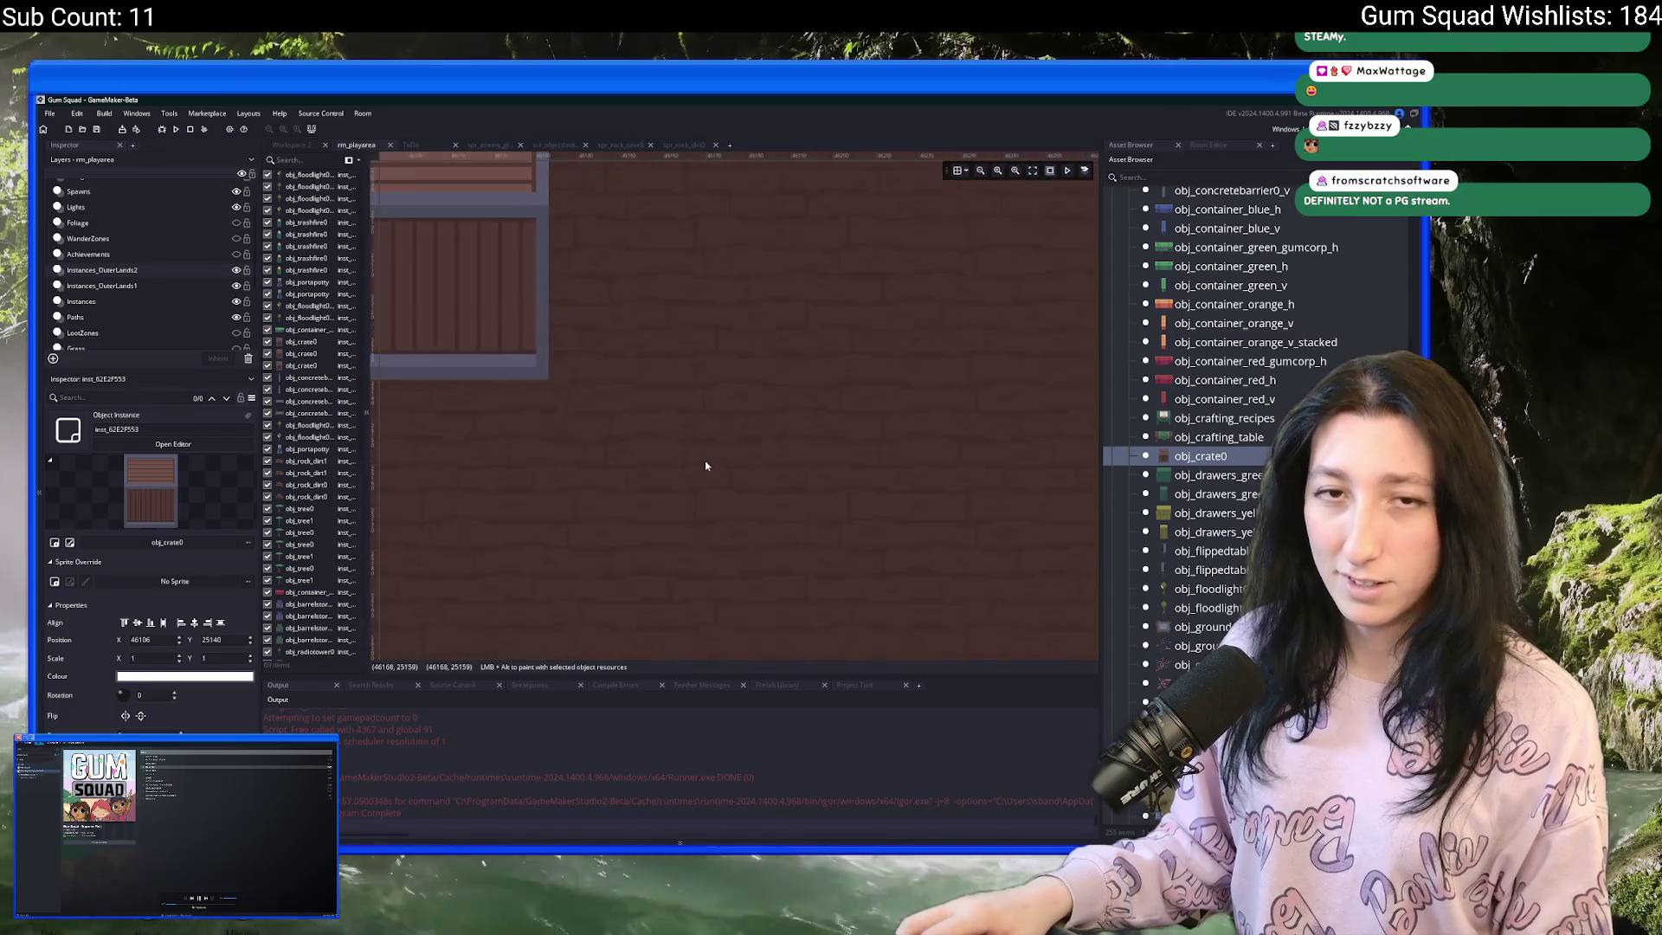
{"action": "scroll", "coordinate": [683, 476], "scroll_direction": "down", "scroll_amount": 3}
{"action": "scroll", "coordinate": [679, 507], "scroll_direction": "up", "scroll_amount": 2}
{"action": "left_click_drag", "start_coordinate": [679, 506], "coordinate": [692, 594]}
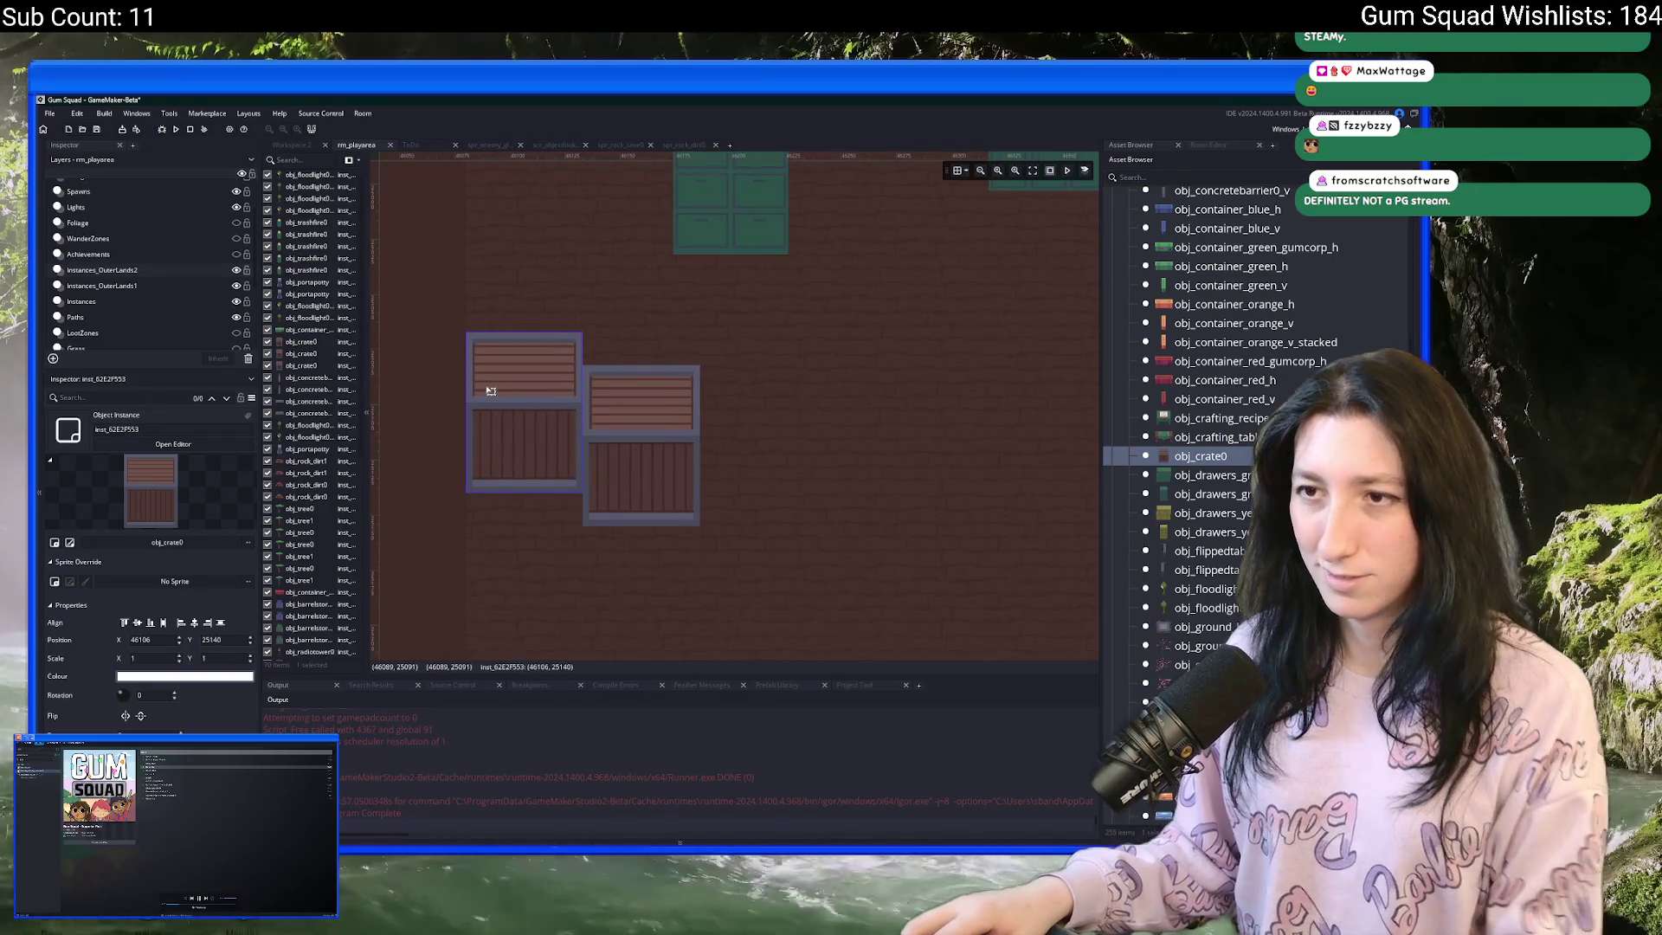
{"action": "left_click_drag", "start_coordinate": [490, 391], "coordinate": [490, 412]}
- Move the green drawer unit down slightly
{"action": "left_click", "coordinate": [652, 387]}
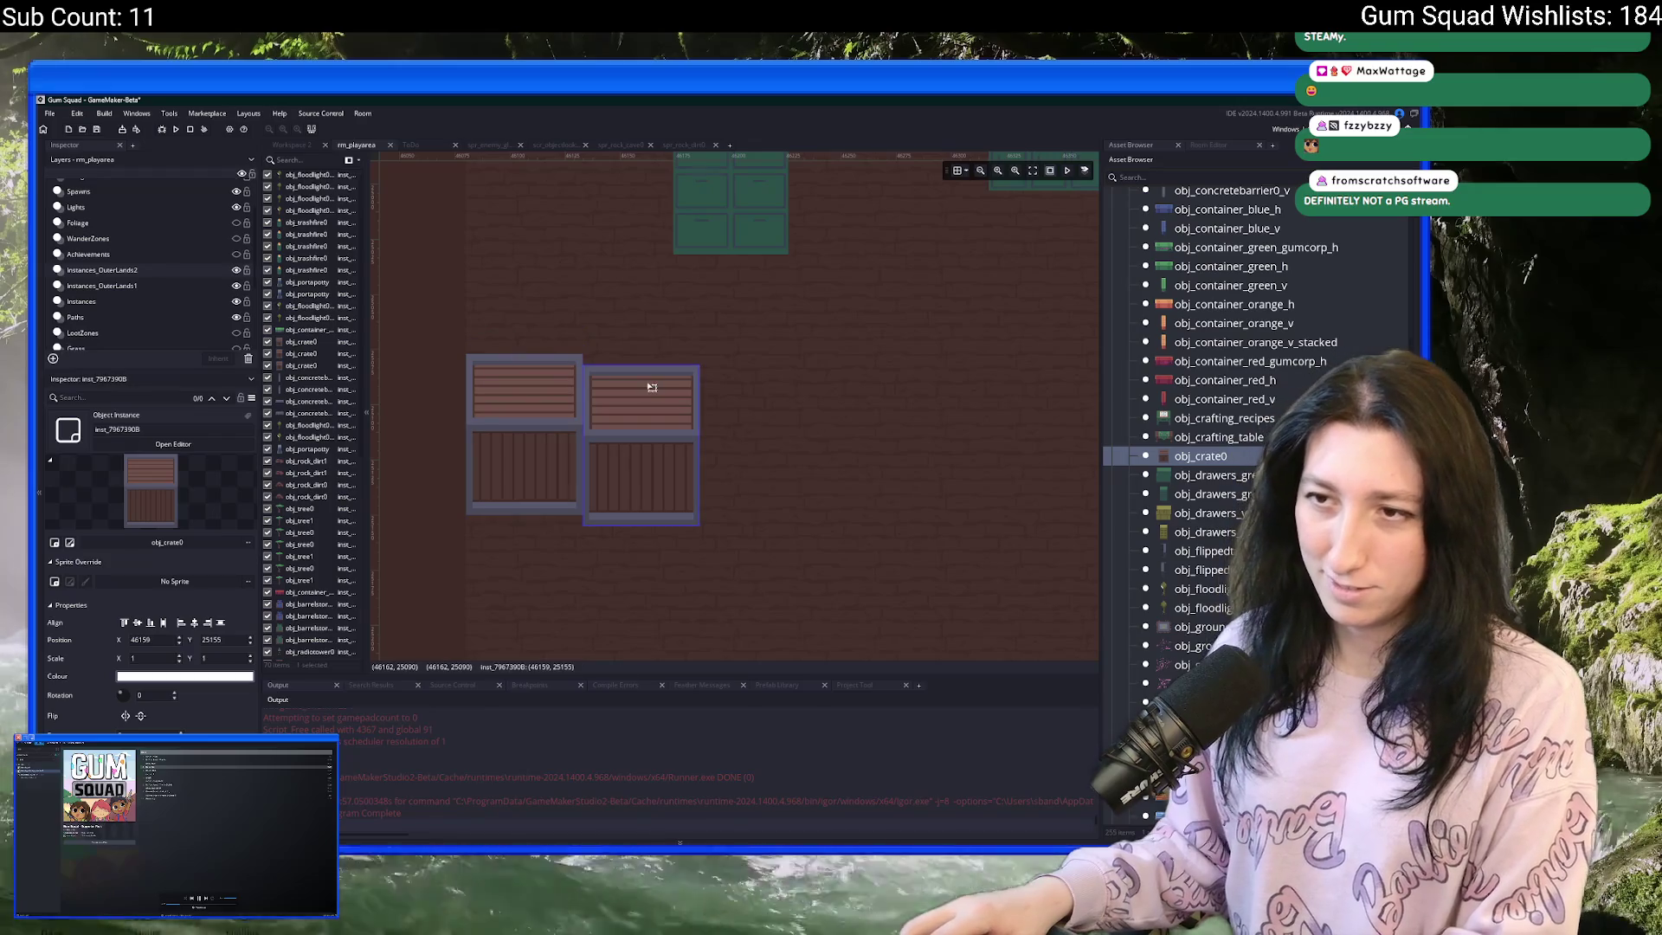
{"action": "scroll", "coordinate": [672, 341], "scroll_direction": "down", "scroll_amount": 5}
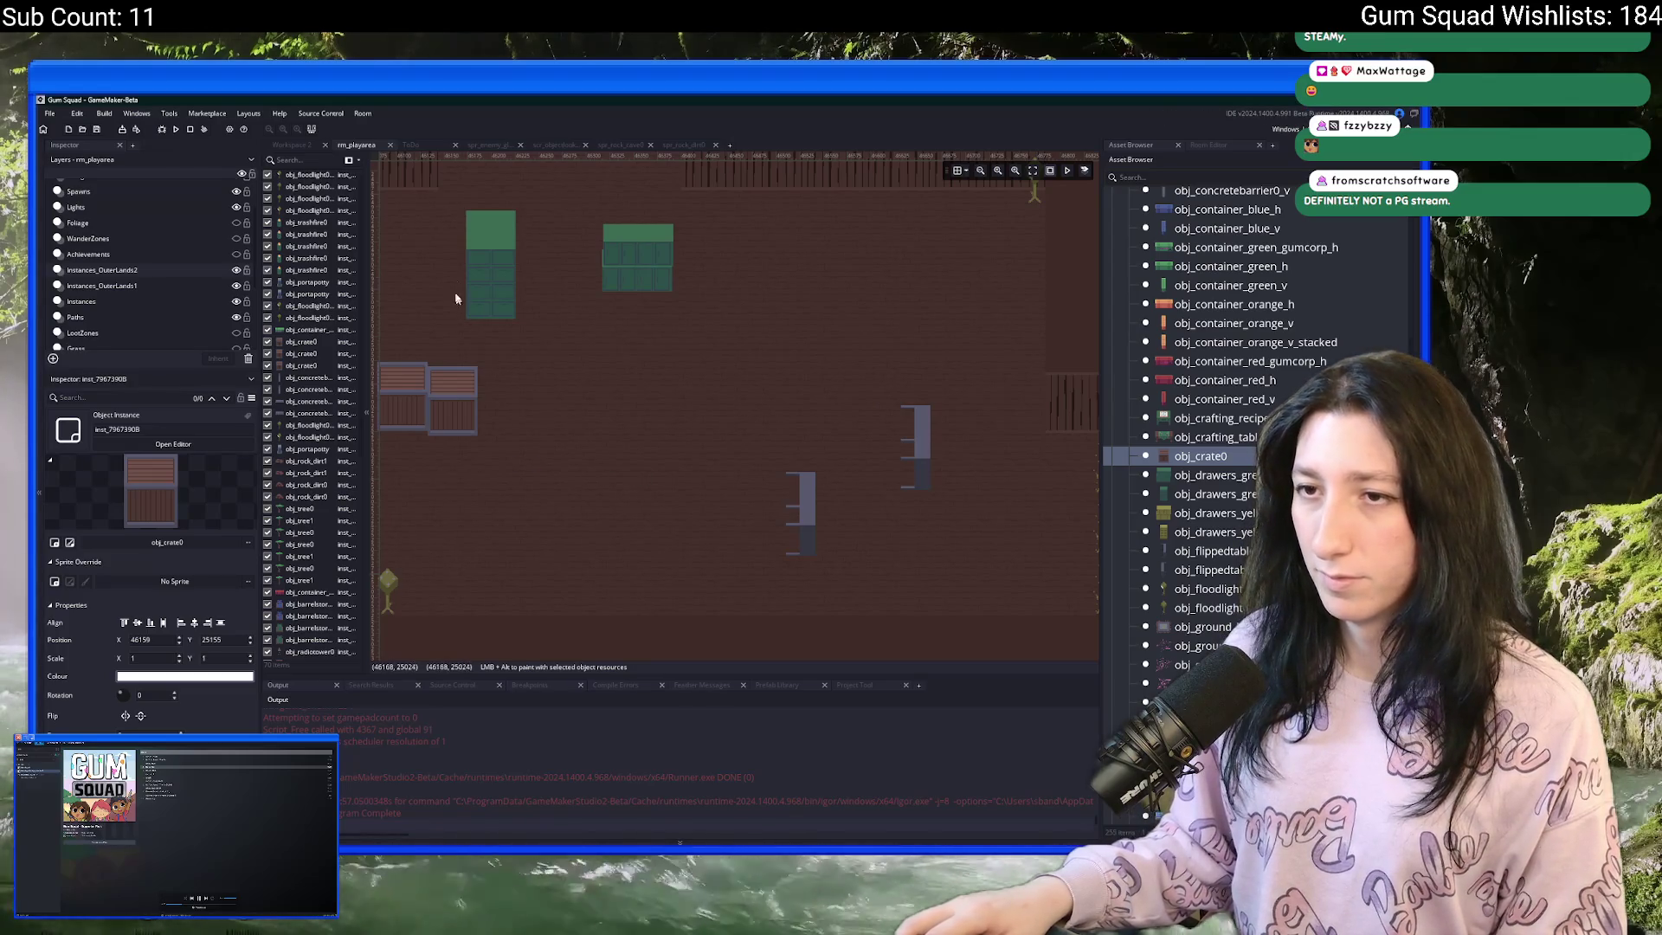
{"action": "left_click_drag", "start_coordinate": [499, 339], "coordinate": [496, 244]}
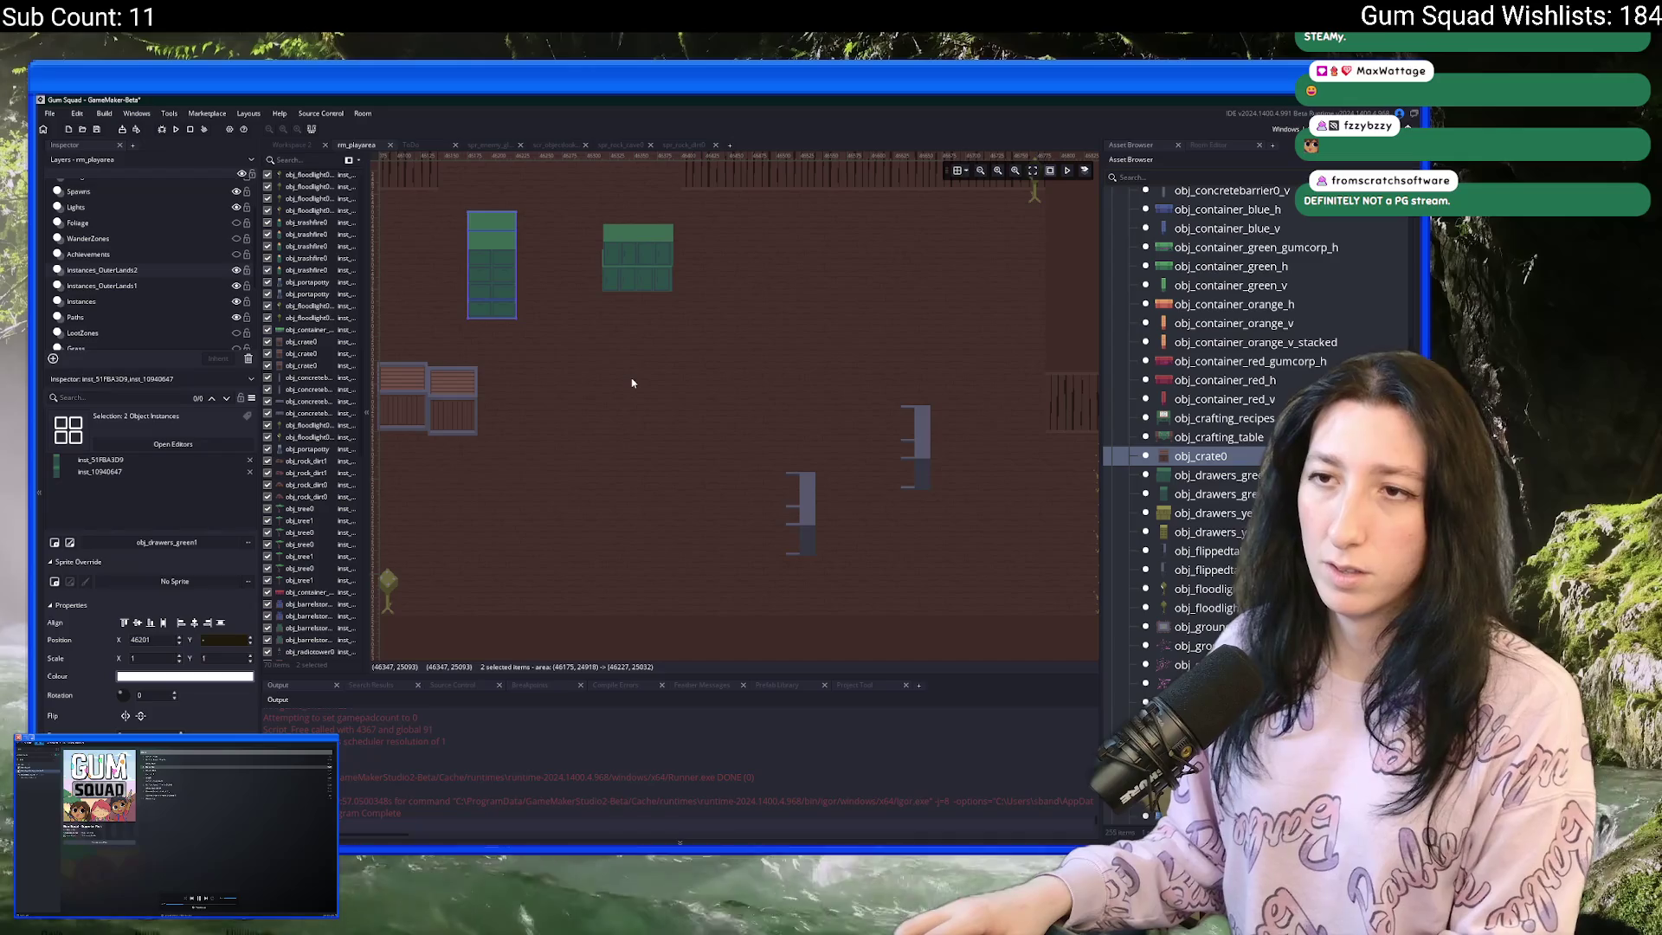
{"action": "left_click", "coordinate": [632, 382]}
{"action": "left_click_drag", "start_coordinate": [673, 299], "coordinate": [672, 317]}
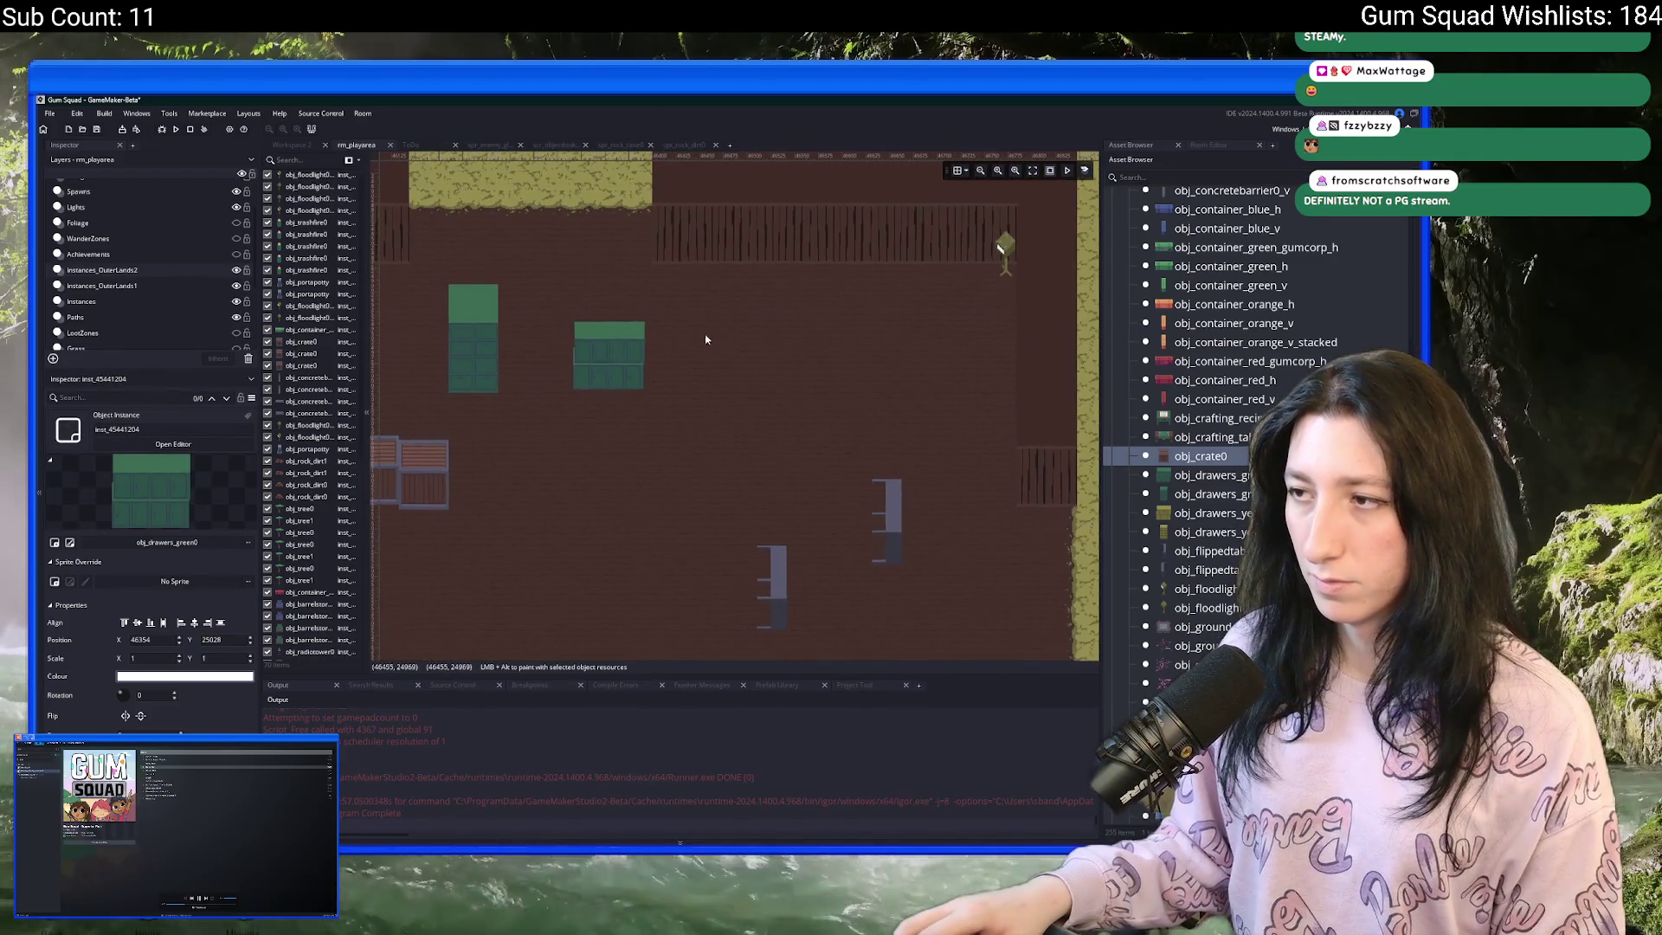
{"action": "left_click", "coordinate": [1210, 569]}
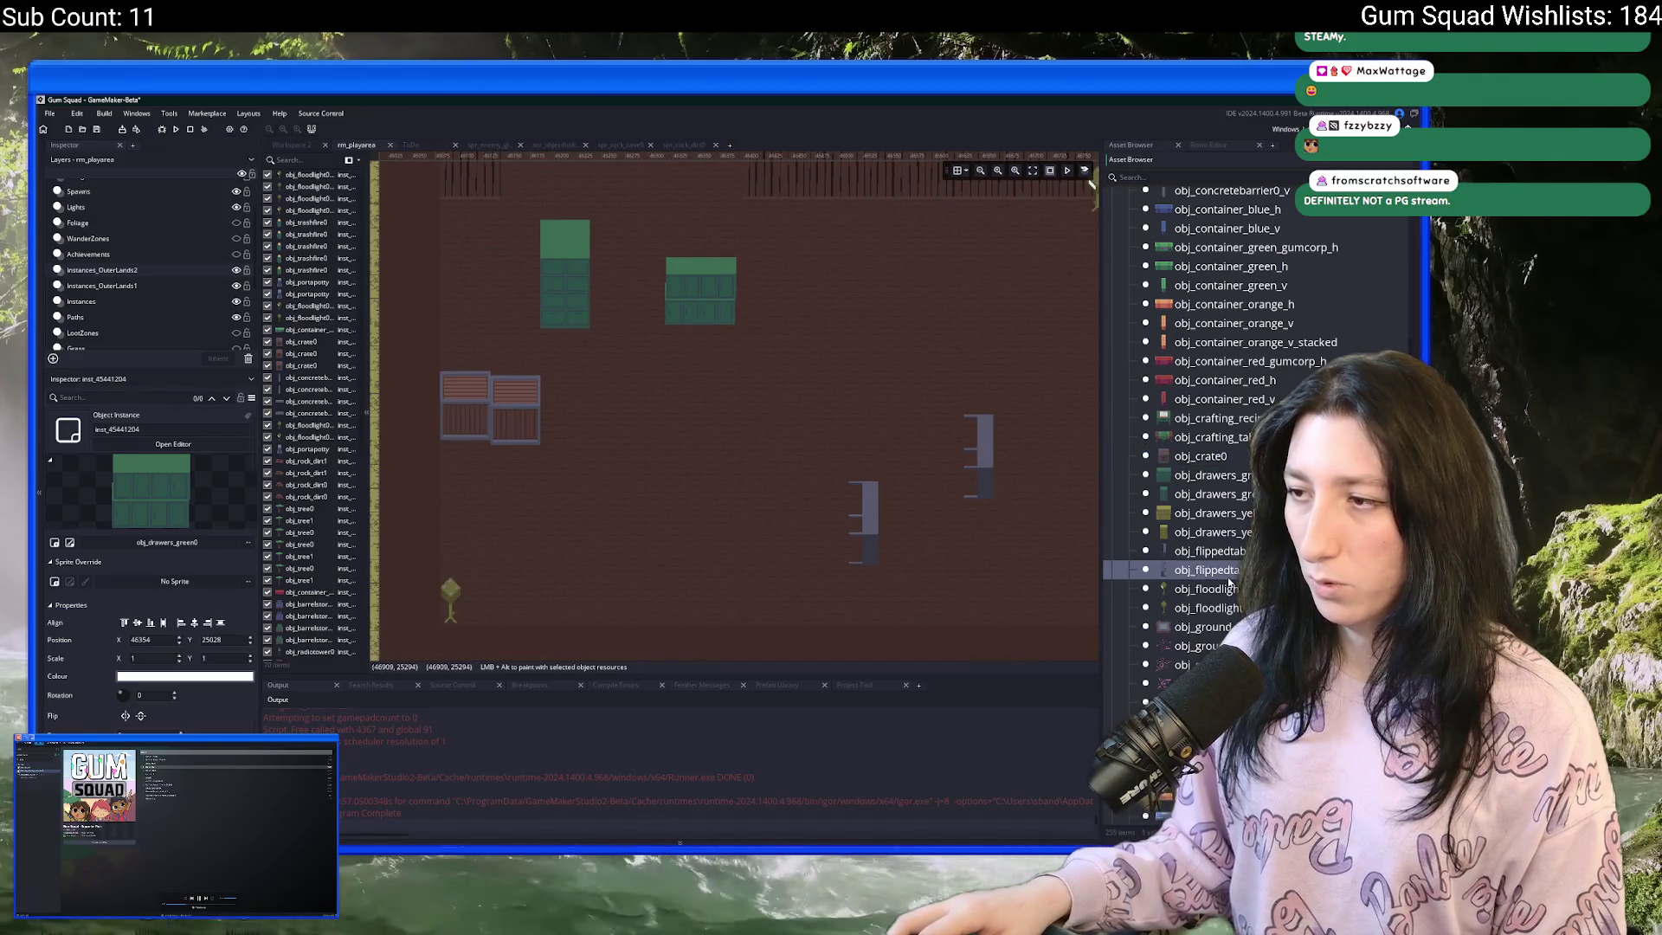
- Place an obj_bookshelf0_0 in the room, then undo it
{"action": "scroll", "coordinate": [1219, 544], "scroll_direction": "up", "scroll_amount": 2}
{"action": "scroll", "coordinate": [1238, 345], "scroll_direction": "up", "scroll_amount": 1}
{"action": "left_click", "coordinate": [1231, 299]}
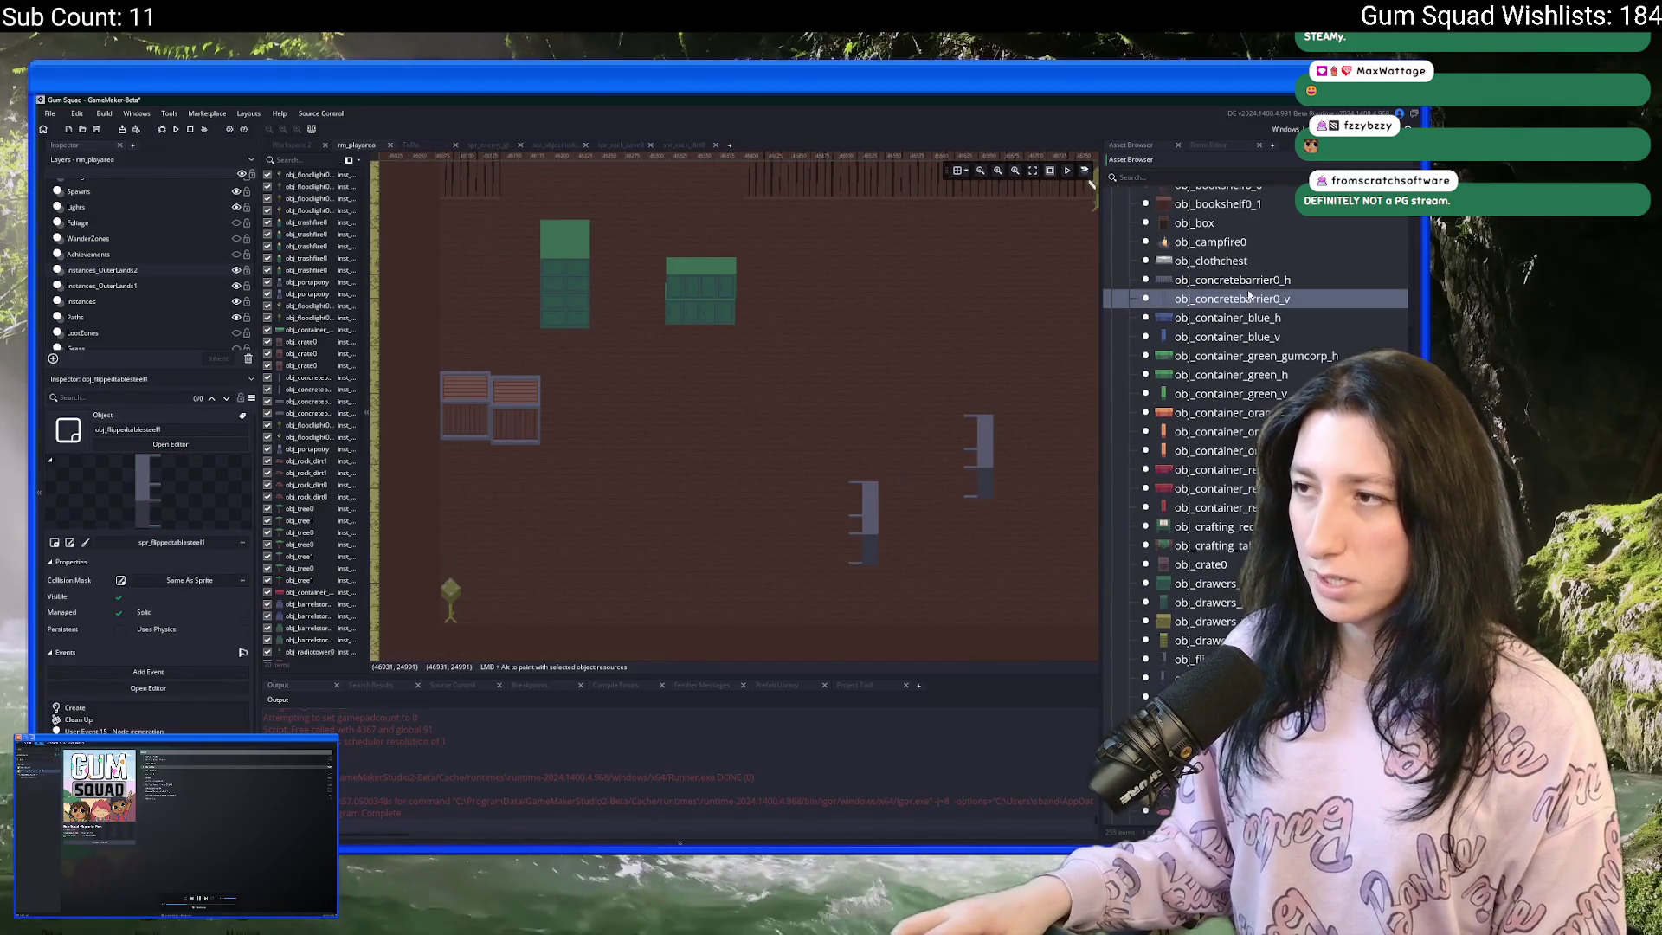
{"action": "scroll", "coordinate": [1212, 355], "scroll_direction": "up", "scroll_amount": 3}
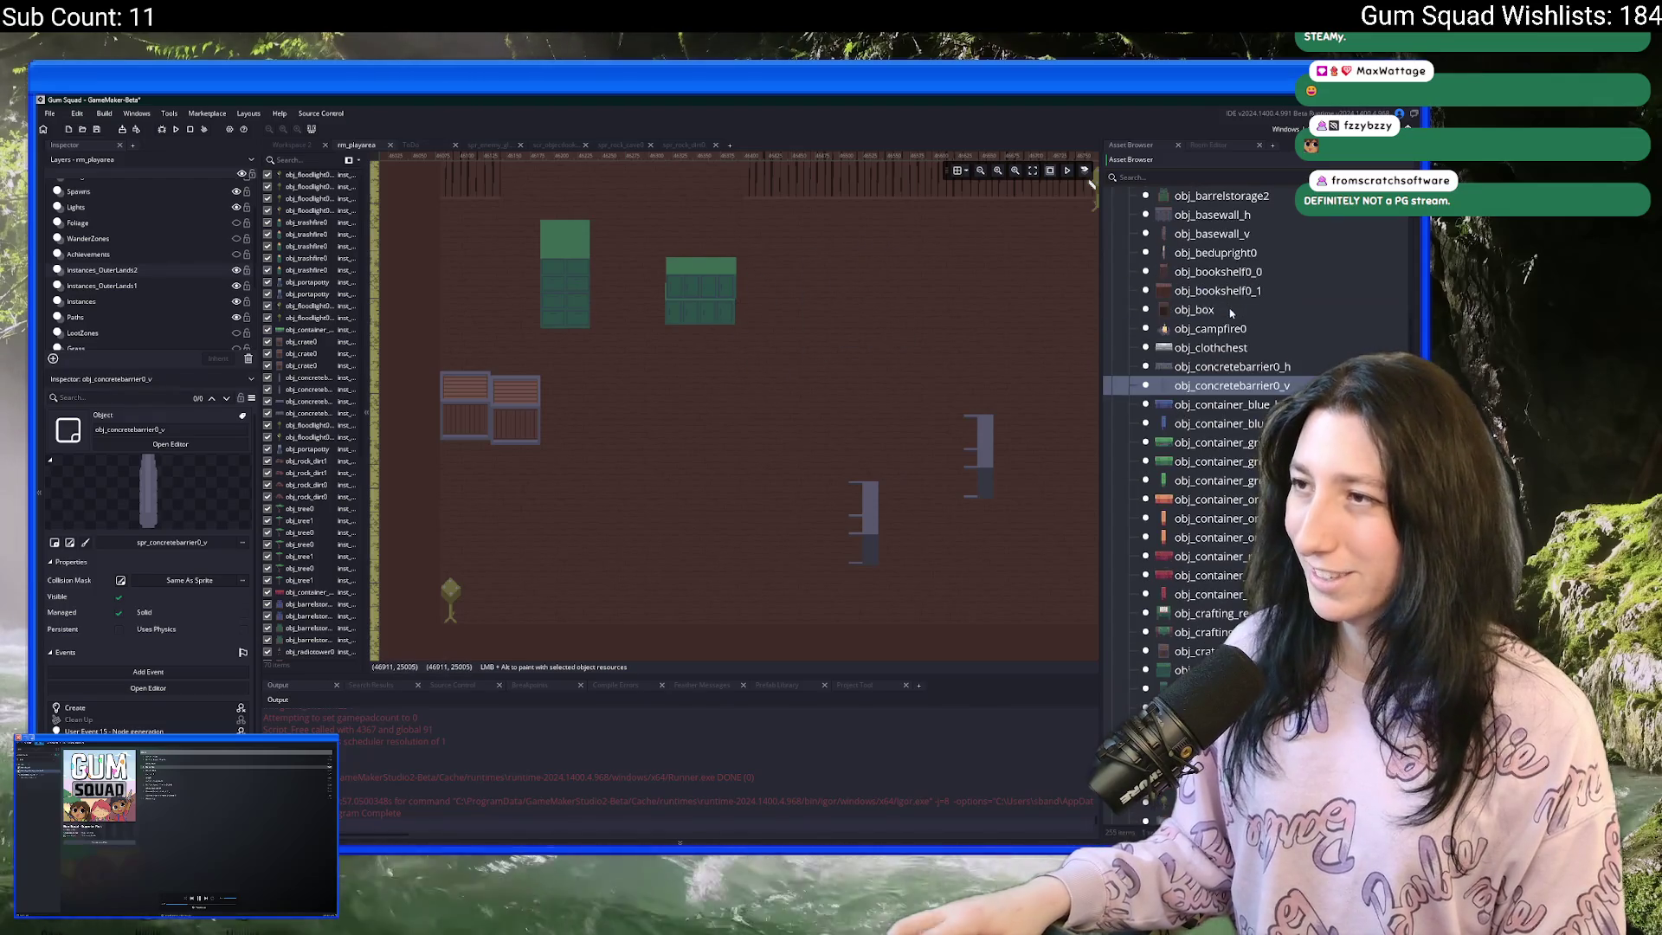
{"action": "left_click", "coordinate": [1204, 336]}
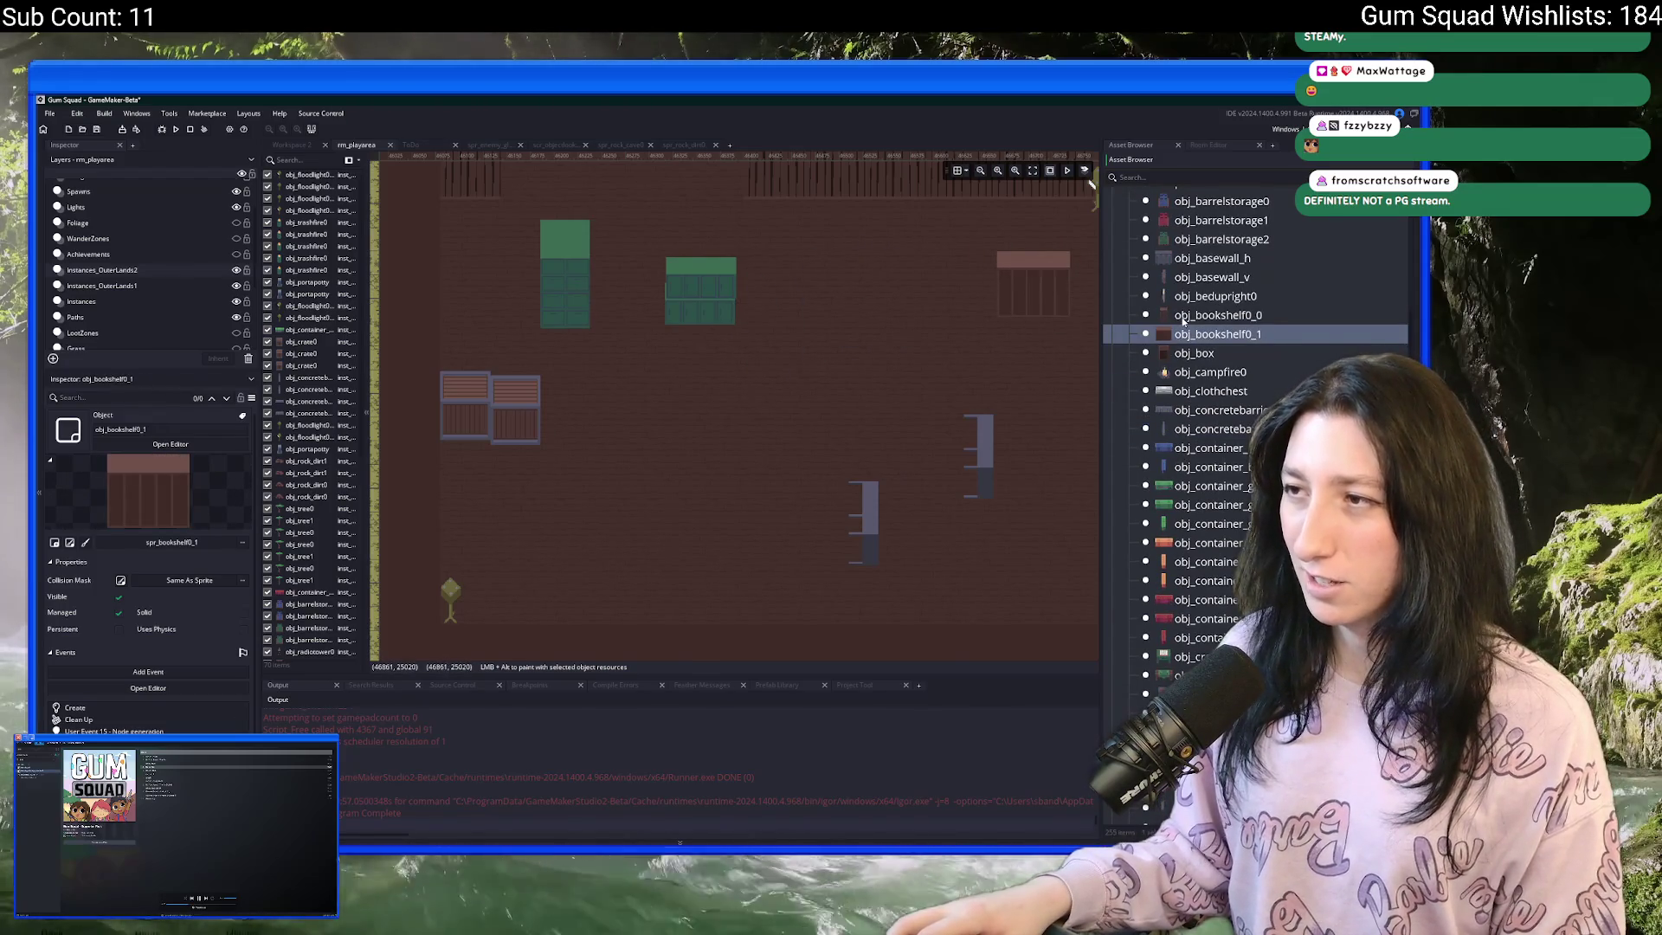
{"action": "key", "text": "Up"}
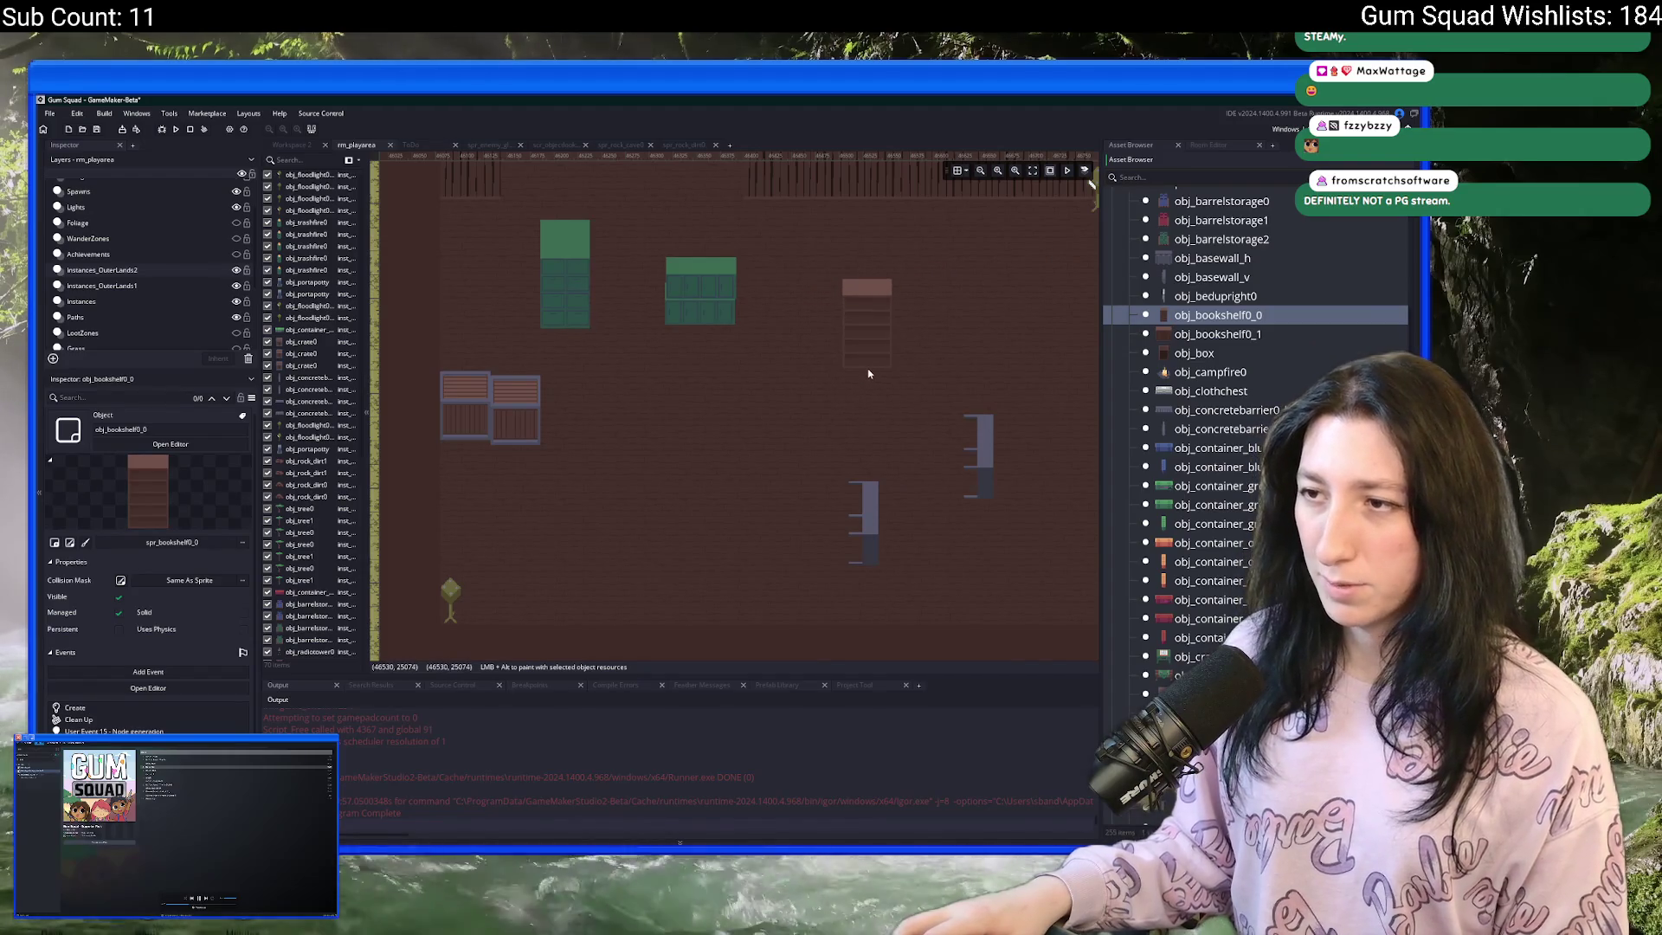
{"action": "left_click", "coordinate": [866, 373]}
{"action": "scroll", "coordinate": [771, 408], "scroll_direction": "up", "scroll_amount": 2}
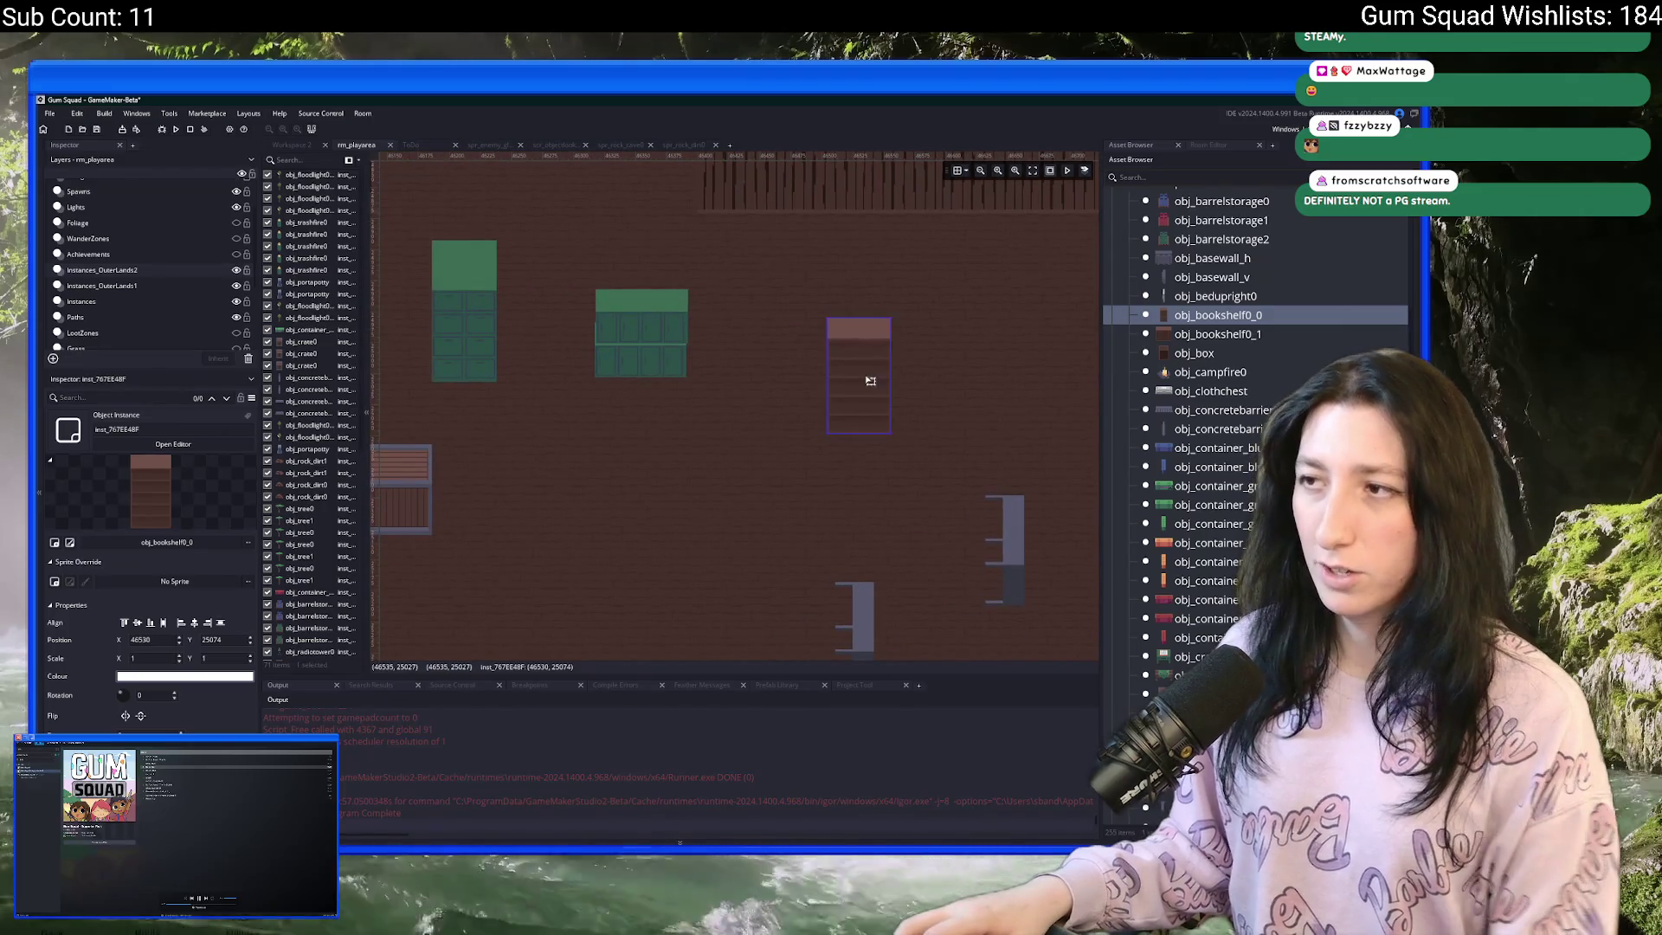
{"action": "key", "text": "ctrl+z"}
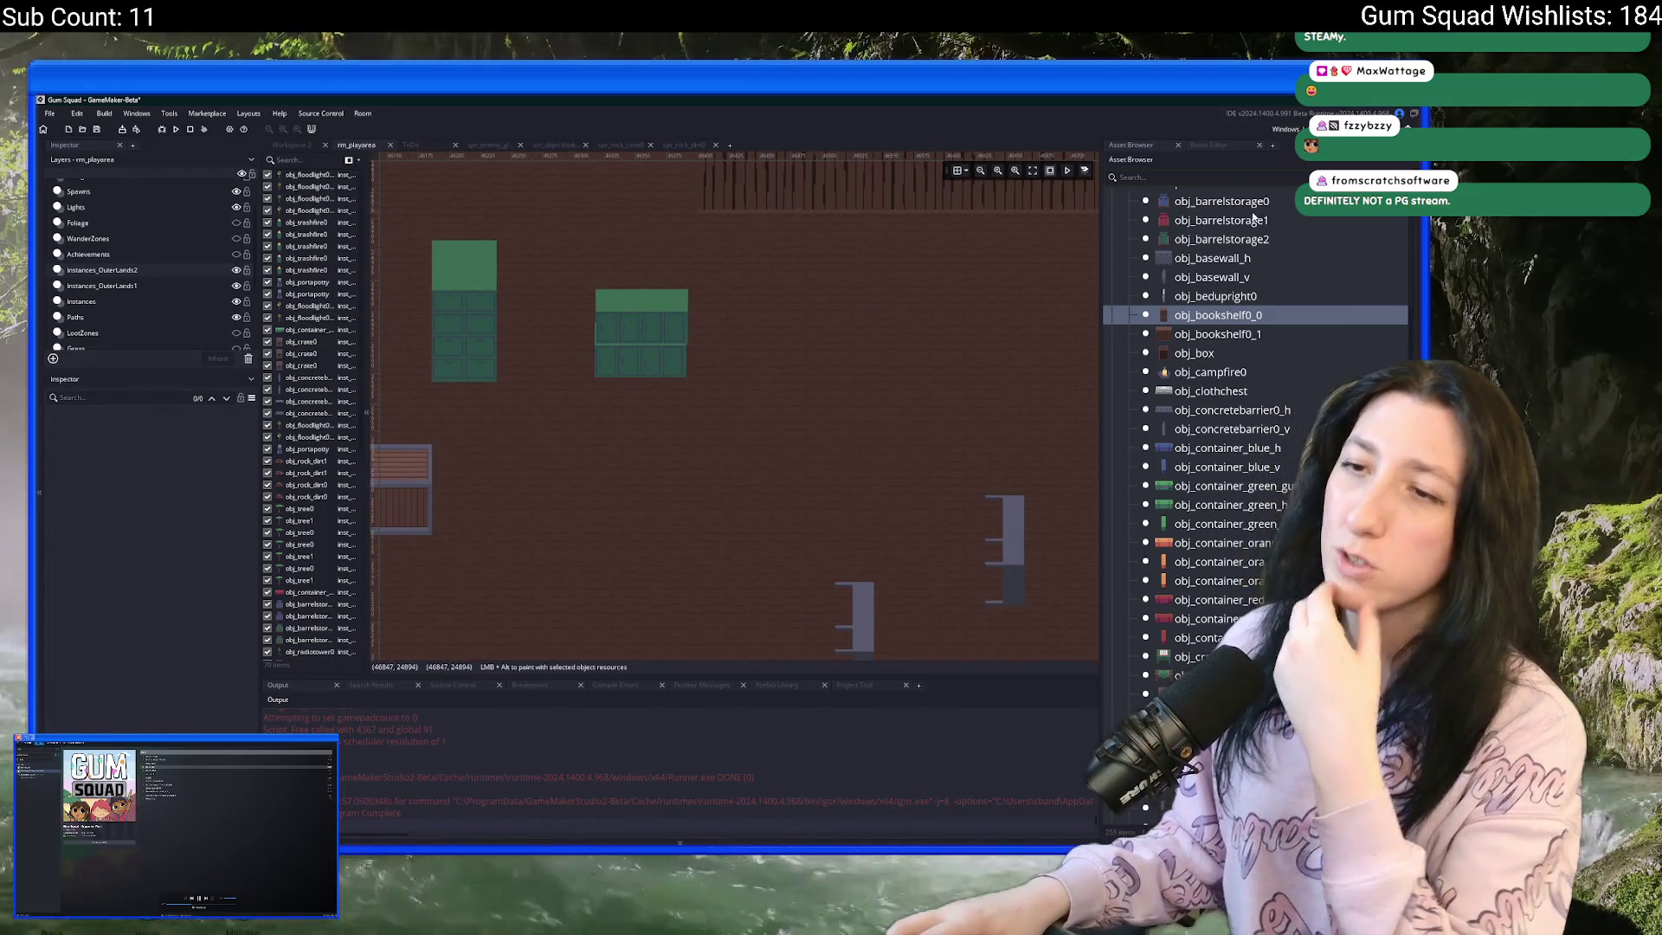
- Stack two red obj_barrelstorage1 racks to the right of the green drawers
{"action": "left_click", "coordinate": [1220, 219]}
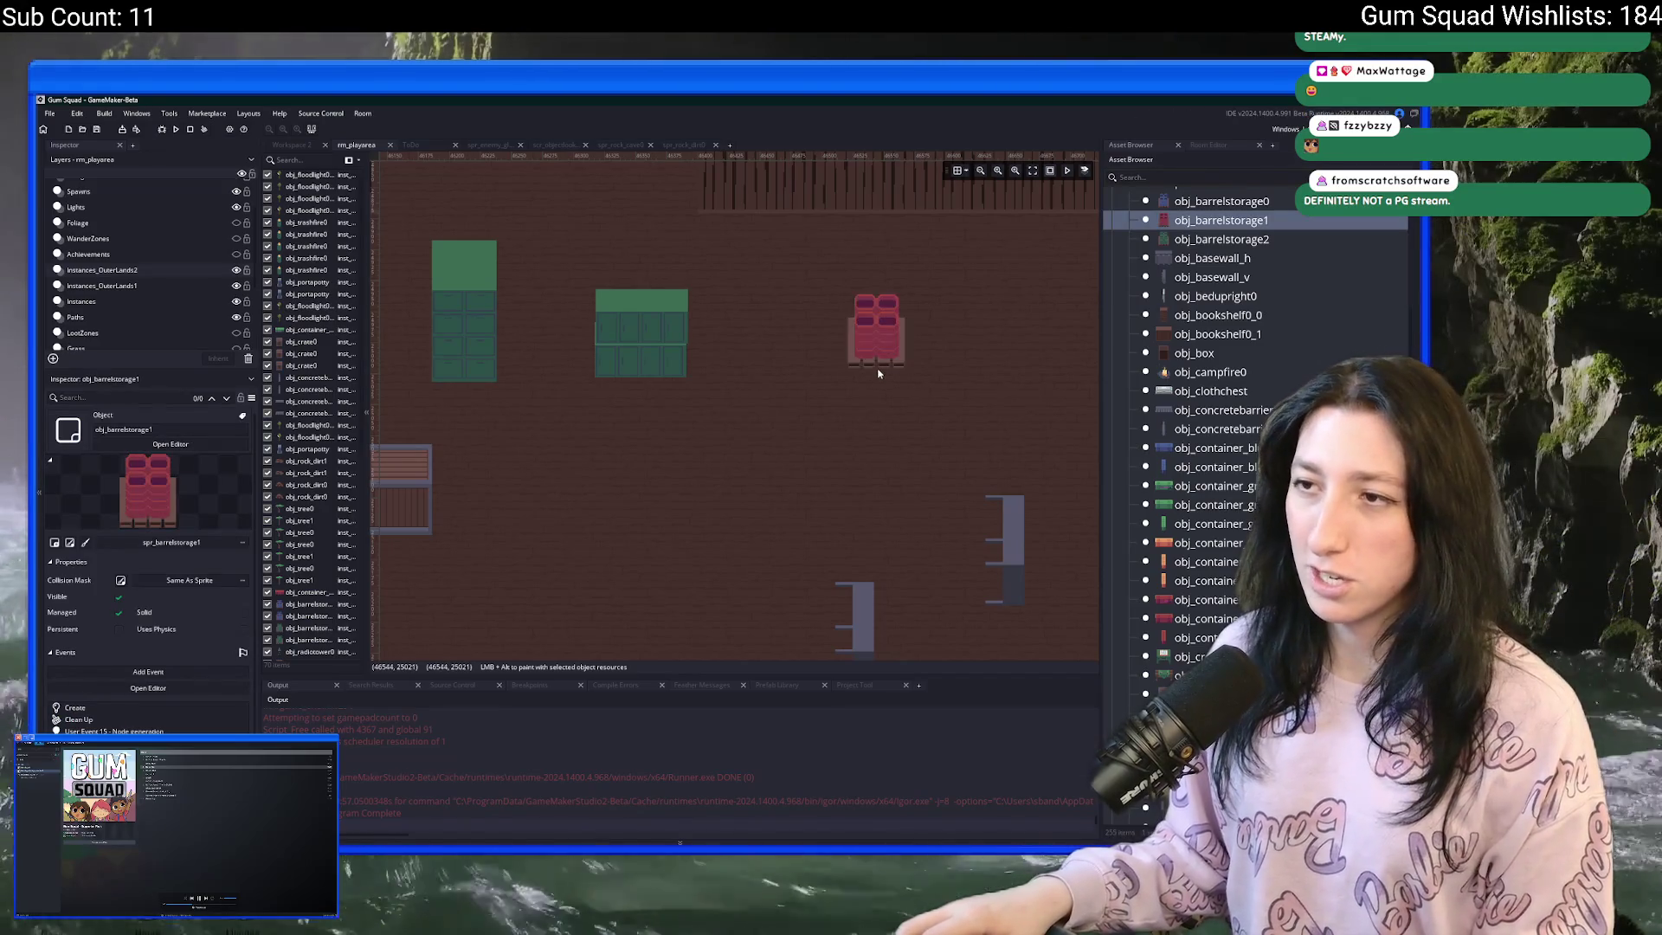
{"action": "left_click", "coordinate": [855, 381]}
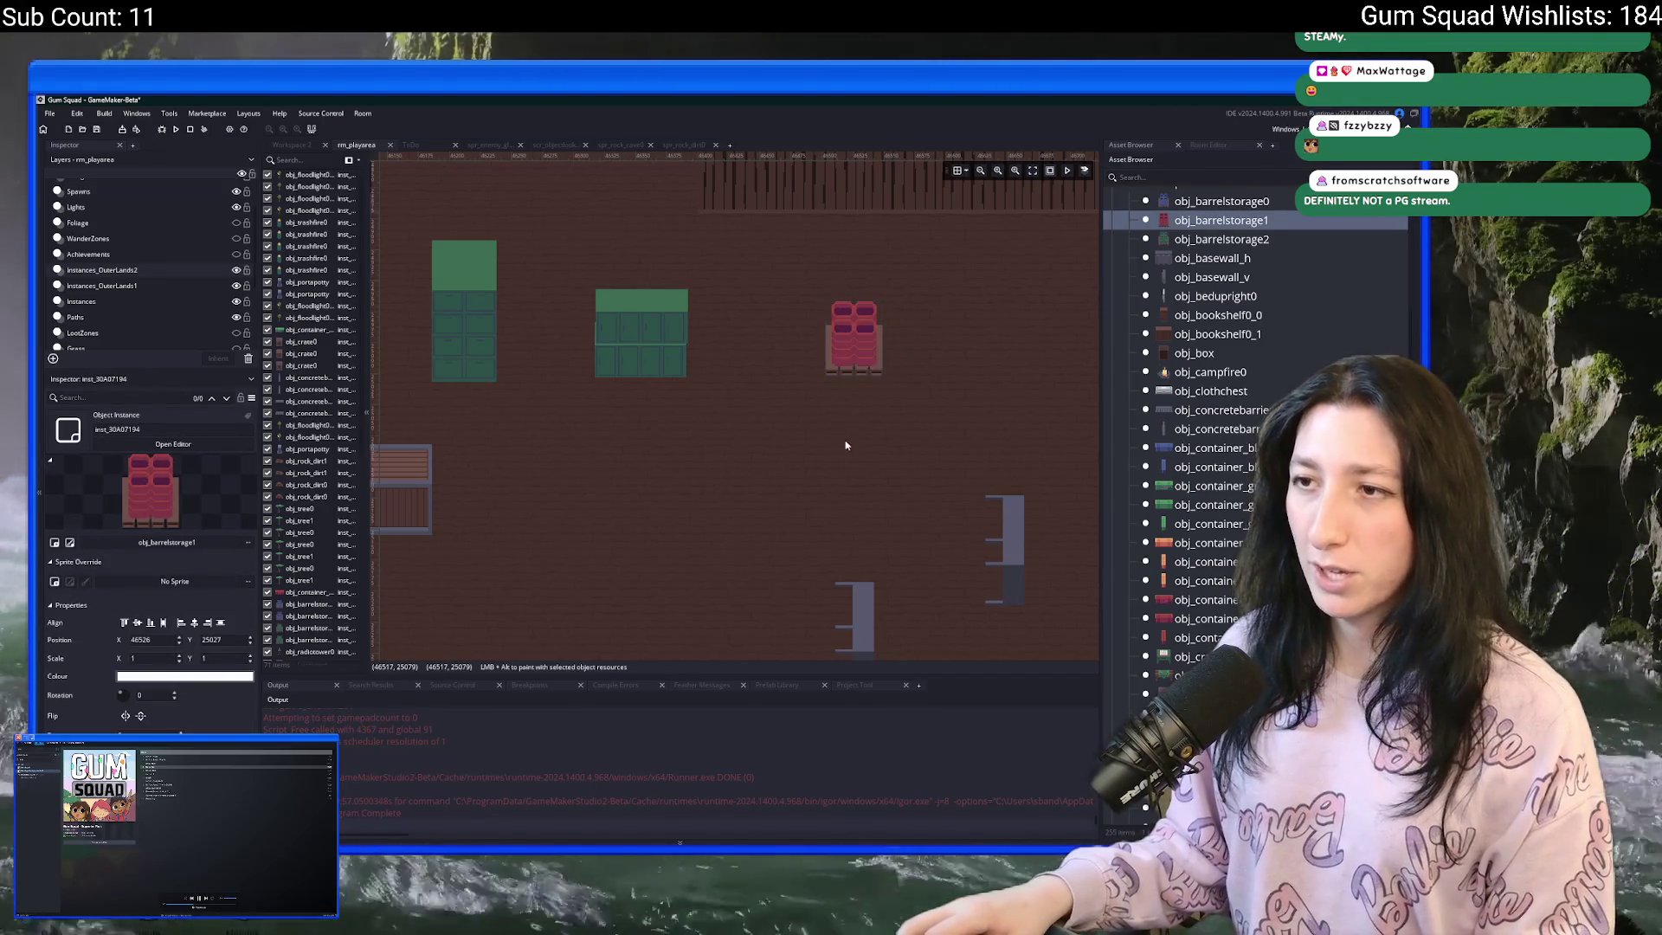
{"action": "scroll", "coordinate": [858, 415], "scroll_direction": "up", "scroll_amount": 2}
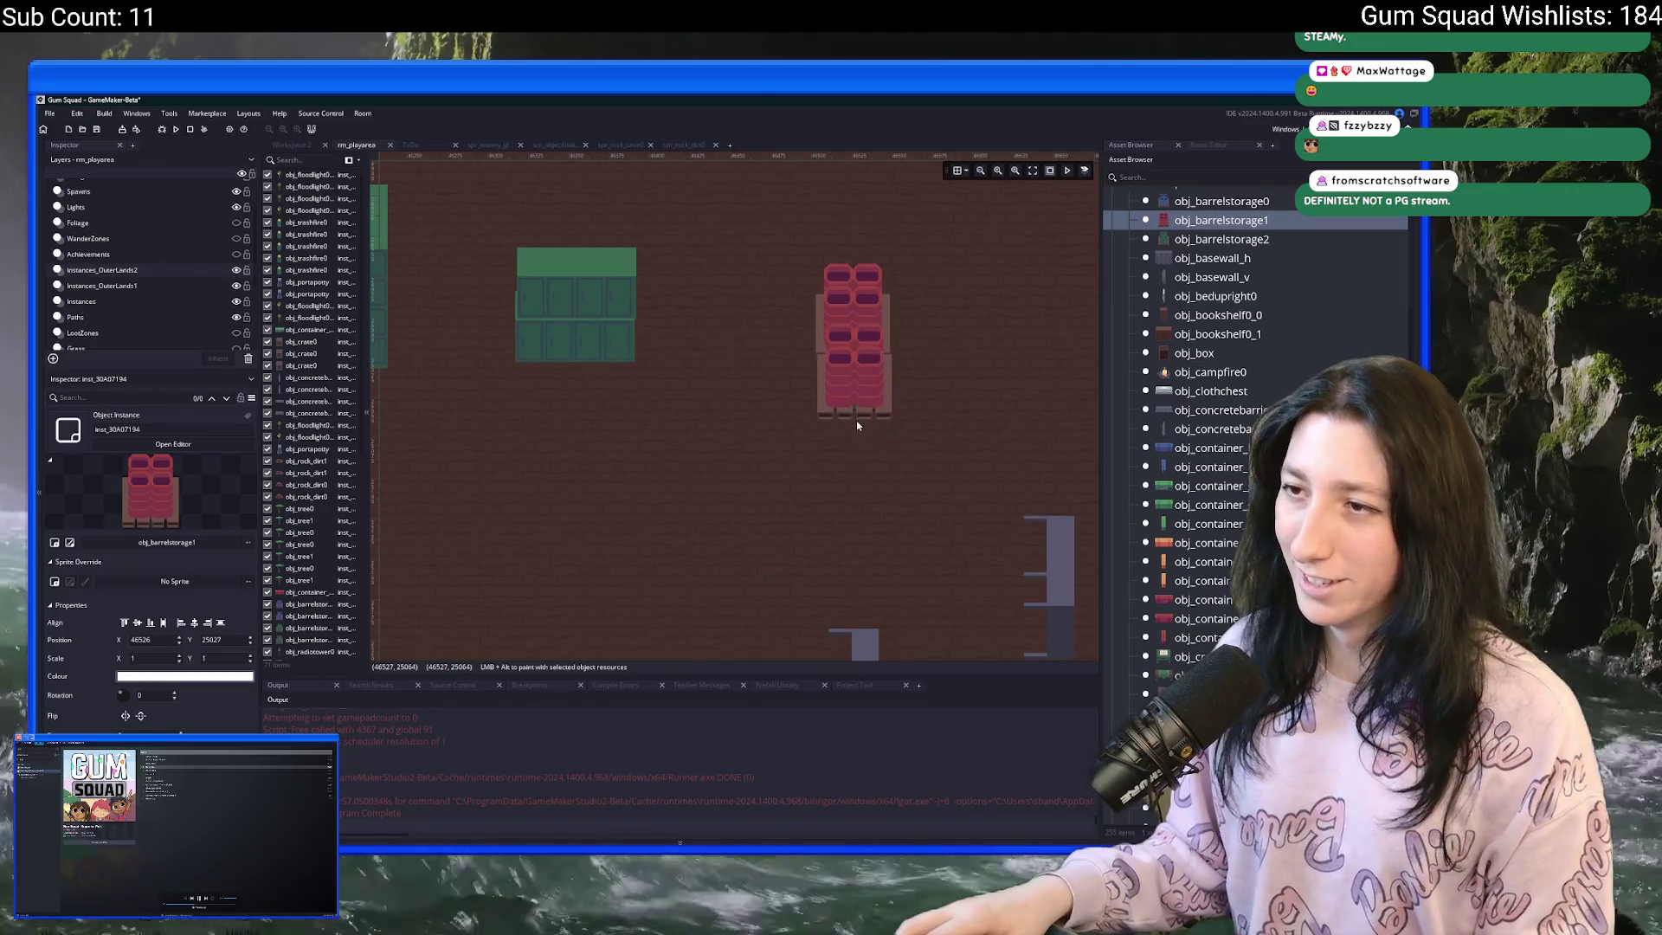
{"action": "left_click", "coordinate": [855, 421]}
{"action": "scroll", "coordinate": [855, 421], "scroll_direction": "up", "scroll_amount": 2}
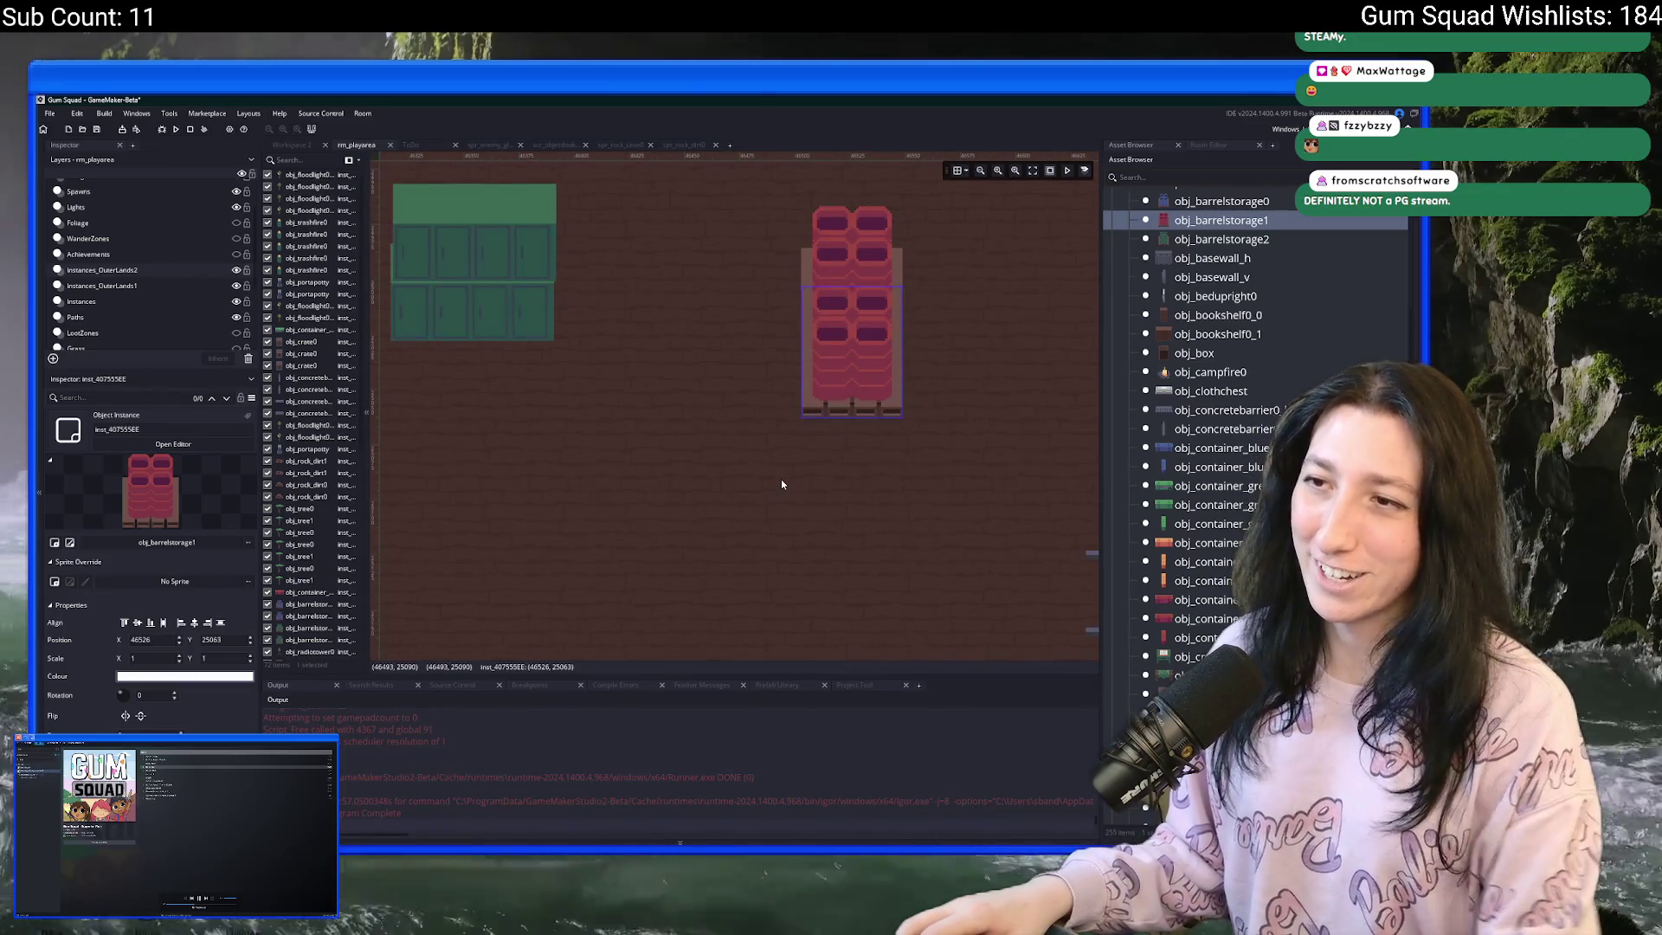
{"action": "scroll", "coordinate": [783, 474], "scroll_direction": "down", "scroll_amount": 2}
{"action": "scroll", "coordinate": [785, 473], "scroll_direction": "down", "scroll_amount": 2}
{"action": "mouse_move", "coordinate": [844, 371]}
{"action": "left_mouse_down"}
{"action": "mouse_move", "coordinate": [707, 490]}
{"action": "mouse_move", "coordinate": [767, 421]}
{"action": "left_mouse_up"}
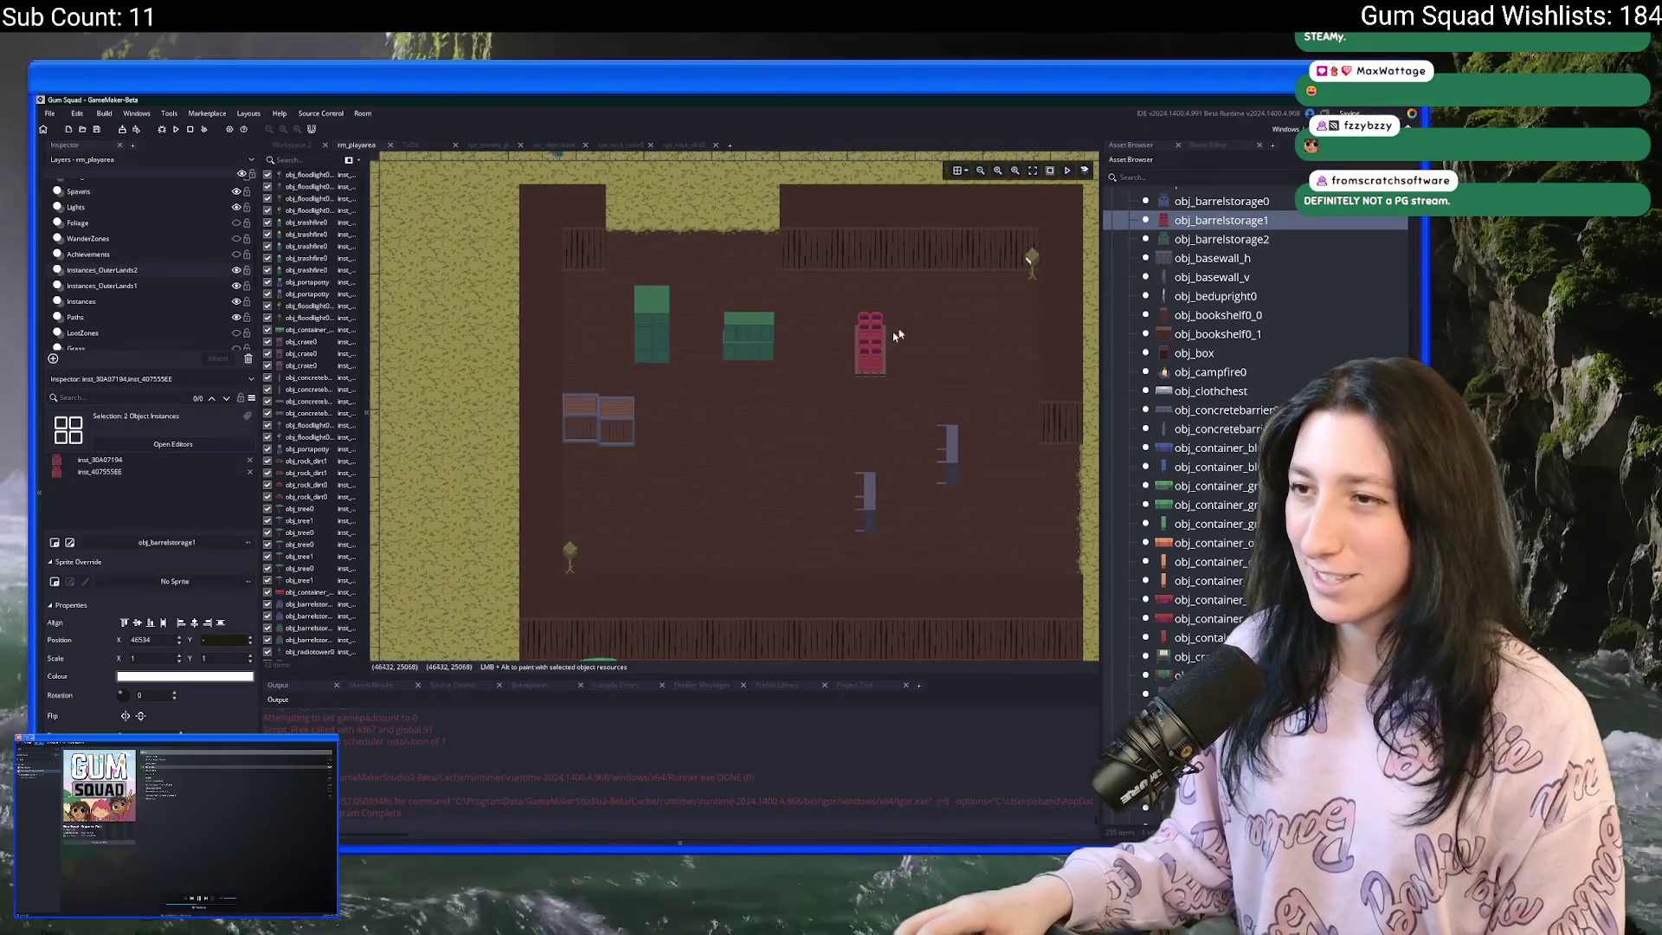
{"action": "key", "text": "Up"}
{"action": "scroll", "coordinate": [861, 444], "scroll_direction": "up", "scroll_amount": 3}
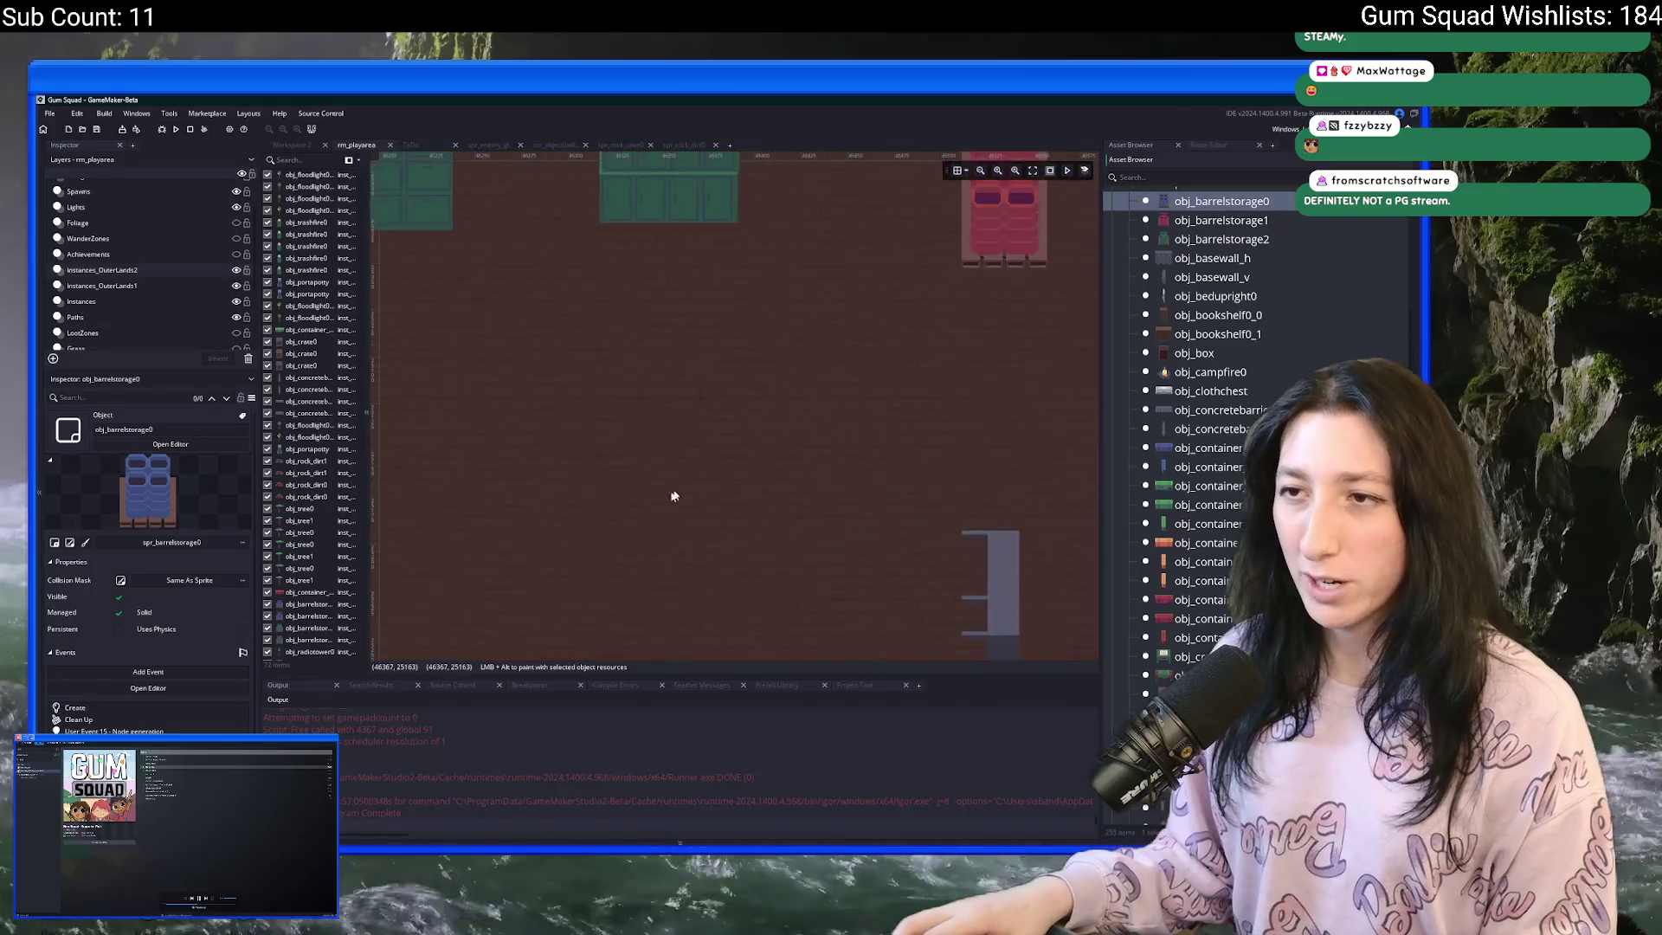
- Place two blue barrel storages side by side and paste a copied pair below them
{"action": "scroll", "coordinate": [703, 456], "scroll_direction": "down", "scroll_amount": 2}
{"action": "scroll", "coordinate": [696, 465], "scroll_direction": "up", "scroll_amount": 1}
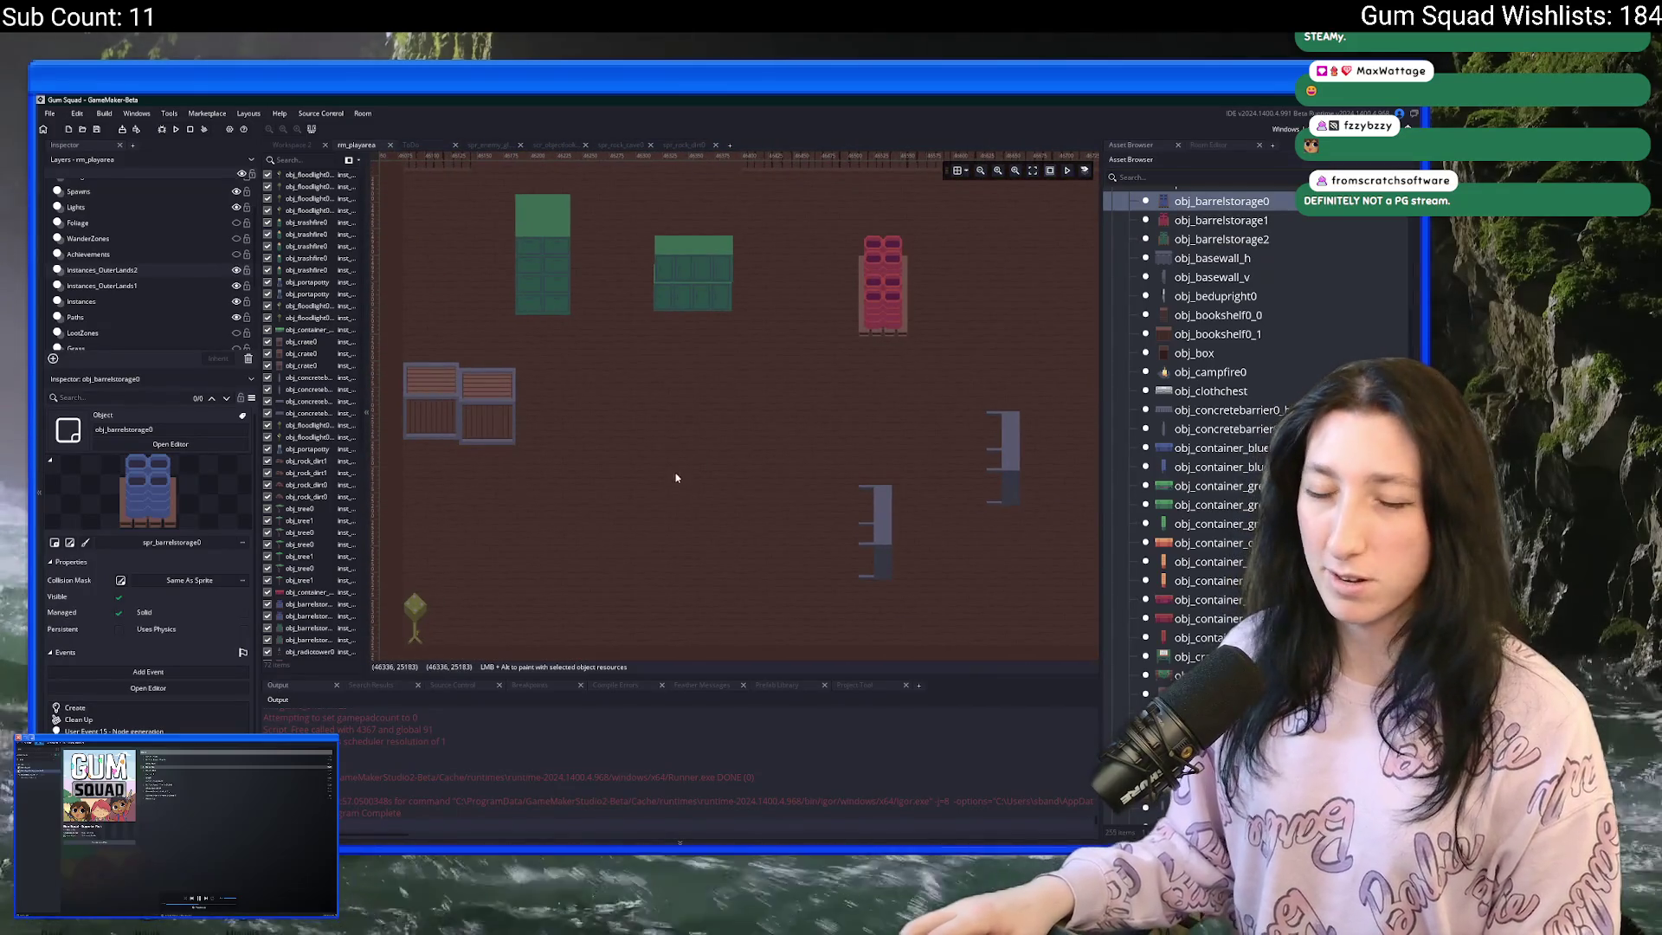
{"action": "left_click", "coordinate": [633, 489], "text": "alt"}
{"action": "left_click", "coordinate": [683, 489], "text": "alt"}
{"action": "scroll", "coordinate": [670, 474], "scroll_direction": "up", "scroll_amount": 2}
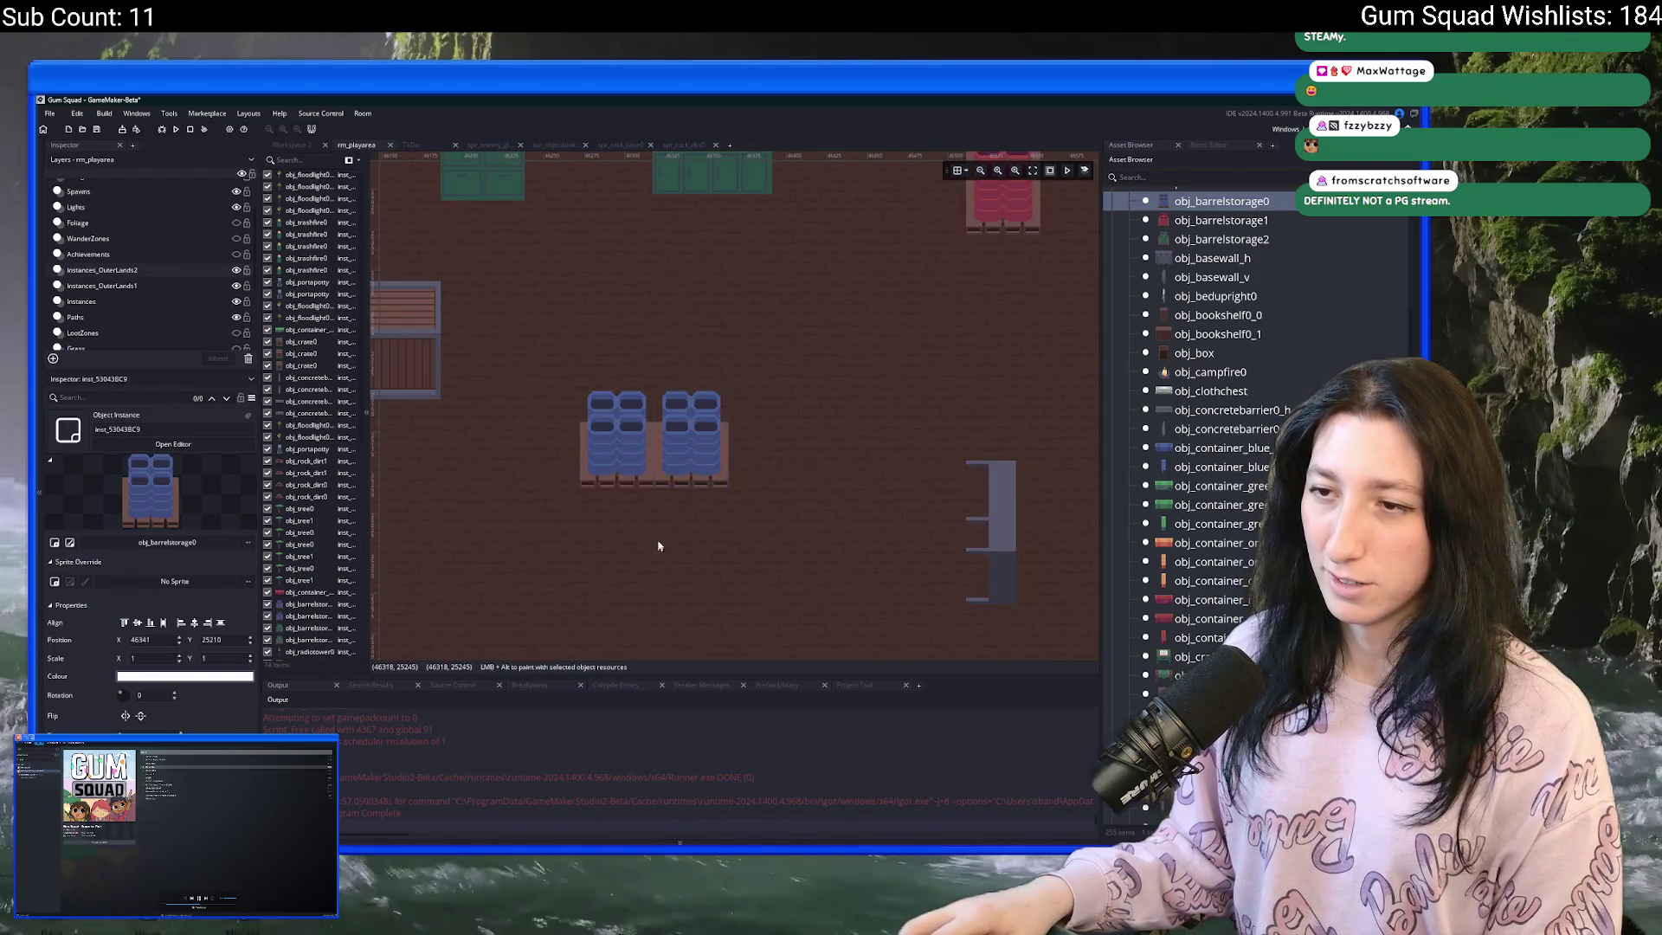
{"action": "left_click_drag", "start_coordinate": [655, 549], "coordinate": [576, 385]}
{"action": "key", "text": "ctrl+c"}
{"action": "key", "text": "ctrl+v"}
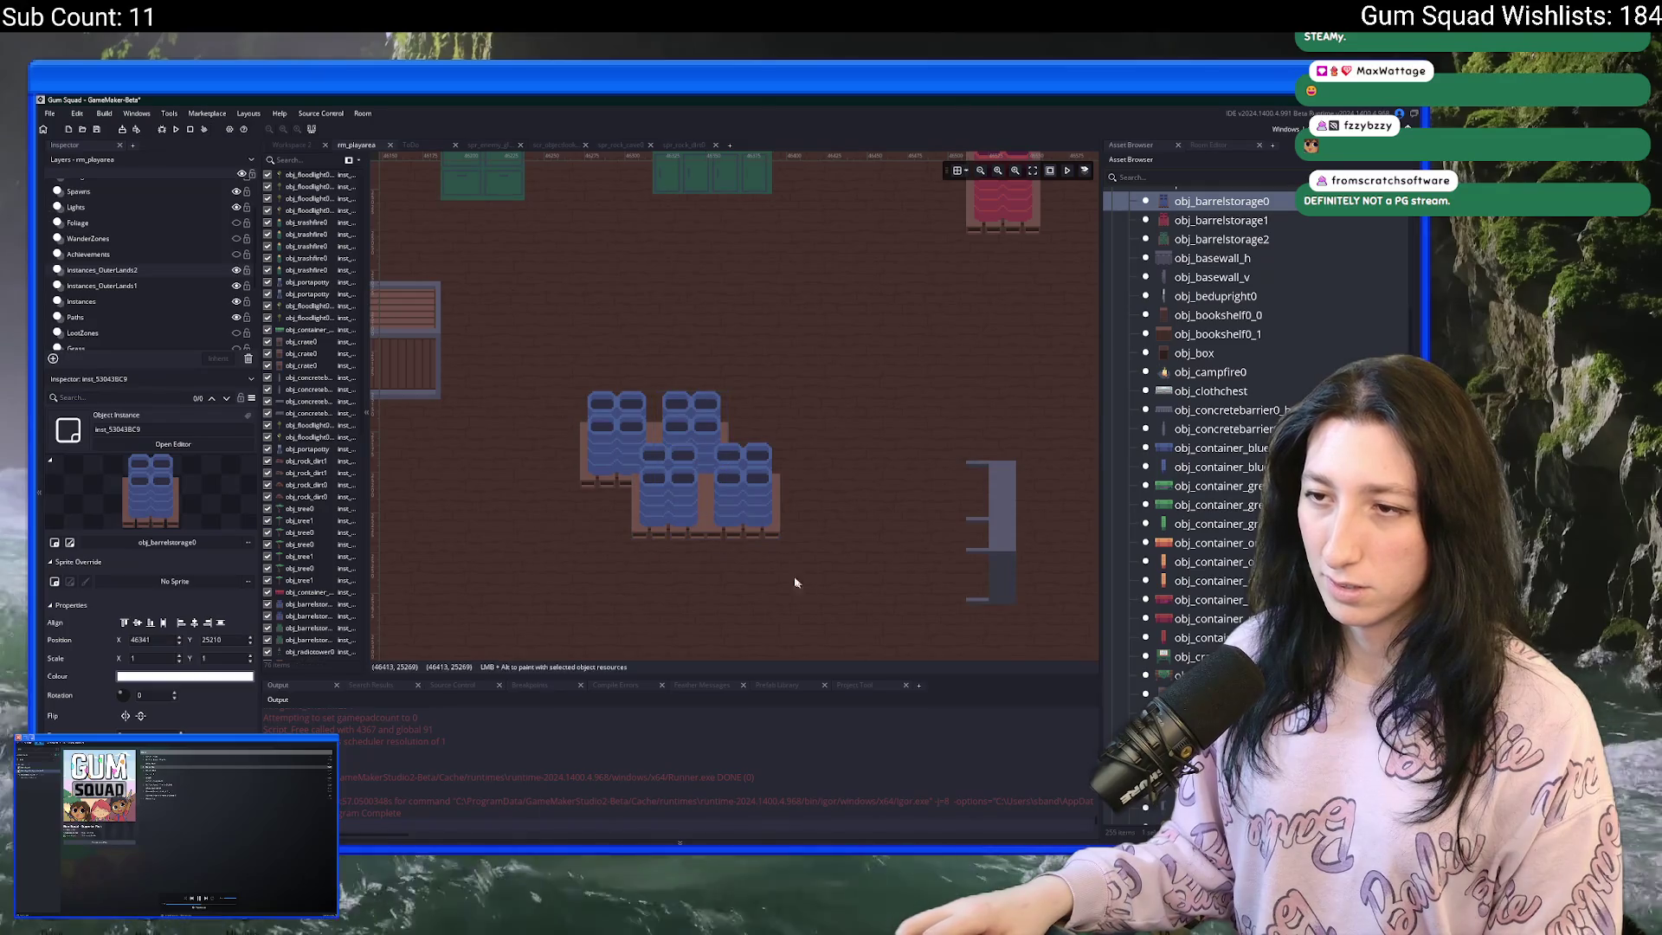
{"action": "left_click", "coordinate": [694, 504]}
{"action": "scroll", "coordinate": [695, 505], "scroll_direction": "up", "scroll_amount": 4}
{"action": "key", "text": "Up"}
{"action": "key", "text": "Up"}
{"action": "key", "text": "Up"}
- Shift the 2×2 block of four blue barrel storages to the right
{"action": "scroll", "coordinate": [864, 450], "scroll_direction": "down", "scroll_amount": 3}
{"action": "scroll", "coordinate": [857, 530], "scroll_direction": "down", "scroll_amount": 2}
{"action": "scroll", "coordinate": [754, 511], "scroll_direction": "down", "scroll_amount": 4}
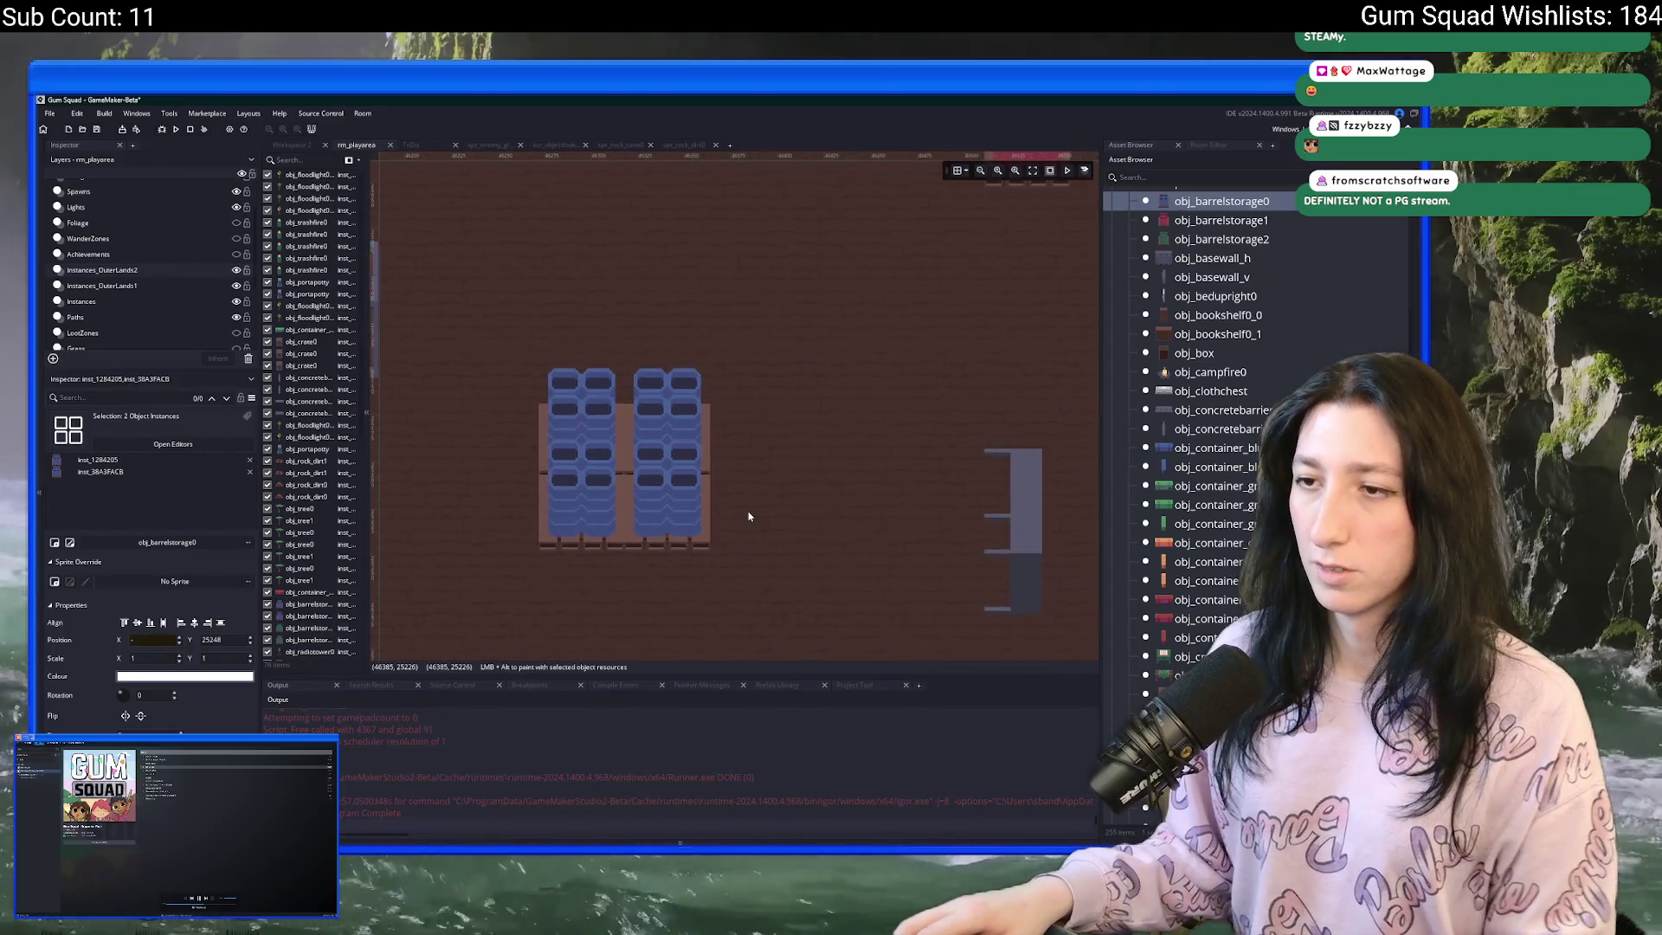
{"action": "left_click_drag", "start_coordinate": [745, 551], "coordinate": [582, 437]}
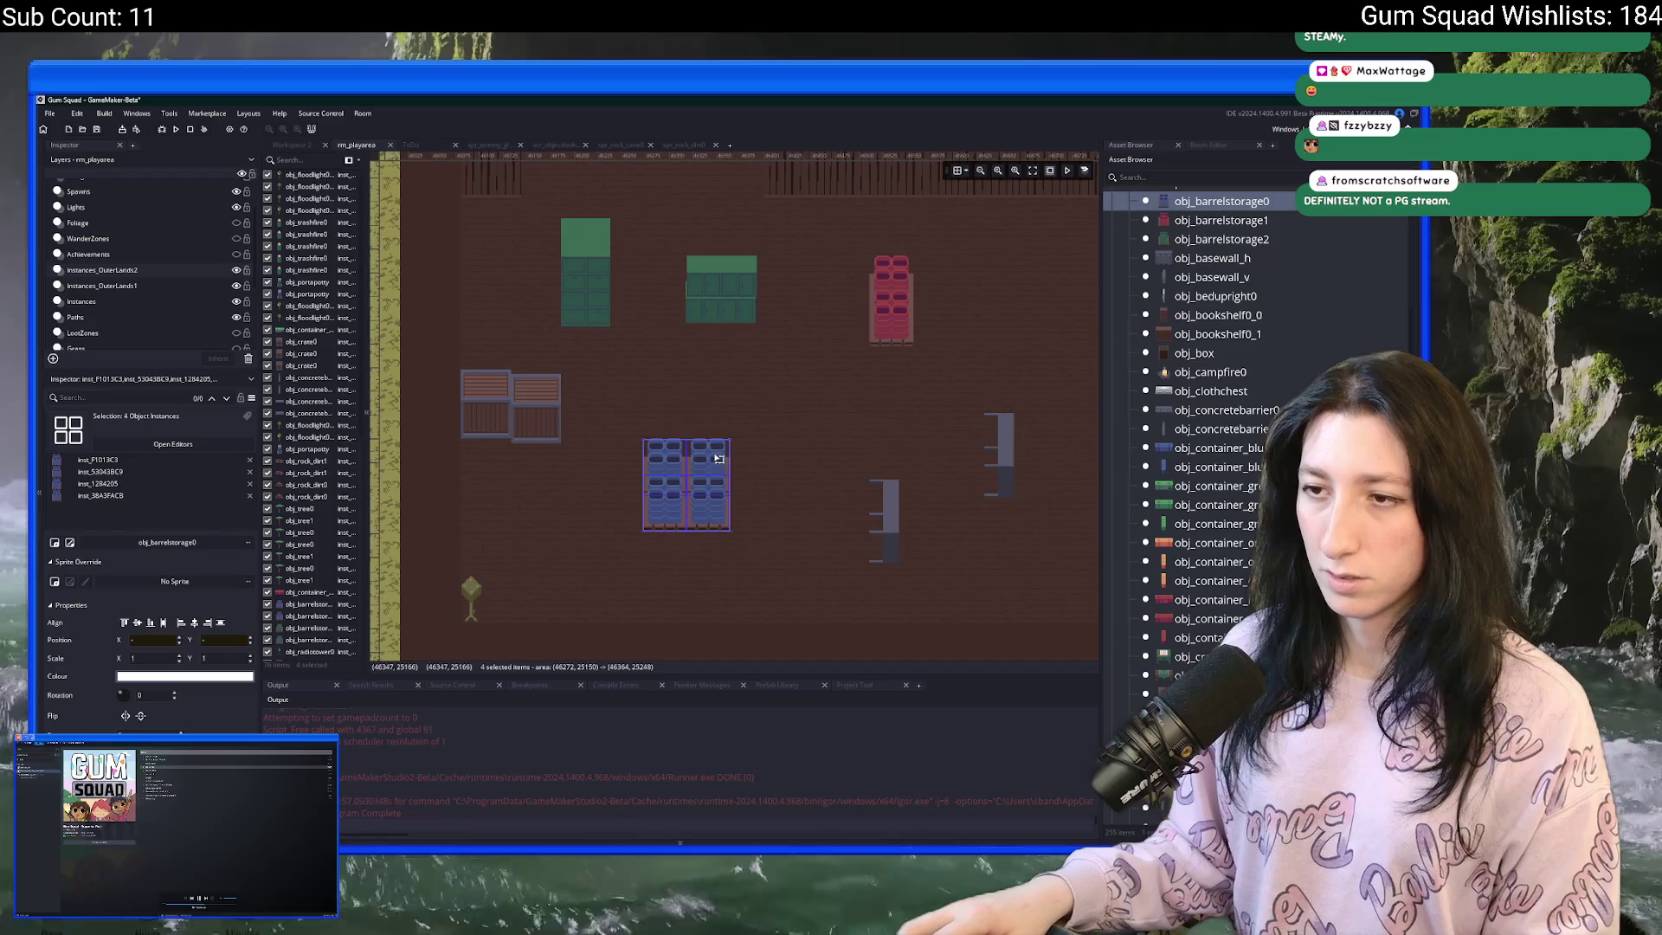
{"action": "left_click_drag", "start_coordinate": [722, 475], "coordinate": [759, 468]}
{"action": "scroll", "coordinate": [837, 424], "scroll_direction": "down", "scroll_amount": 1}
{"action": "scroll", "coordinate": [837, 431], "scroll_direction": "down", "scroll_amount": 2}
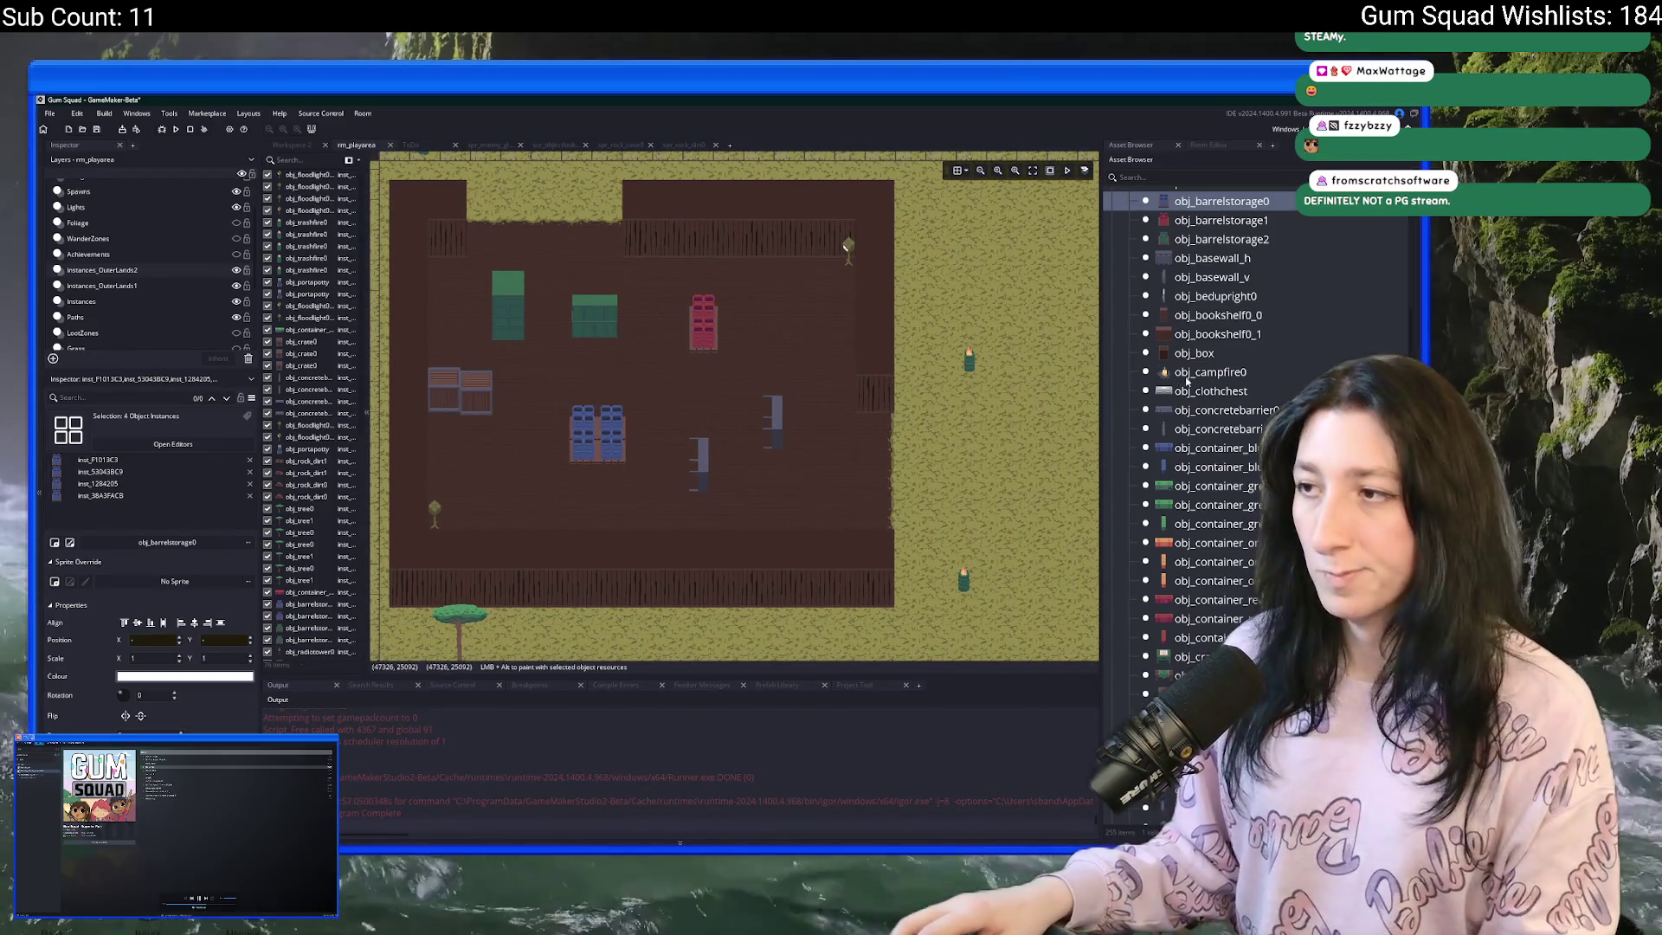
- Place two obj_concretebarrier0_h barriers on the grass north of the warehouse, shifting one left
{"action": "left_click", "coordinate": [1167, 413]}
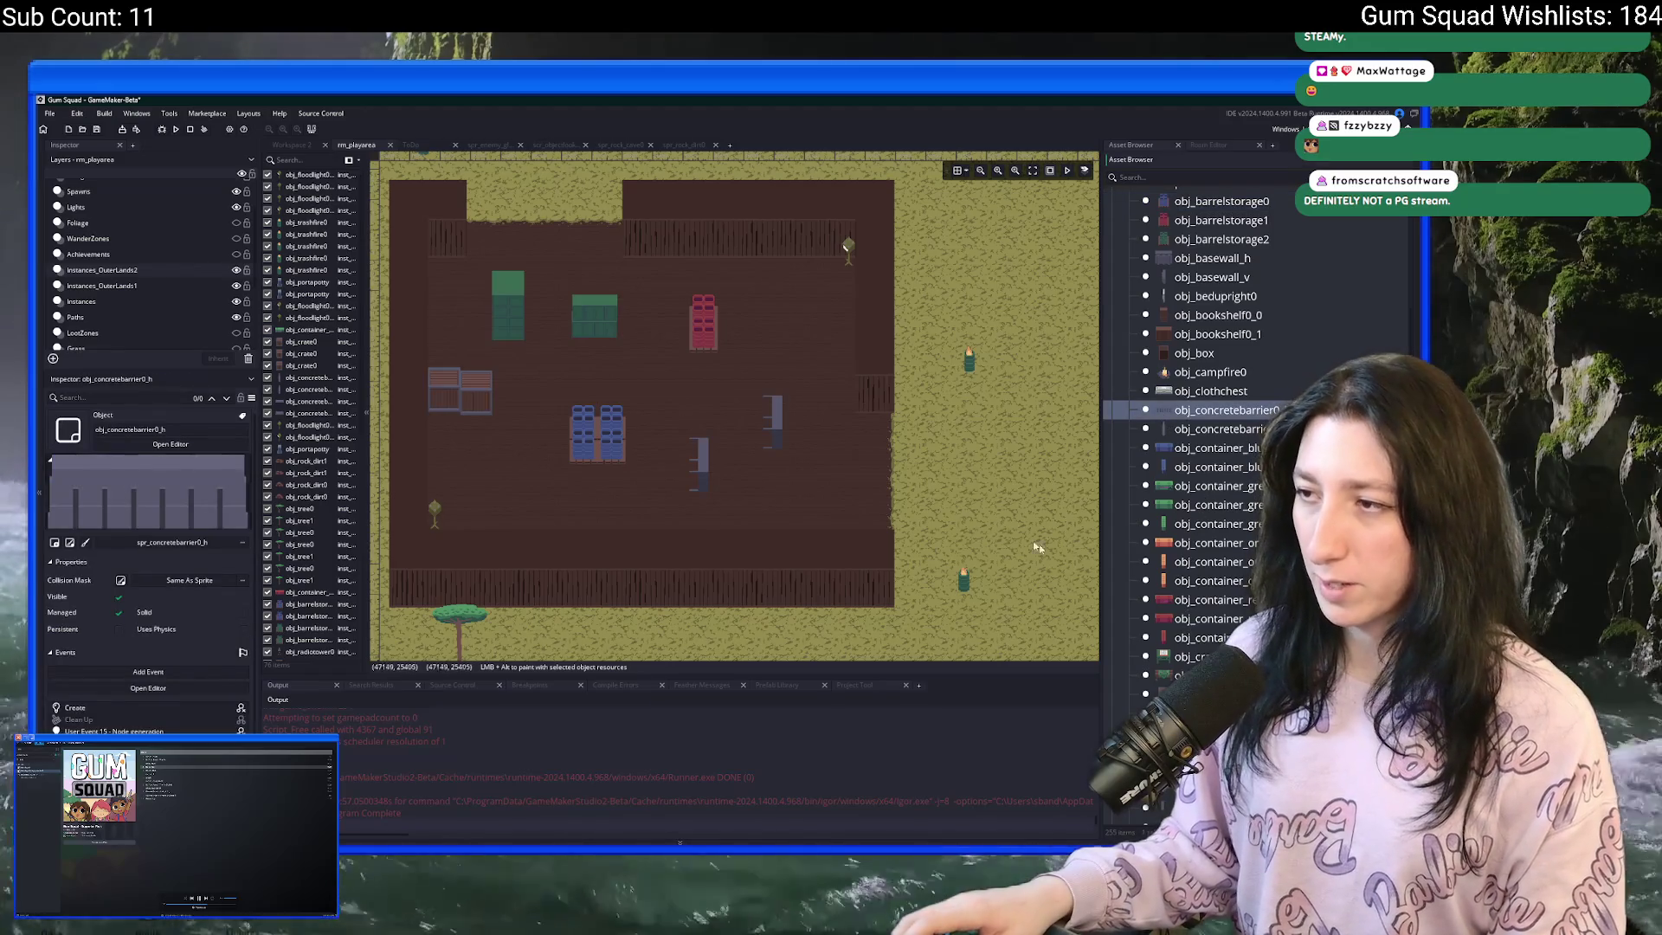
{"action": "left_click", "coordinate": [593, 189], "text": "alt"}
{"action": "mouse_move", "coordinate": [593, 189]}
{"action": "left_mouse_down"}
{"action": "mouse_move", "coordinate": [785, 264]}
{"action": "mouse_move", "coordinate": [751, 377]}
{"action": "left_mouse_up"}
{"action": "scroll", "coordinate": [731, 394], "scroll_direction": "up", "scroll_amount": 2}
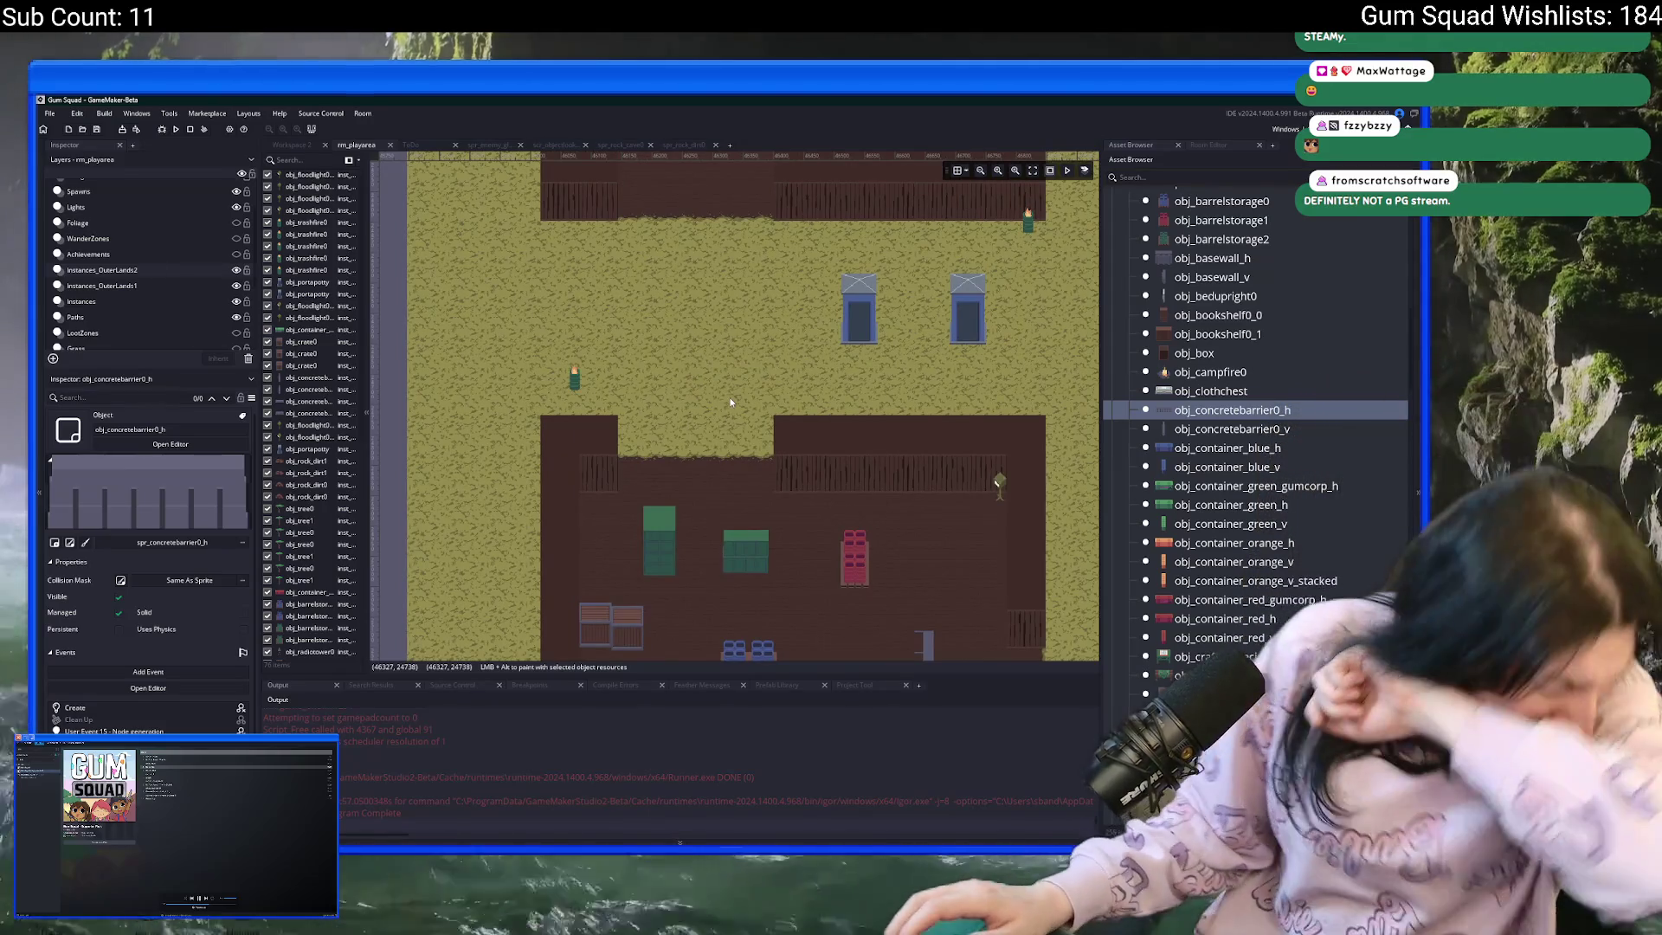
{"action": "scroll", "coordinate": [711, 389], "scroll_direction": "up", "scroll_amount": 4}
{"action": "left_click", "coordinate": [712, 389], "text": "alt"}
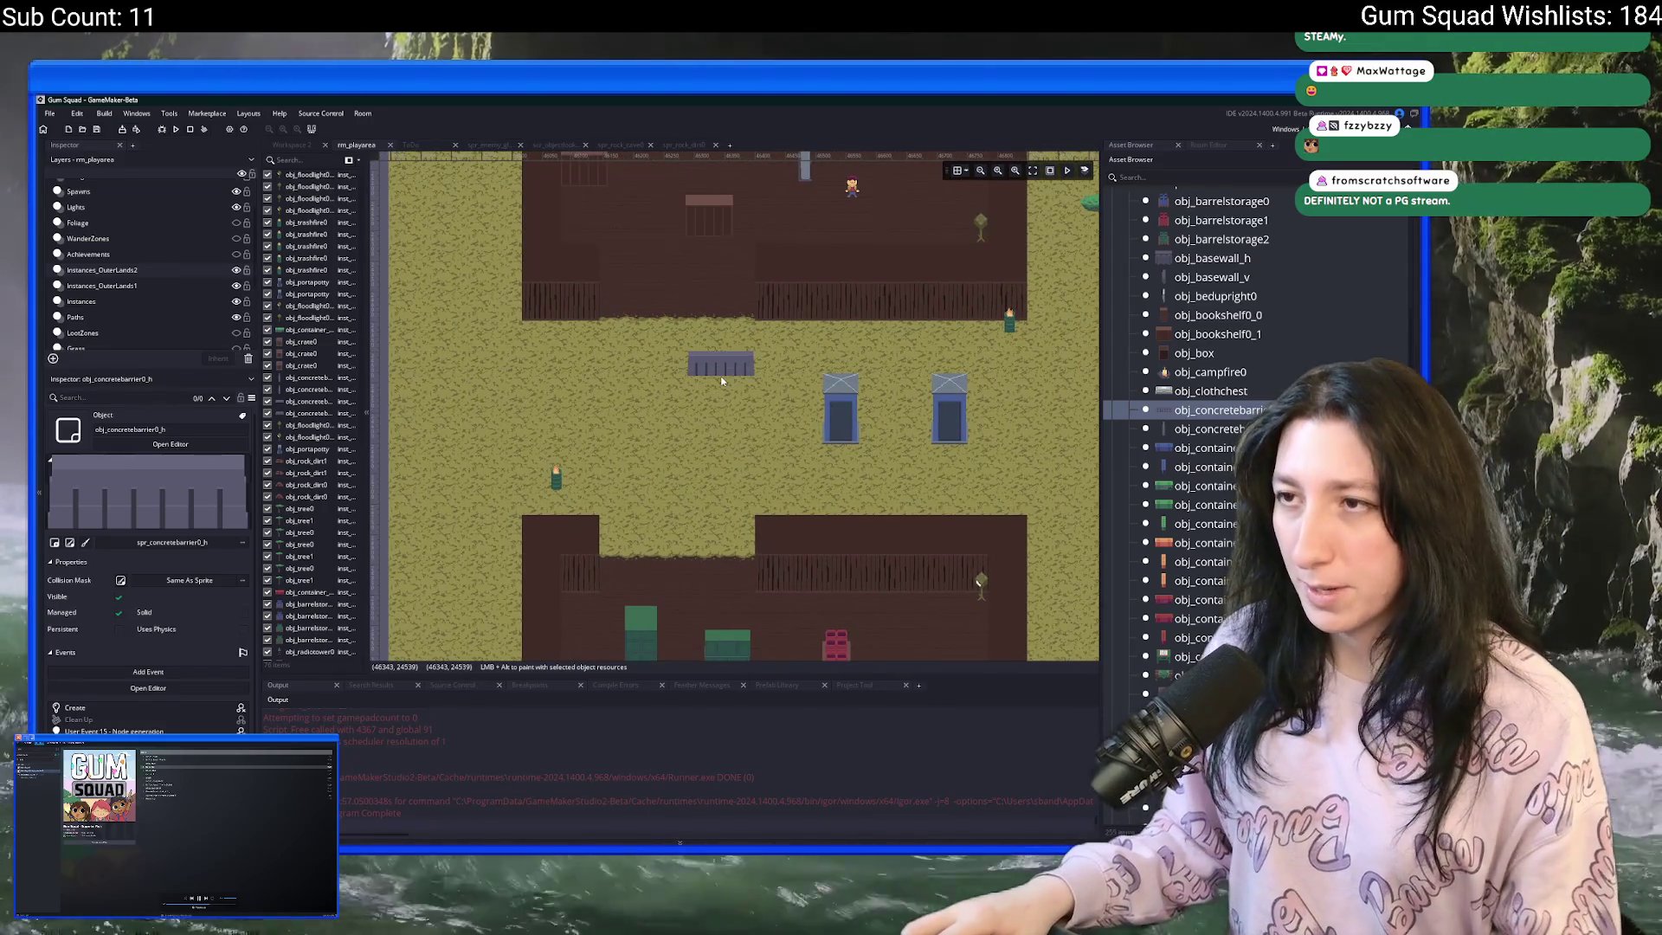
{"action": "left_click", "coordinate": [673, 474], "text": "alt"}
{"action": "left_click_drag", "start_coordinate": [677, 476], "coordinate": [534, 473]}
{"action": "scroll", "coordinate": [705, 517], "scroll_direction": "down", "scroll_amount": 3}
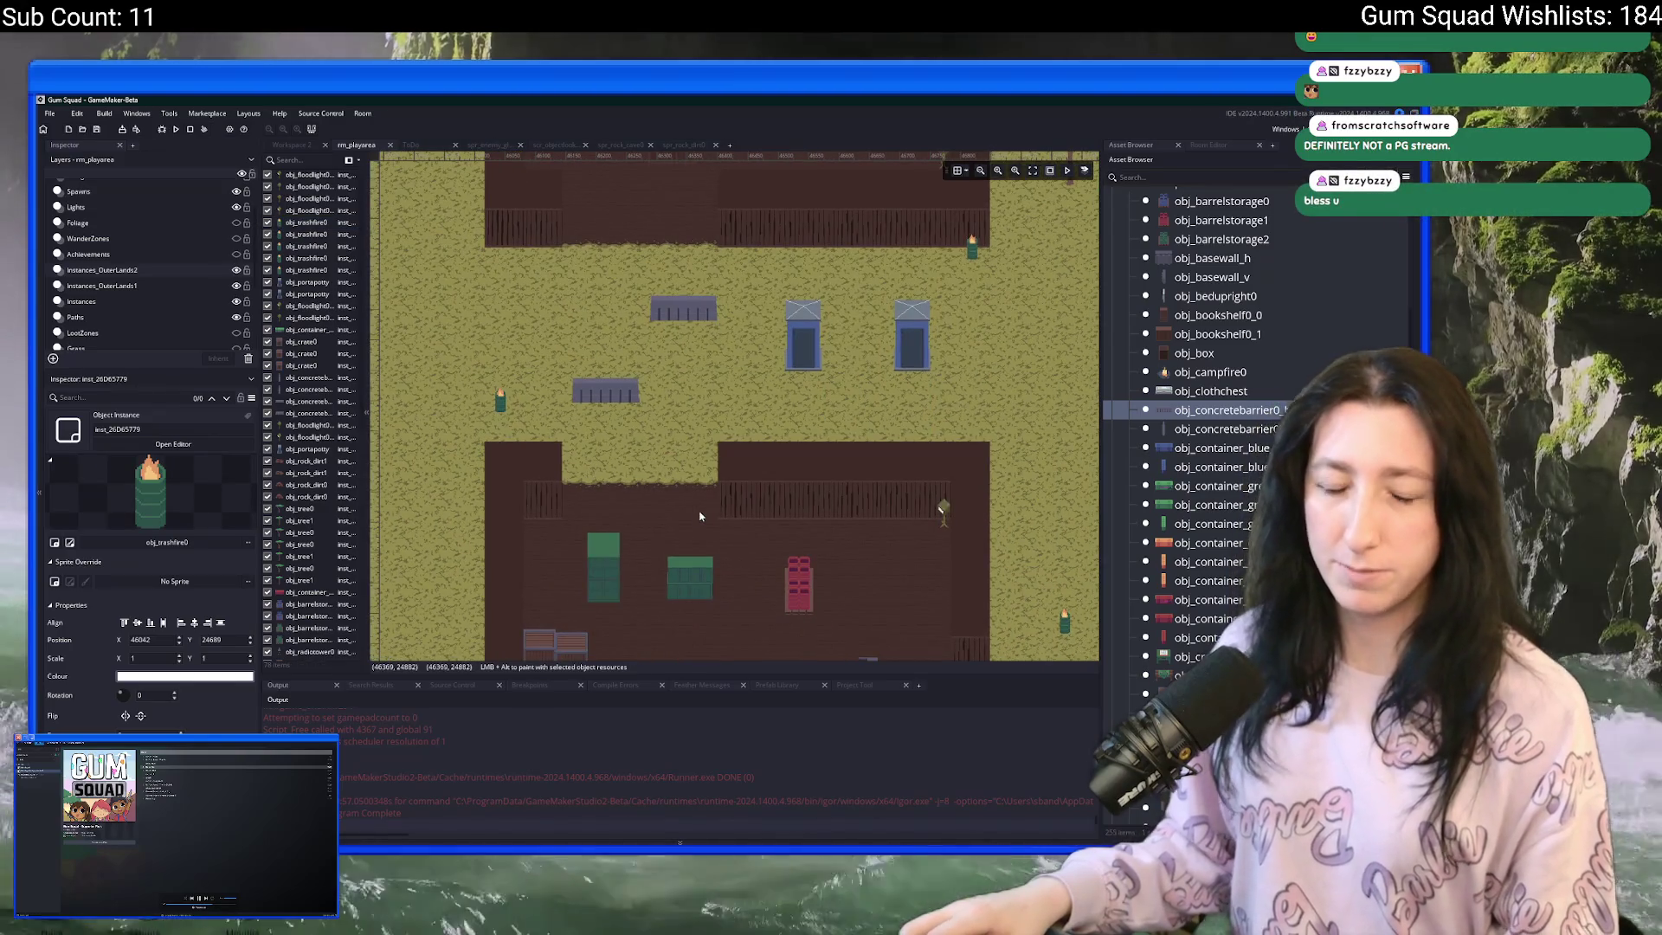
{"action": "scroll", "coordinate": [704, 516], "scroll_direction": "down", "scroll_amount": 3}
{"action": "scroll", "coordinate": [779, 511], "scroll_direction": "right", "scroll_amount": 3}
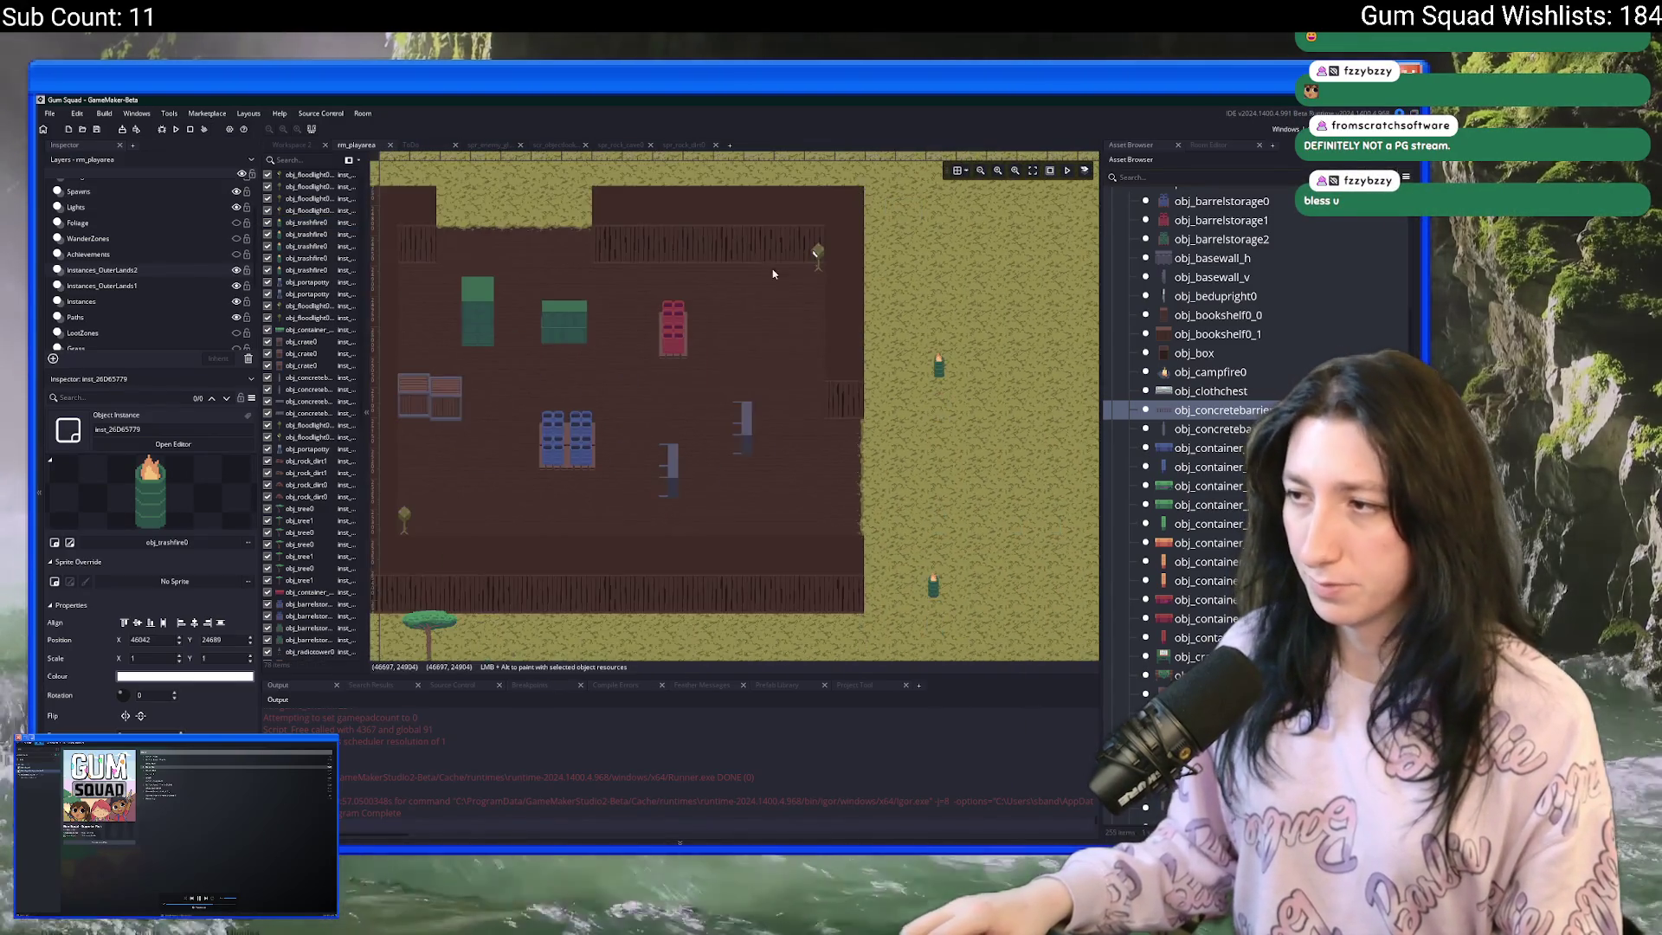
{"action": "scroll", "coordinate": [884, 502], "scroll_direction": "up", "scroll_amount": 2}
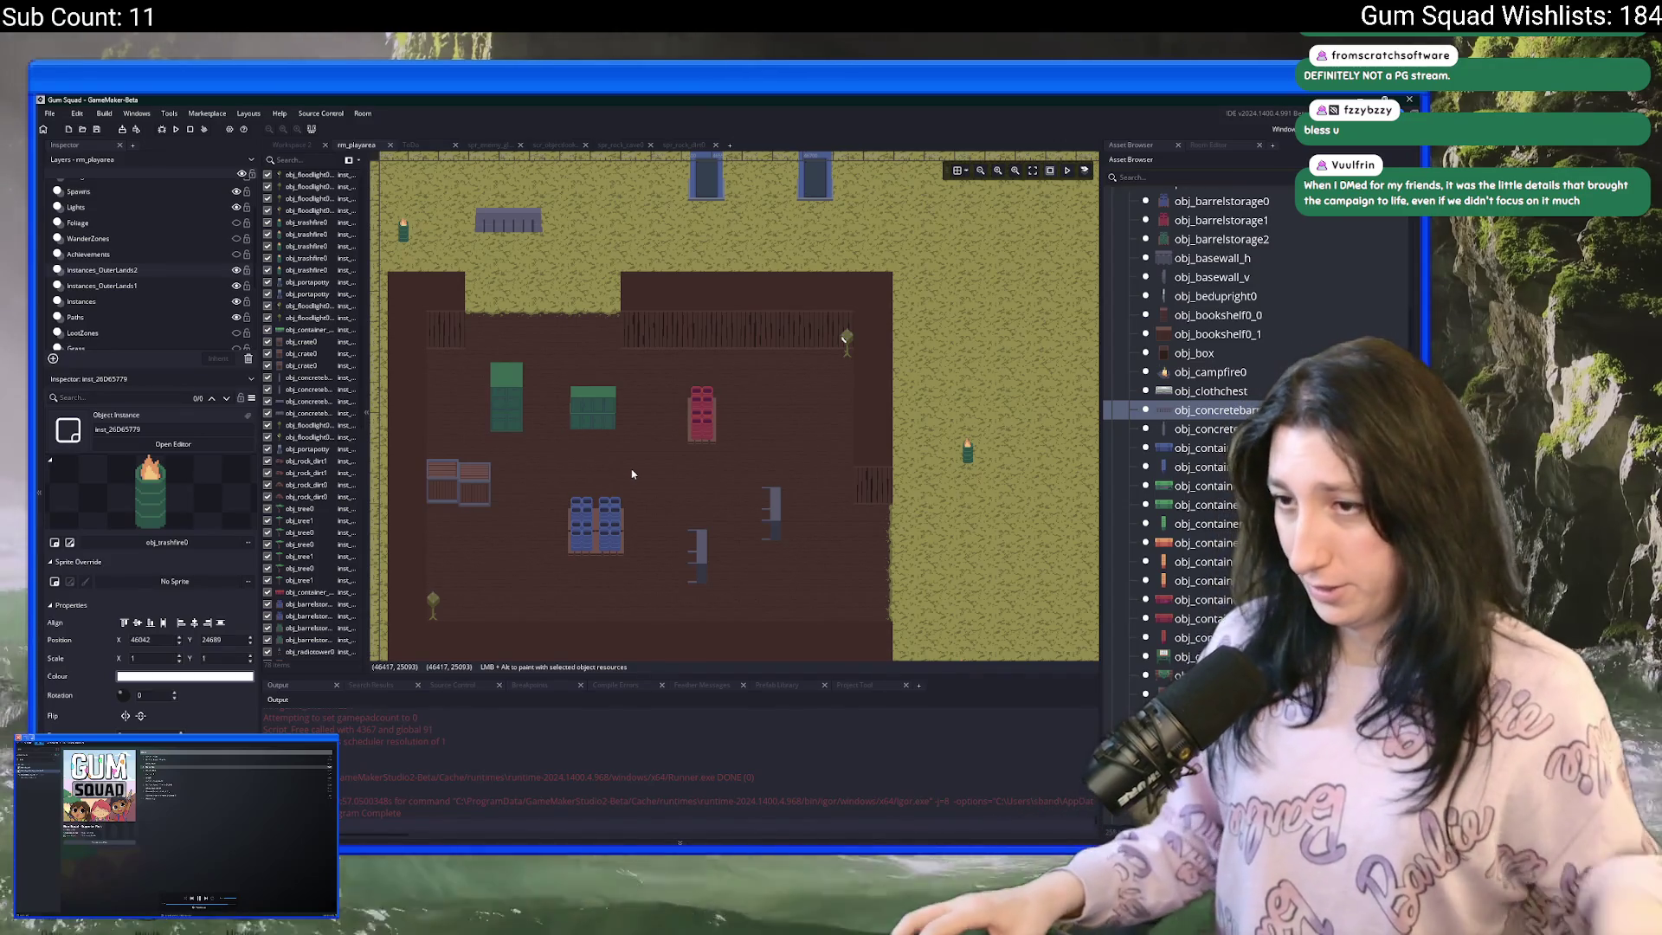
- Place several upright obj_concretebarrier0_v barriers near the blue barrel block
{"action": "scroll", "coordinate": [681, 372], "scroll_direction": "up", "scroll_amount": 10}
{"action": "scroll", "coordinate": [680, 372], "scroll_direction": "right", "scroll_amount": 3}
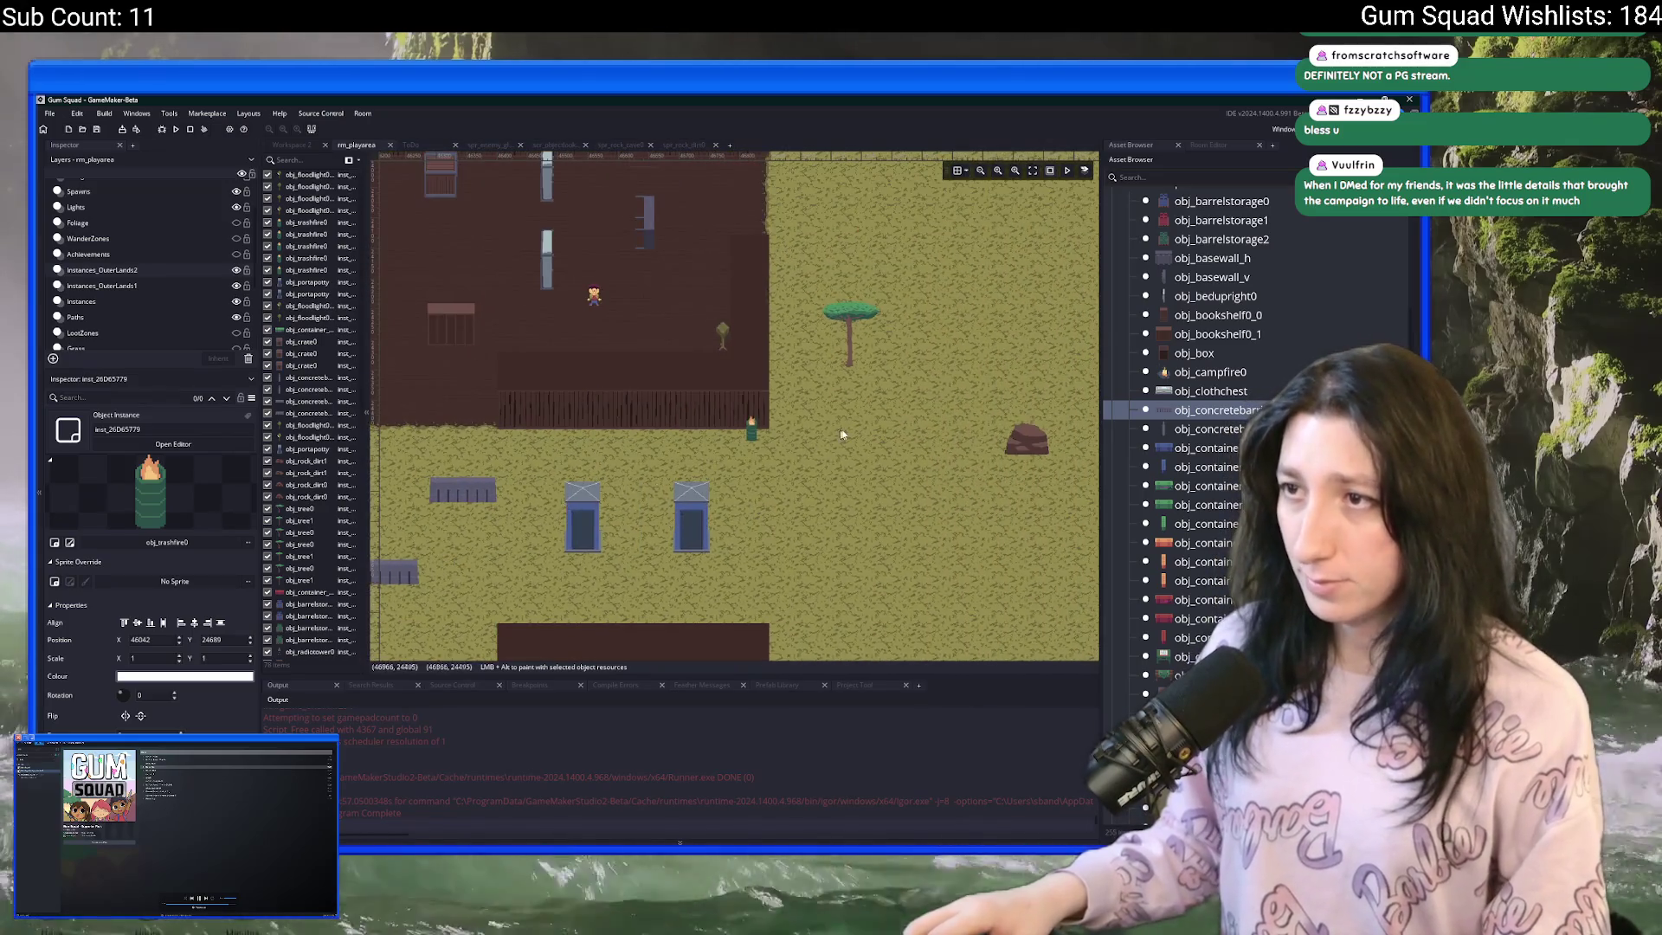
{"action": "key", "text": "Down"}
{"action": "left_click", "coordinate": [773, 421], "text": "alt"}
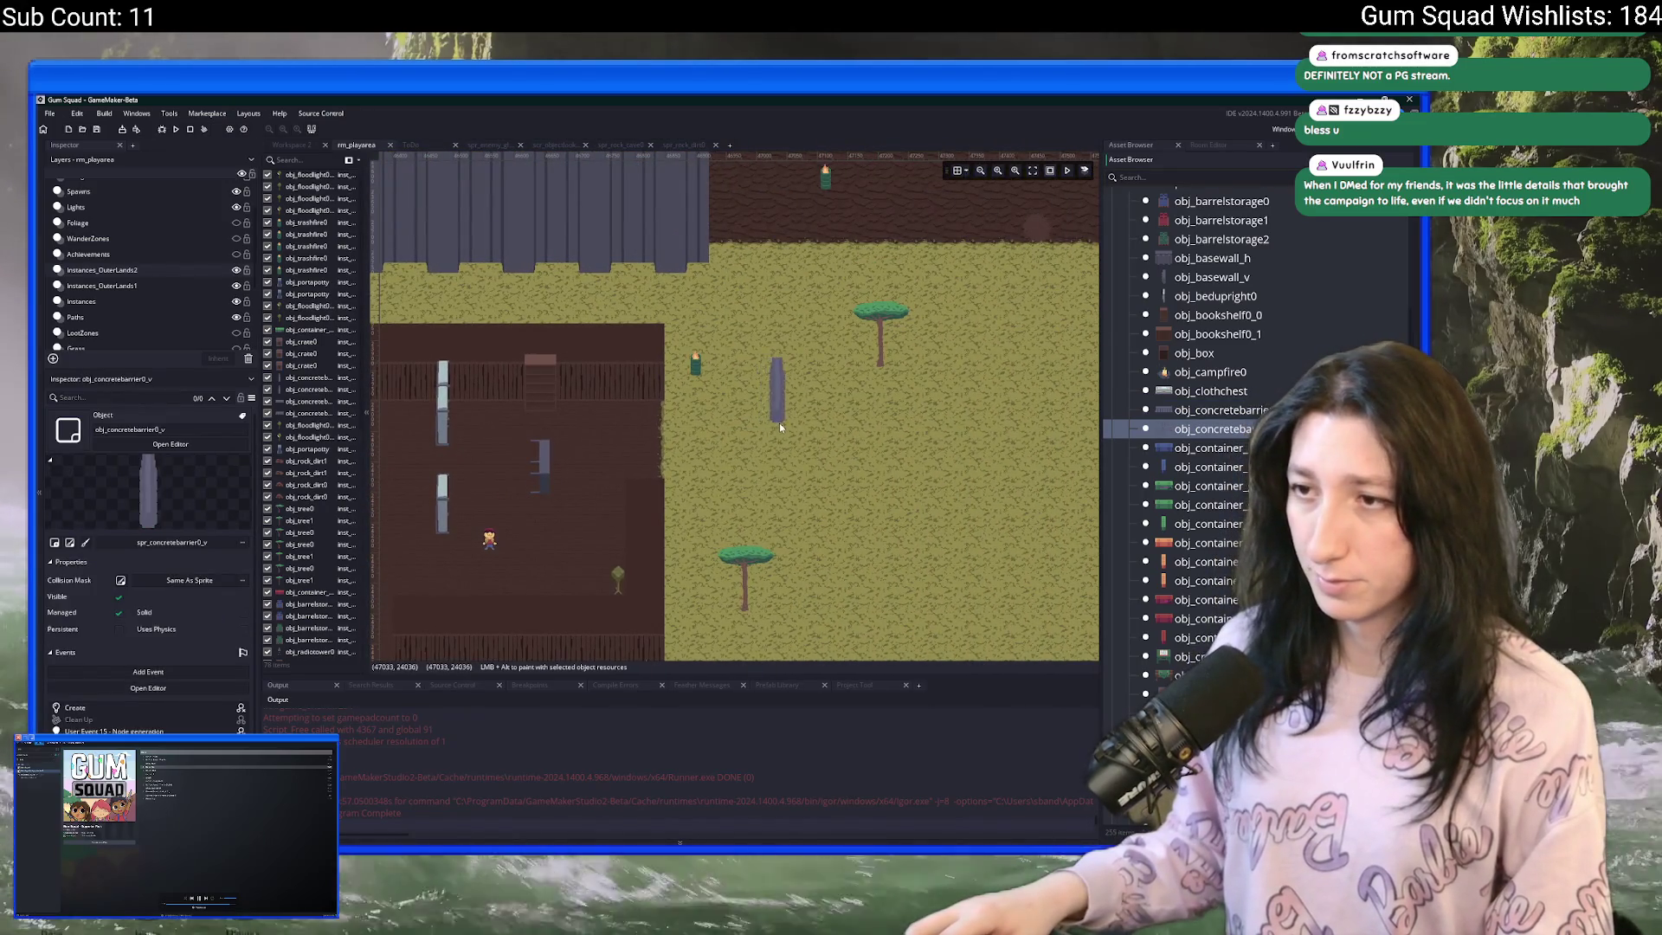
{"action": "left_click_drag", "start_coordinate": [776, 429], "coordinate": [762, 422]}
{"action": "left_click", "coordinate": [835, 495], "text": "alt"}
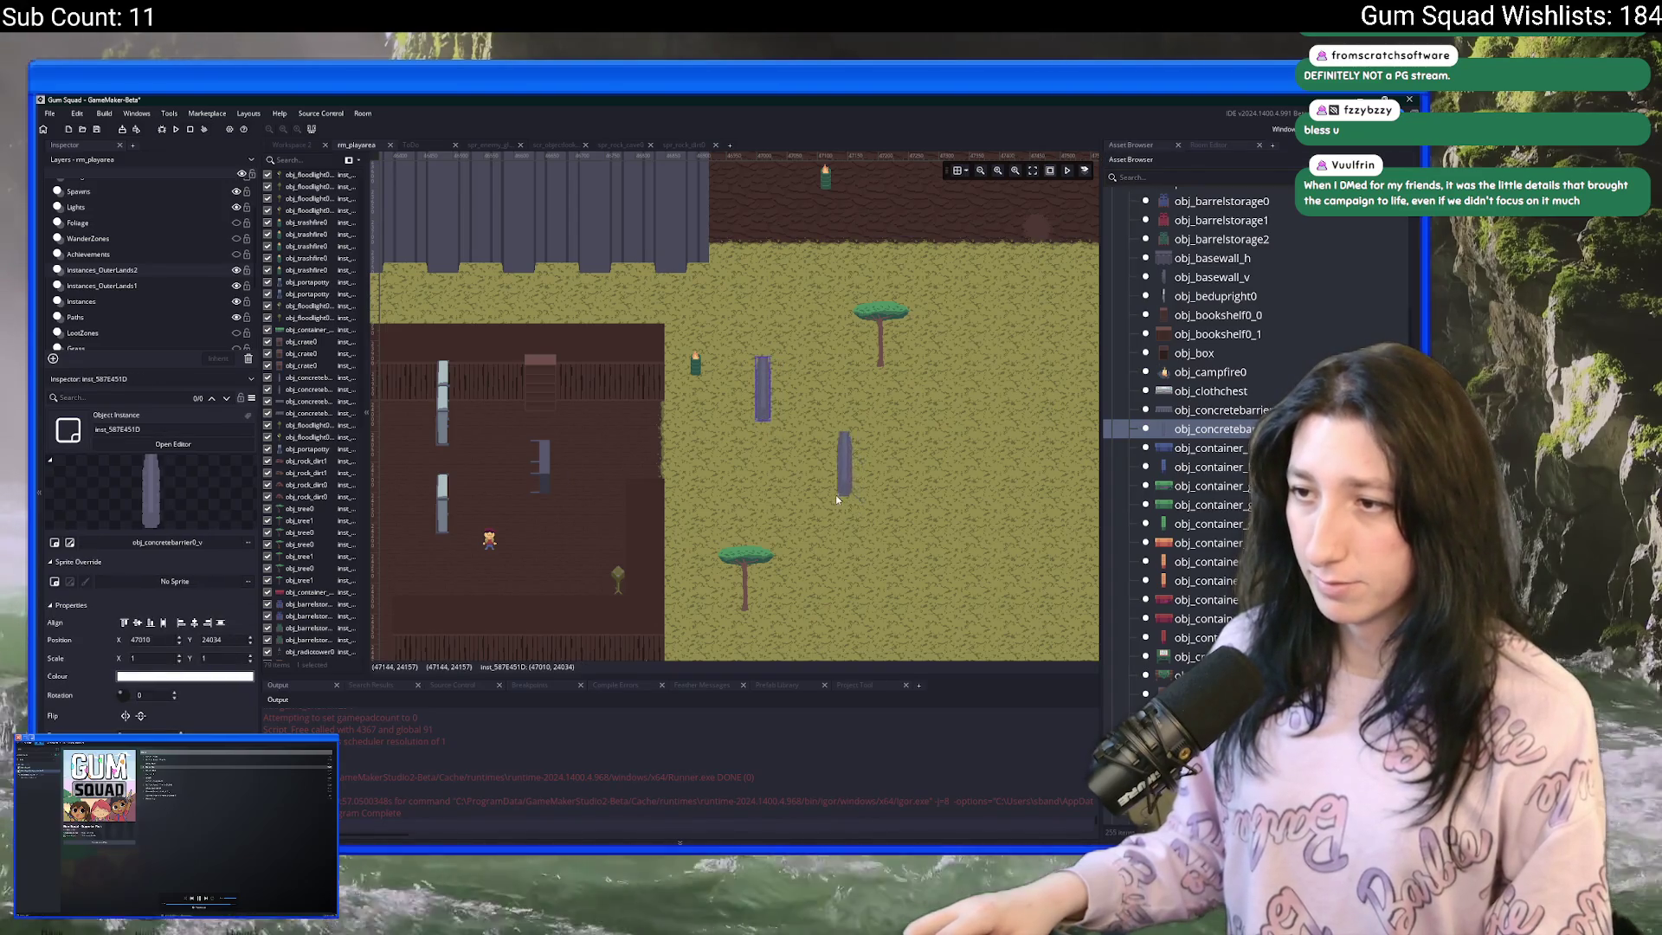
{"action": "scroll", "coordinate": [887, 584], "scroll_direction": "down", "scroll_amount": 15}
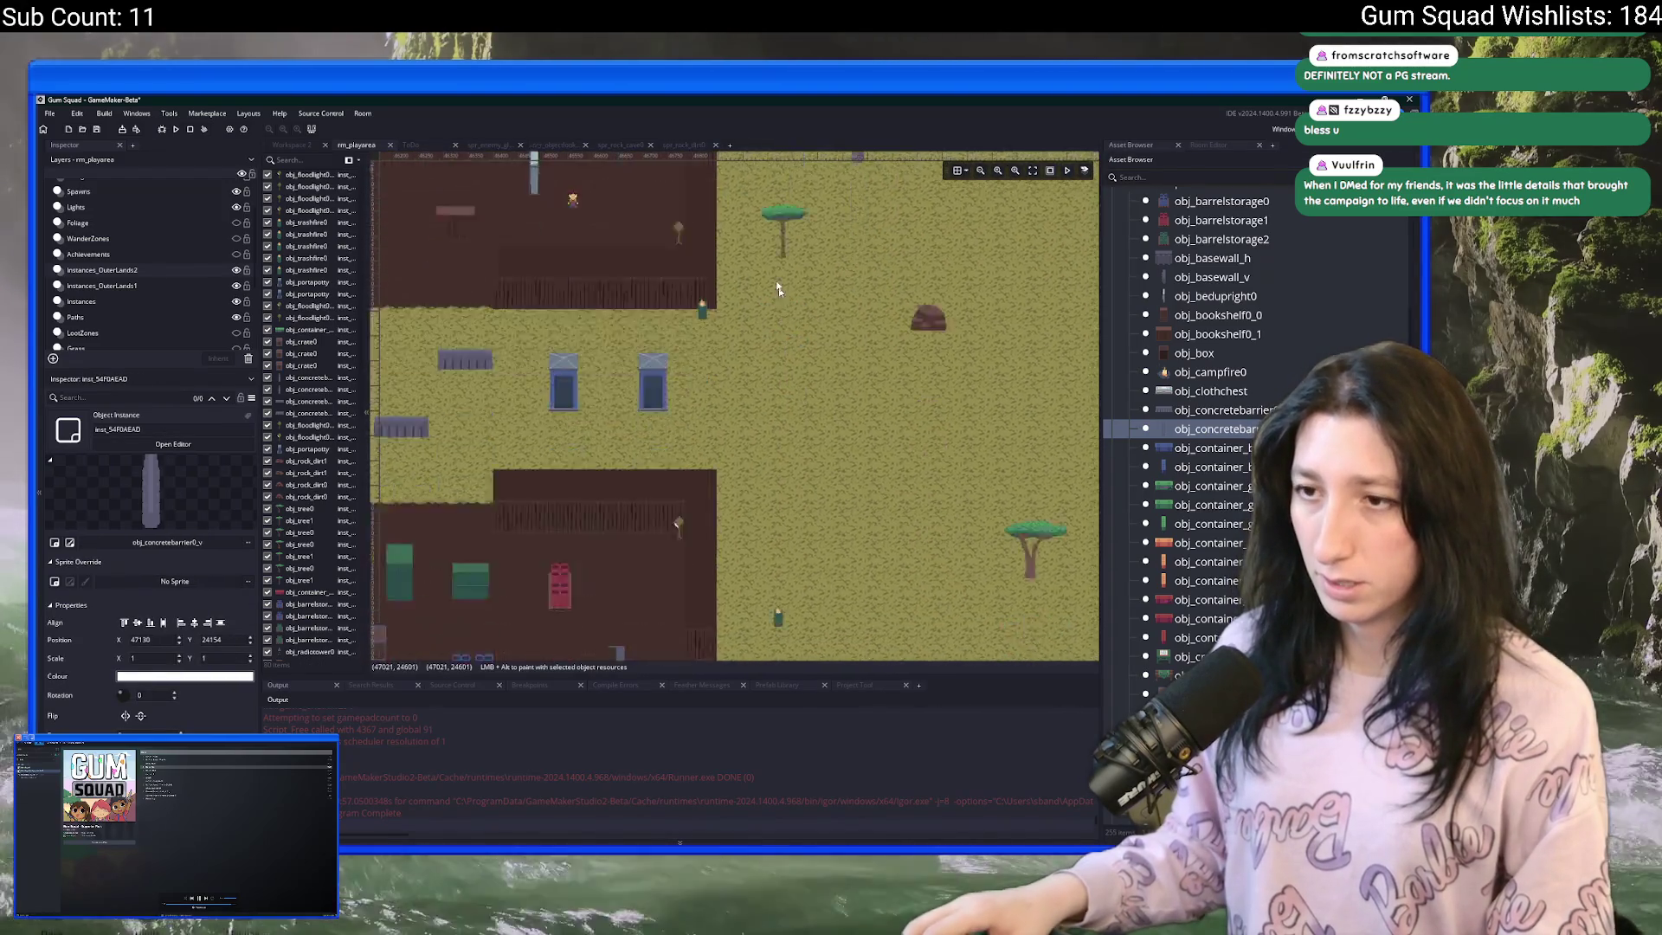
{"action": "left_click", "coordinate": [836, 407], "text": "alt"}
{"action": "left_click", "coordinate": [811, 276], "text": "alt"}
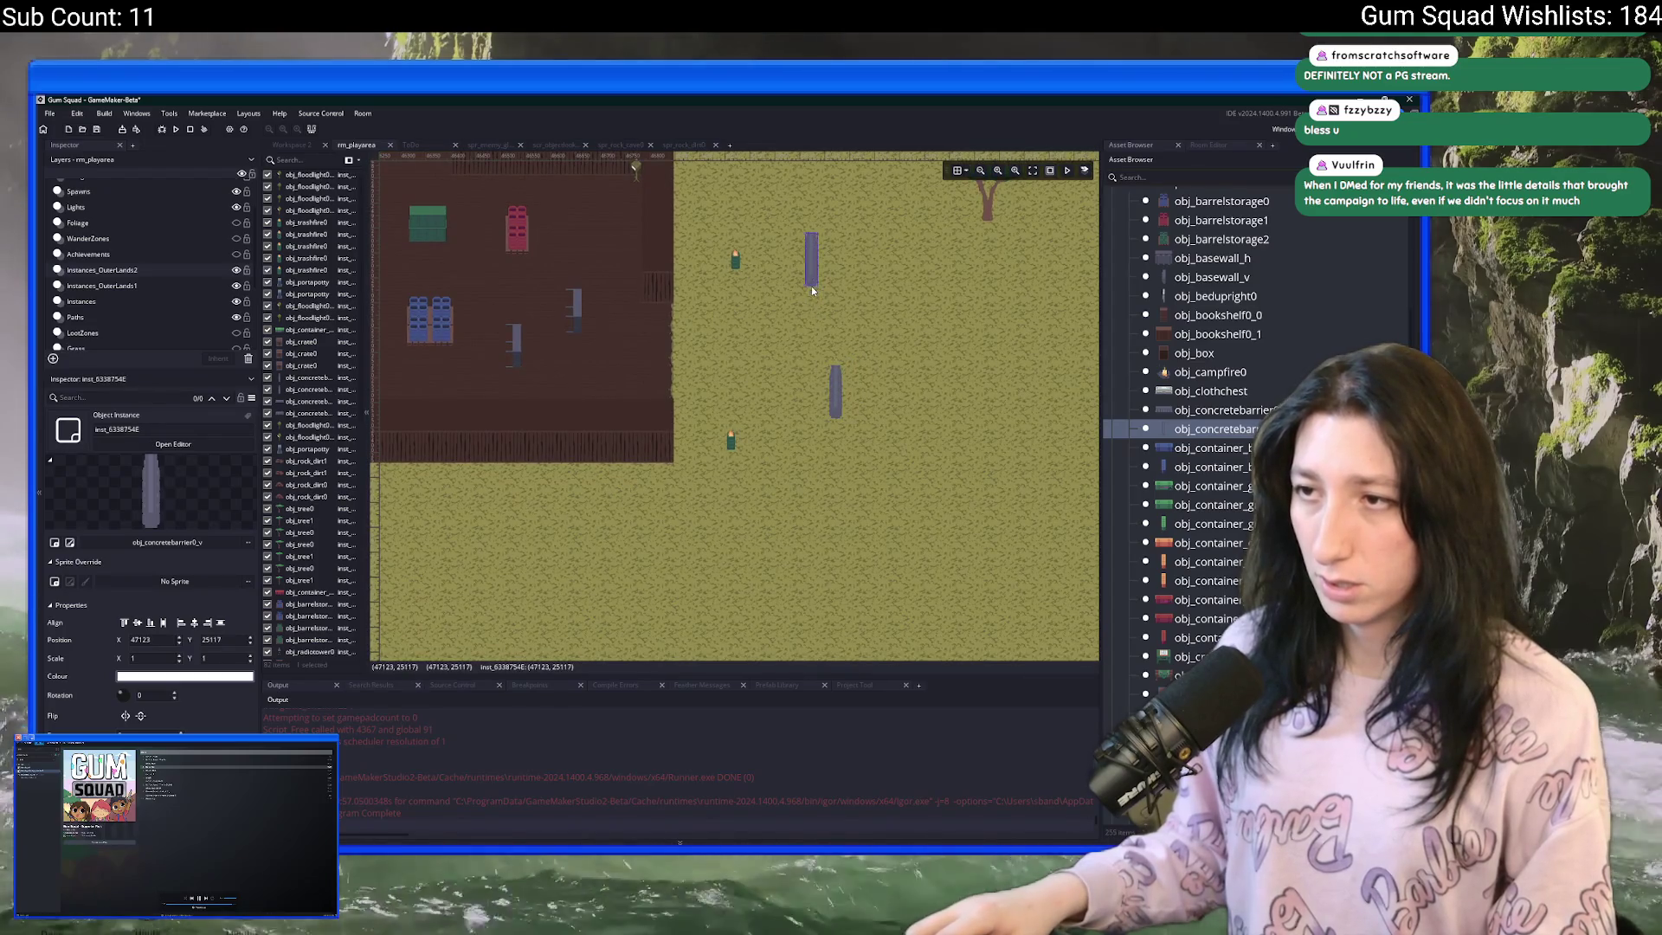
{"action": "scroll", "coordinate": [750, 321], "scroll_direction": "up", "scroll_amount": 2}
{"action": "scroll", "coordinate": [751, 320], "scroll_direction": "left", "scroll_amount": 5}
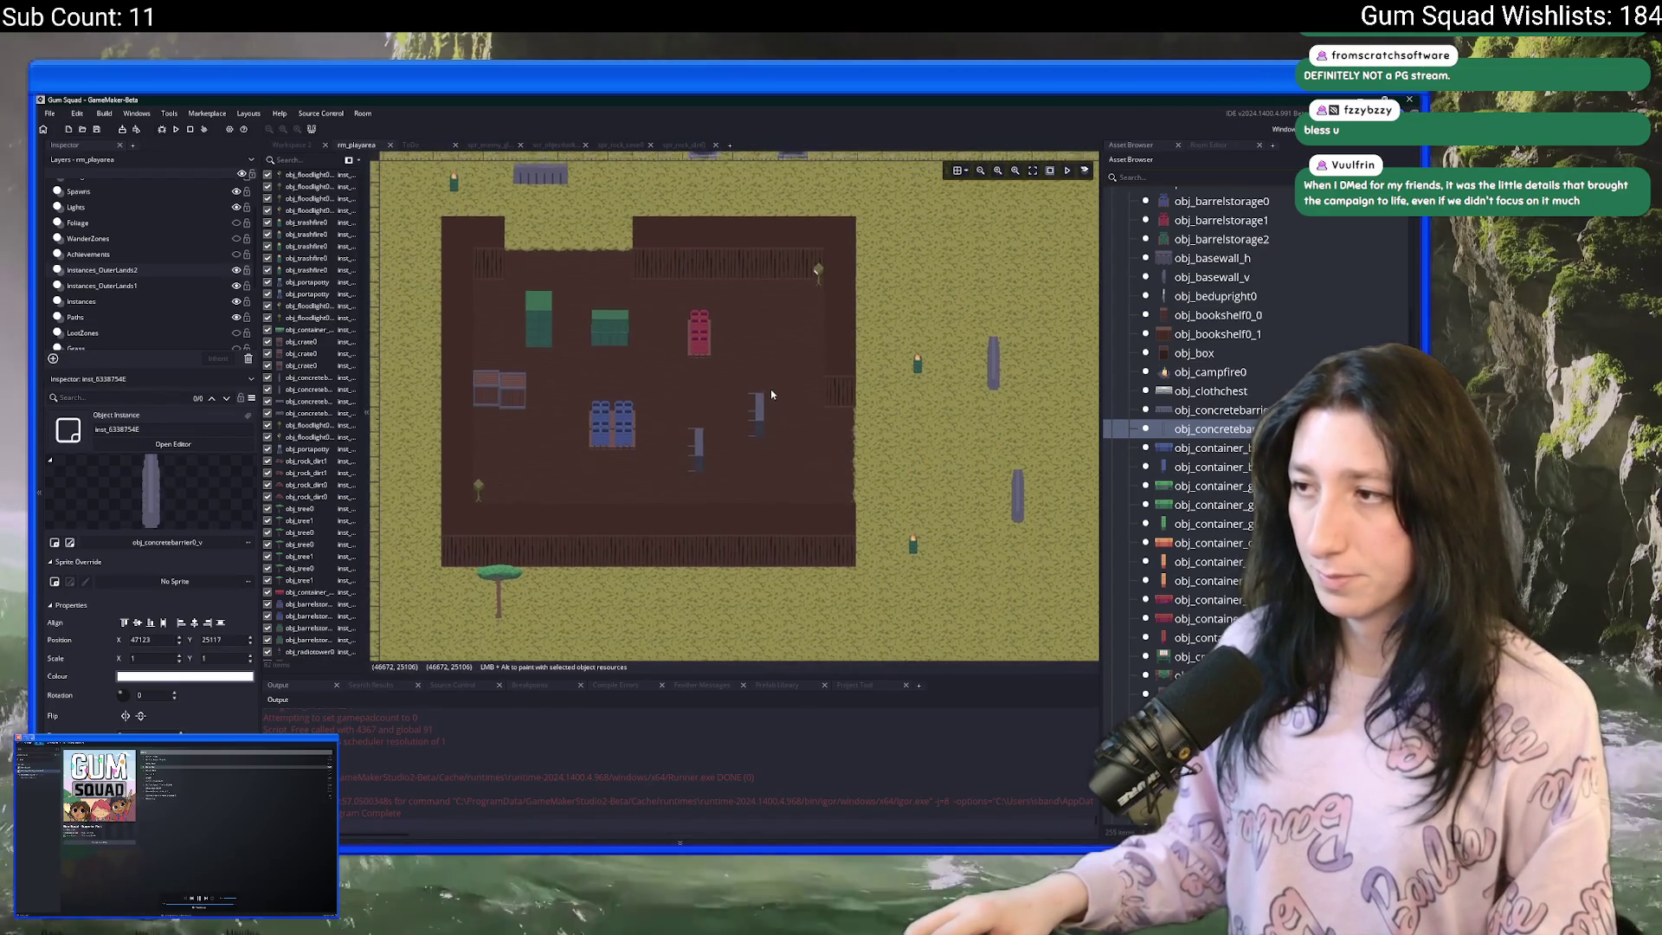
{"action": "scroll", "coordinate": [873, 371], "scroll_direction": "up", "scroll_amount": 3, "text": "ctrl"}
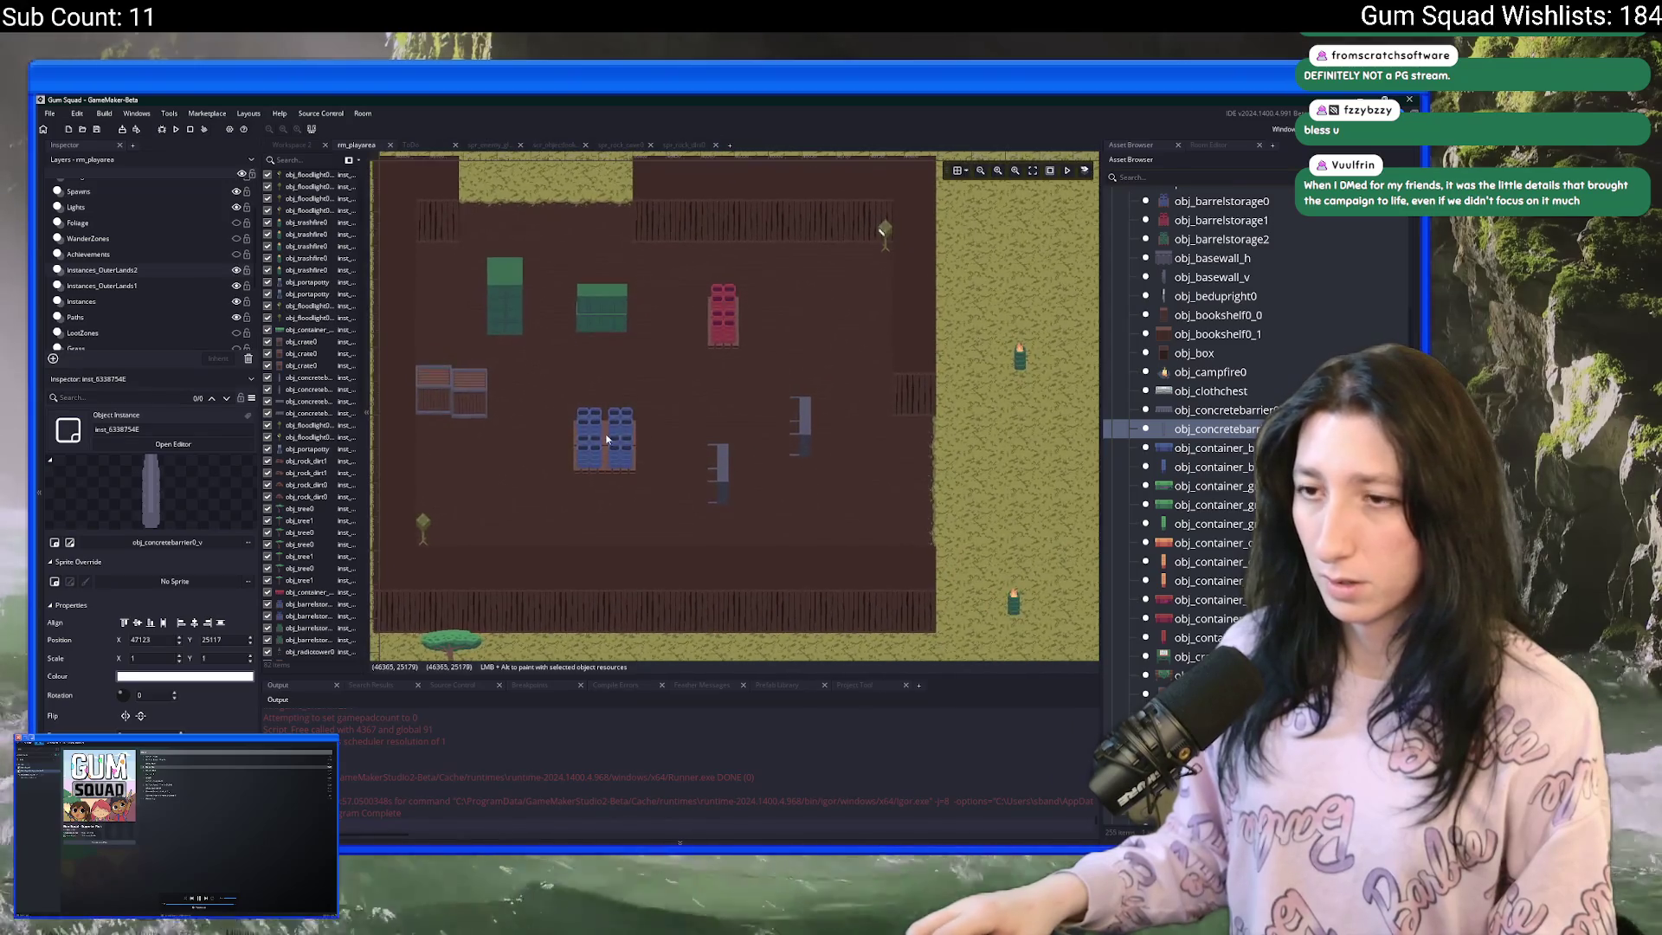
{"action": "scroll", "coordinate": [798, 341], "scroll_direction": "up", "scroll_amount": 1}
{"action": "scroll", "coordinate": [798, 341], "scroll_direction": "up", "scroll_amount": 2, "text": "ctrl"}
{"action": "scroll", "coordinate": [1218, 470], "scroll_direction": "up", "scroll_amount": 3}
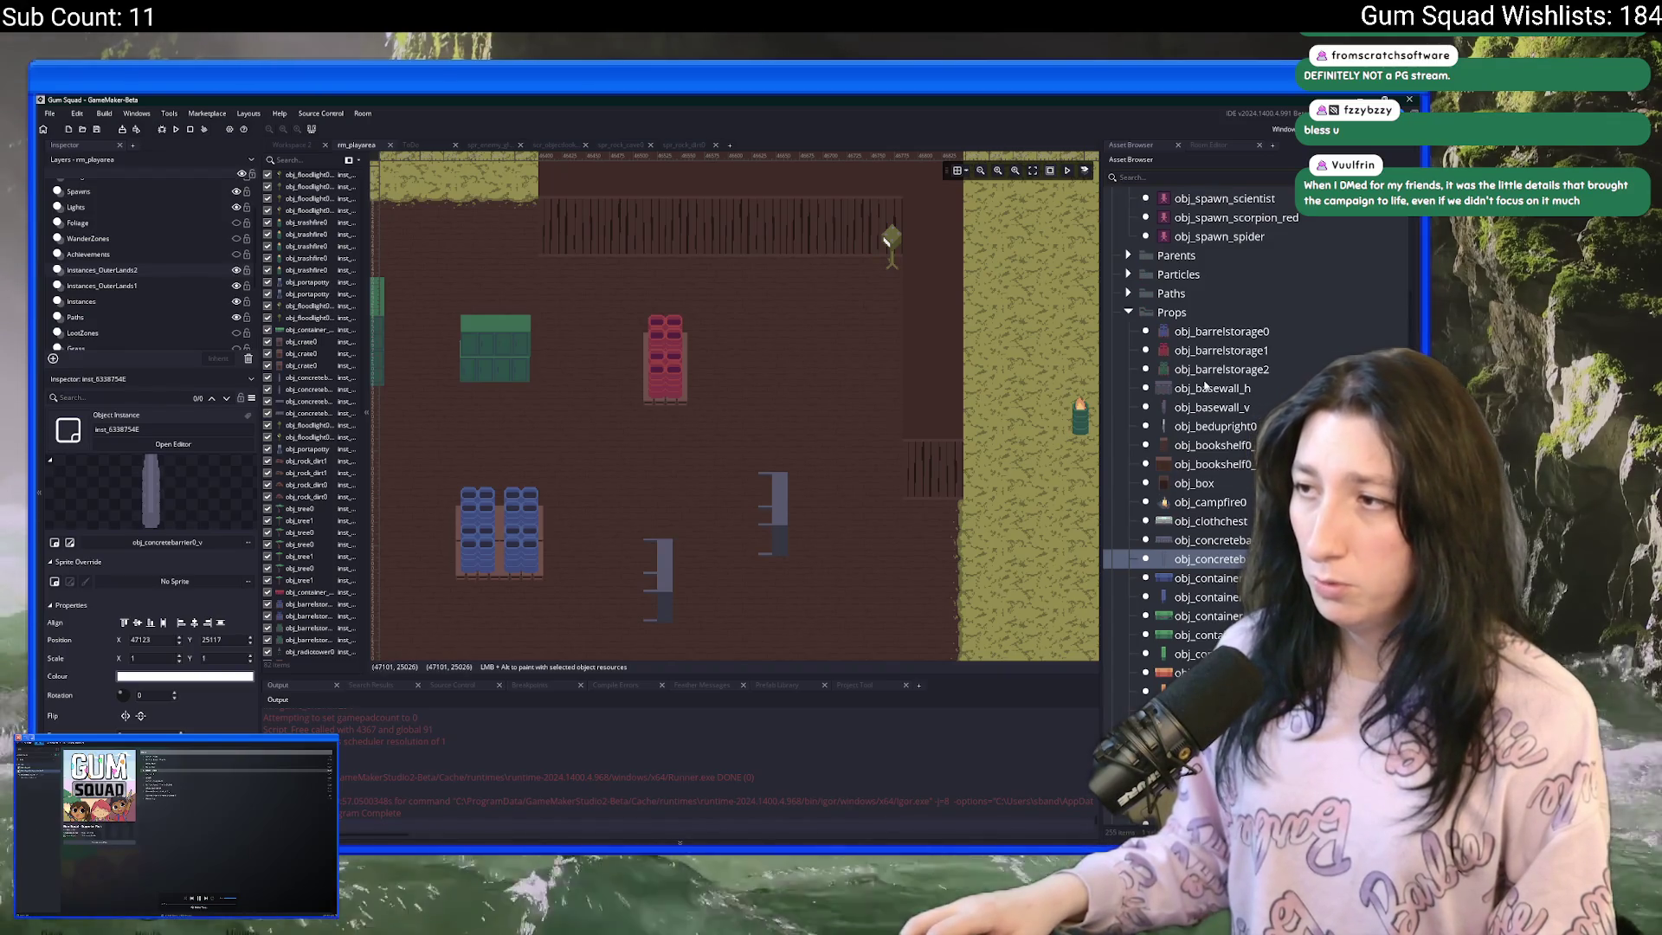
- Place two more obj_barrelstorage1 red stacks beside the existing pair, aligned into a 2×2 block
{"action": "left_click", "coordinate": [1225, 351]}
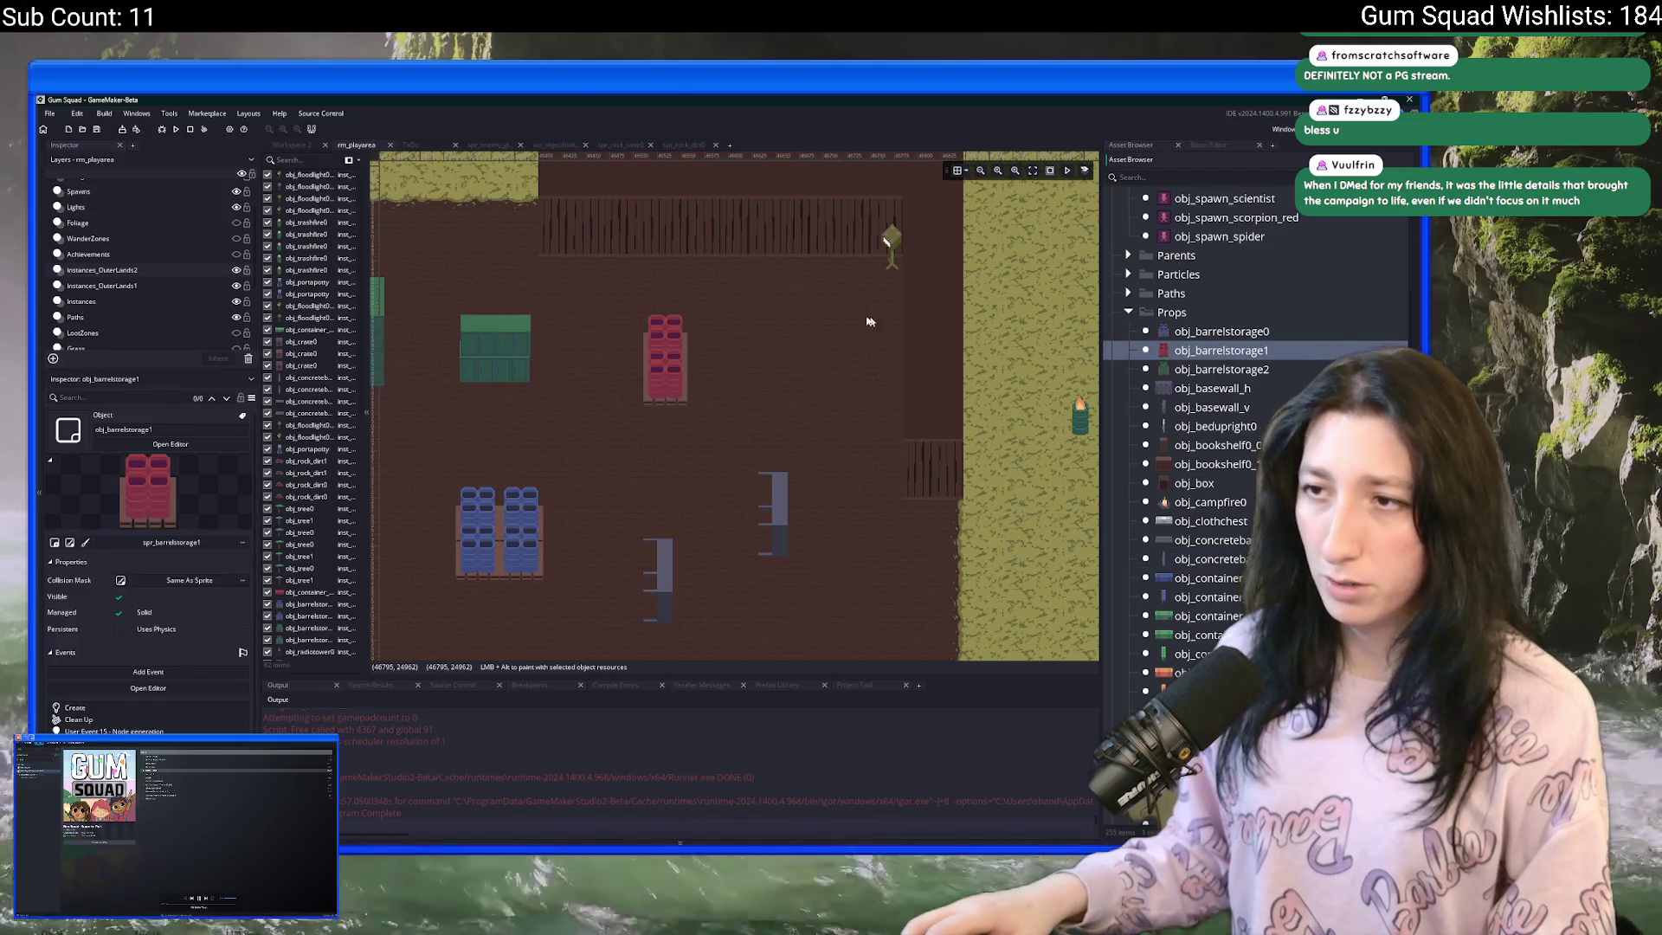
{"action": "scroll", "coordinate": [797, 323], "scroll_direction": "up", "scroll_amount": 2, "text": "ctrl"}
{"action": "left_click", "coordinate": [661, 399], "text": "alt"}
{"action": "left_click_drag", "start_coordinate": [661, 399], "coordinate": [645, 419]}
{"action": "scroll", "coordinate": [638, 433], "scroll_direction": "up", "scroll_amount": 1, "text": "ctrl"}
{"action": "scroll", "coordinate": [639, 433], "scroll_direction": "up", "scroll_amount": 1, "text": "ctrl"}
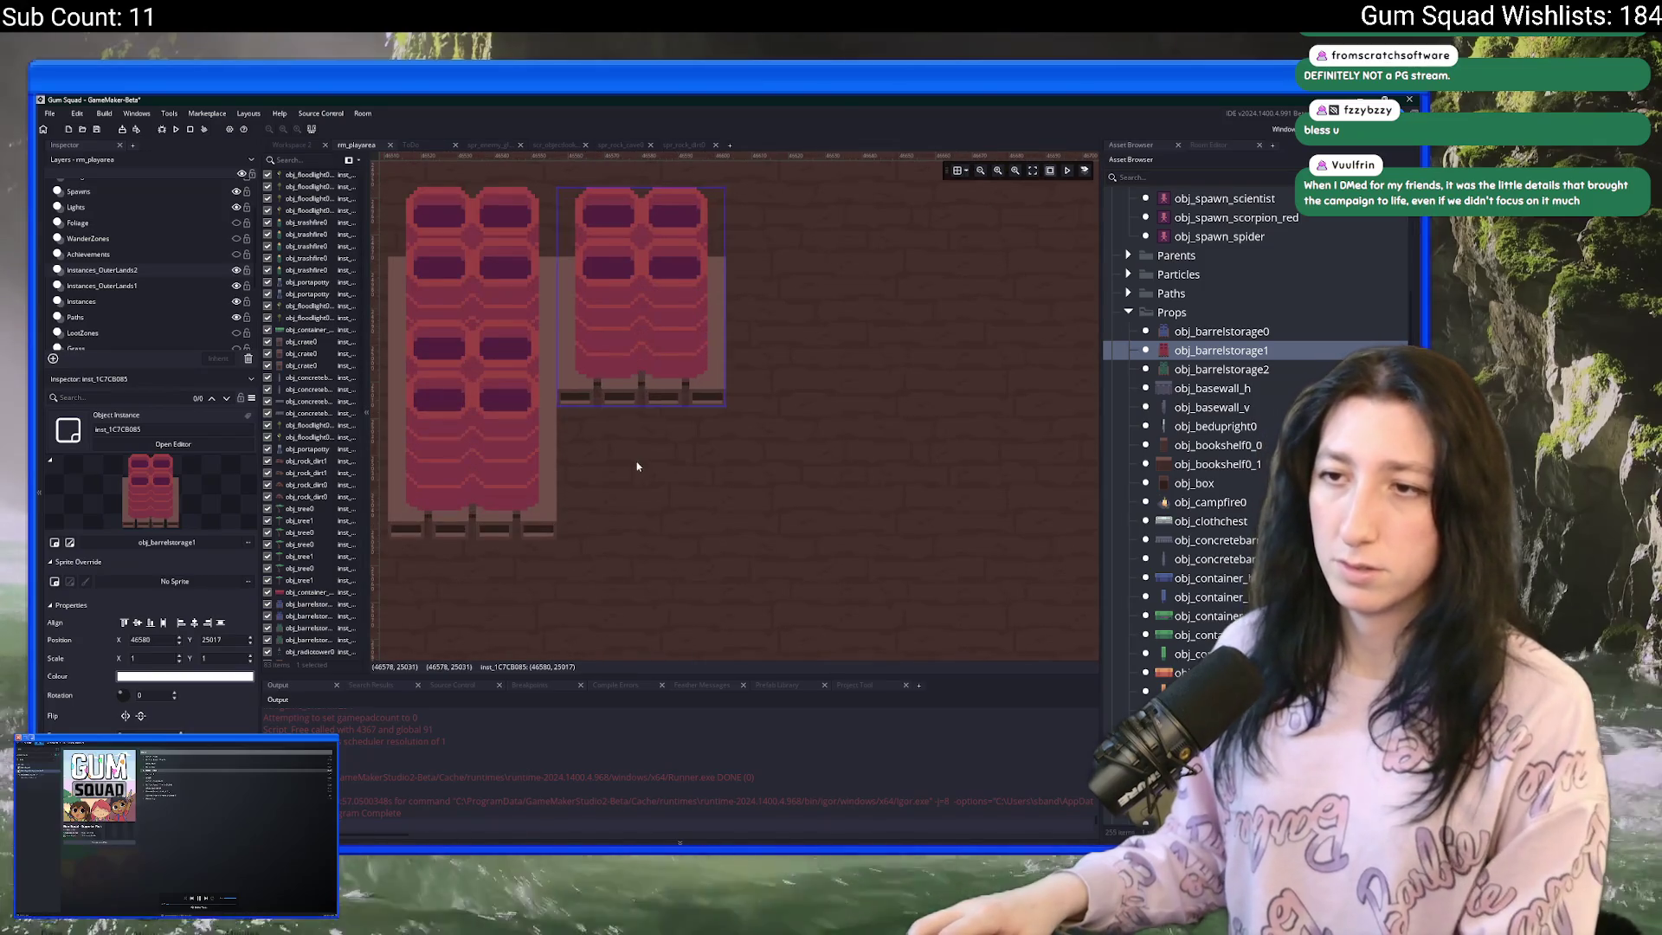
{"action": "left_click", "coordinate": [649, 508], "text": "alt"}
{"action": "mouse_move", "coordinate": [650, 508]}
{"action": "left_mouse_down"}
{"action": "mouse_move", "coordinate": [661, 536]}
{"action": "mouse_move", "coordinate": [659, 518]}
{"action": "left_mouse_up"}
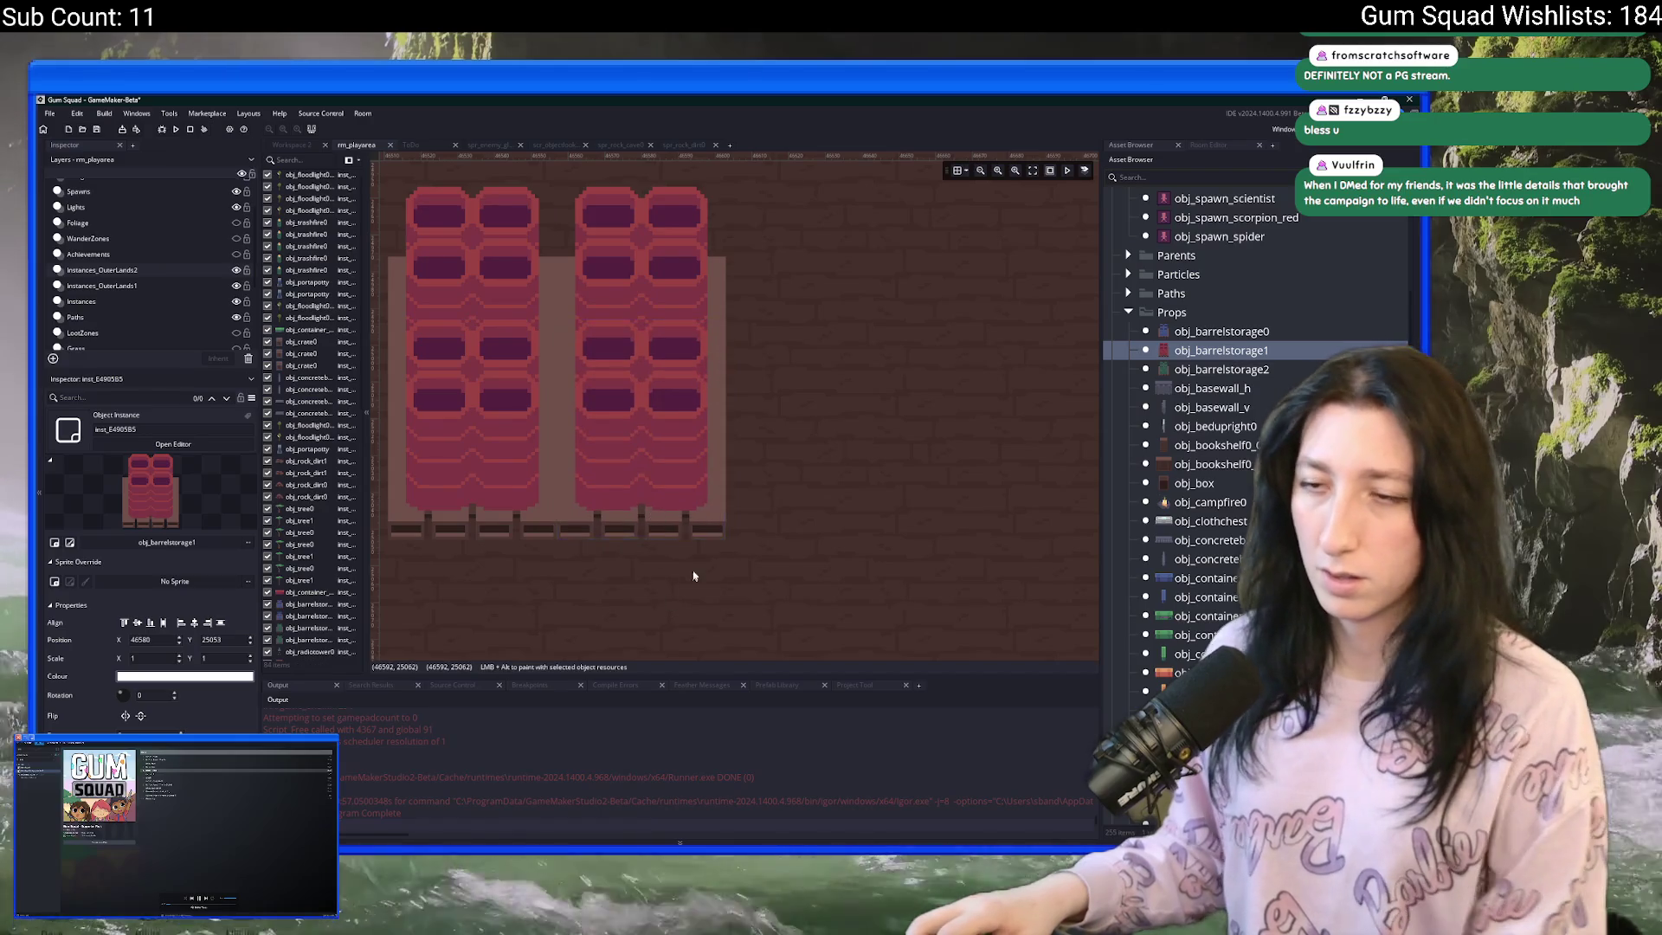
{"action": "left_click", "coordinate": [450, 471], "text": "ctrl"}
{"action": "left_click_drag", "start_coordinate": [449, 471], "coordinate": [445, 475]}
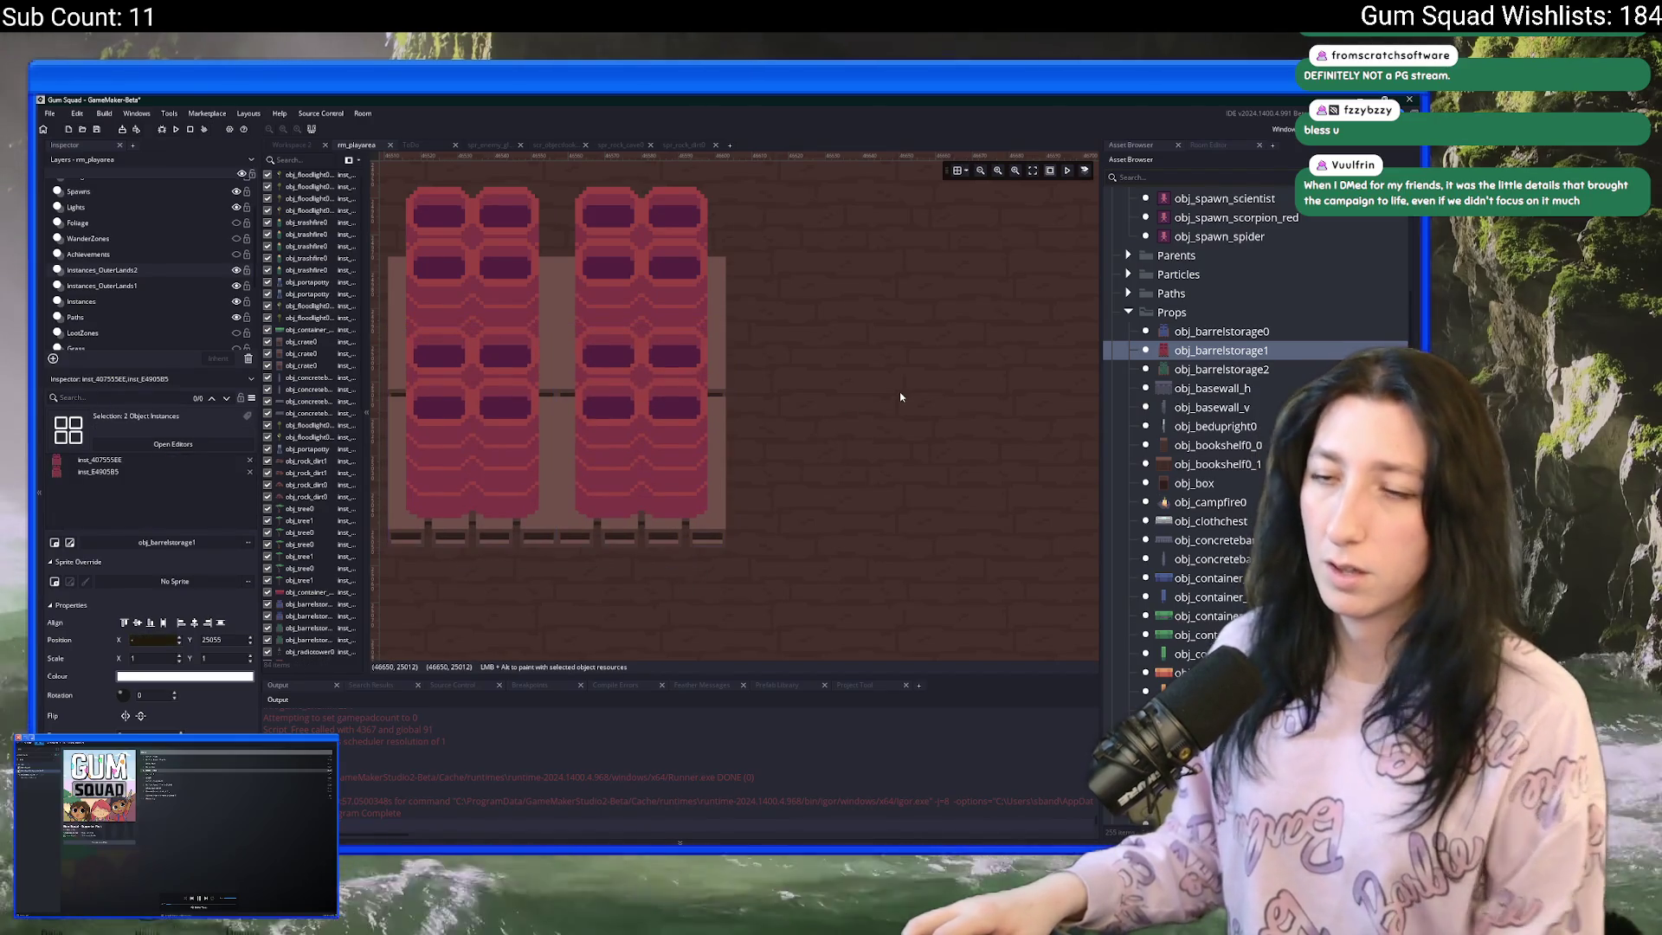
{"action": "scroll", "coordinate": [836, 413], "scroll_direction": "down", "scroll_amount": 4, "text": "ctrl"}
{"action": "scroll", "coordinate": [830, 413], "scroll_direction": "down", "scroll_amount": 1, "text": "ctrl"}
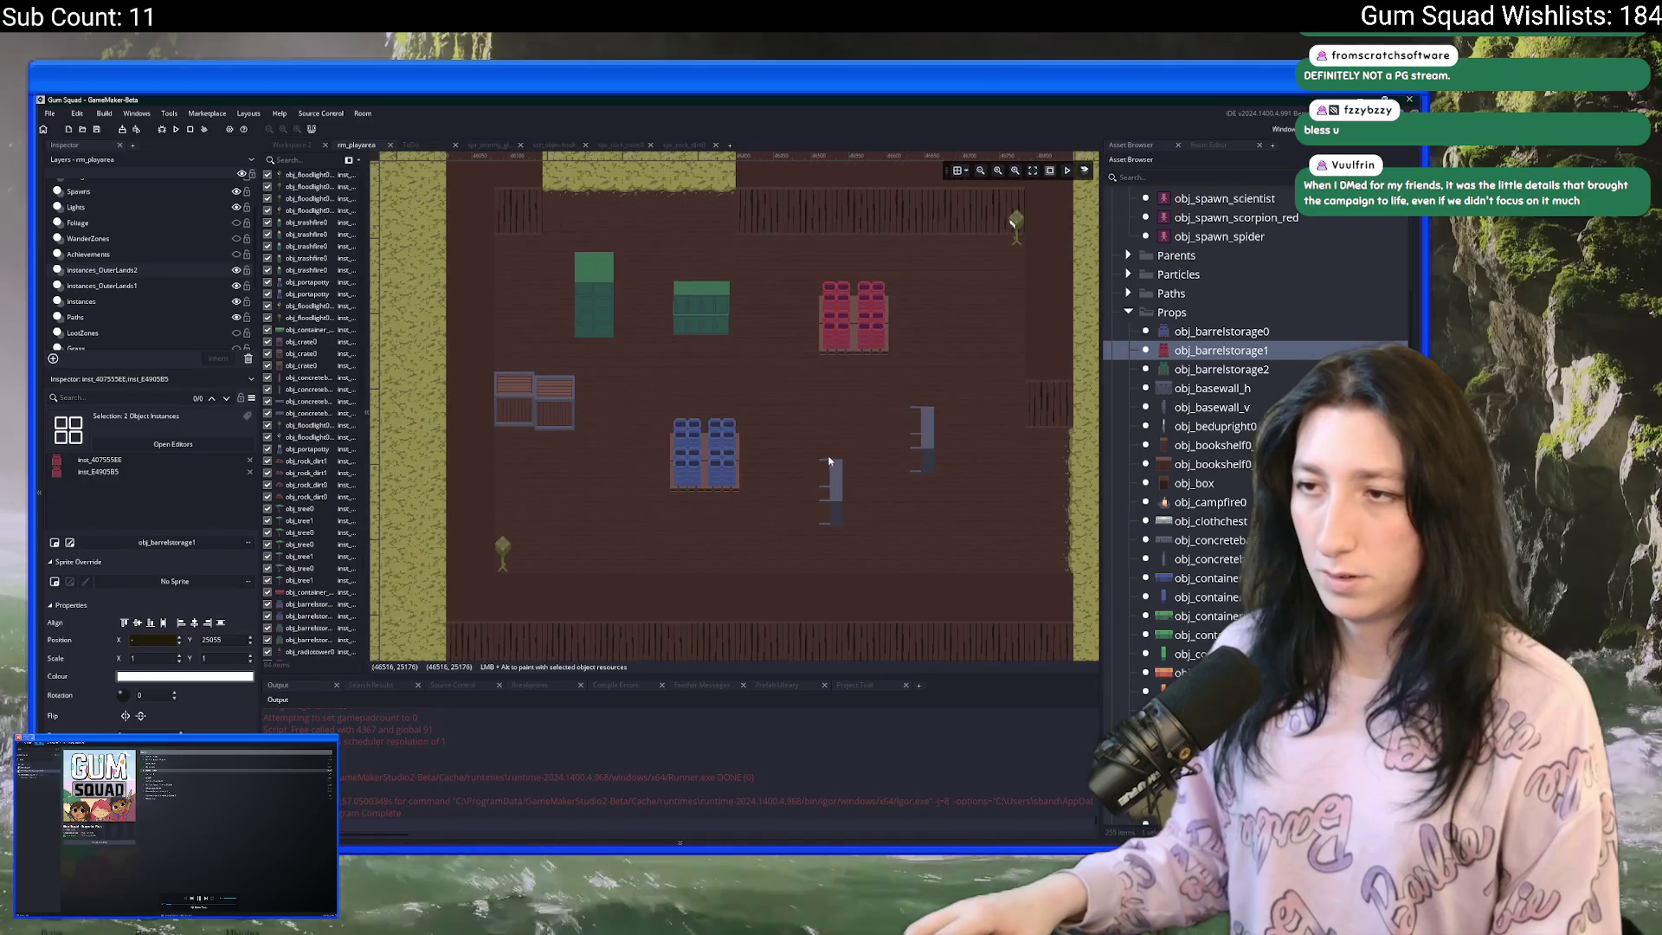
- Place obj_bookshelf0_1 in the warehouse just to the right of the red barrels
{"action": "scroll", "coordinate": [831, 413], "scroll_direction": "down", "scroll_amount": 2, "text": "ctrl"}
{"action": "left_click", "coordinate": [1195, 464]}
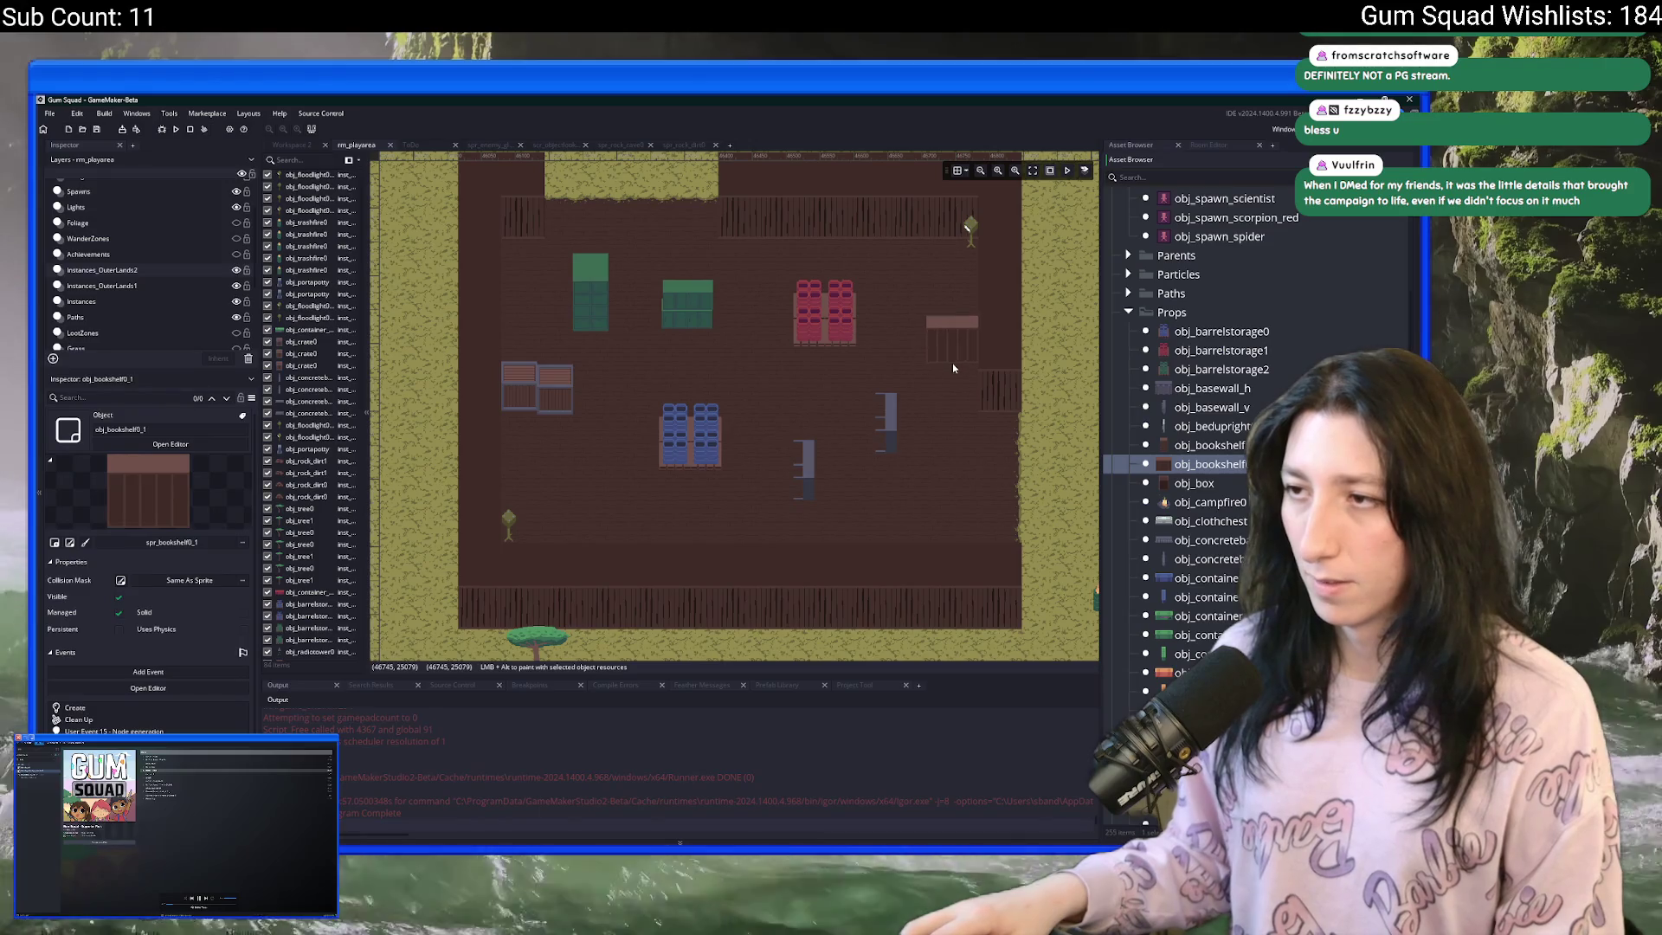
{"action": "left_click", "coordinate": [957, 368]}
{"action": "scroll", "coordinate": [970, 340], "scroll_direction": "up", "scroll_amount": 3, "text": "ctrl"}
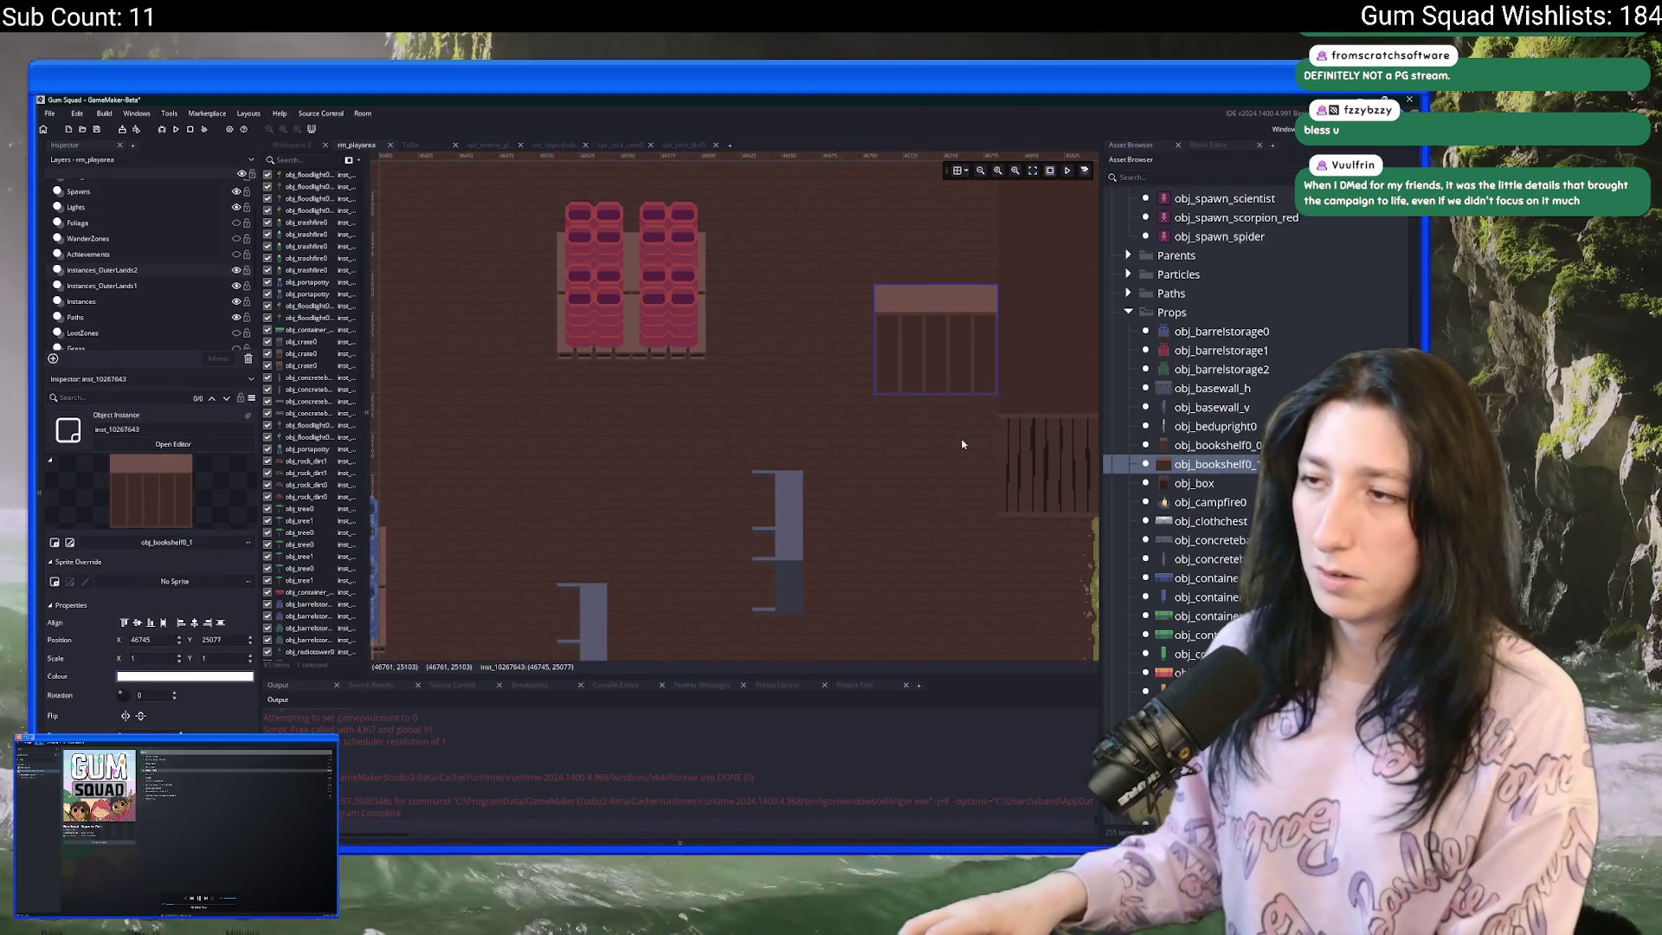
{"action": "scroll", "coordinate": [790, 367], "scroll_direction": "down", "scroll_amount": 2, "text": "ctrl"}
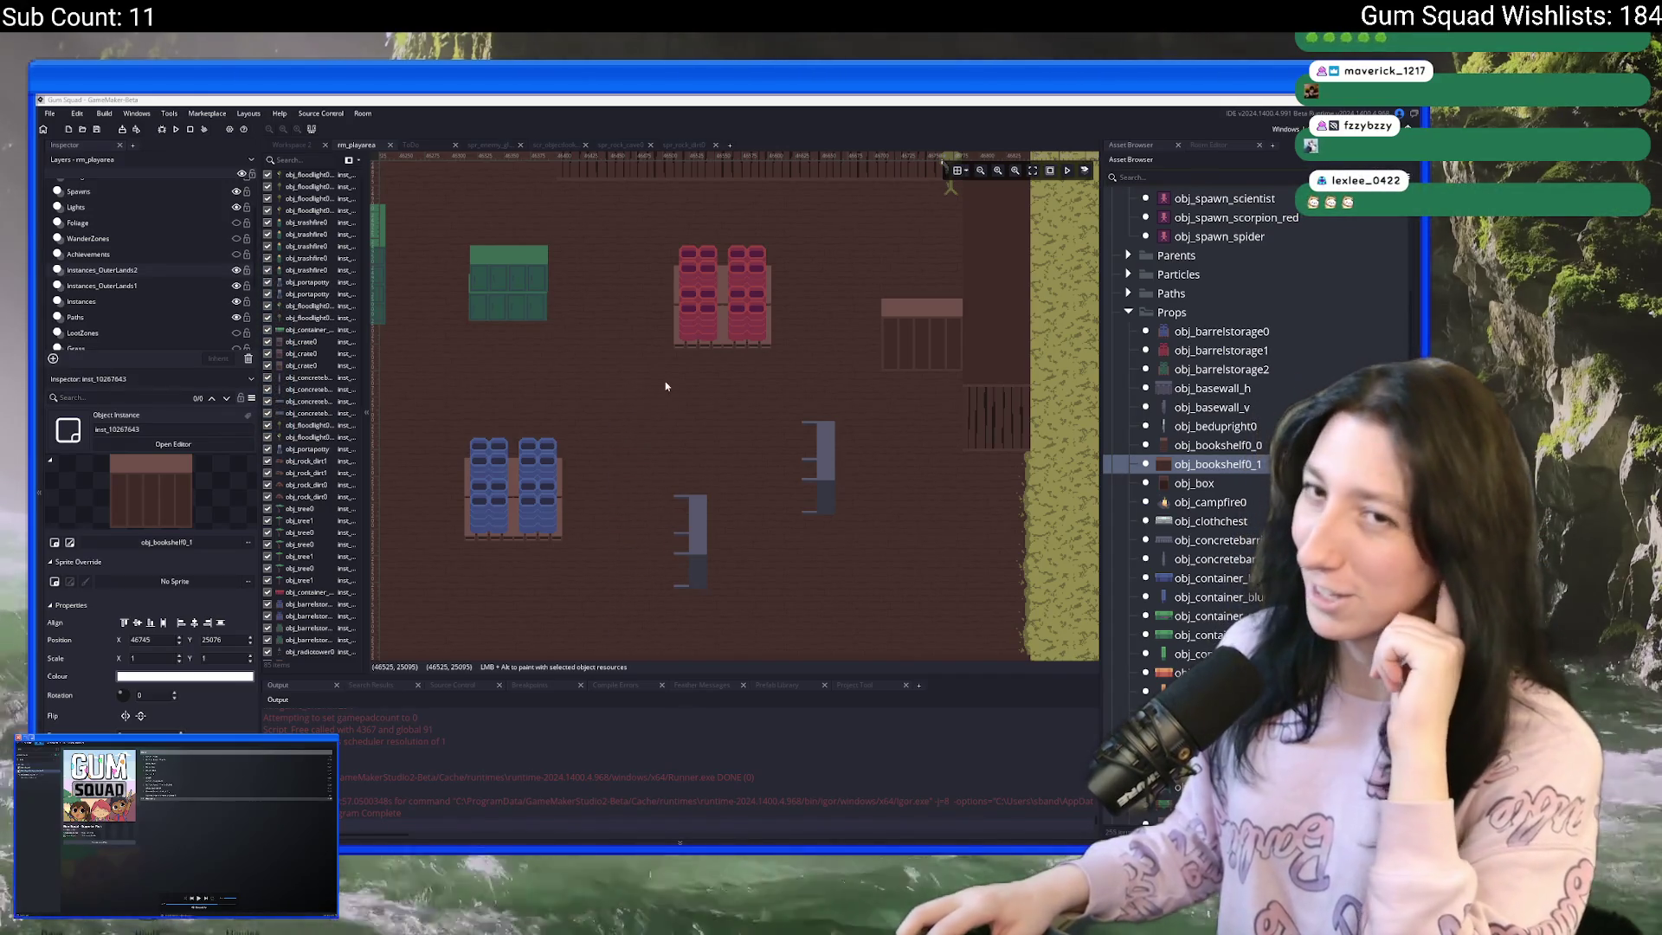
{"action": "scroll", "coordinate": [666, 386], "scroll_direction": "up", "scroll_amount": 3}
{"action": "left_click", "coordinate": [675, 416]}
{"action": "scroll", "coordinate": [564, 453], "scroll_direction": "right", "scroll_amount": 3}
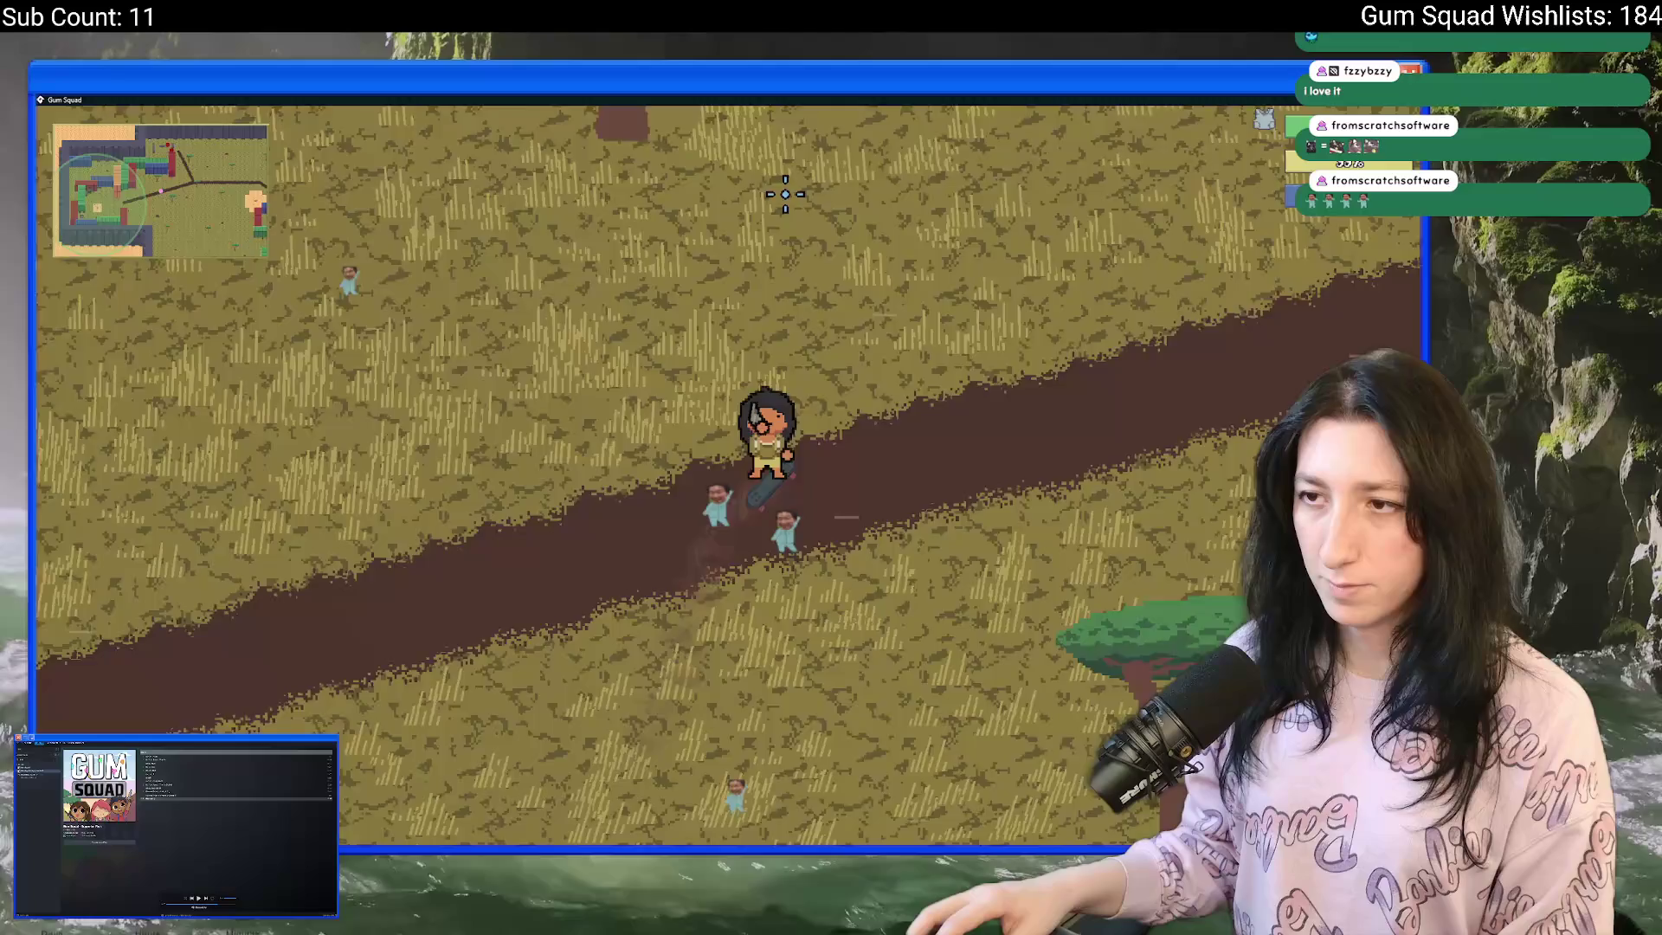
- Walk north past the red container to the barriers and down a soldier for 120 xp
{"action": "key", "text": "d"}
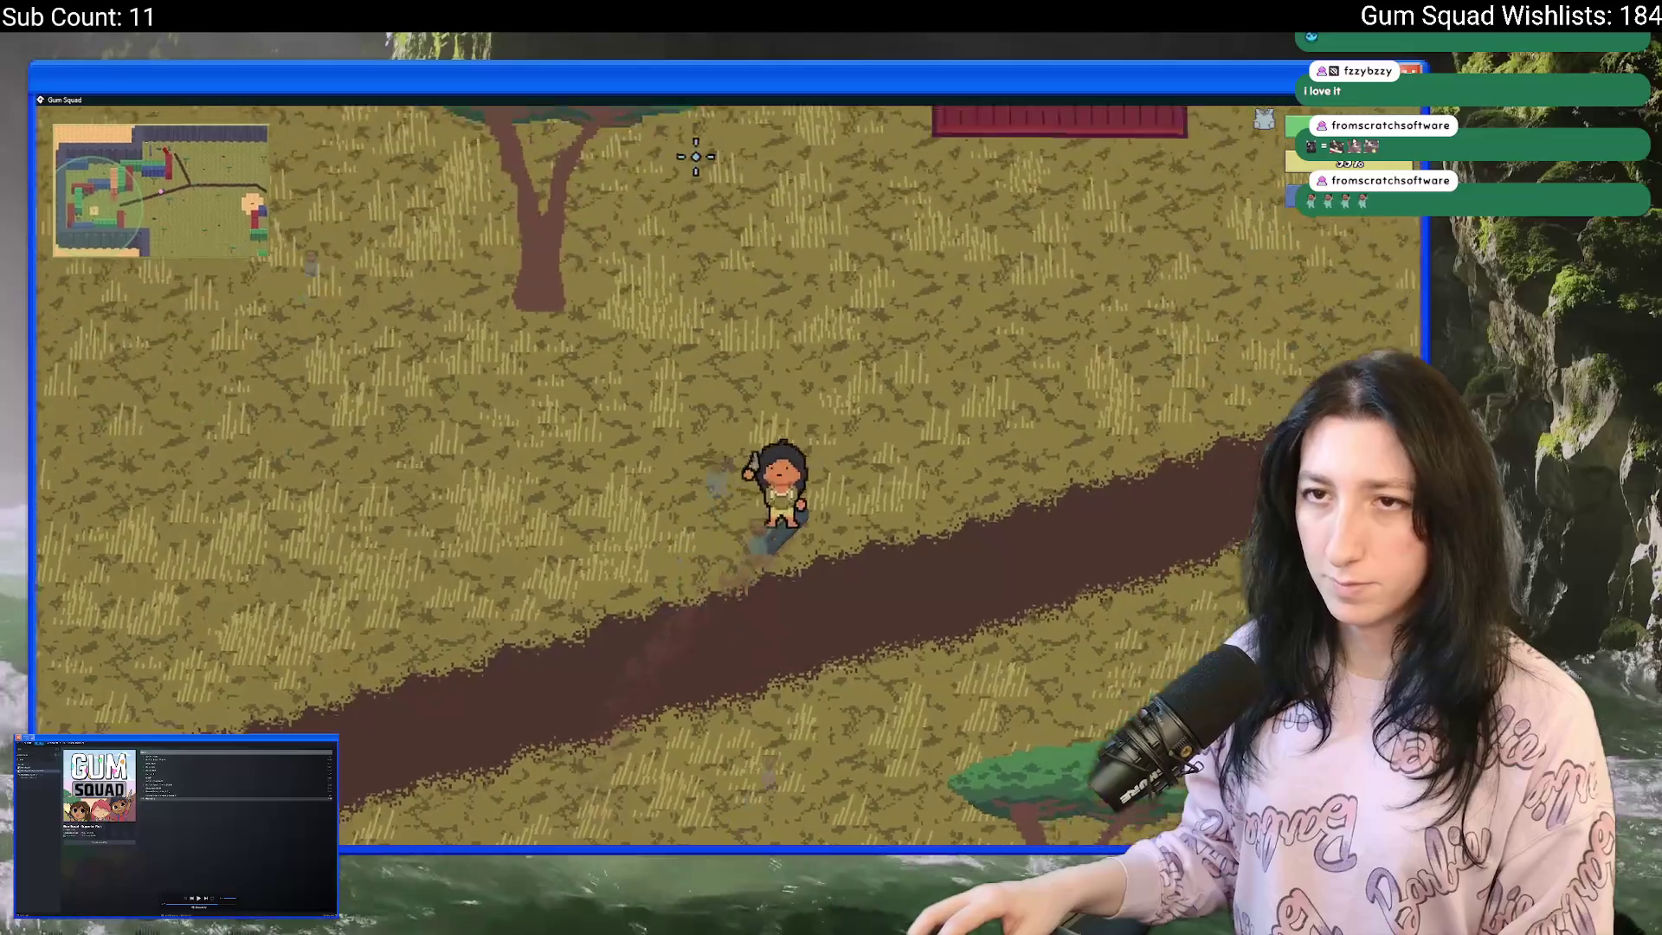
{"action": "key", "text": "w"}
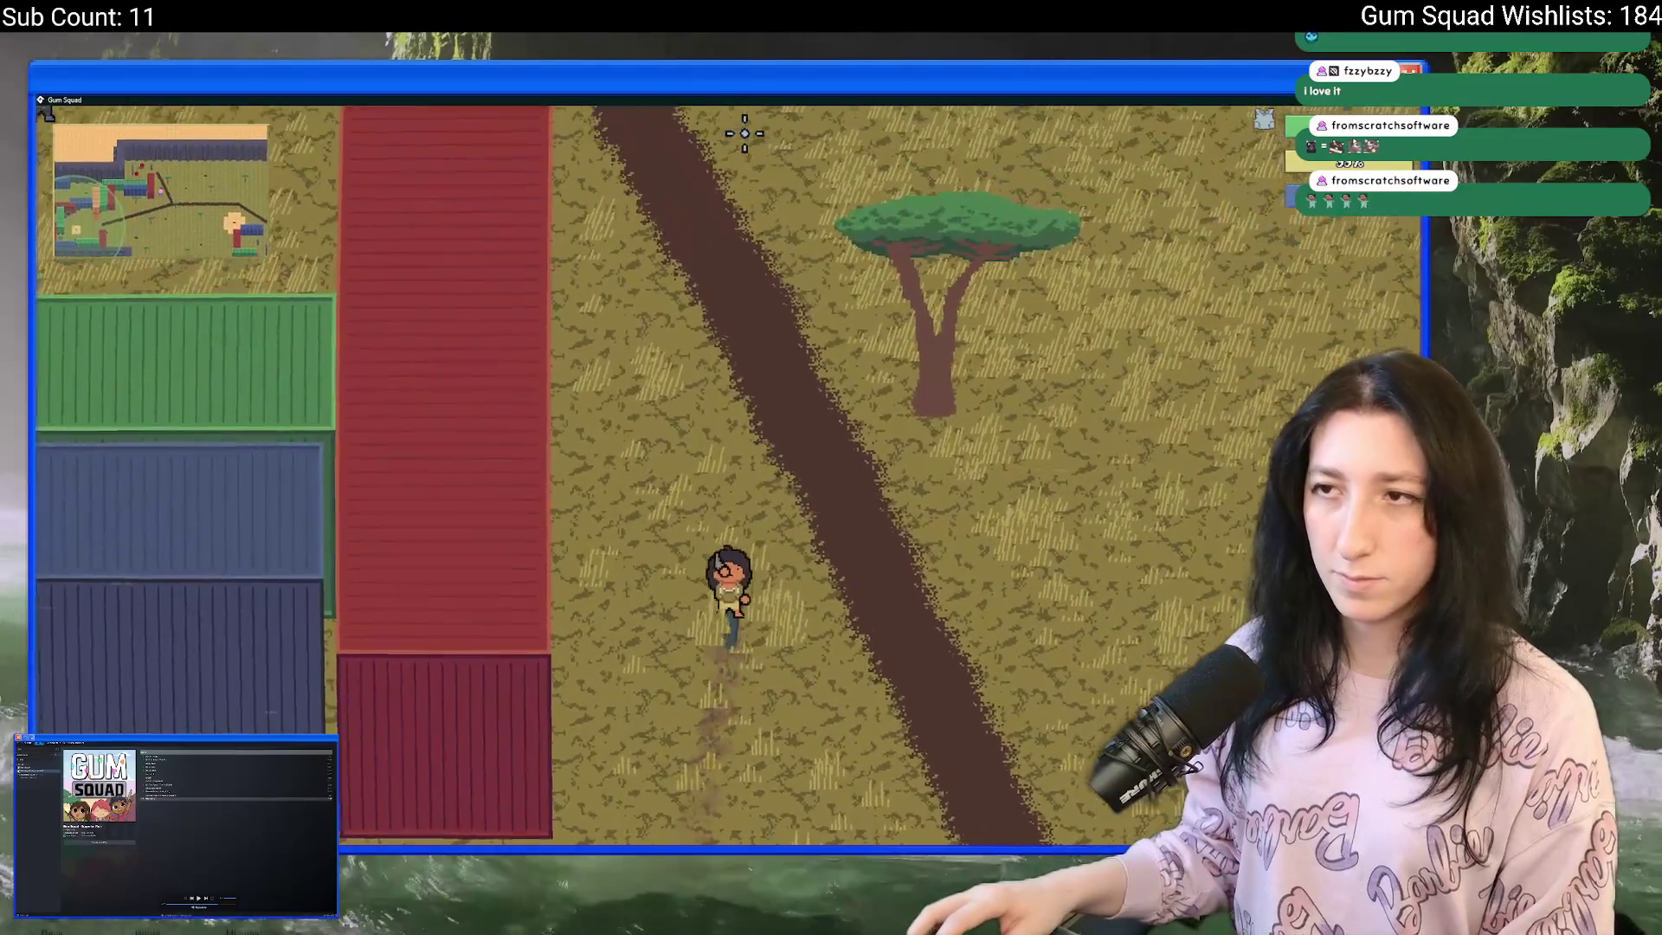
{"action": "key", "text": "w"}
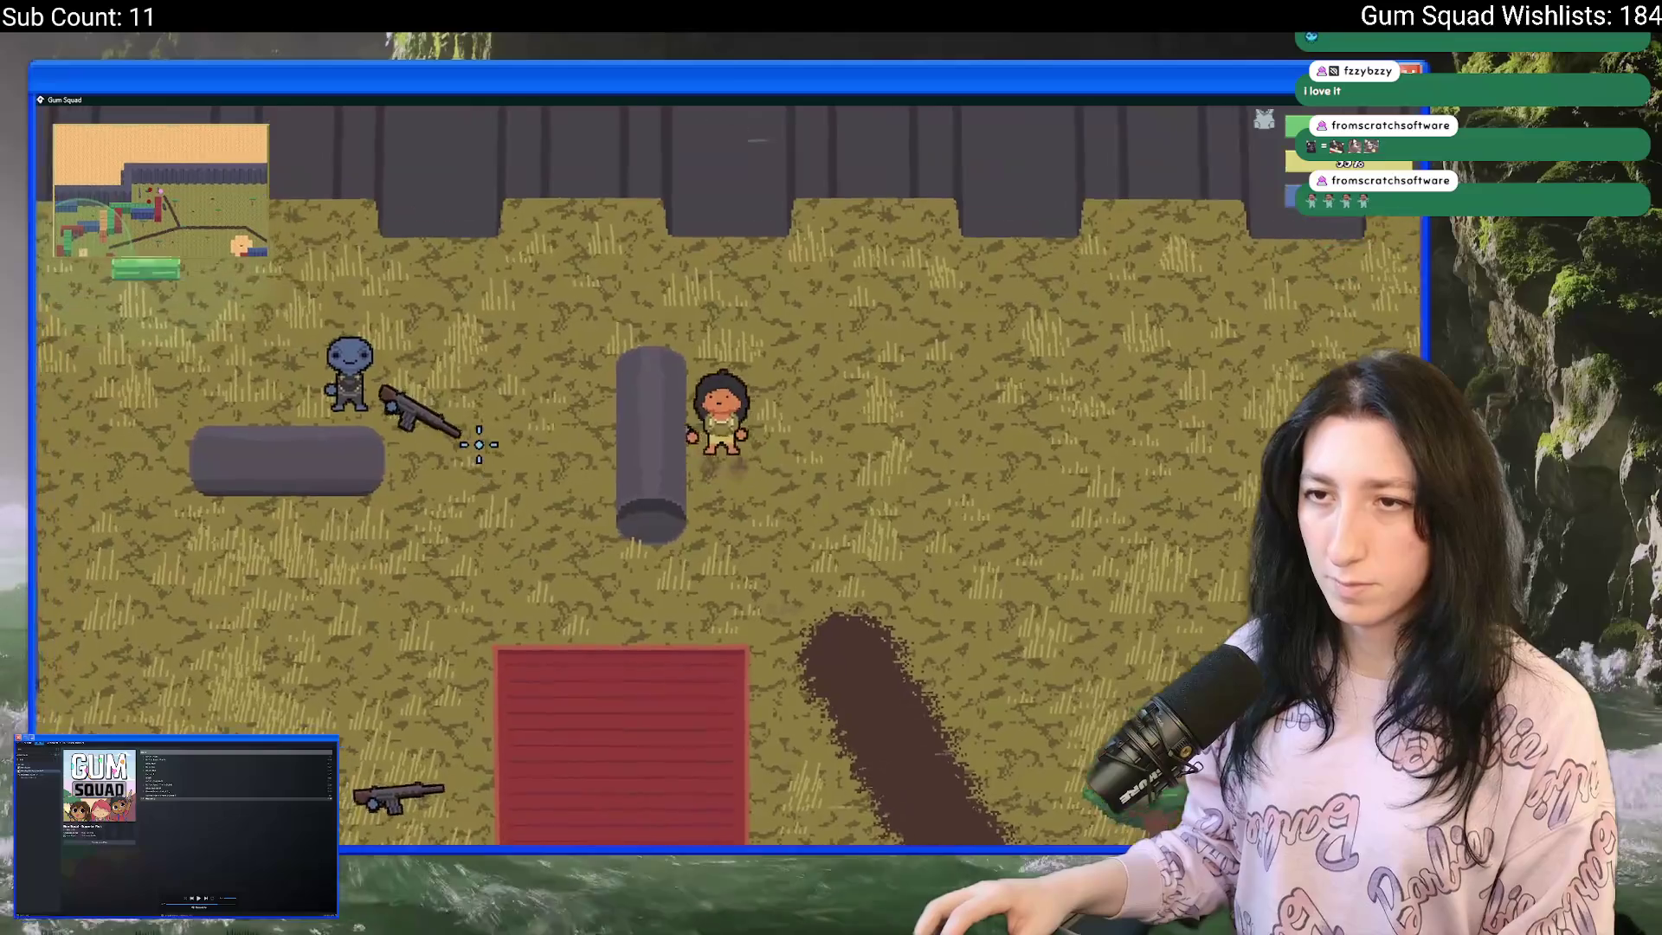
{"action": "key", "text": "s"}
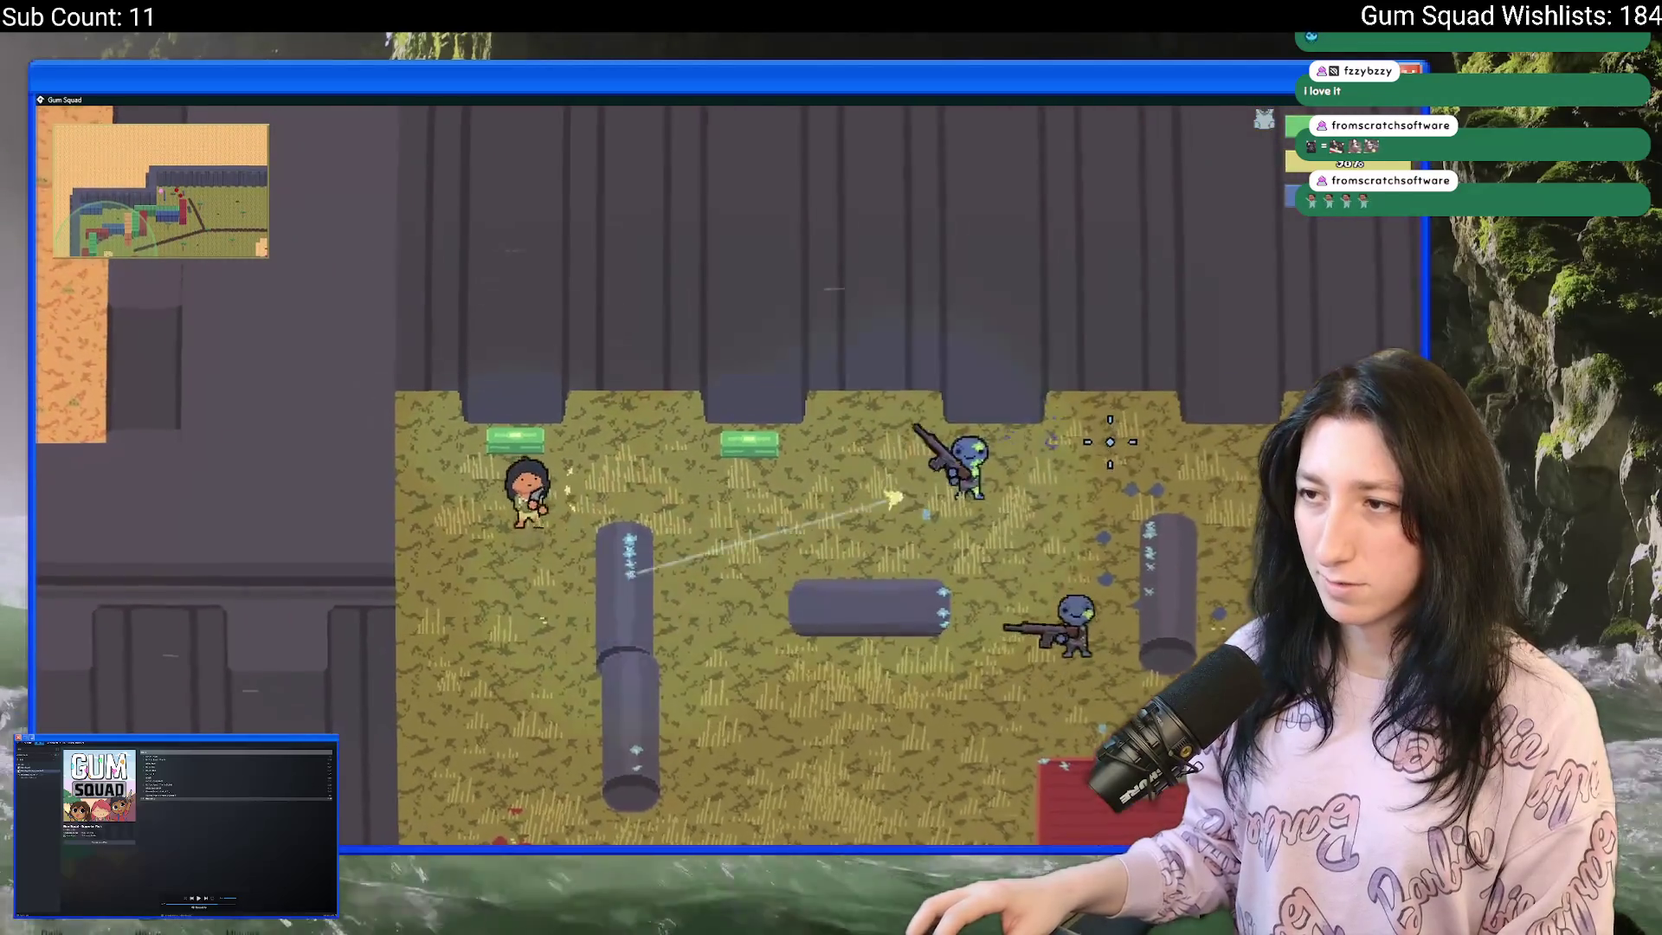
{"action": "key", "text": "s"}
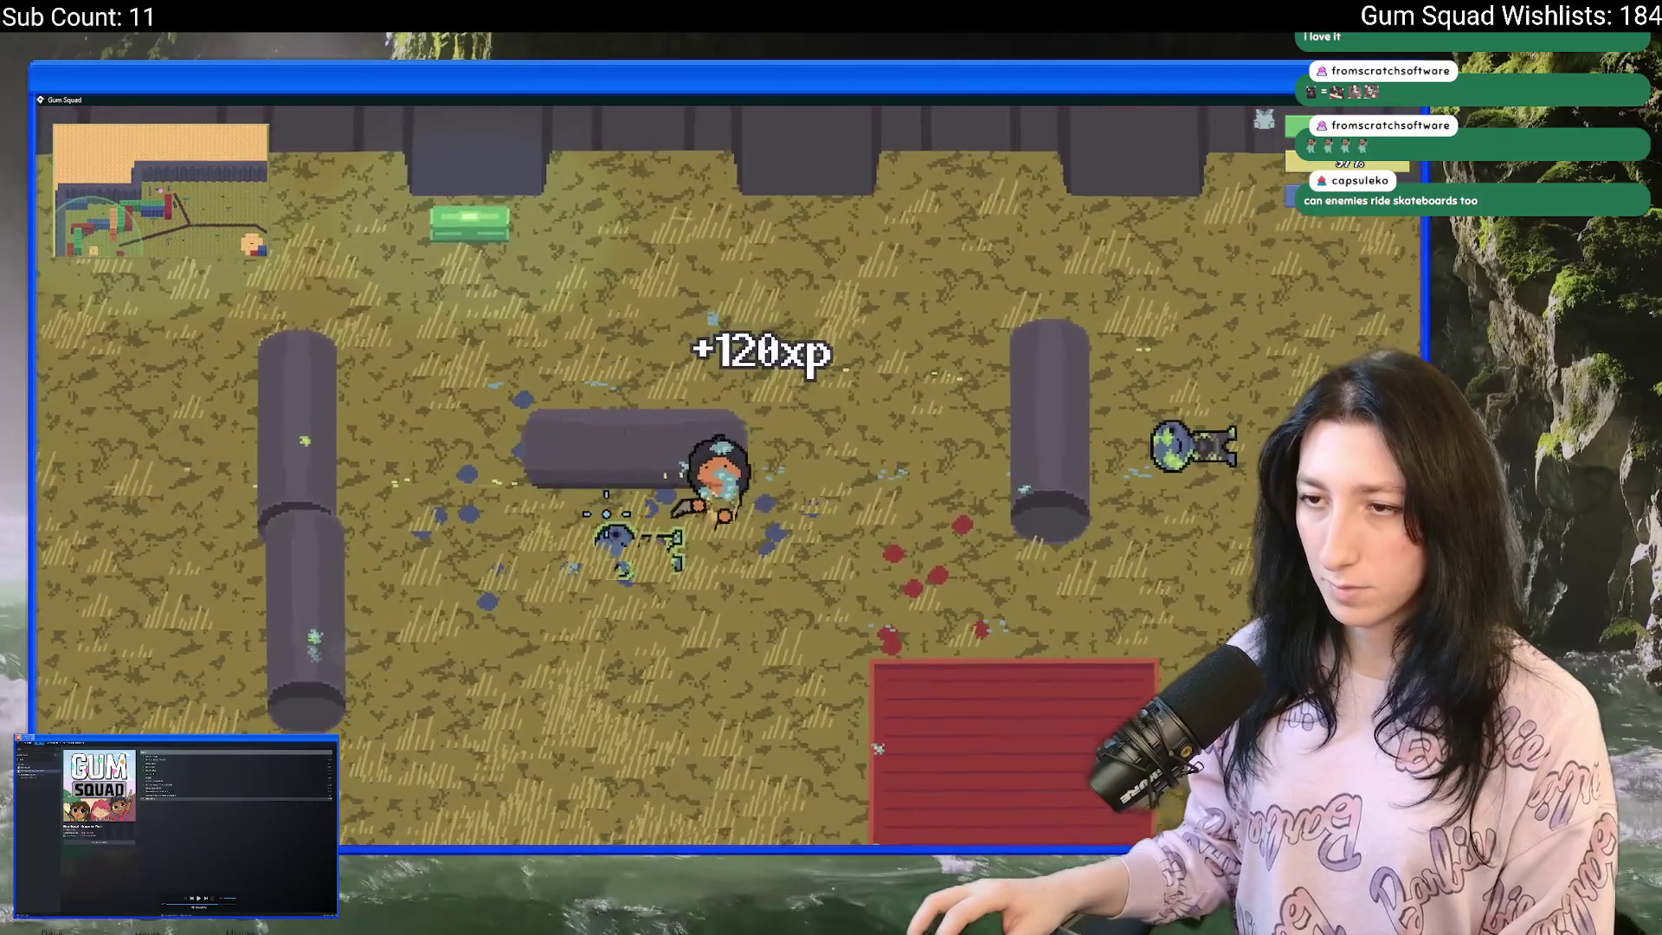
- Take the cake slice from the green warehouse chest into the inventory
{"action": "key", "text": "w"}
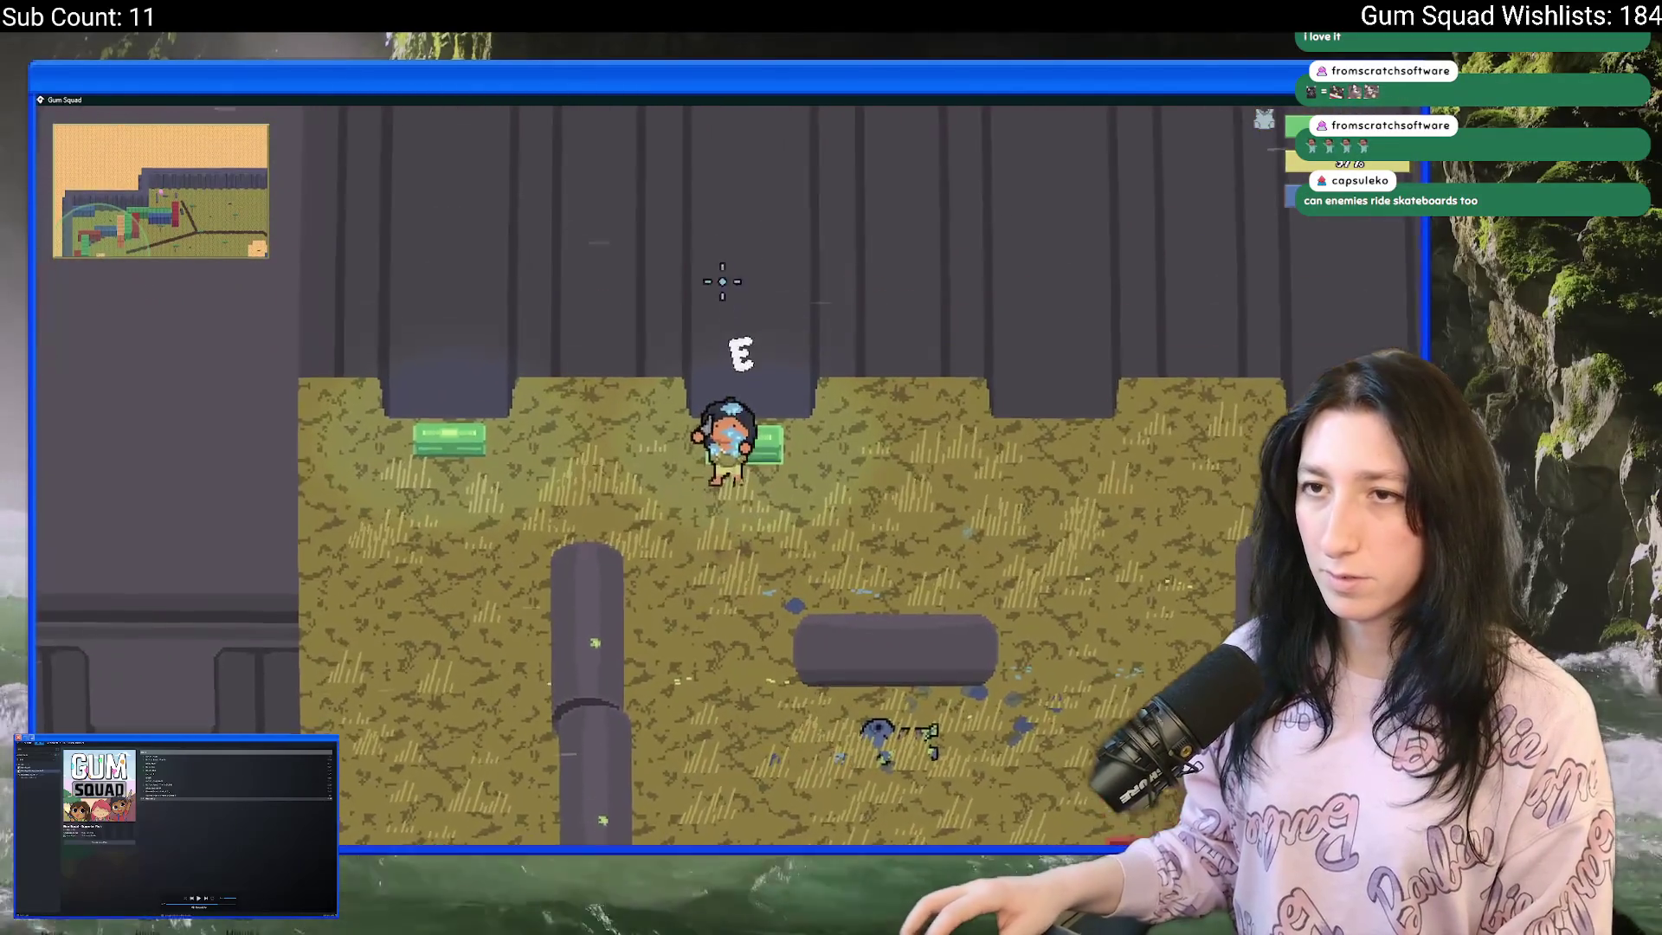
{"action": "key", "text": "e"}
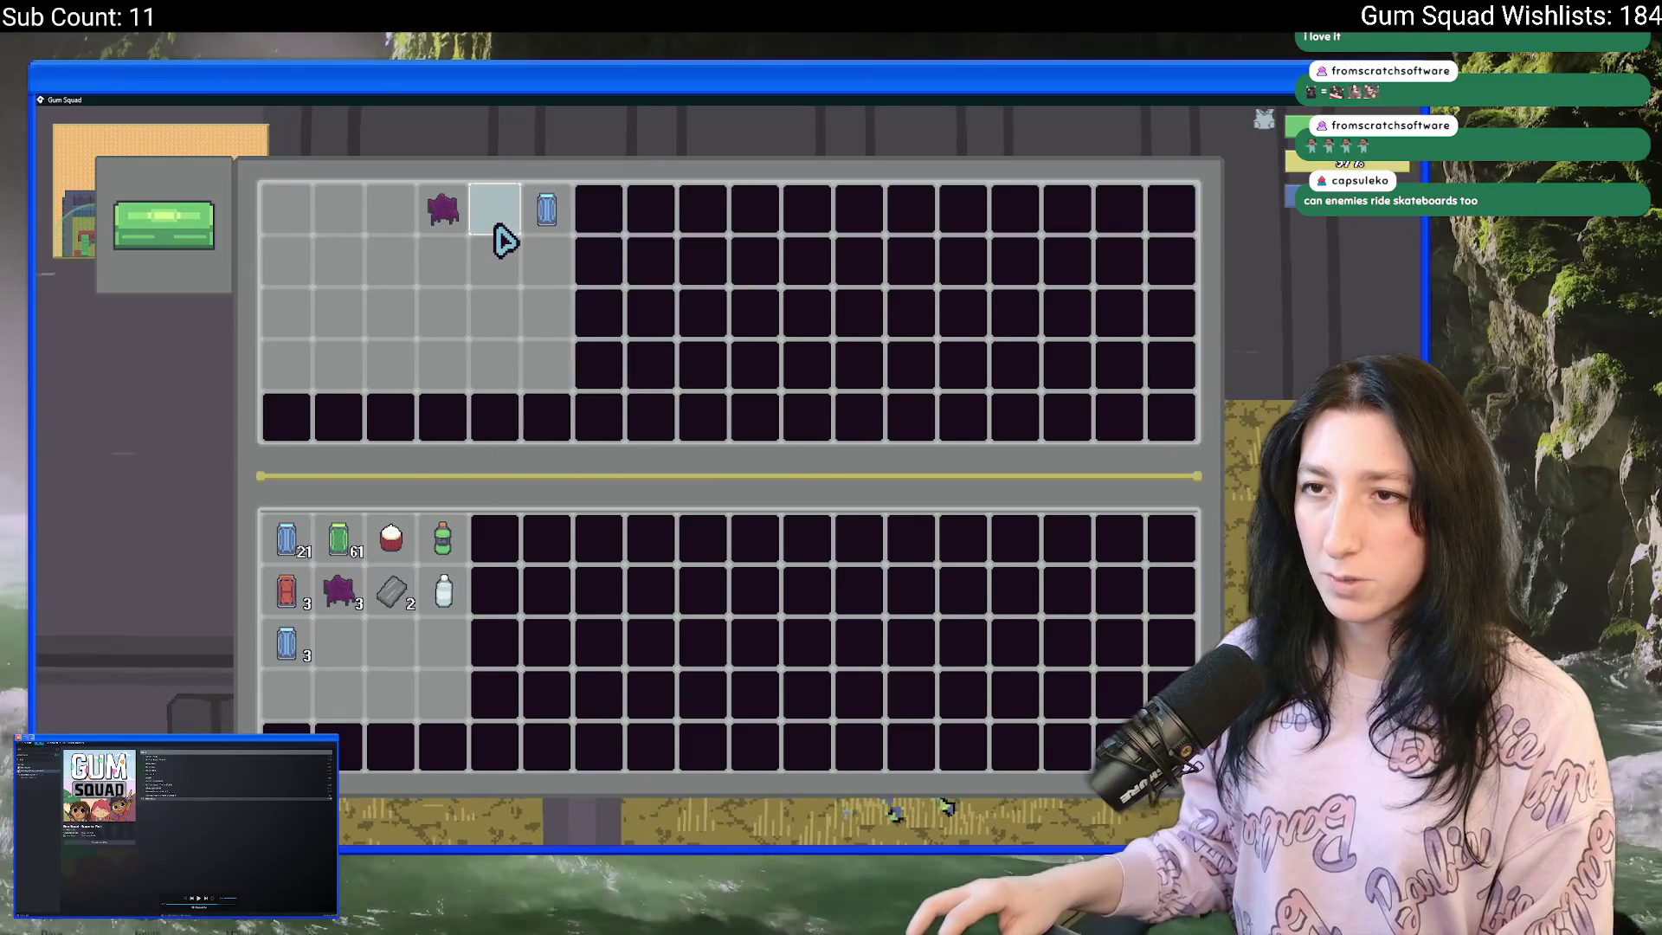
{"action": "key", "text": "e"}
{"action": "key", "text": "e"}
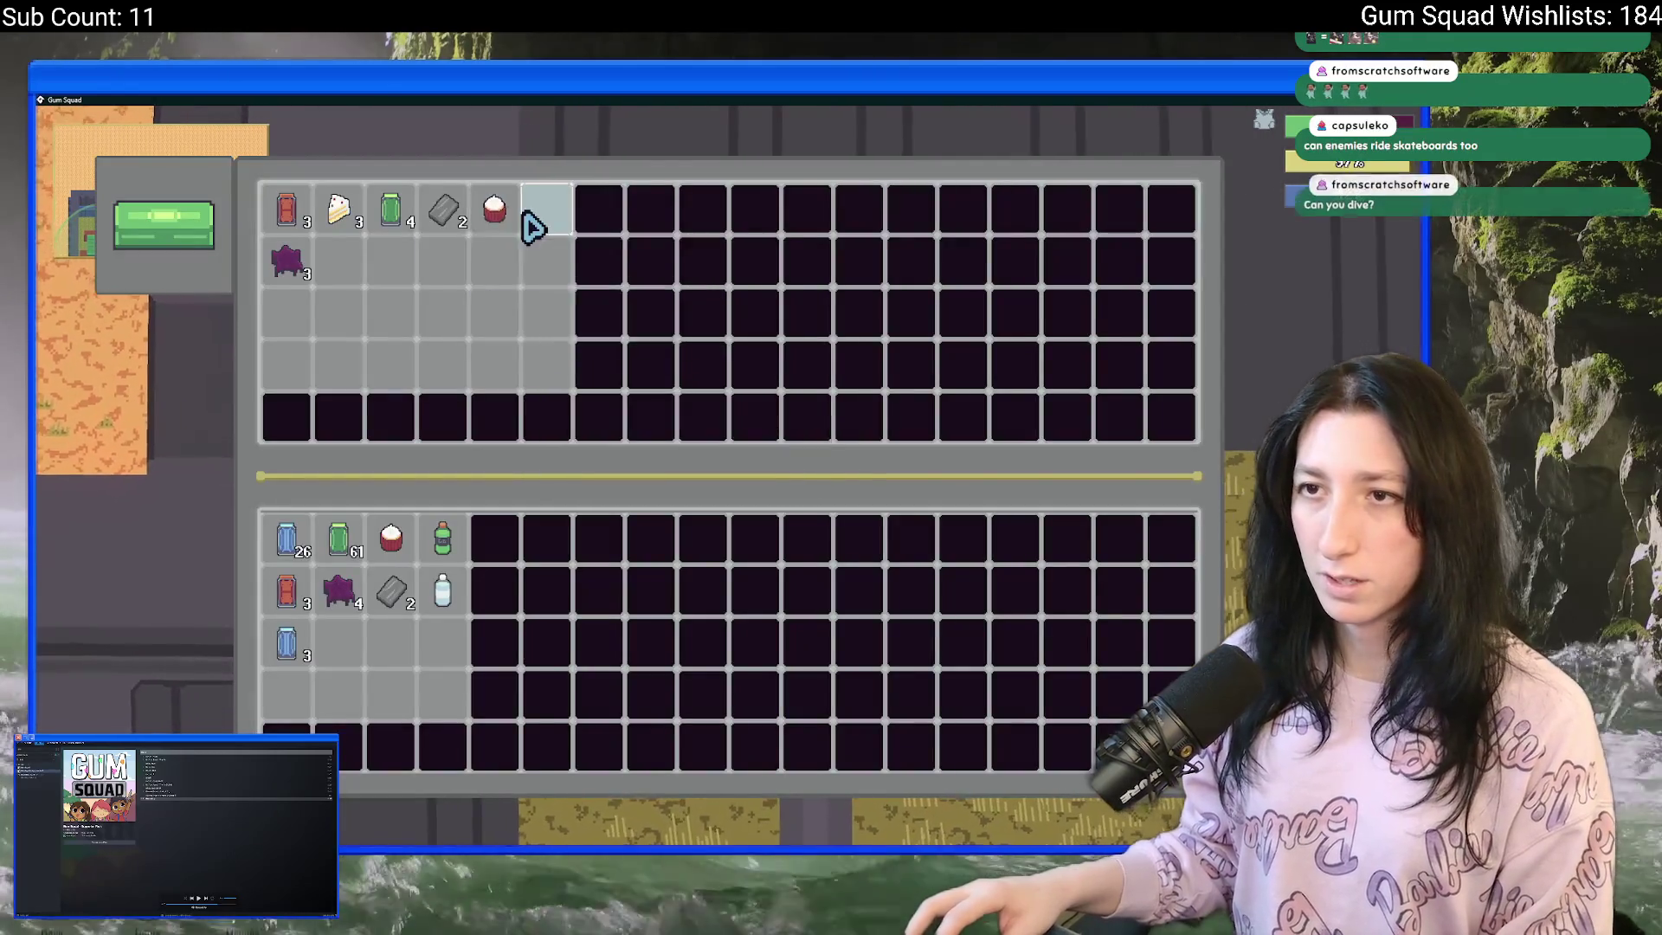
{"action": "left_click", "coordinate": [346, 212]}
{"action": "key", "text": "e"}
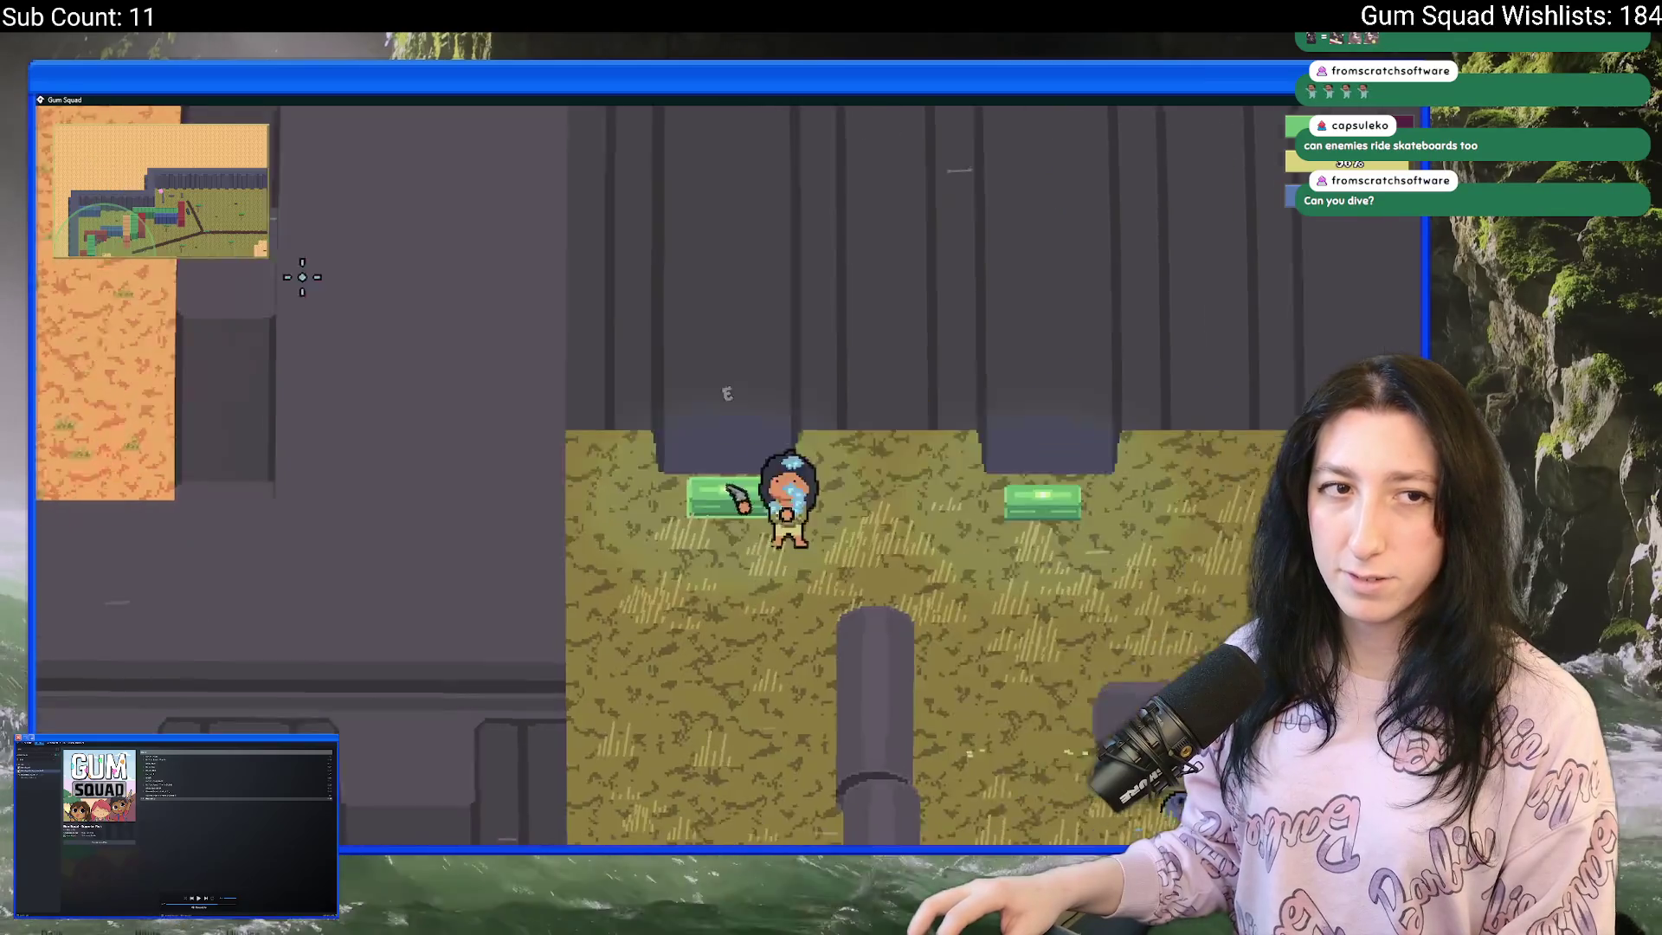
{"action": "key", "text": "e"}
- Open the character inventory and review the perk points panel
{"action": "key", "text": "e"}
{"action": "key", "text": "w"}
{"action": "key", "text": "a"}
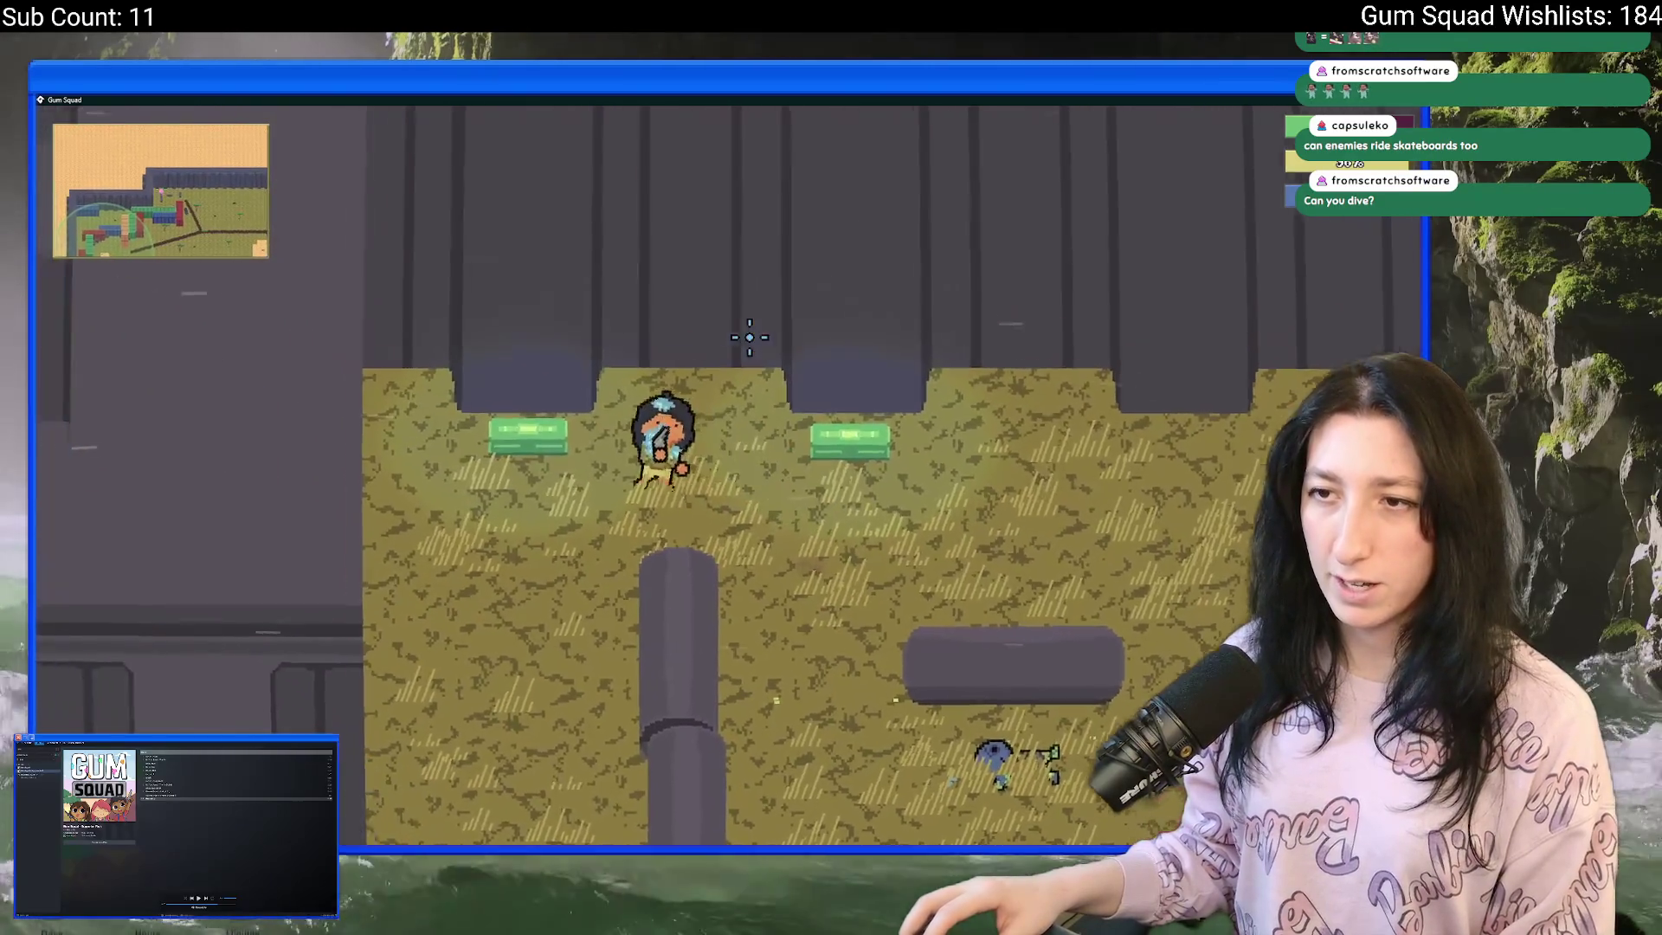
{"action": "key", "text": "e"}
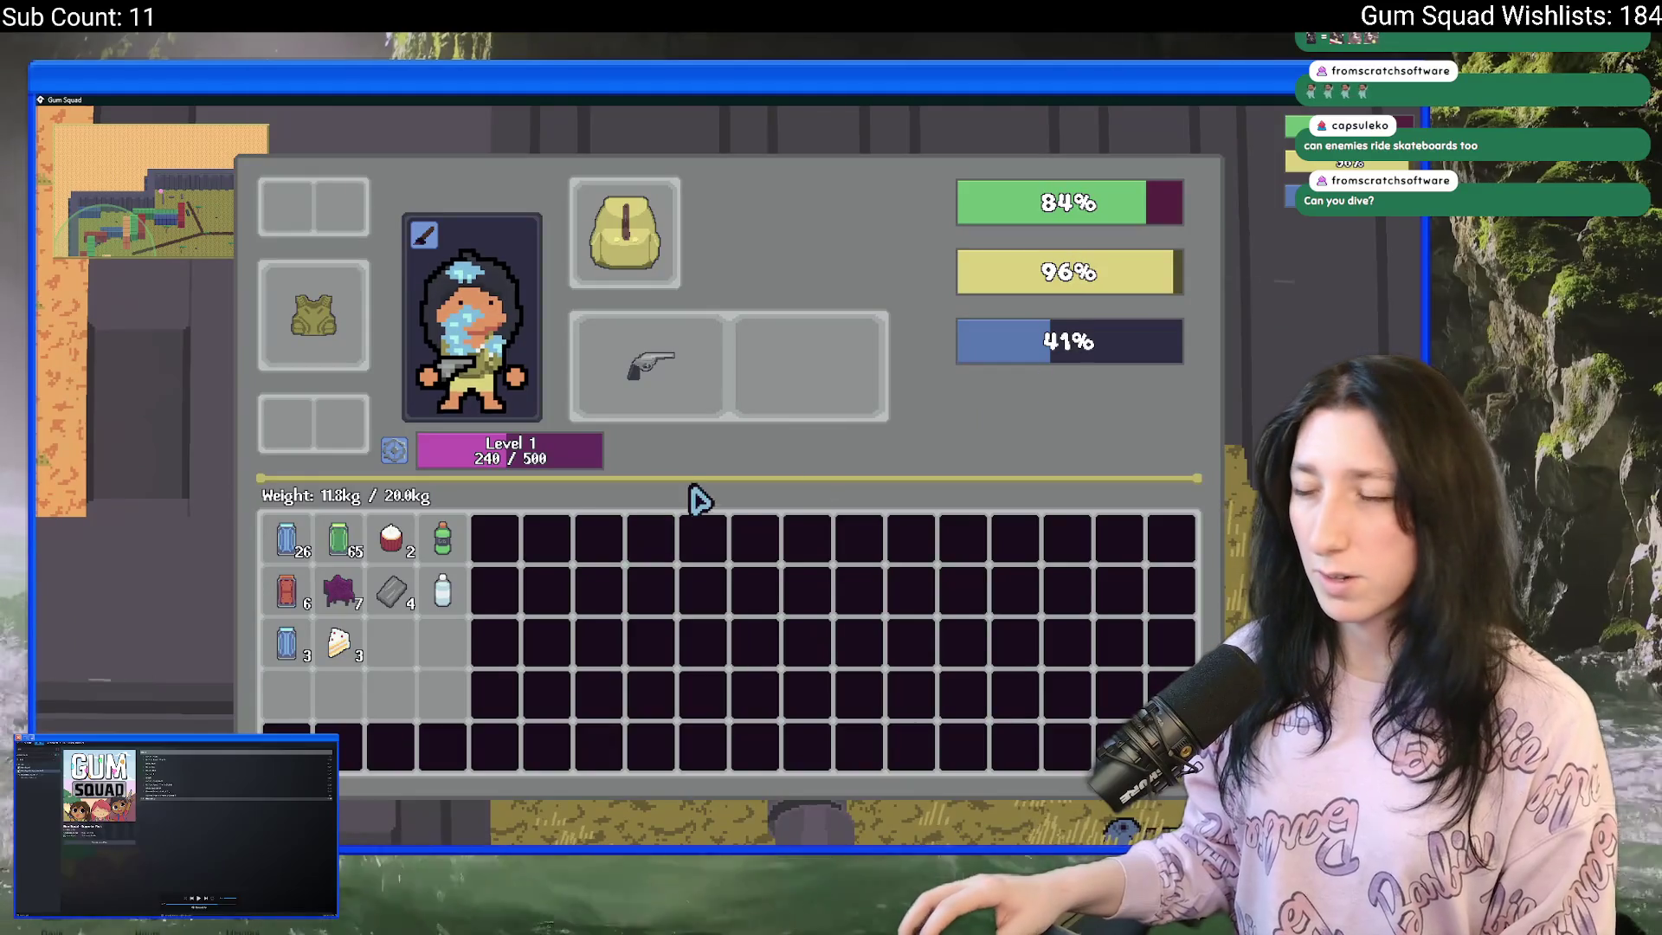
{"action": "left_click", "coordinate": [394, 449]}
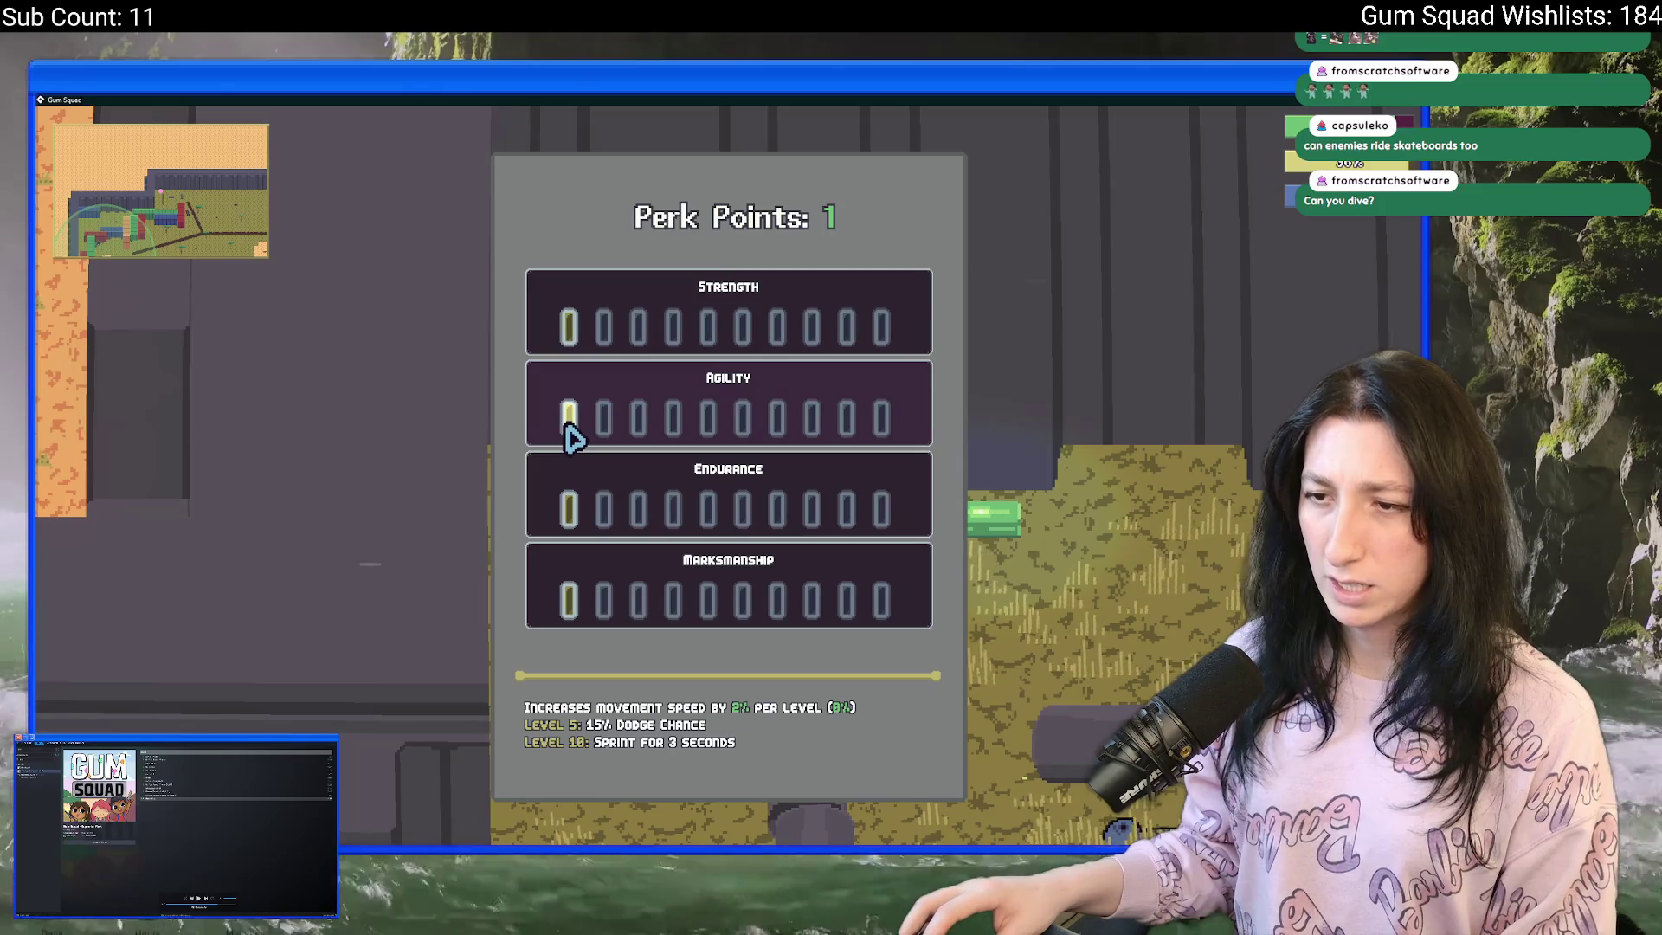
{"action": "key", "text": "Escape"}
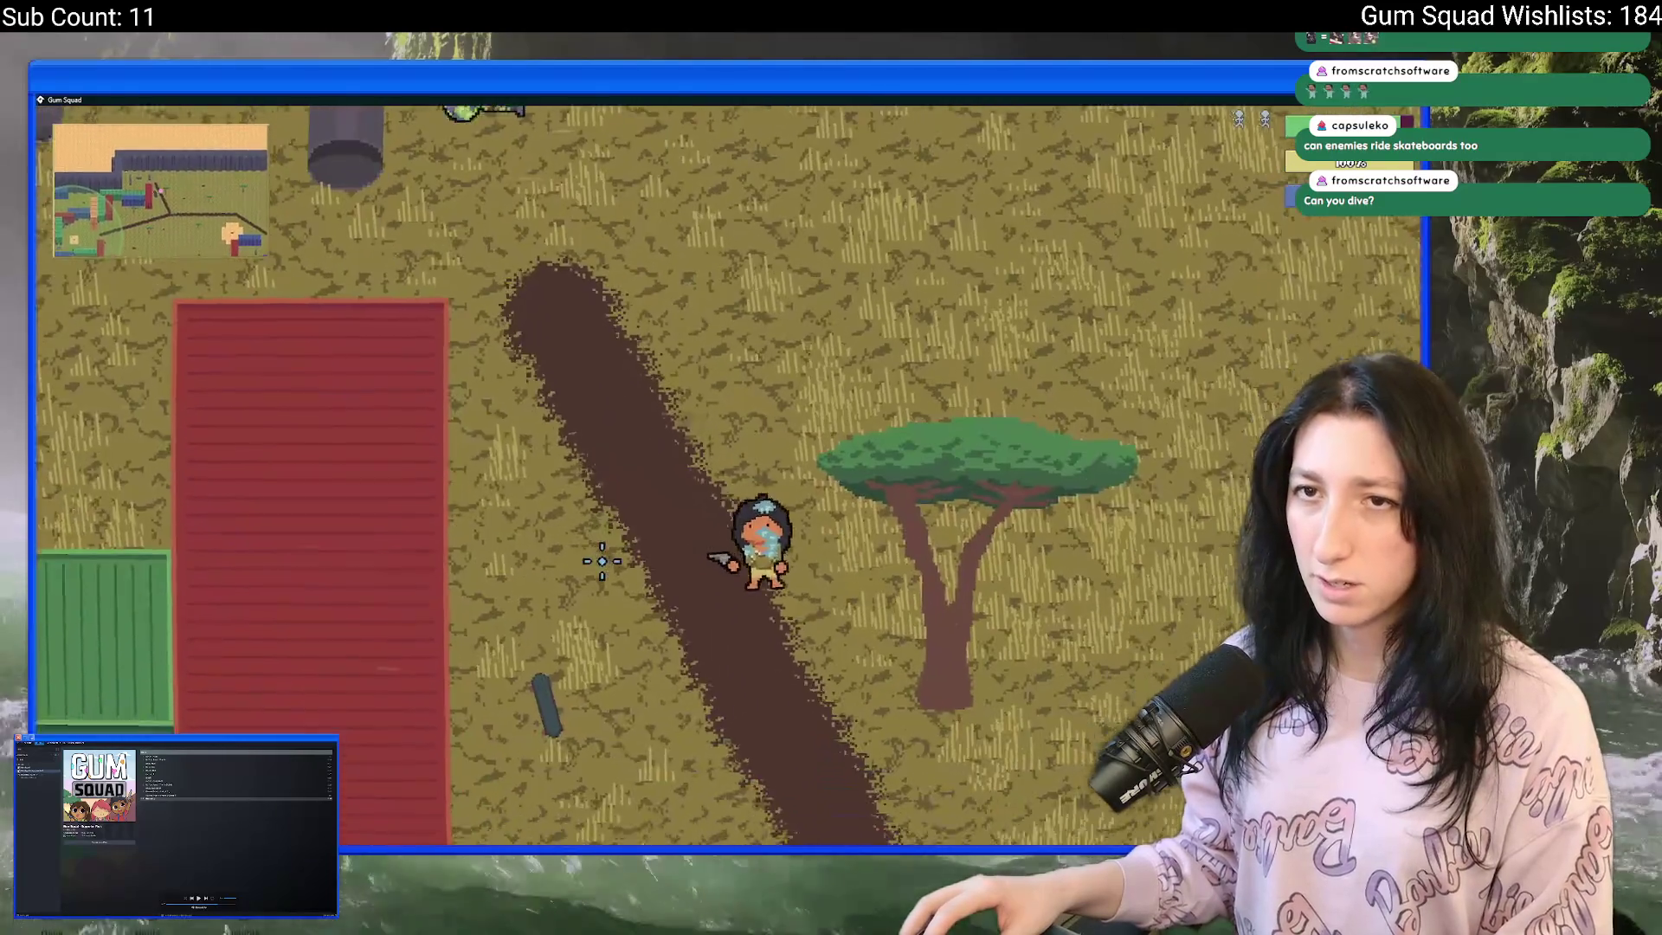
- Skate right along the dirt path, then down-left across the field to the crate
{"action": "key", "text": "d"}
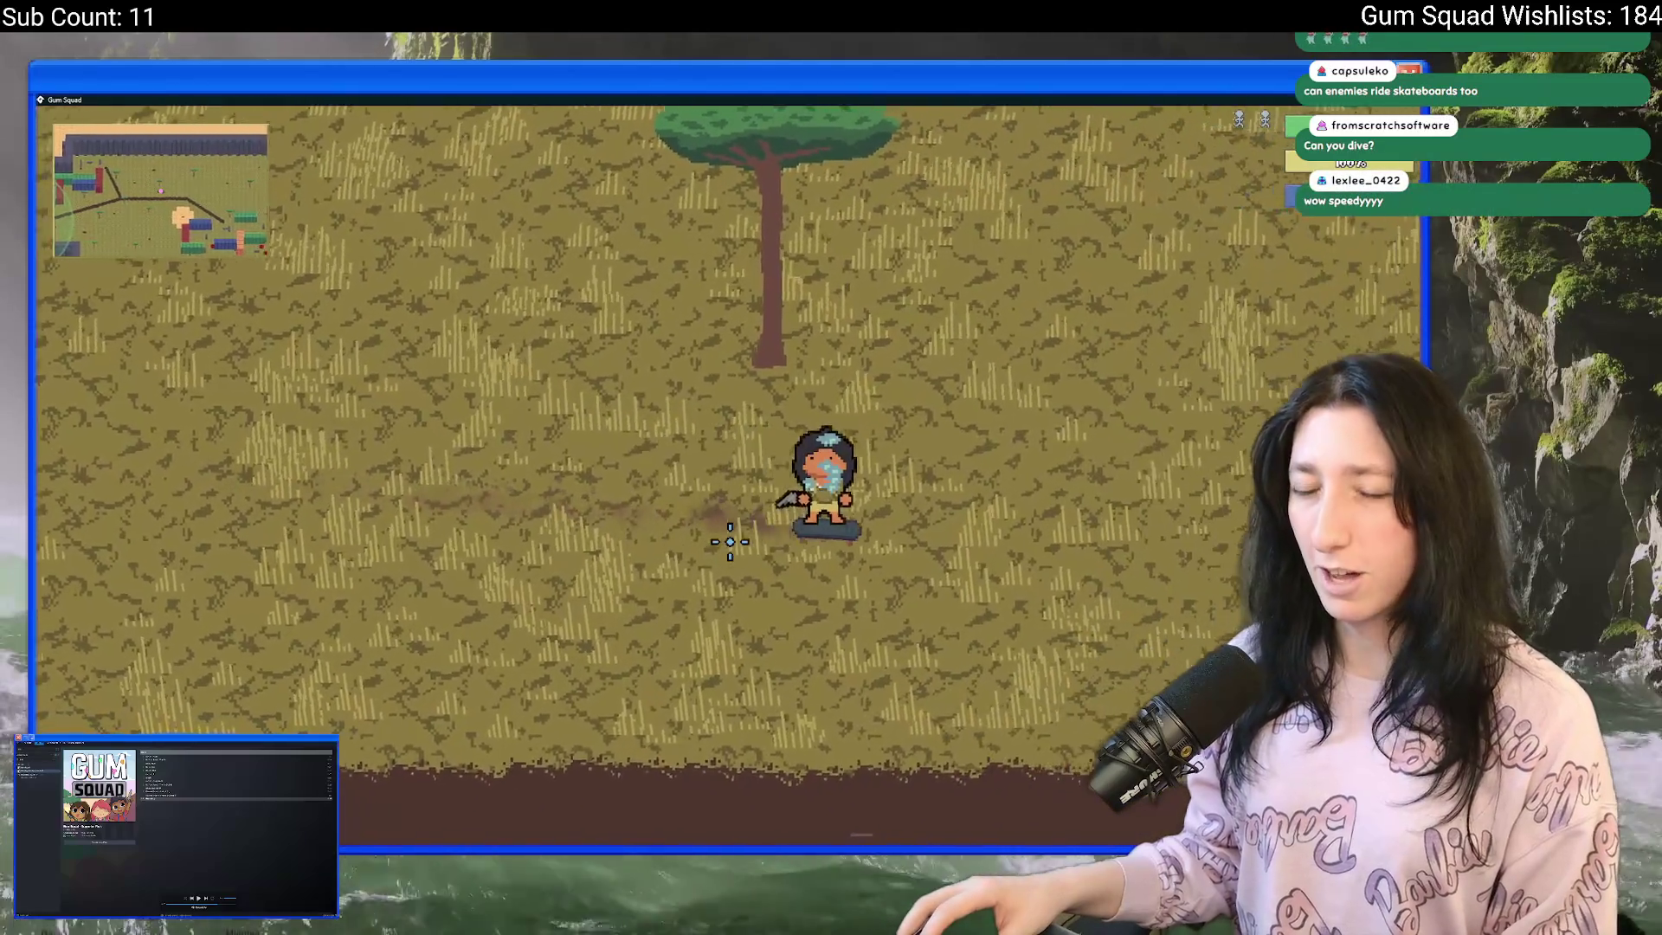
{"action": "key", "text": "s"}
{"action": "key", "text": "s"}
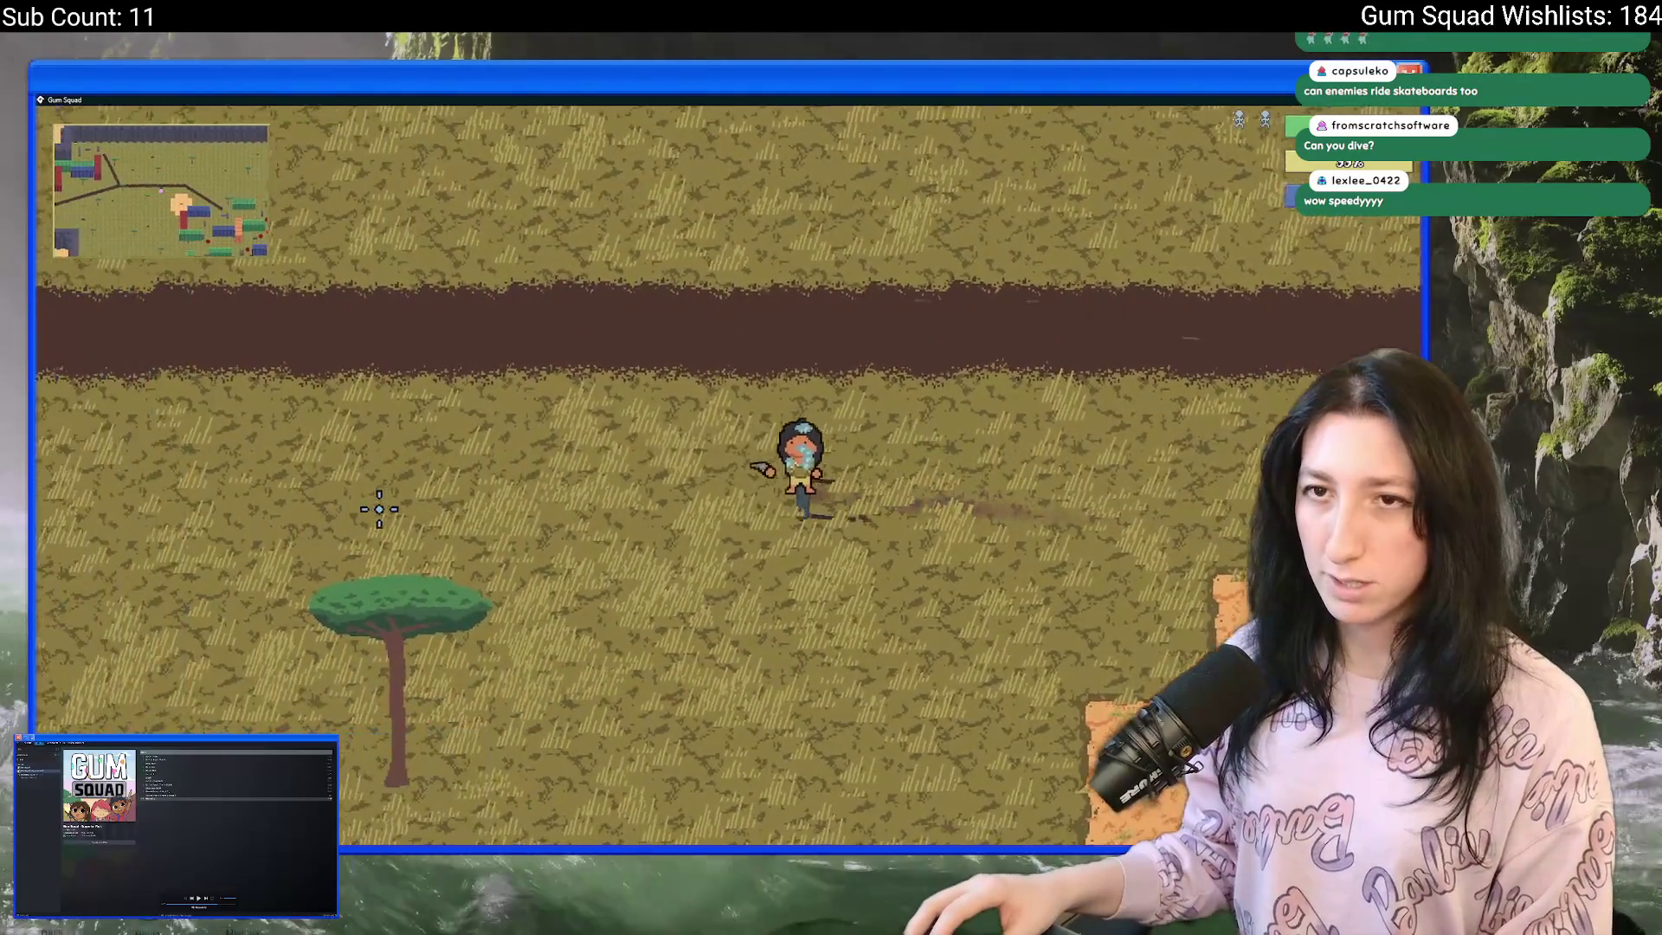
{"action": "key", "text": "s"}
{"action": "key", "text": "a"}
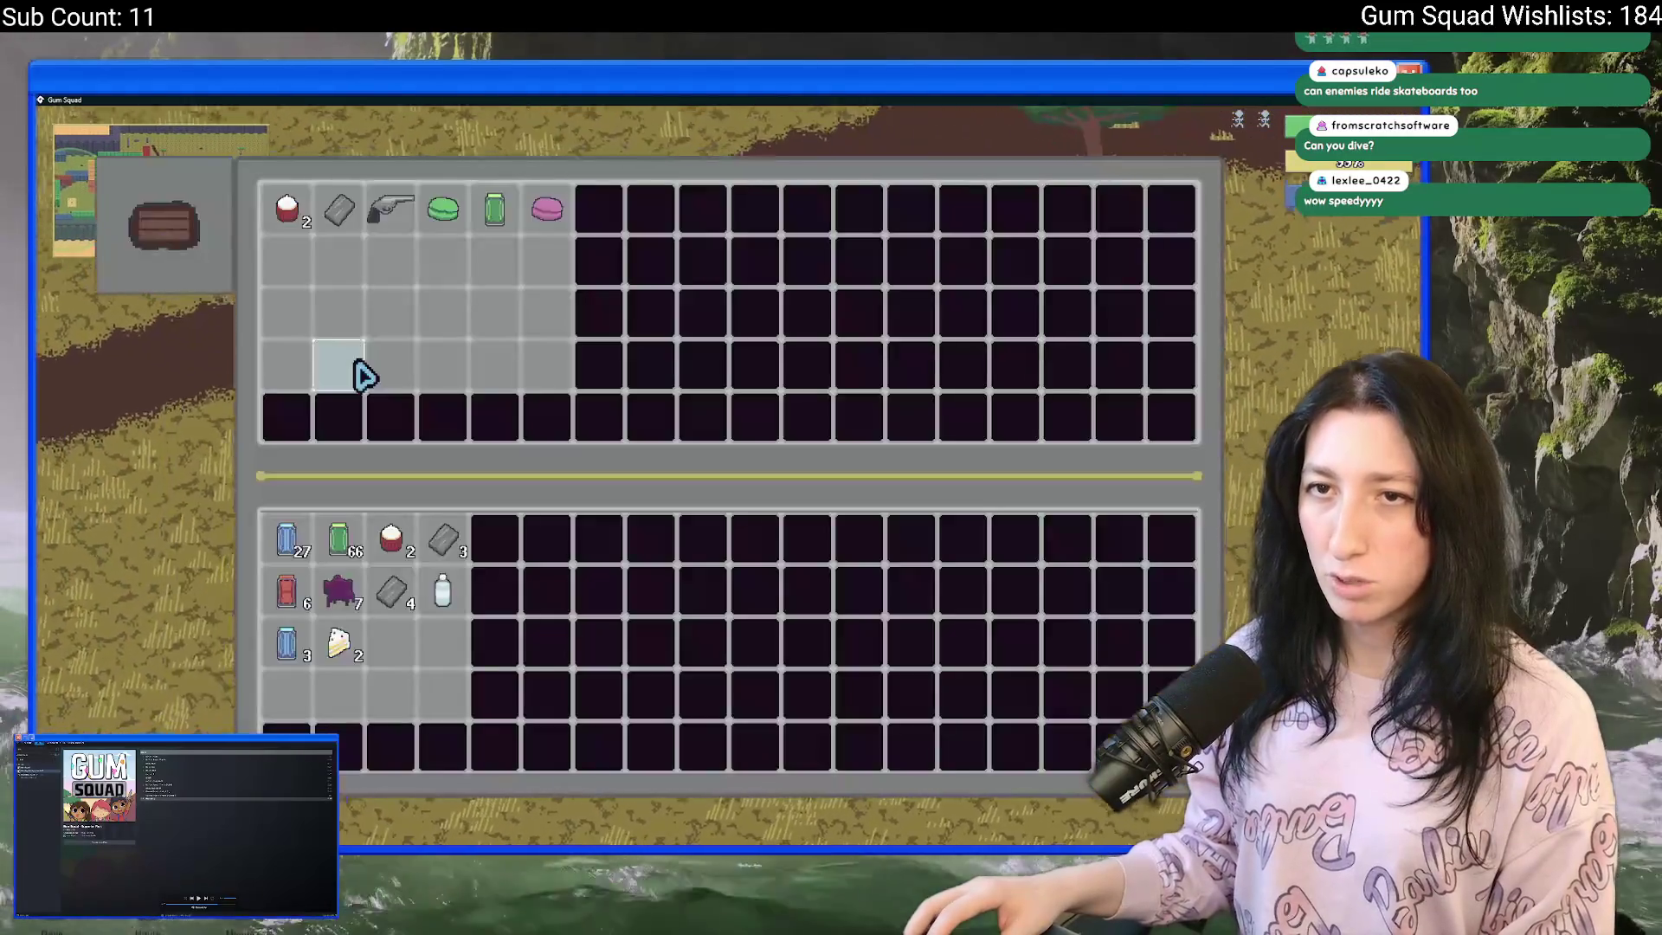
- Move the revolver, cupcakes and Mint Gum from the crate into the inventory and check it
{"action": "mouse_move", "coordinate": [351, 204]}
{"action": "left_click", "coordinate": [443, 209]}
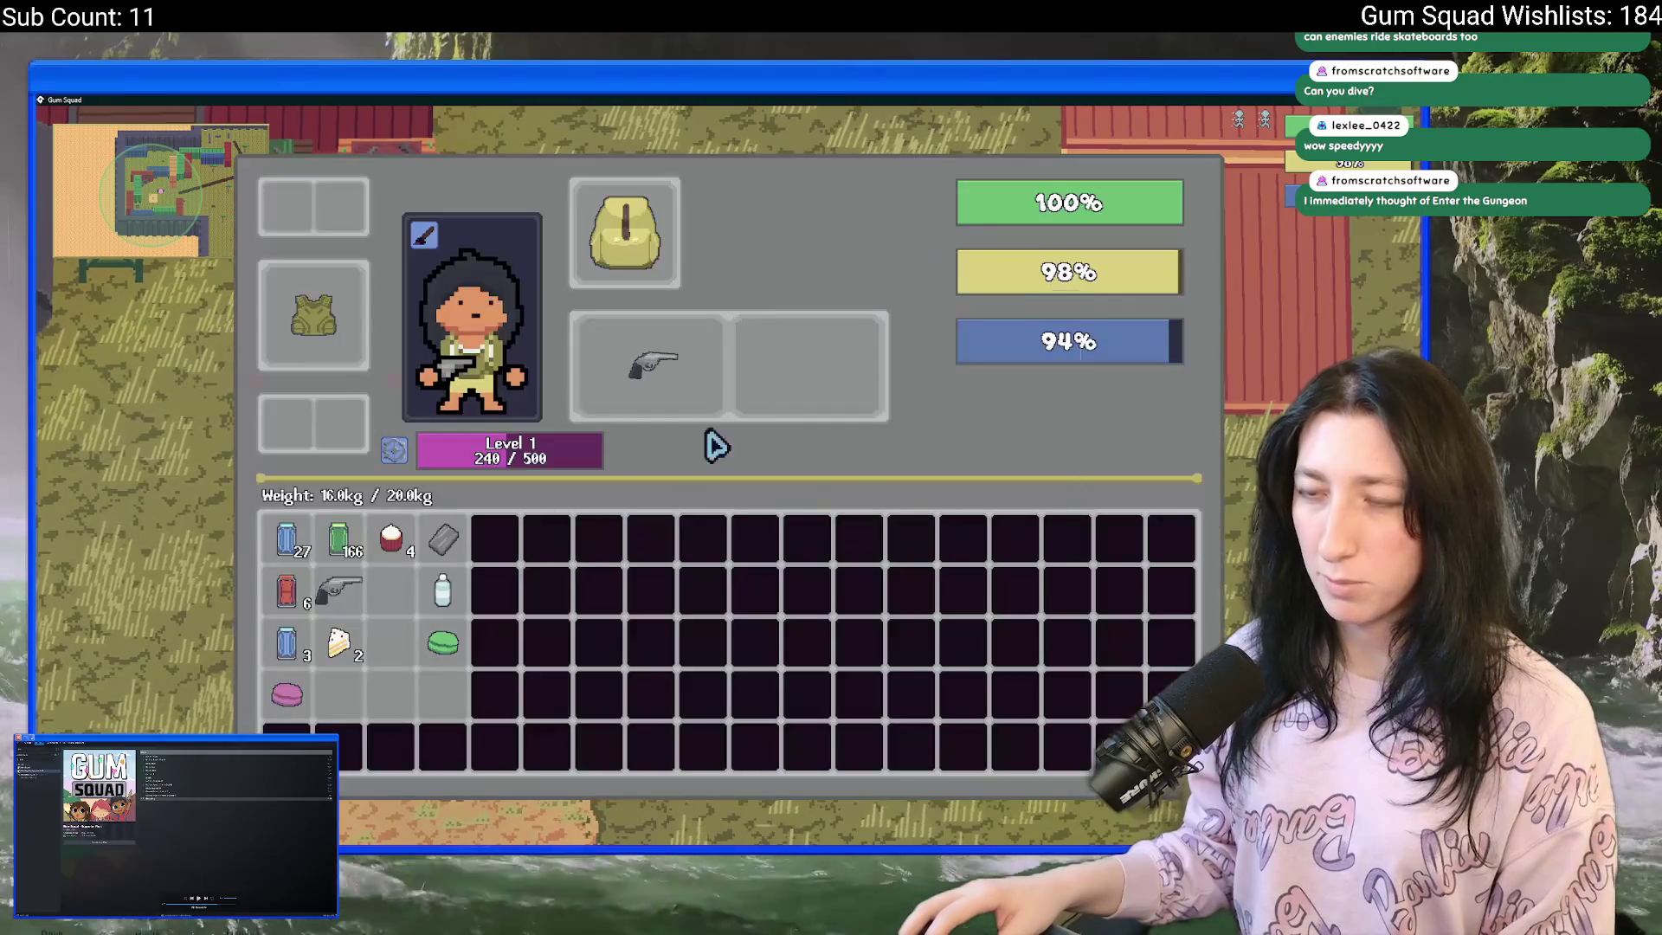
{"action": "key", "text": "Tab"}
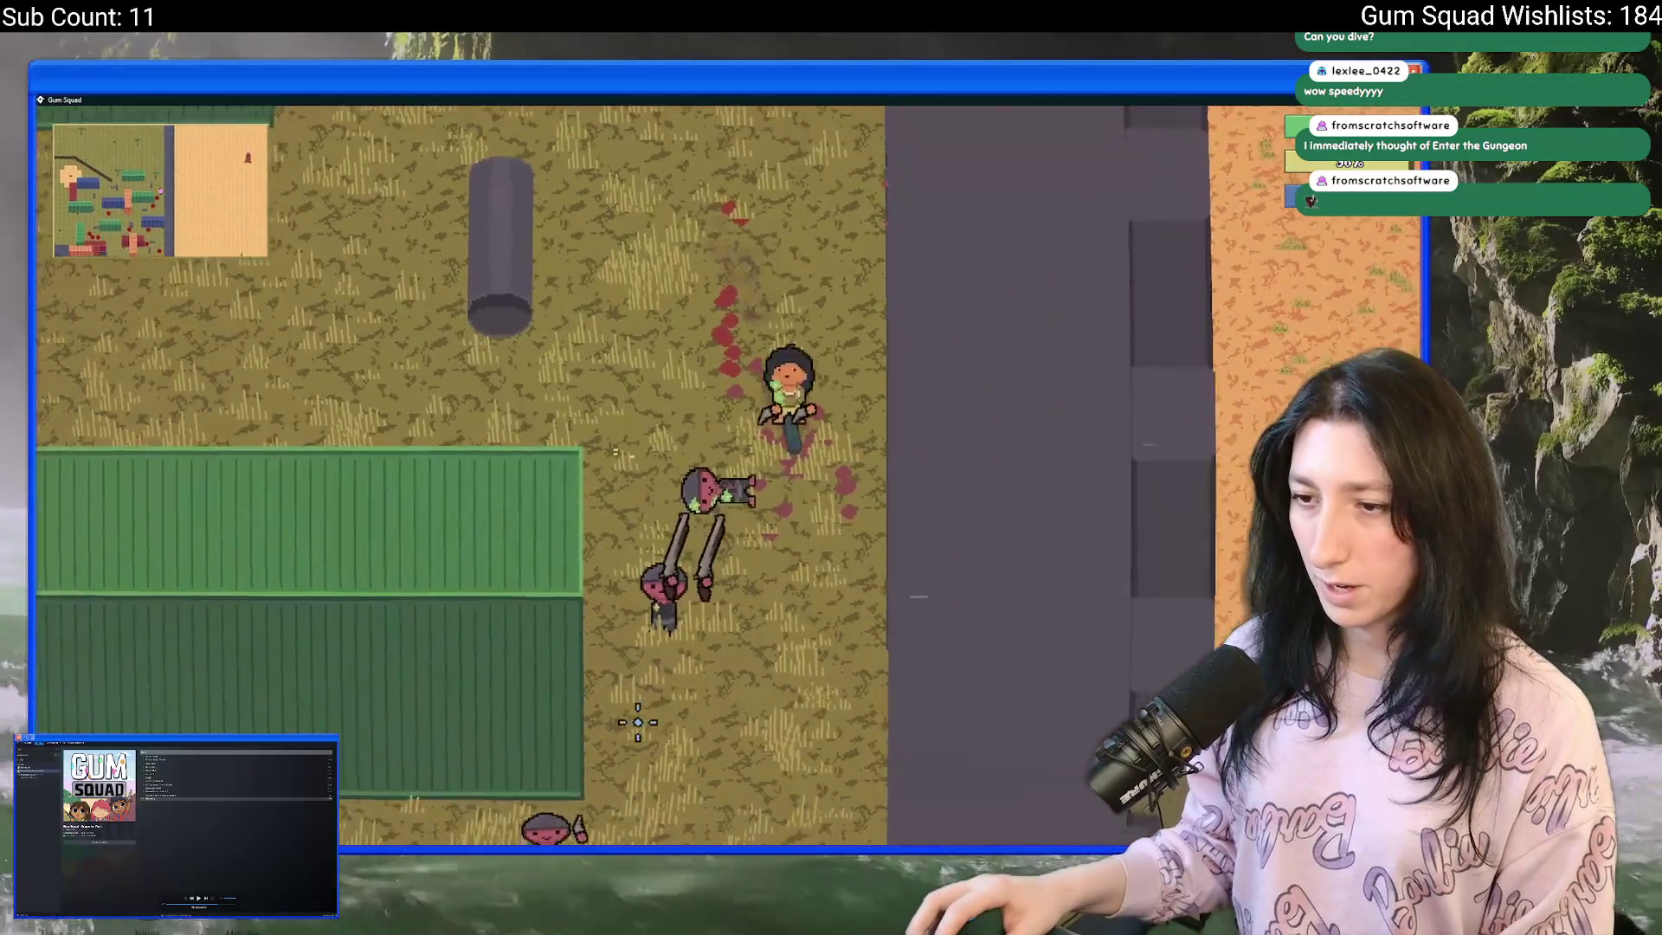
- Fight among the containers until the 'You're All Gummed Up' screen appears and the character respawns
{"action": "key", "text": "s"}
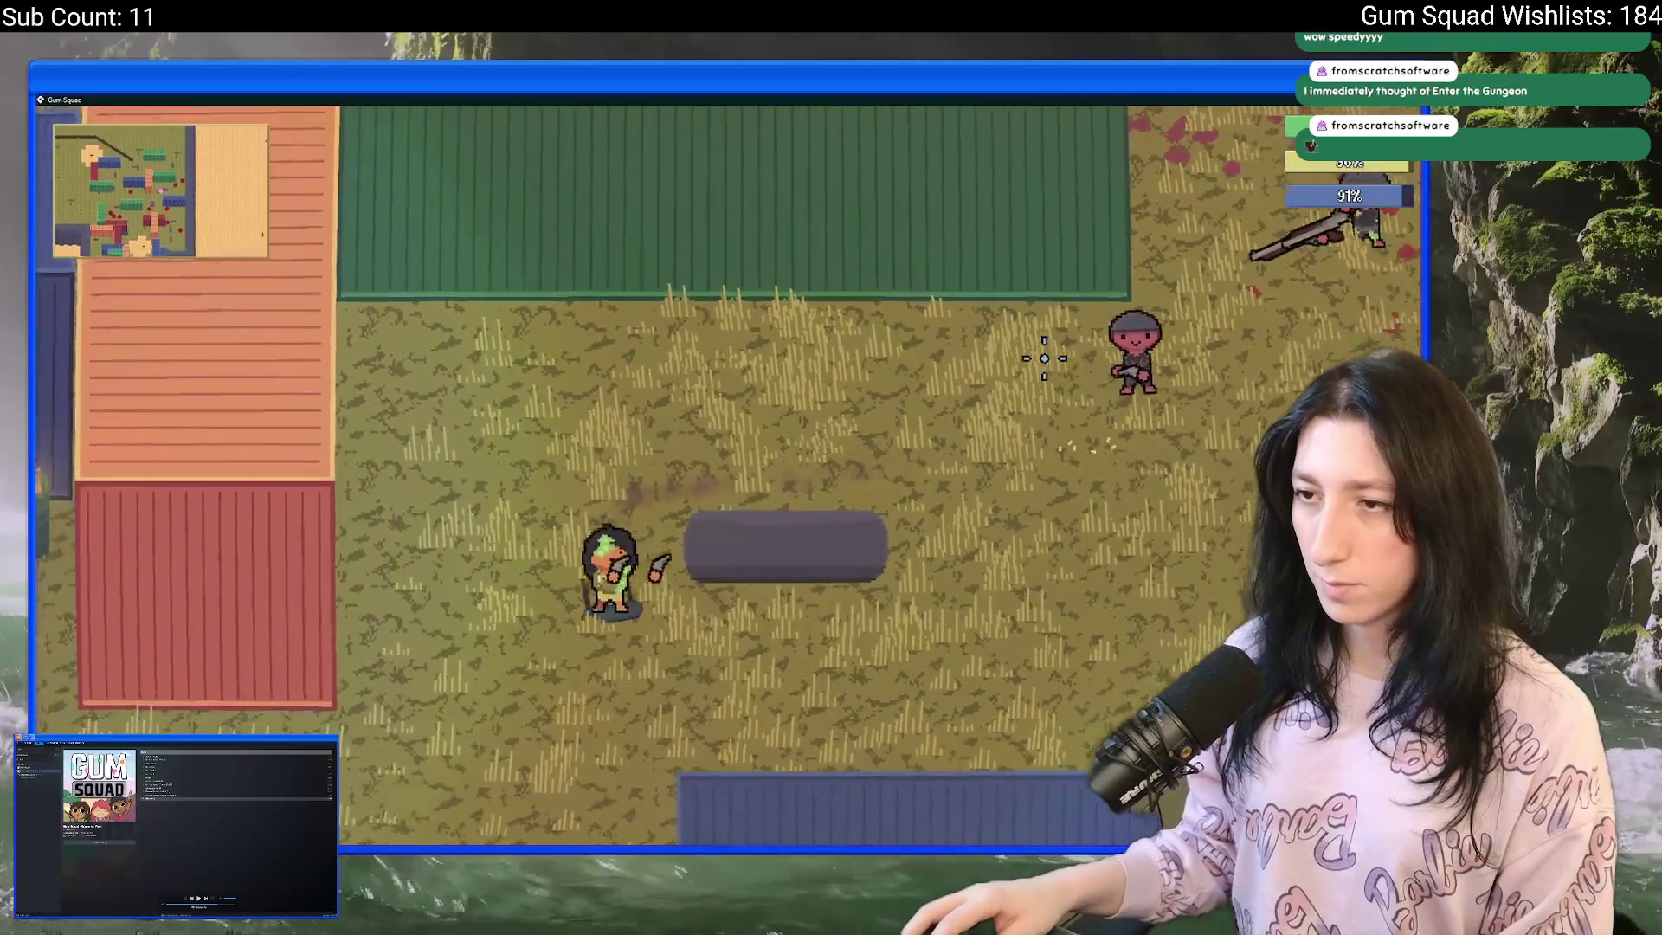
{"action": "key", "text": "w"}
{"action": "key", "text": "d"}
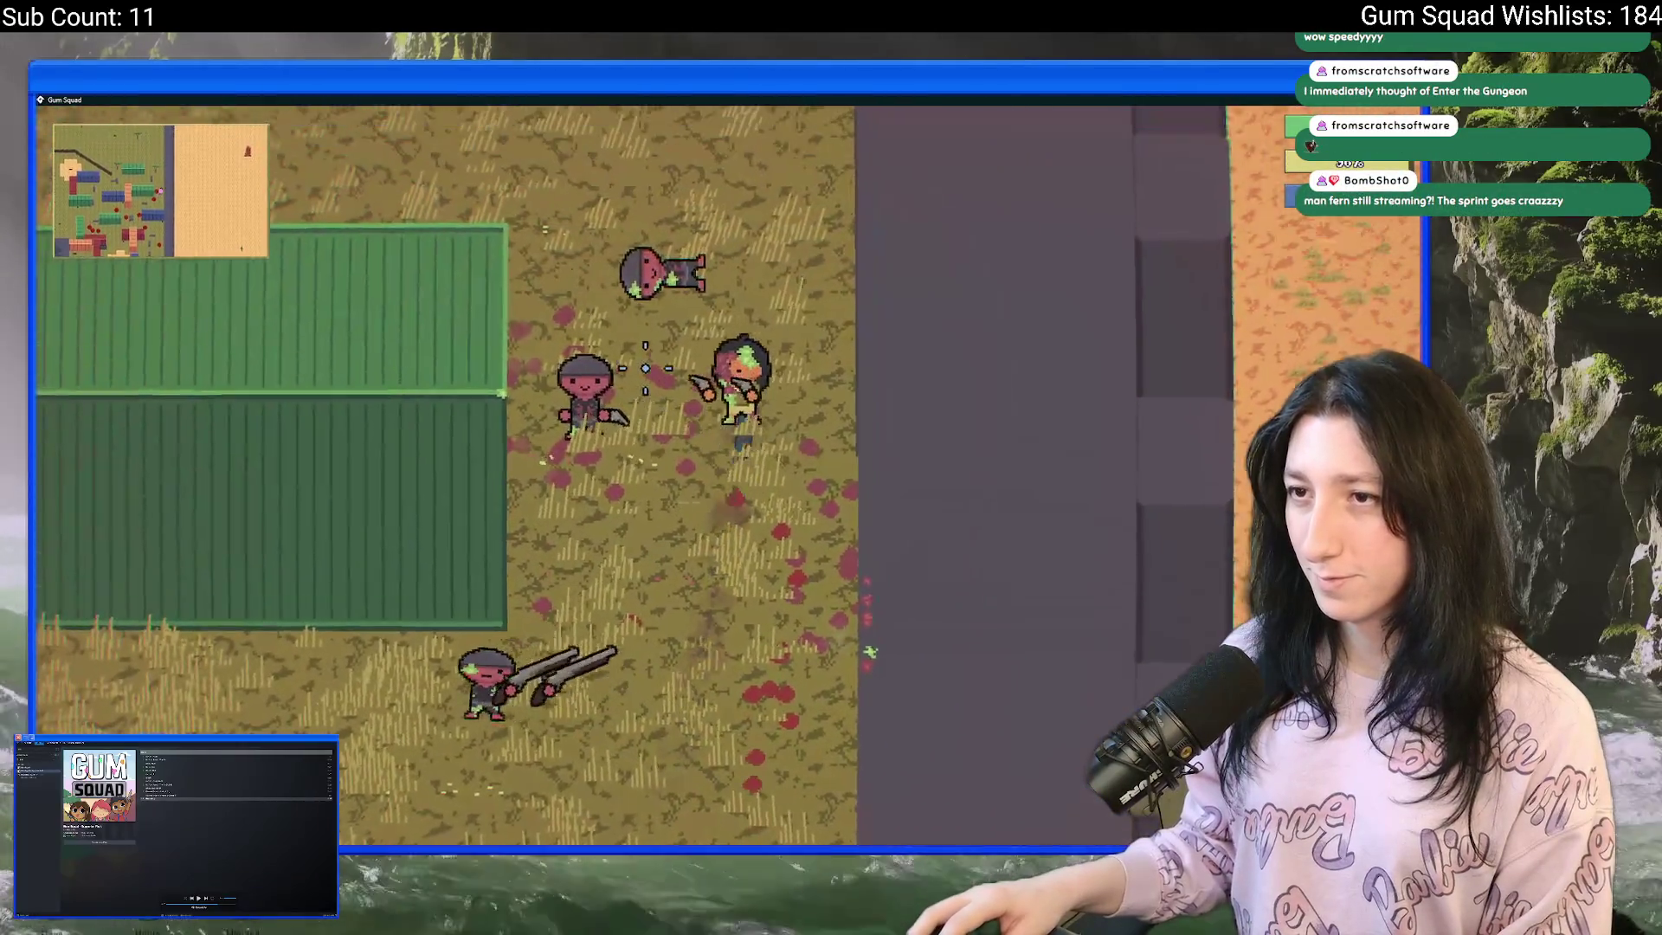
{"action": "key", "text": "a"}
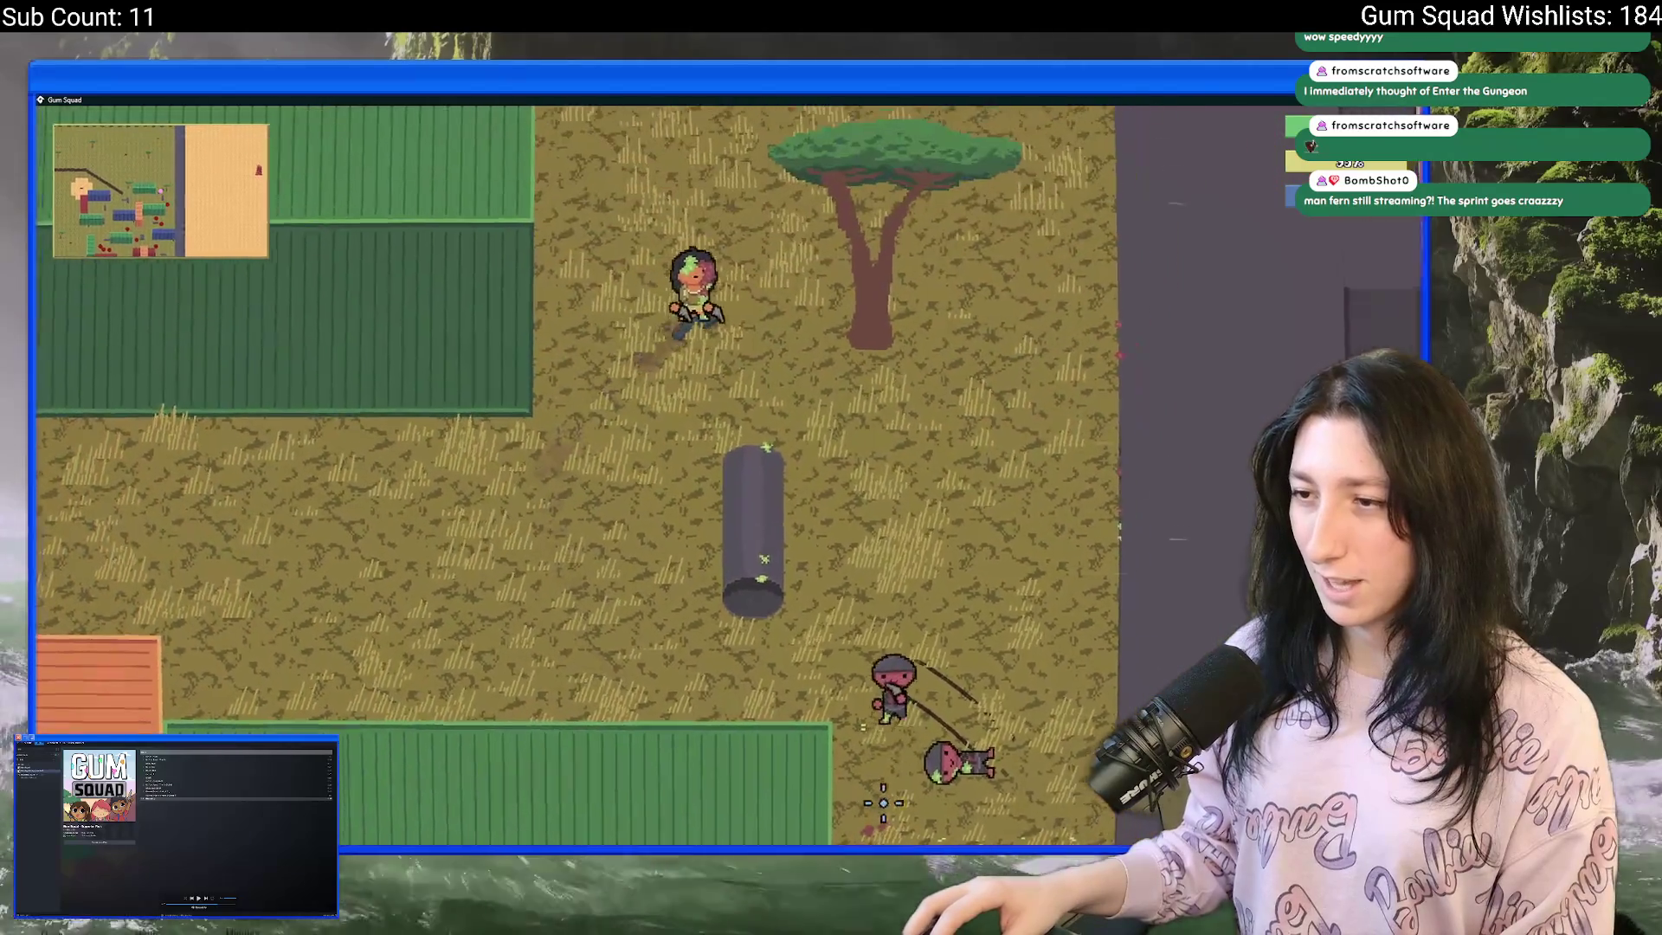
{"action": "key", "text": "w"}
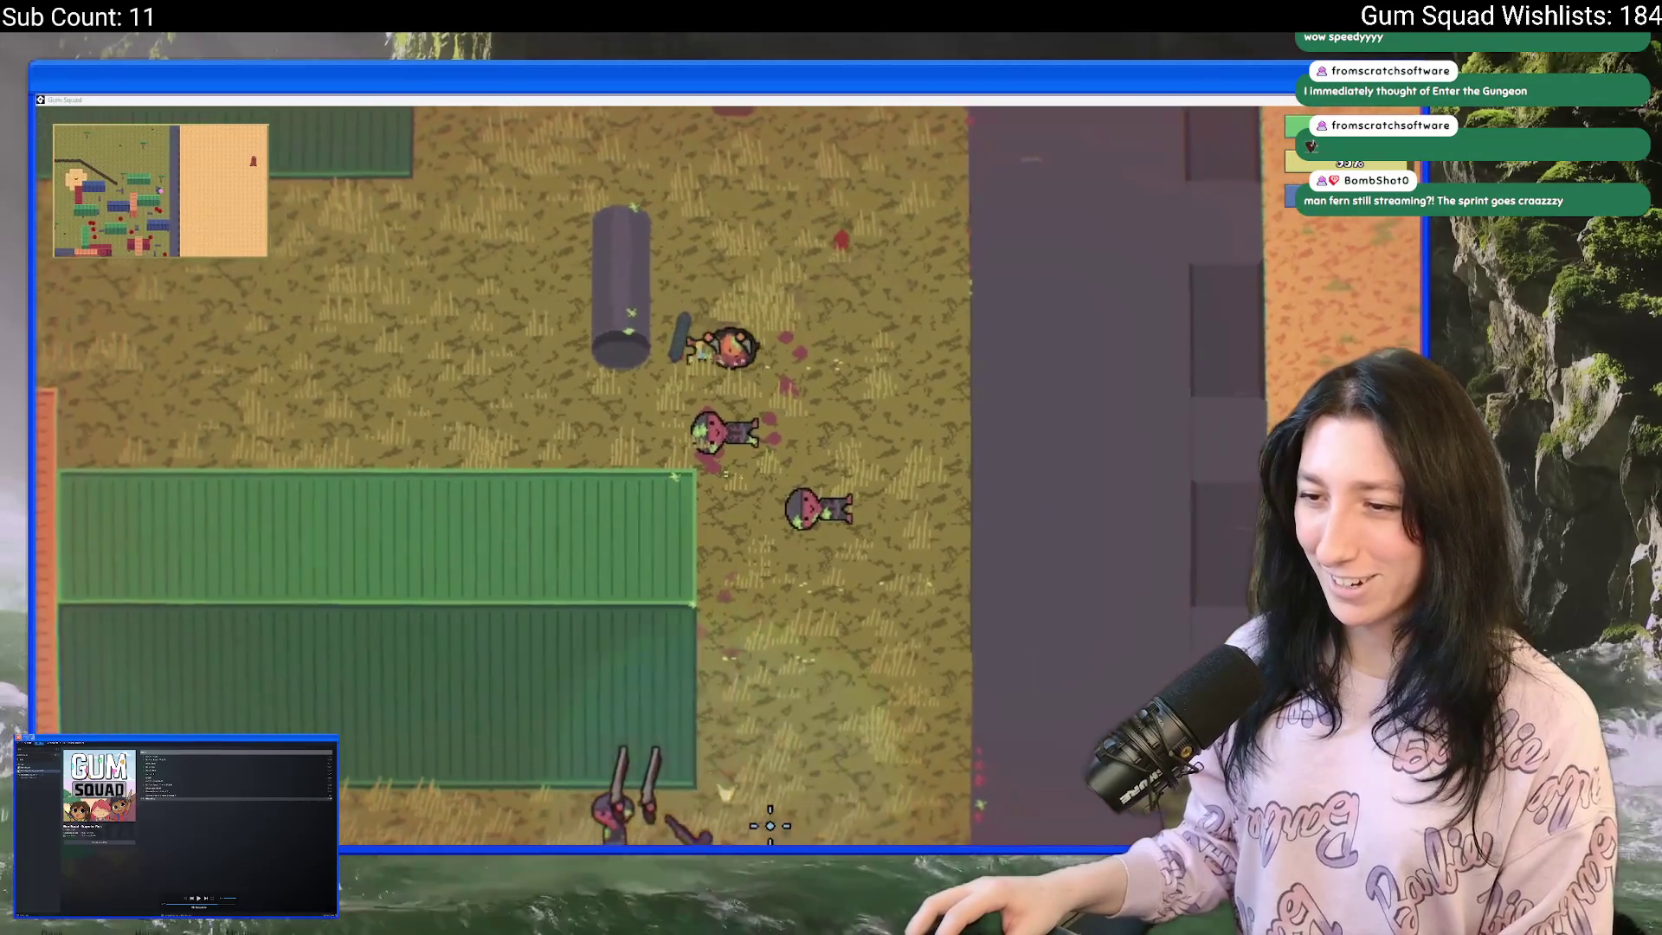
{"action": "key", "text": "Tab"}
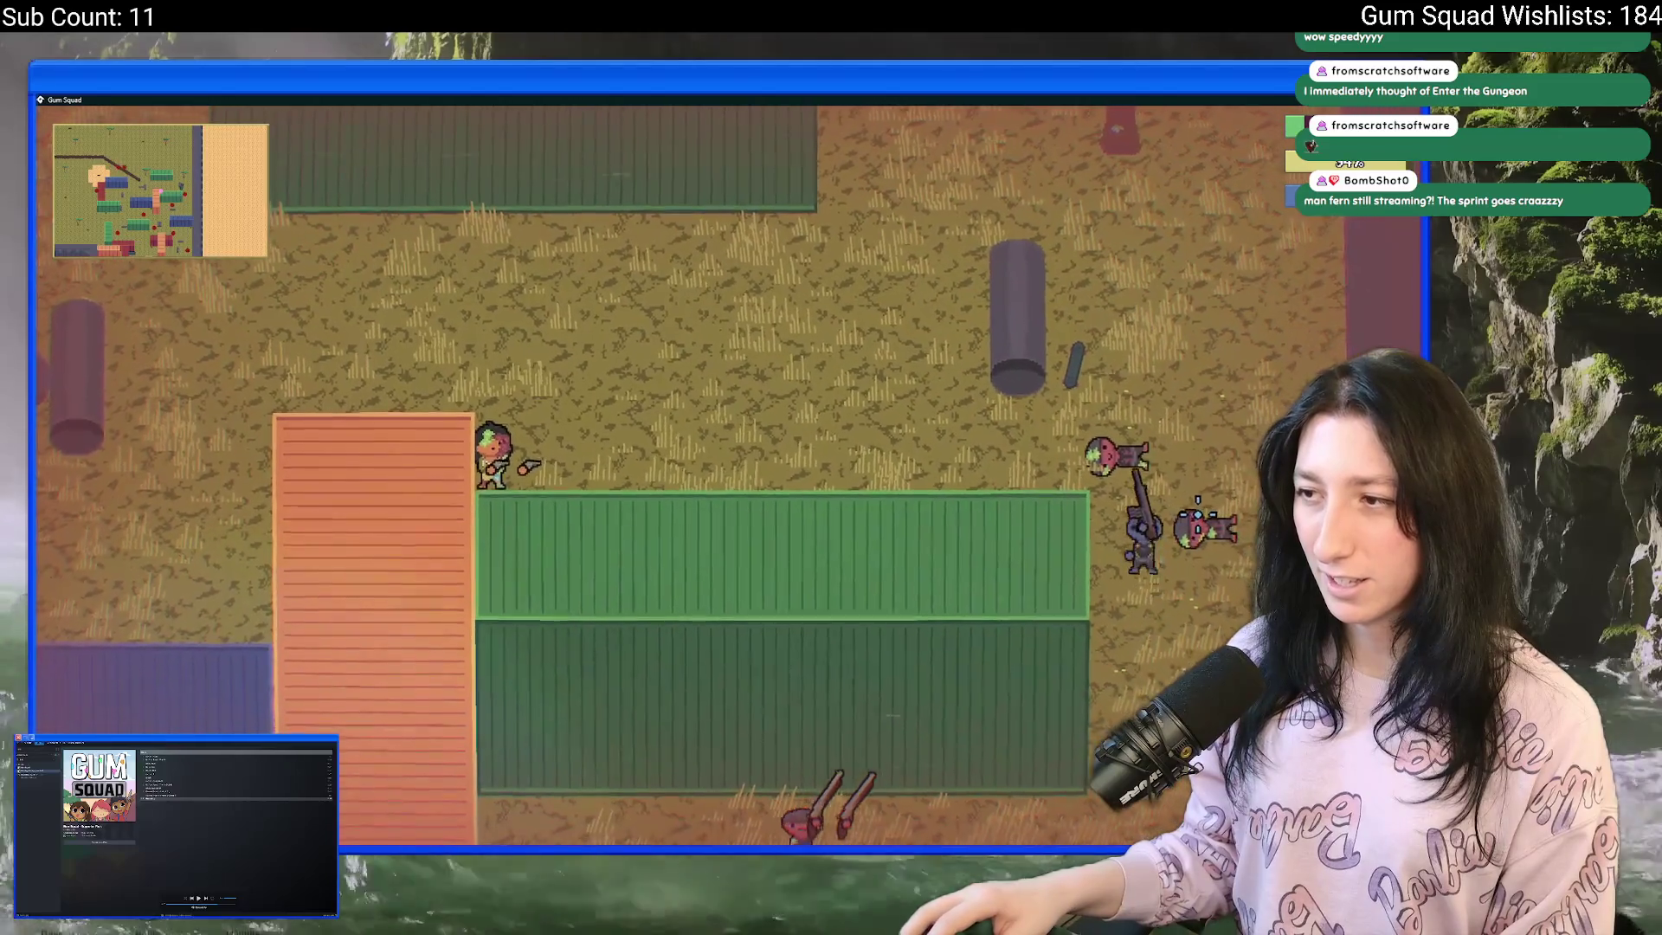
{"action": "key", "text": "w"}
{"action": "key", "text": "a"}
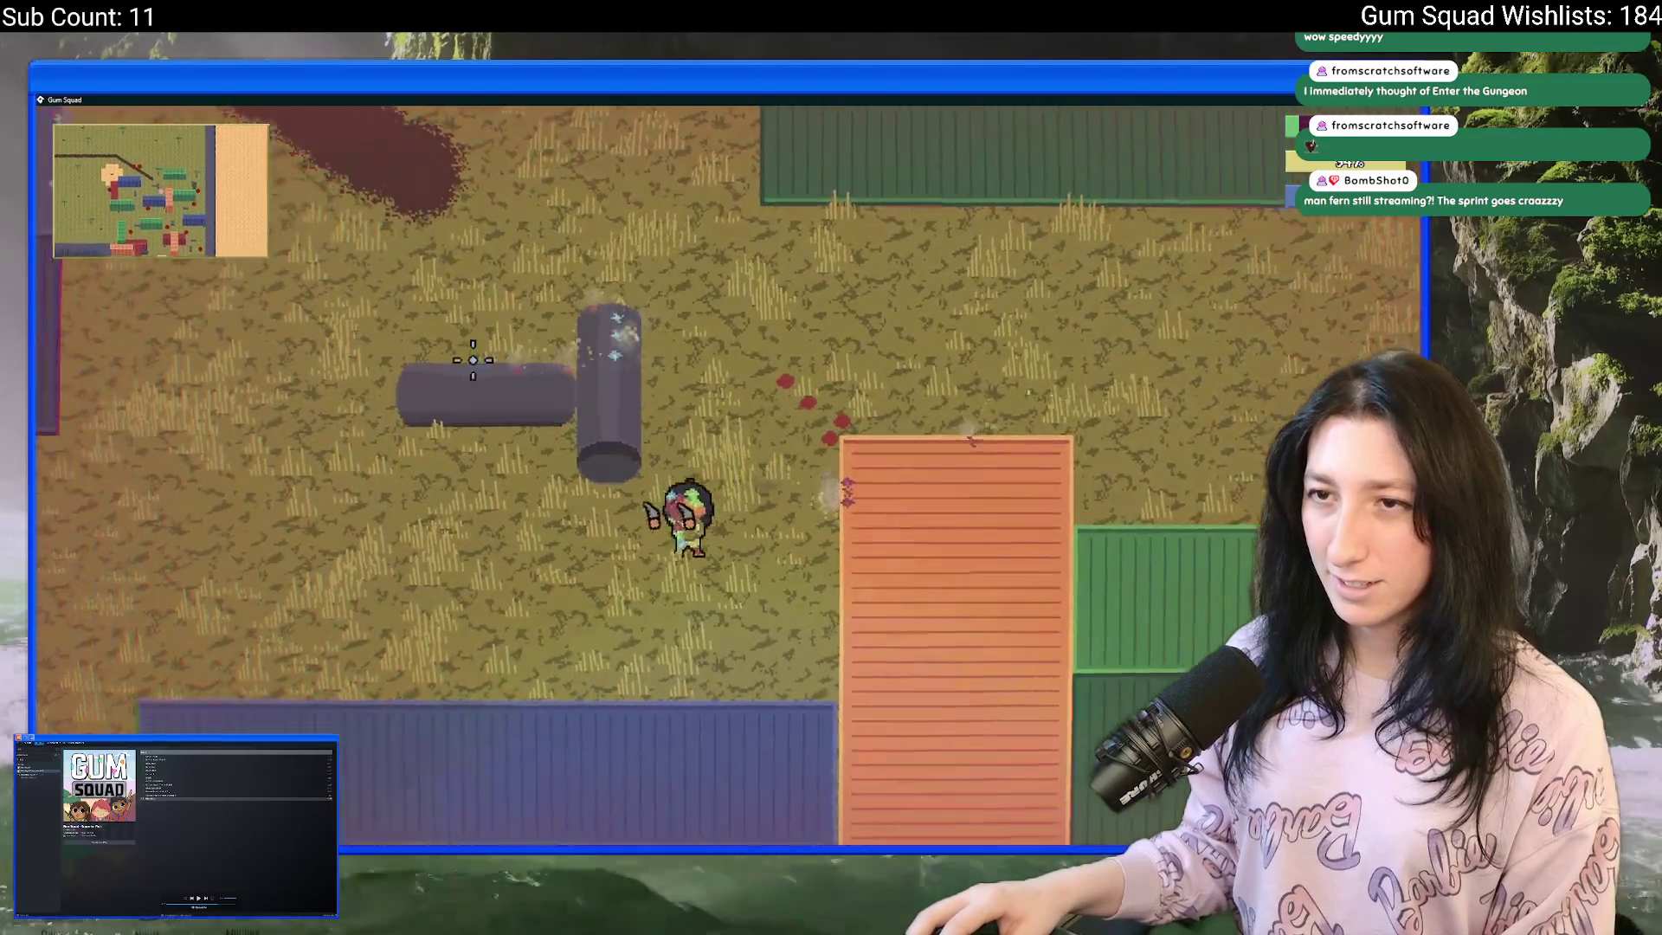
{"action": "key", "text": "s"}
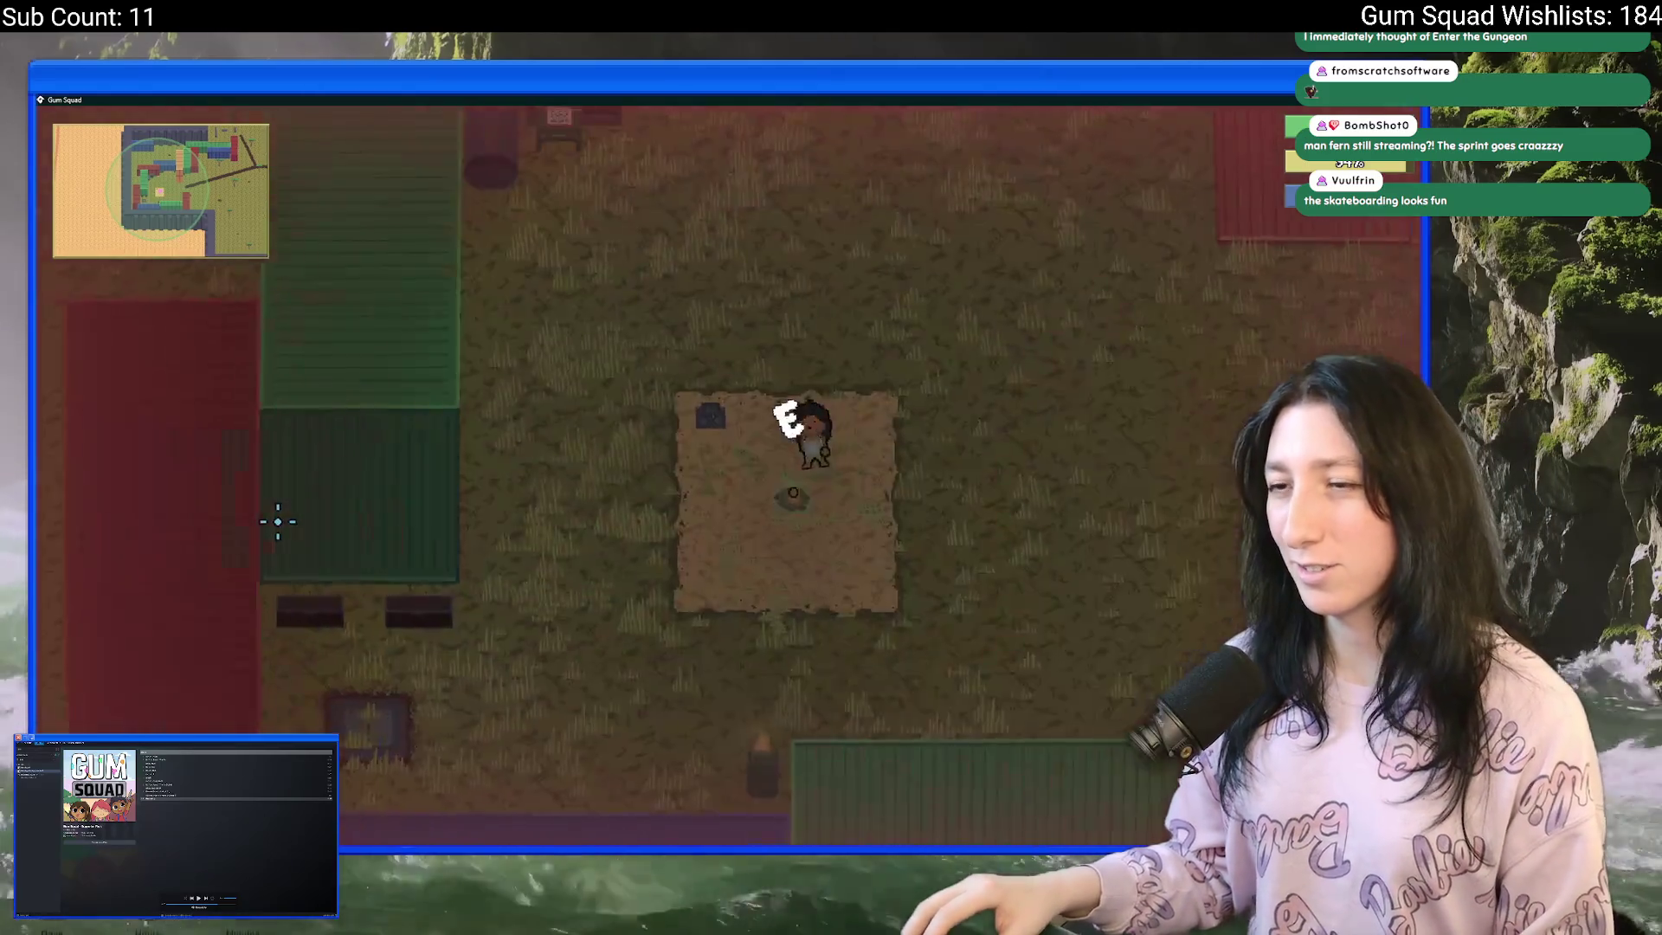
- Respawn, walk onto the dirt patch, and check the inventory and perk points
{"action": "key", "text": "d"}
{"action": "key", "text": "w"}
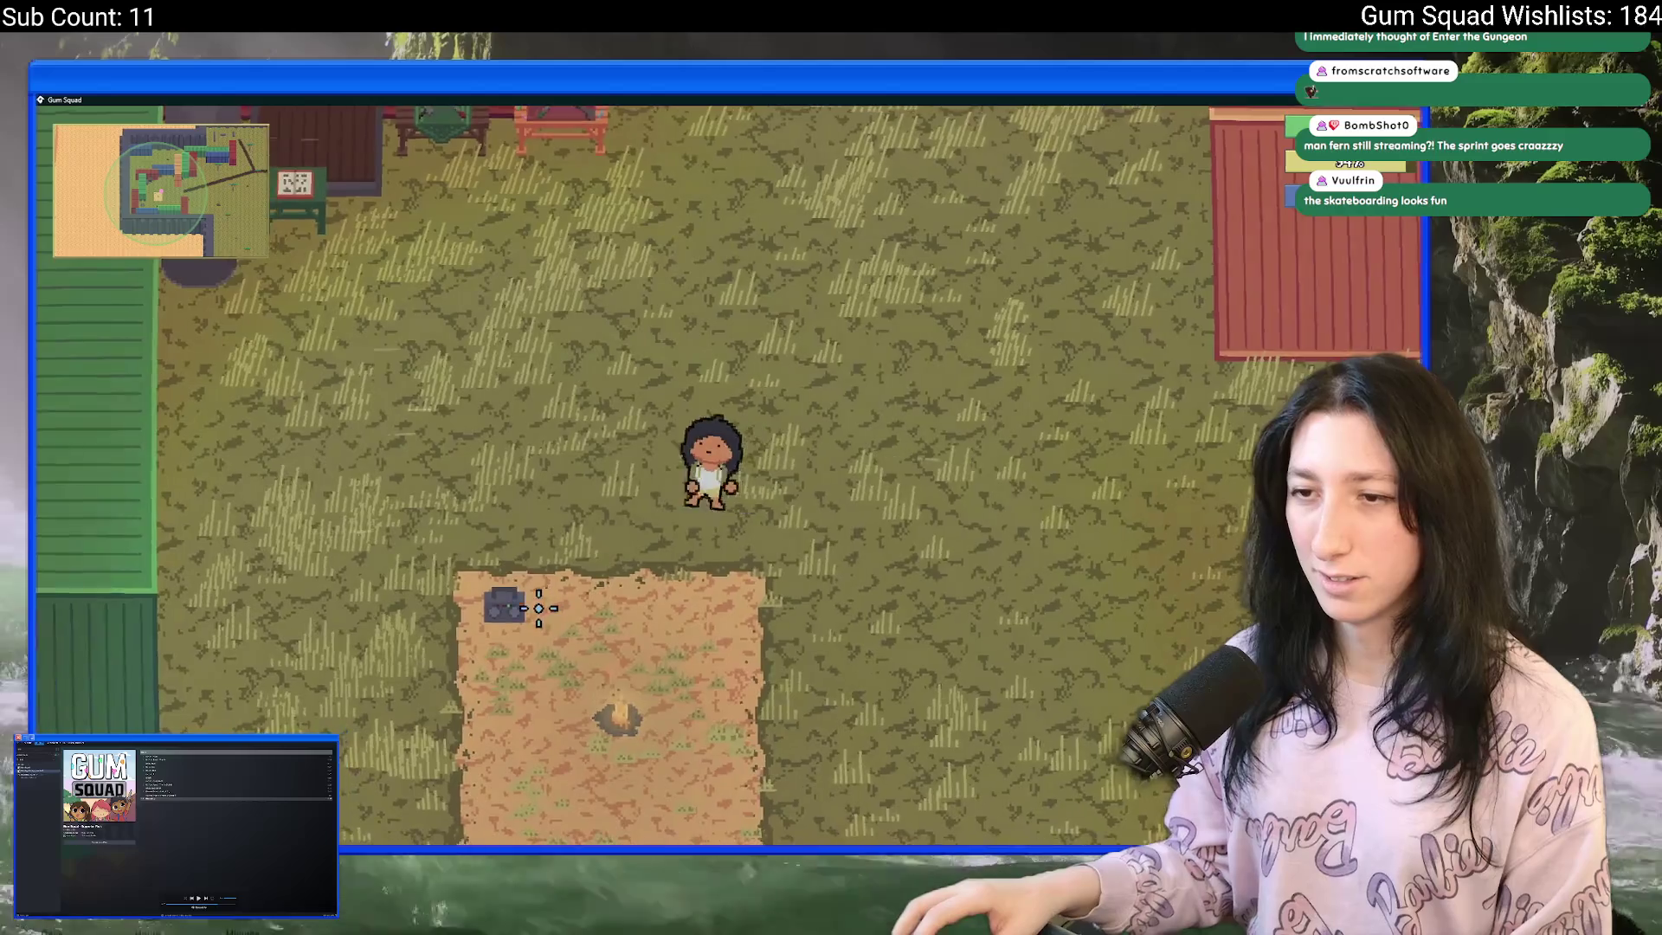
{"action": "key", "text": "a"}
{"action": "key", "text": "s"}
{"action": "key", "text": "d"}
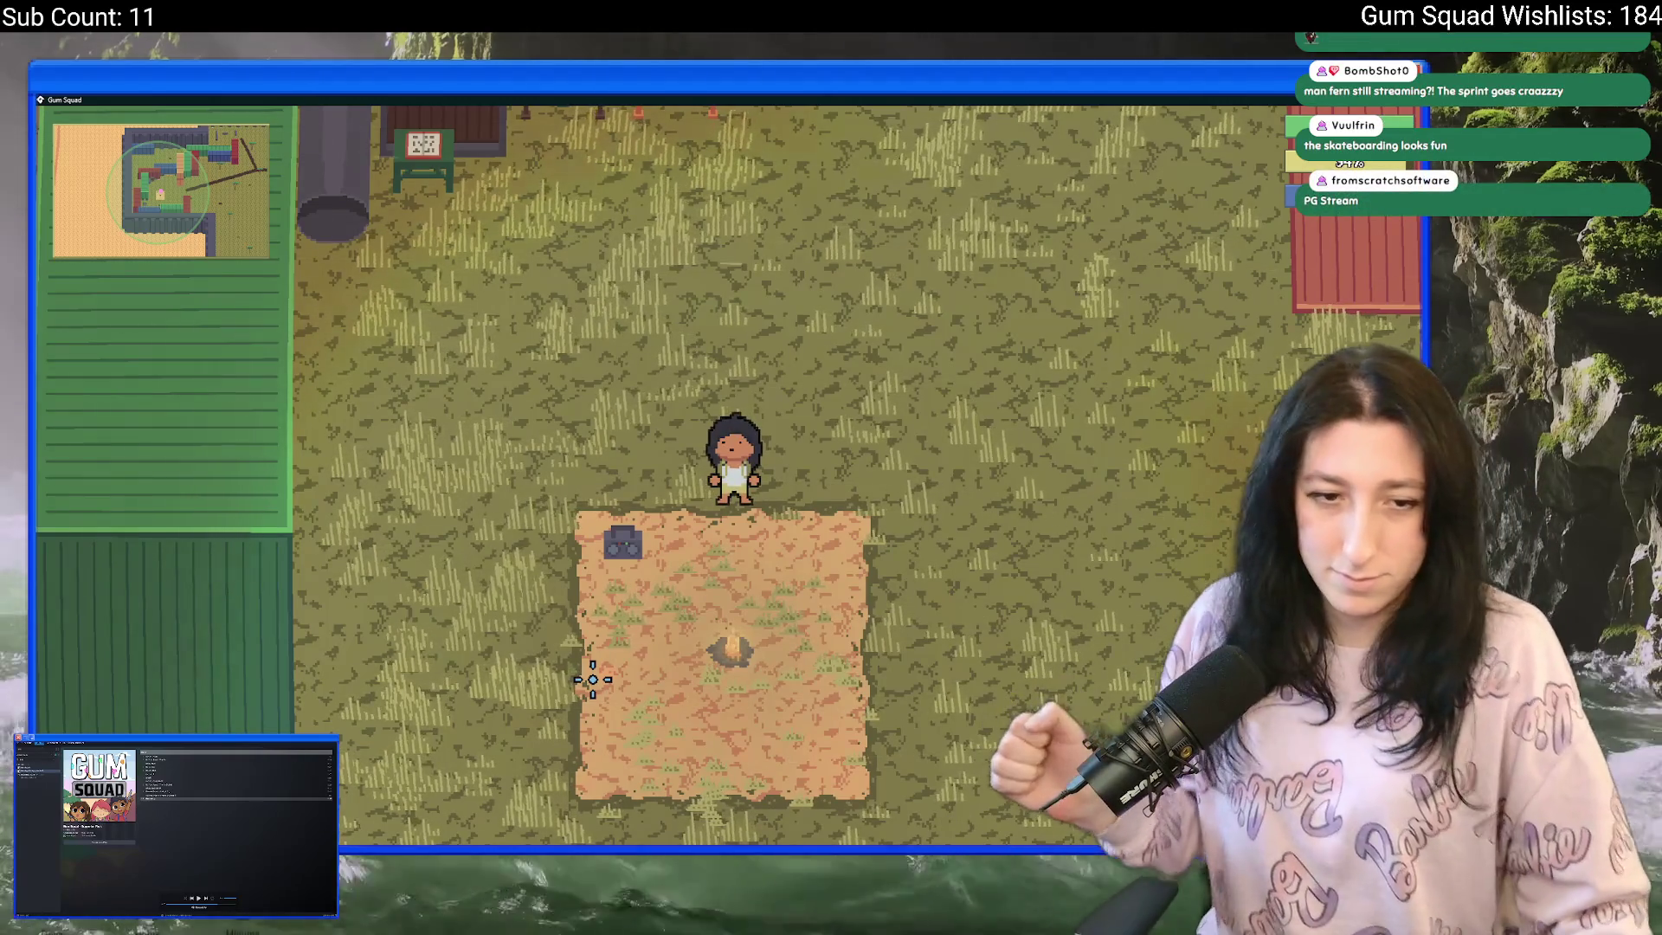
{"action": "scroll", "coordinate": [593, 680], "scroll_direction": "up", "scroll_amount": 1}
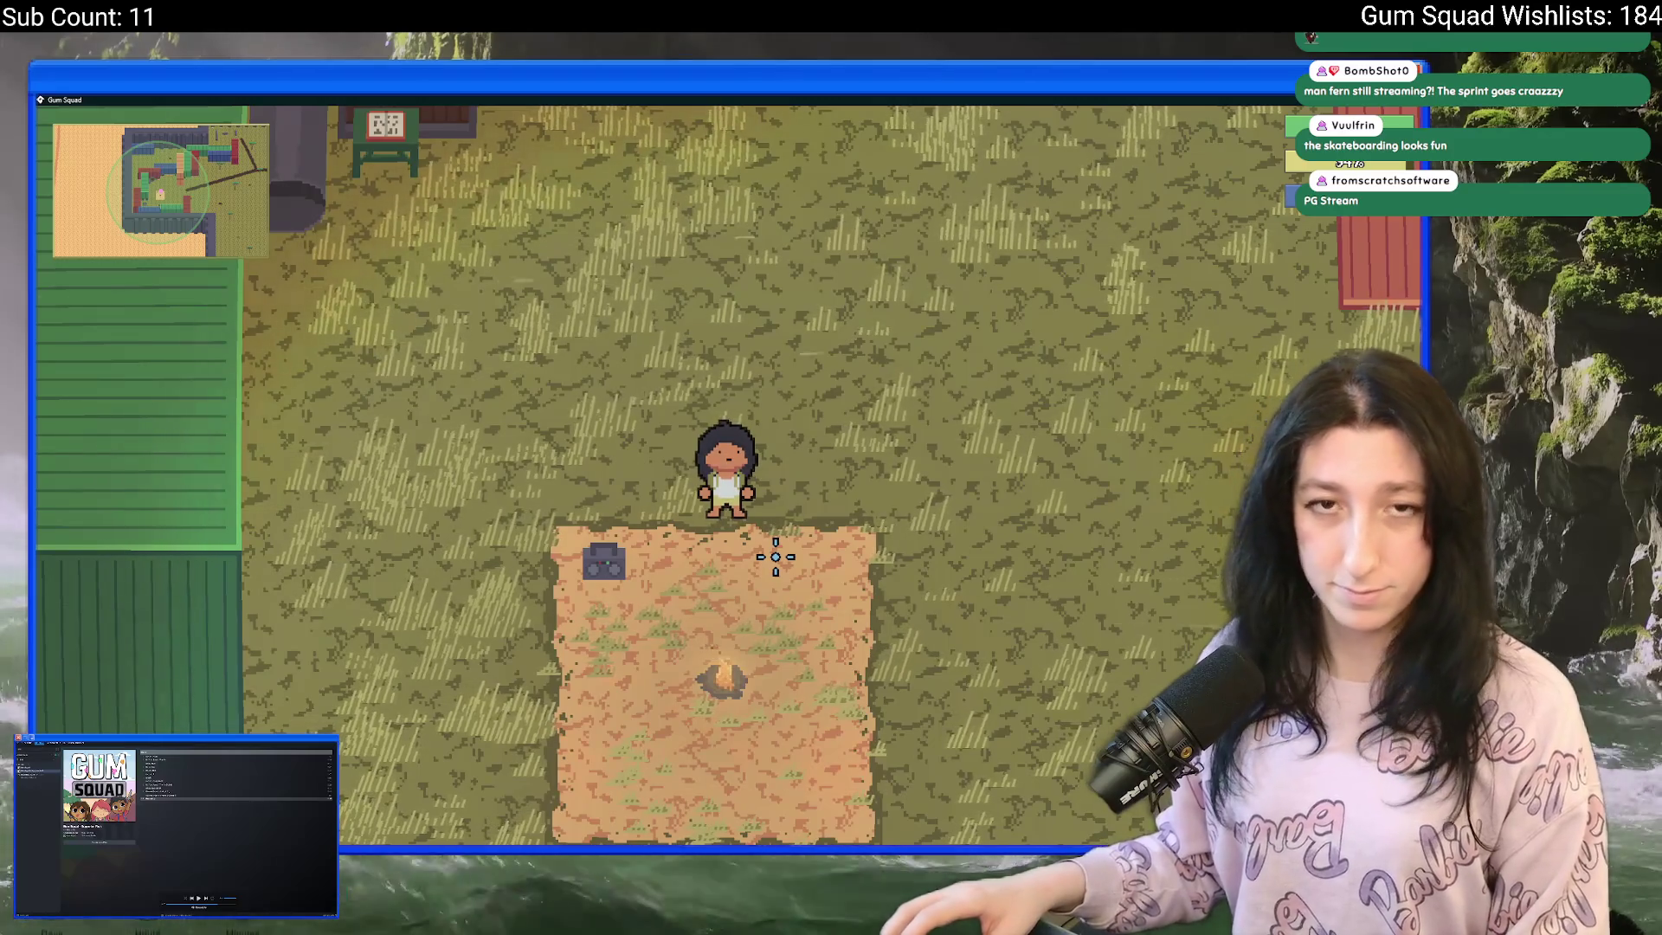
{"action": "key", "text": "Tab"}
{"action": "key", "text": "Tab"}
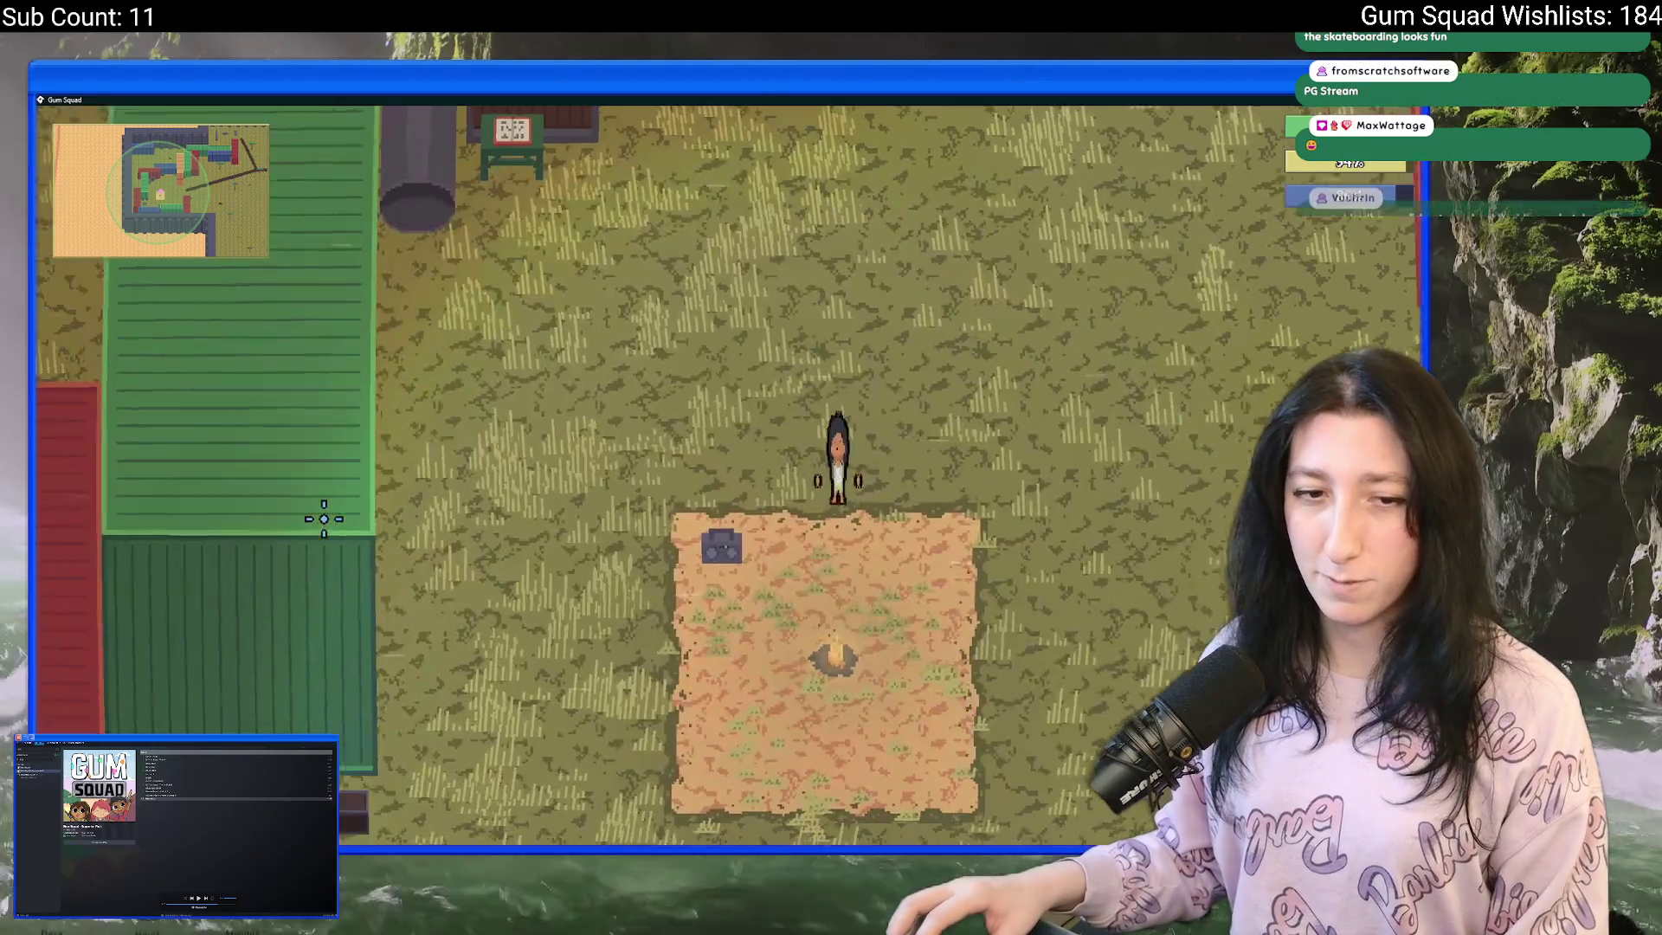
{"action": "key", "text": "Tab"}
{"action": "left_click", "coordinate": [423, 446]}
{"action": "key", "text": "Tab"}
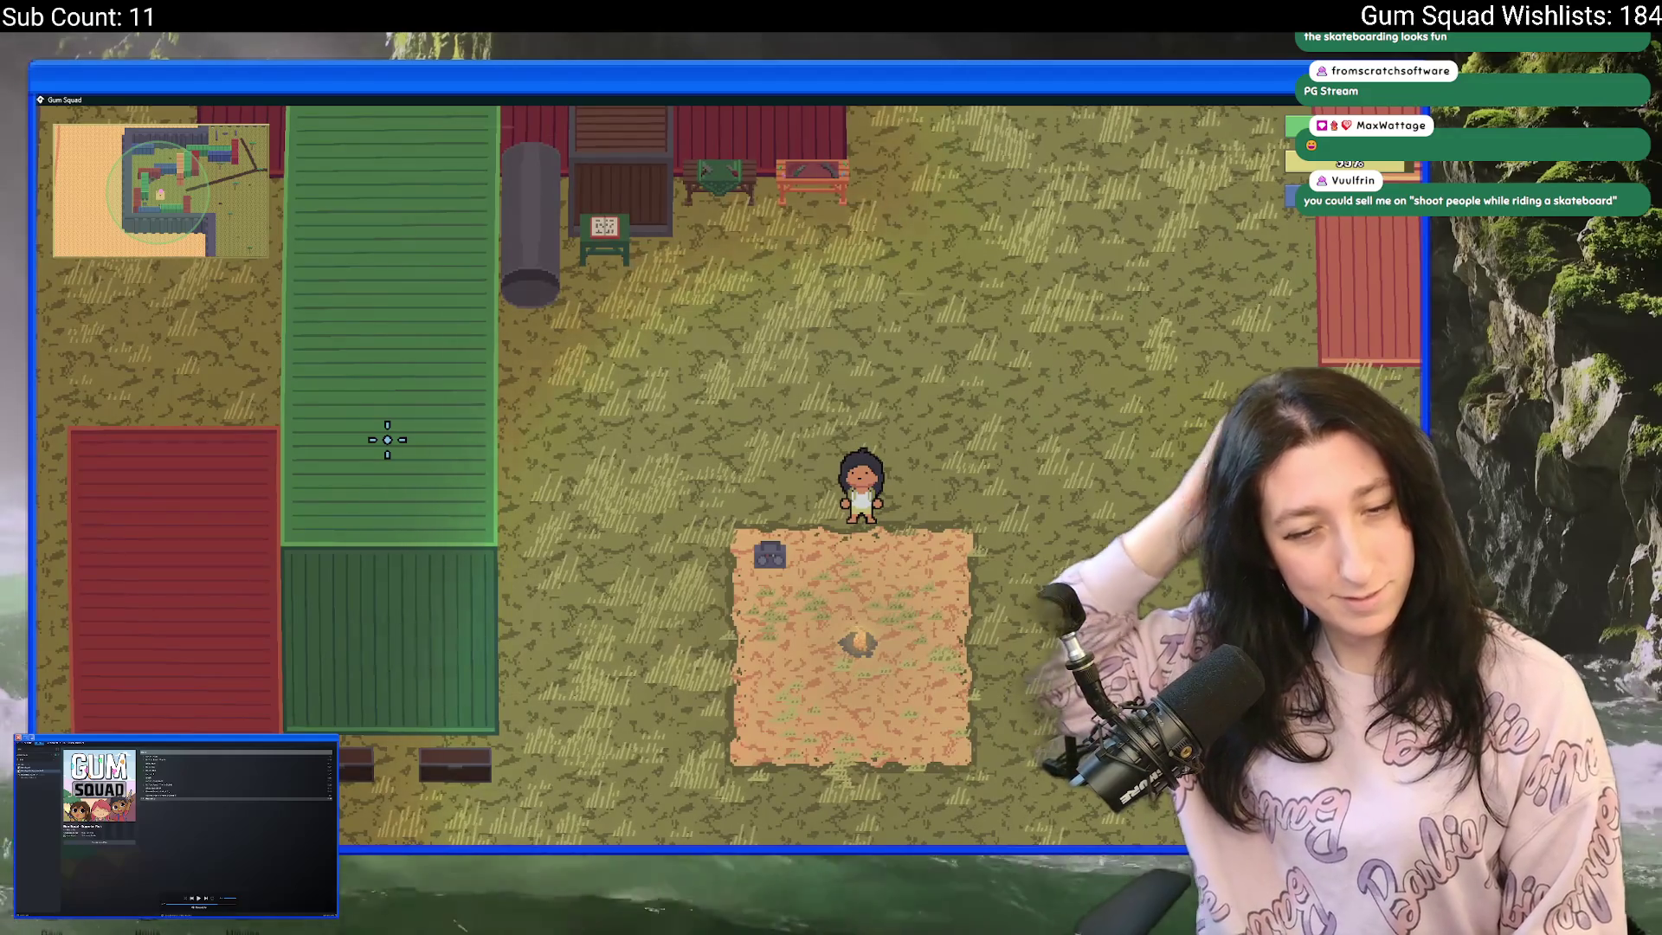
- Walk north to the rocks by the containers and search the downed enemy
{"action": "key", "text": "w"}
{"action": "key", "text": "d"}
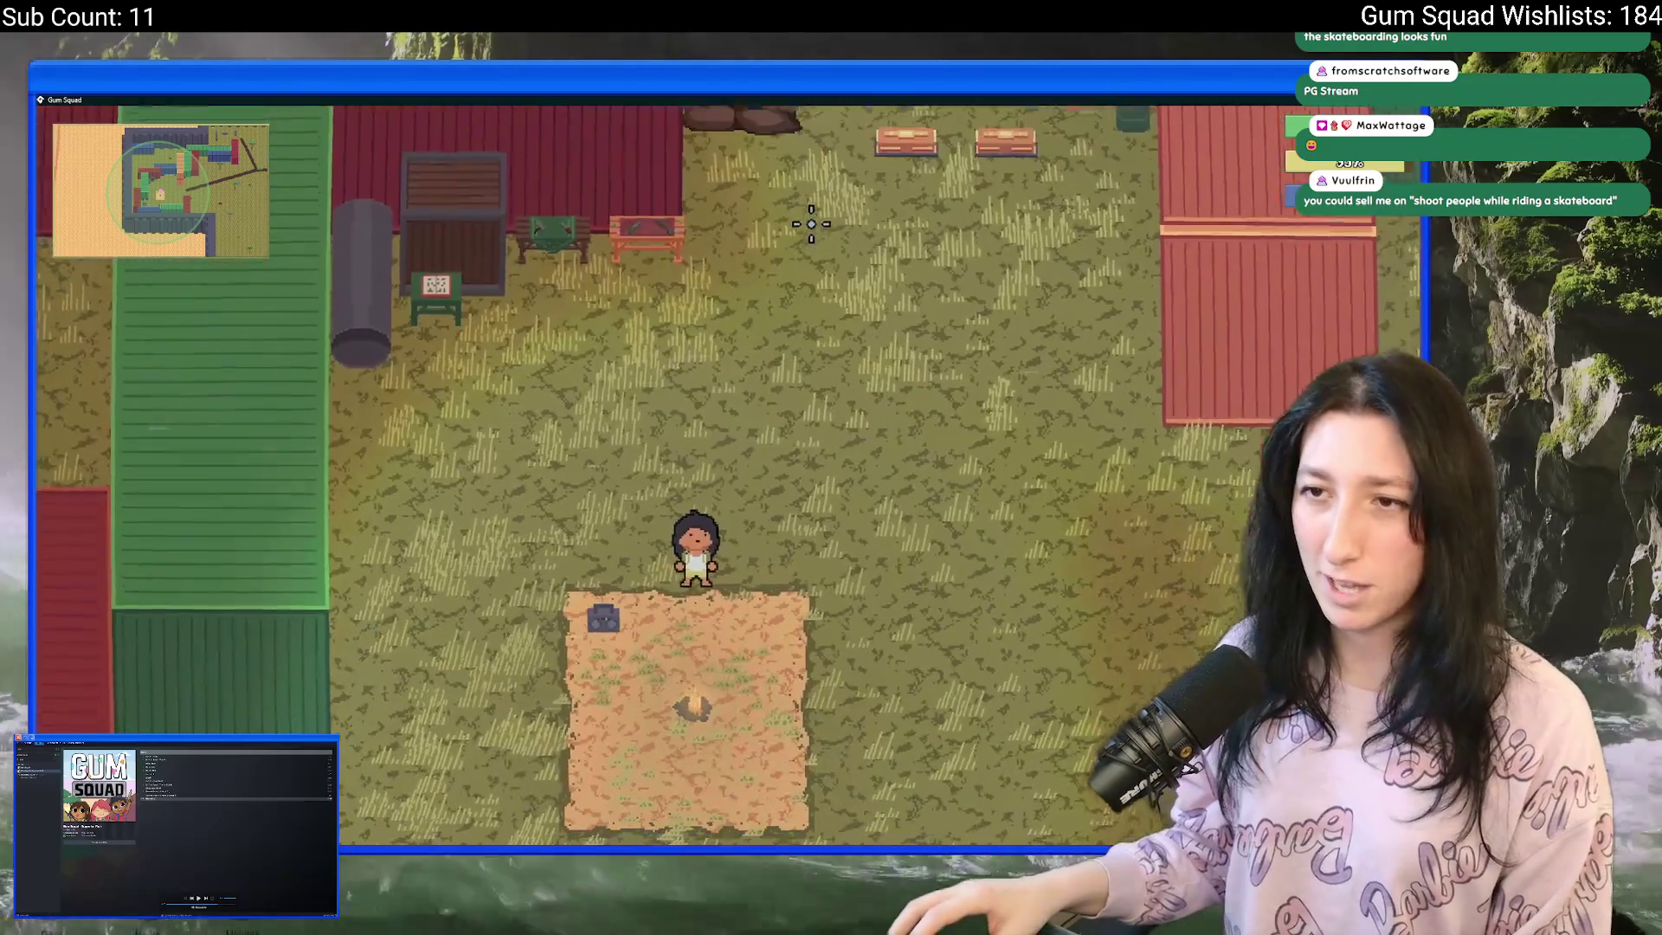
{"action": "key", "text": "a"}
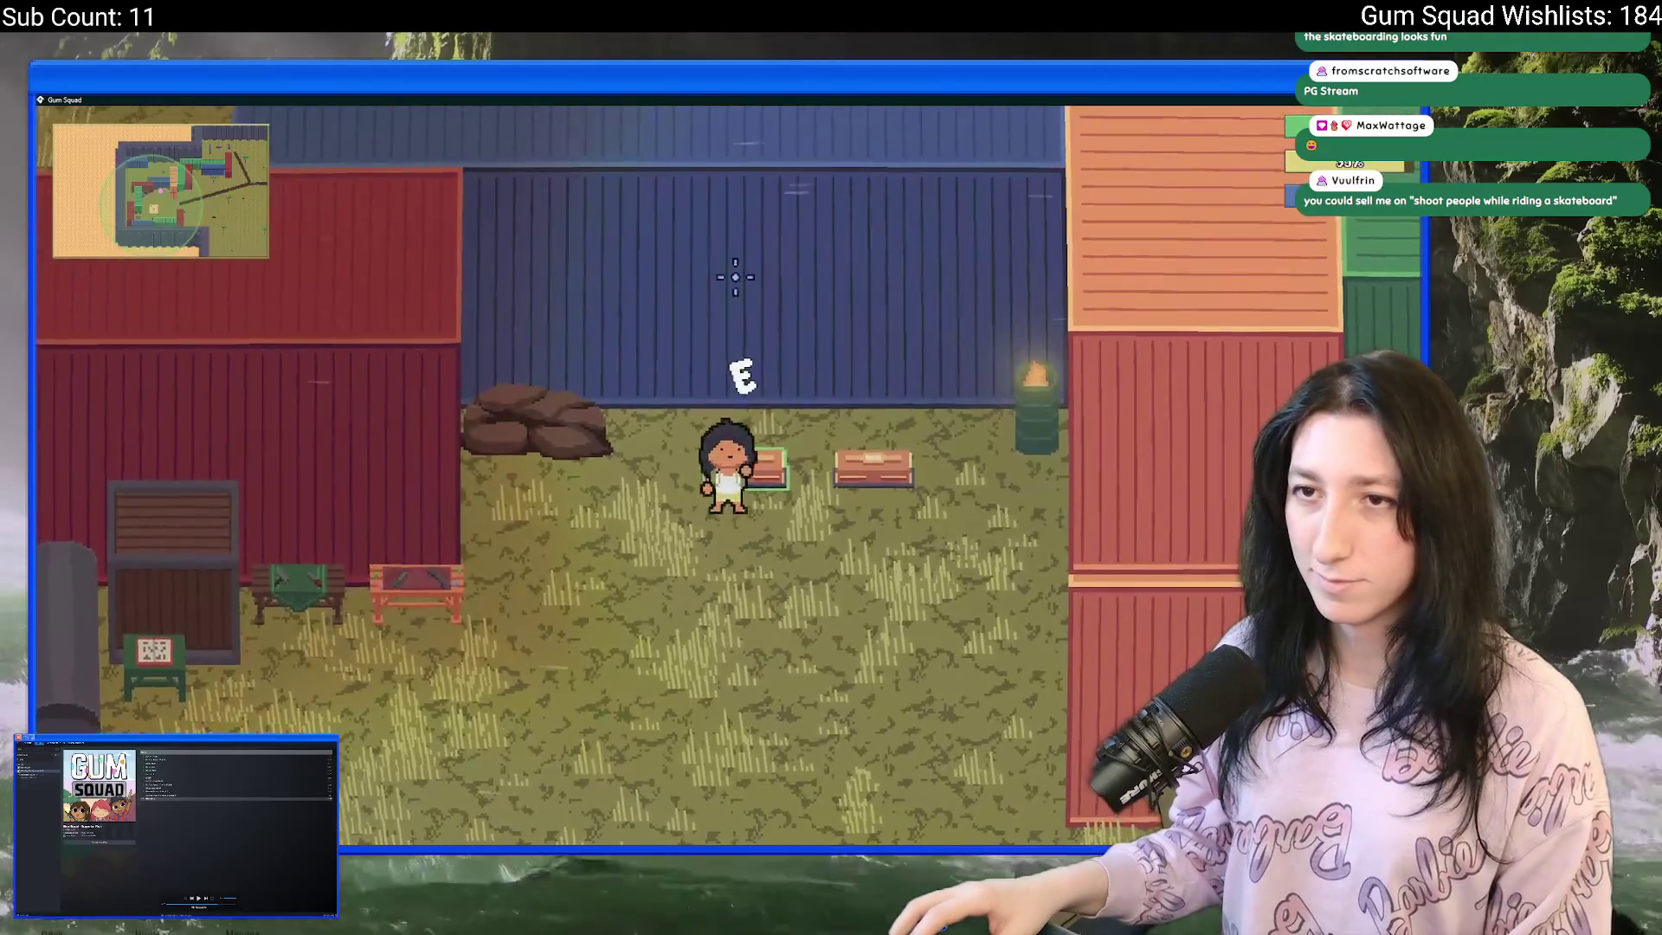
{"action": "key", "text": "s"}
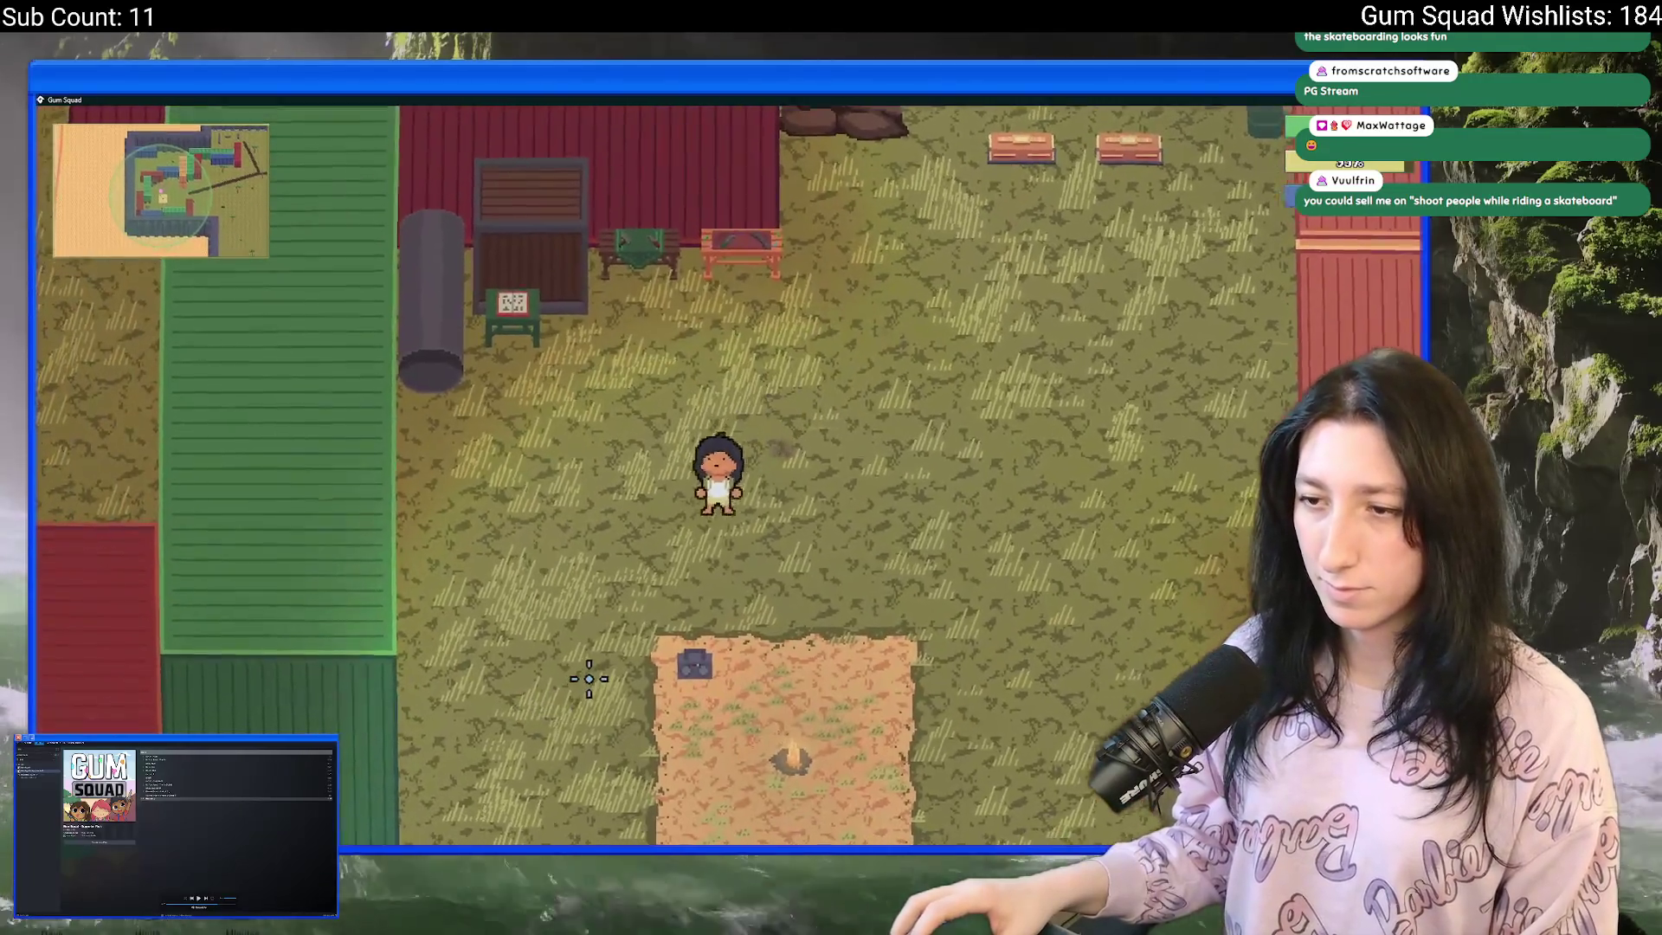
{"action": "key", "text": "s"}
{"action": "key", "text": "a"}
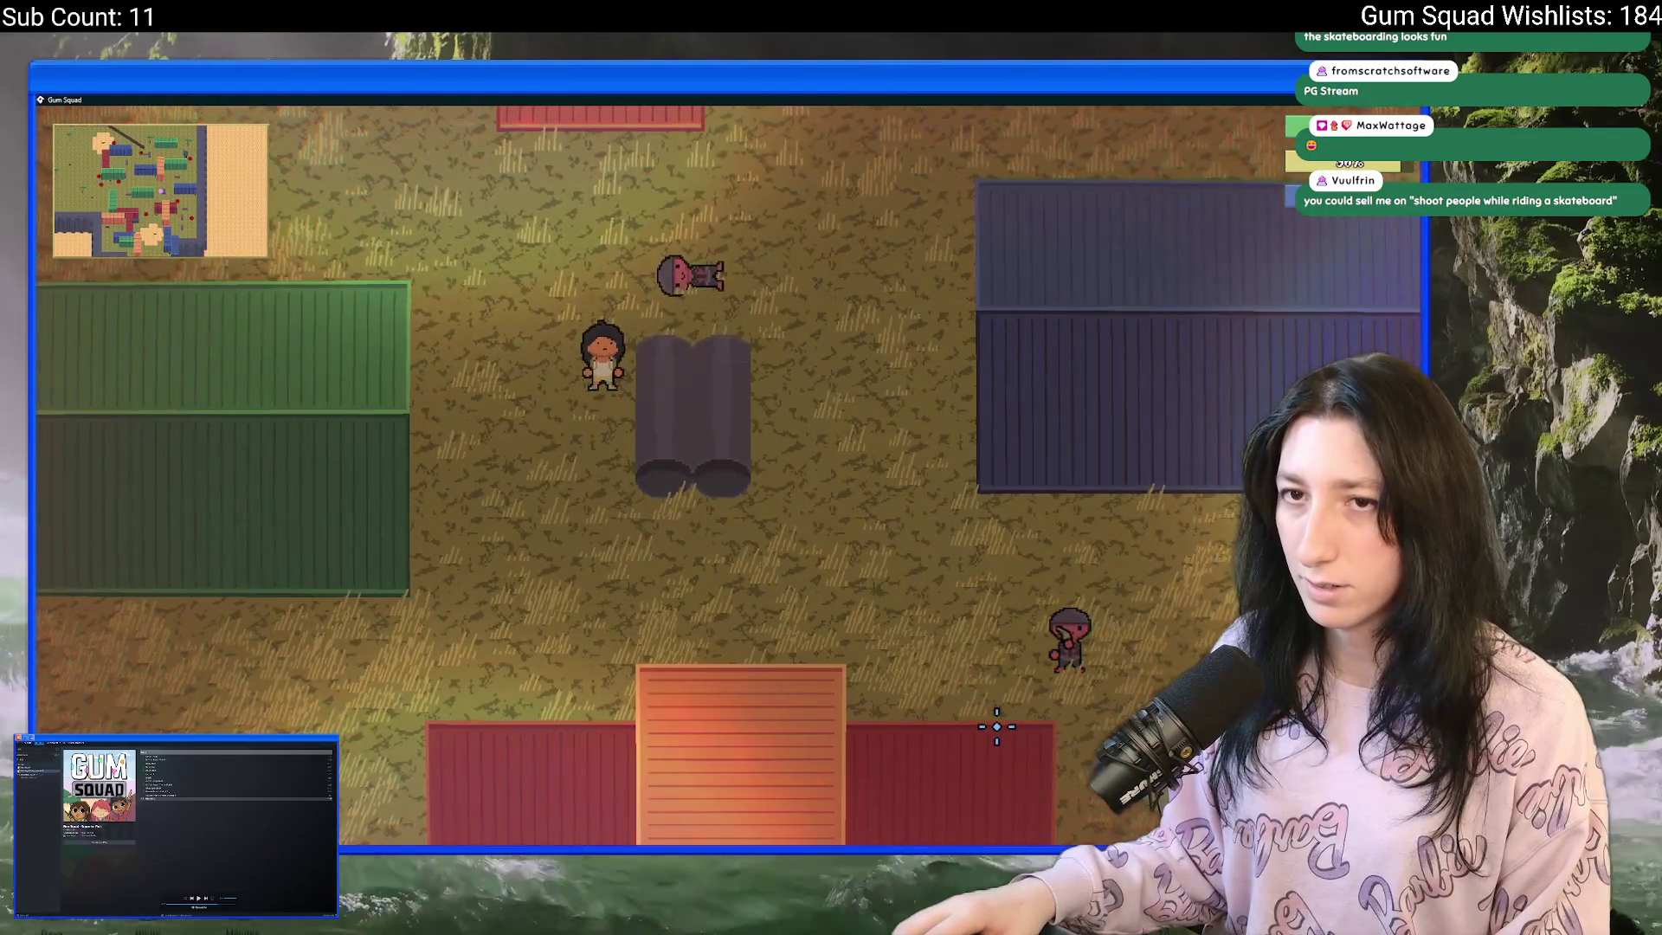
{"action": "key", "text": "w"}
{"action": "key", "text": "d"}
{"action": "key", "text": "w"}
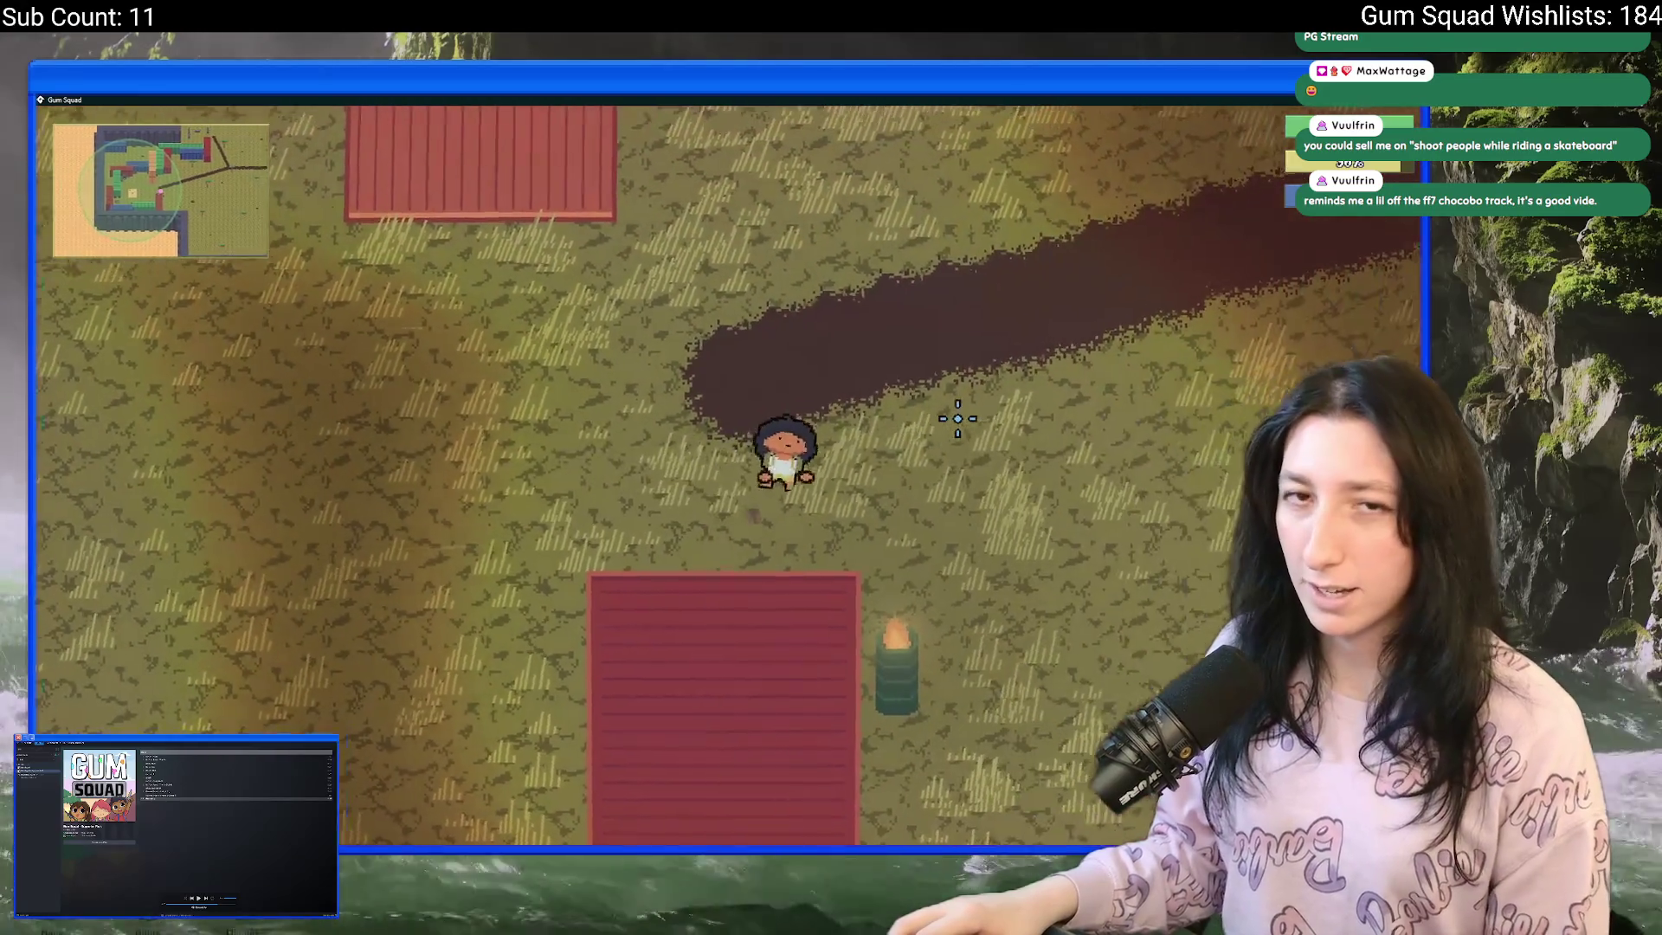
{"action": "key", "text": "d"}
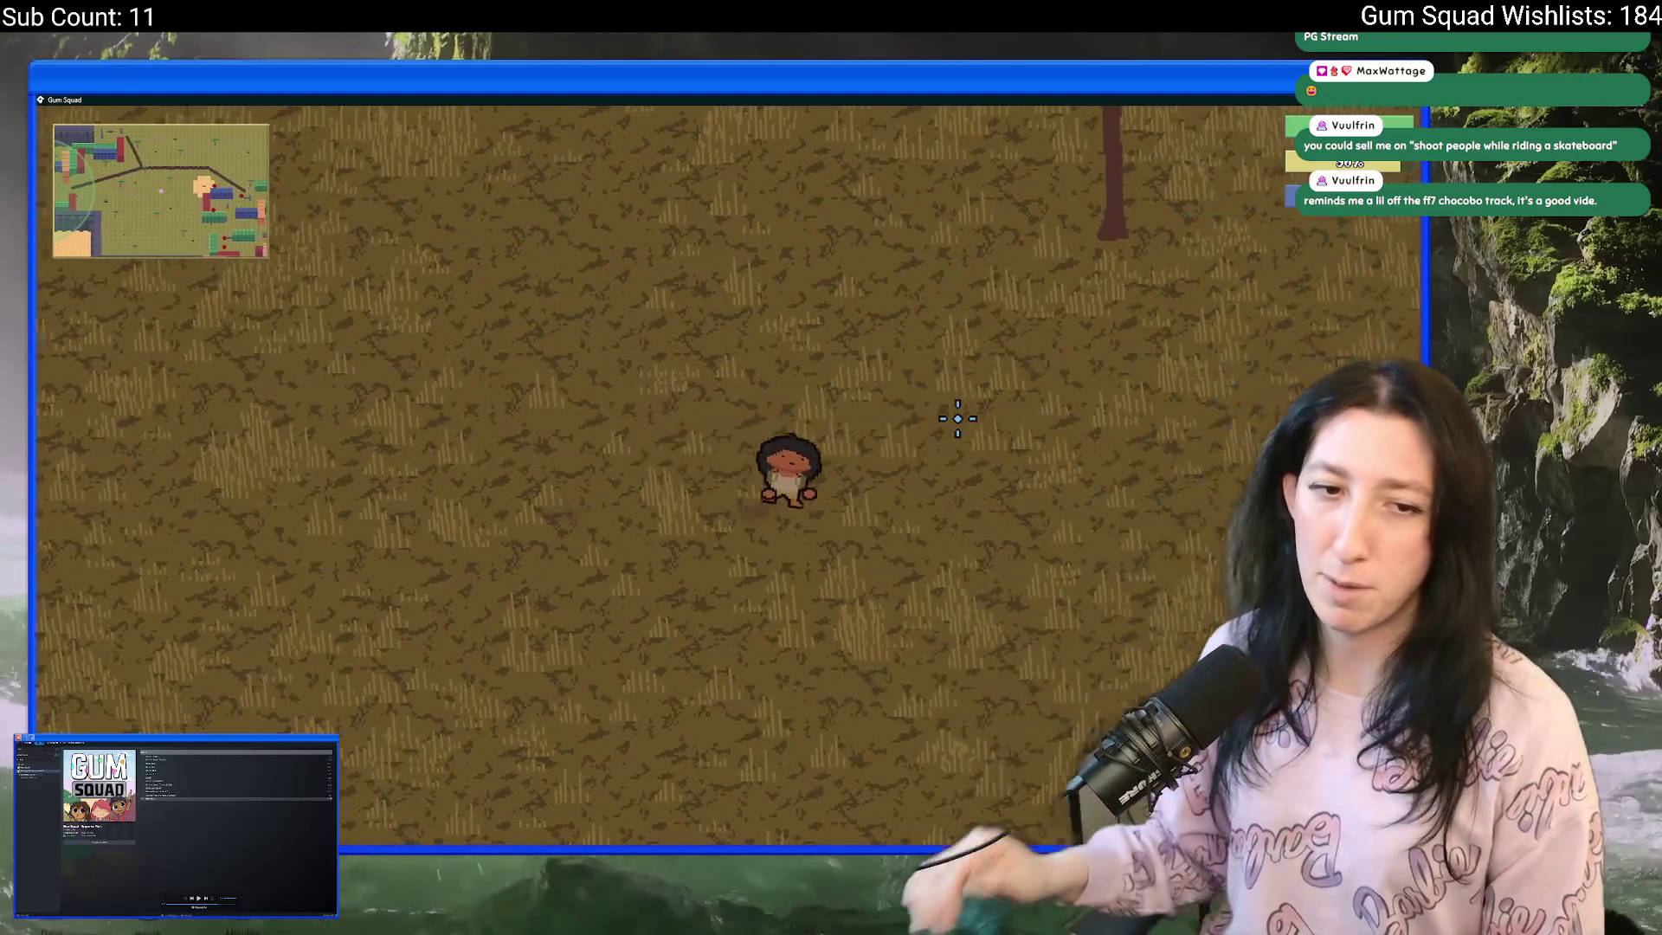
- Walk toward the pipes and inspect the Gumenforced Vest in the armour slot
{"action": "key", "text": "Tab"}
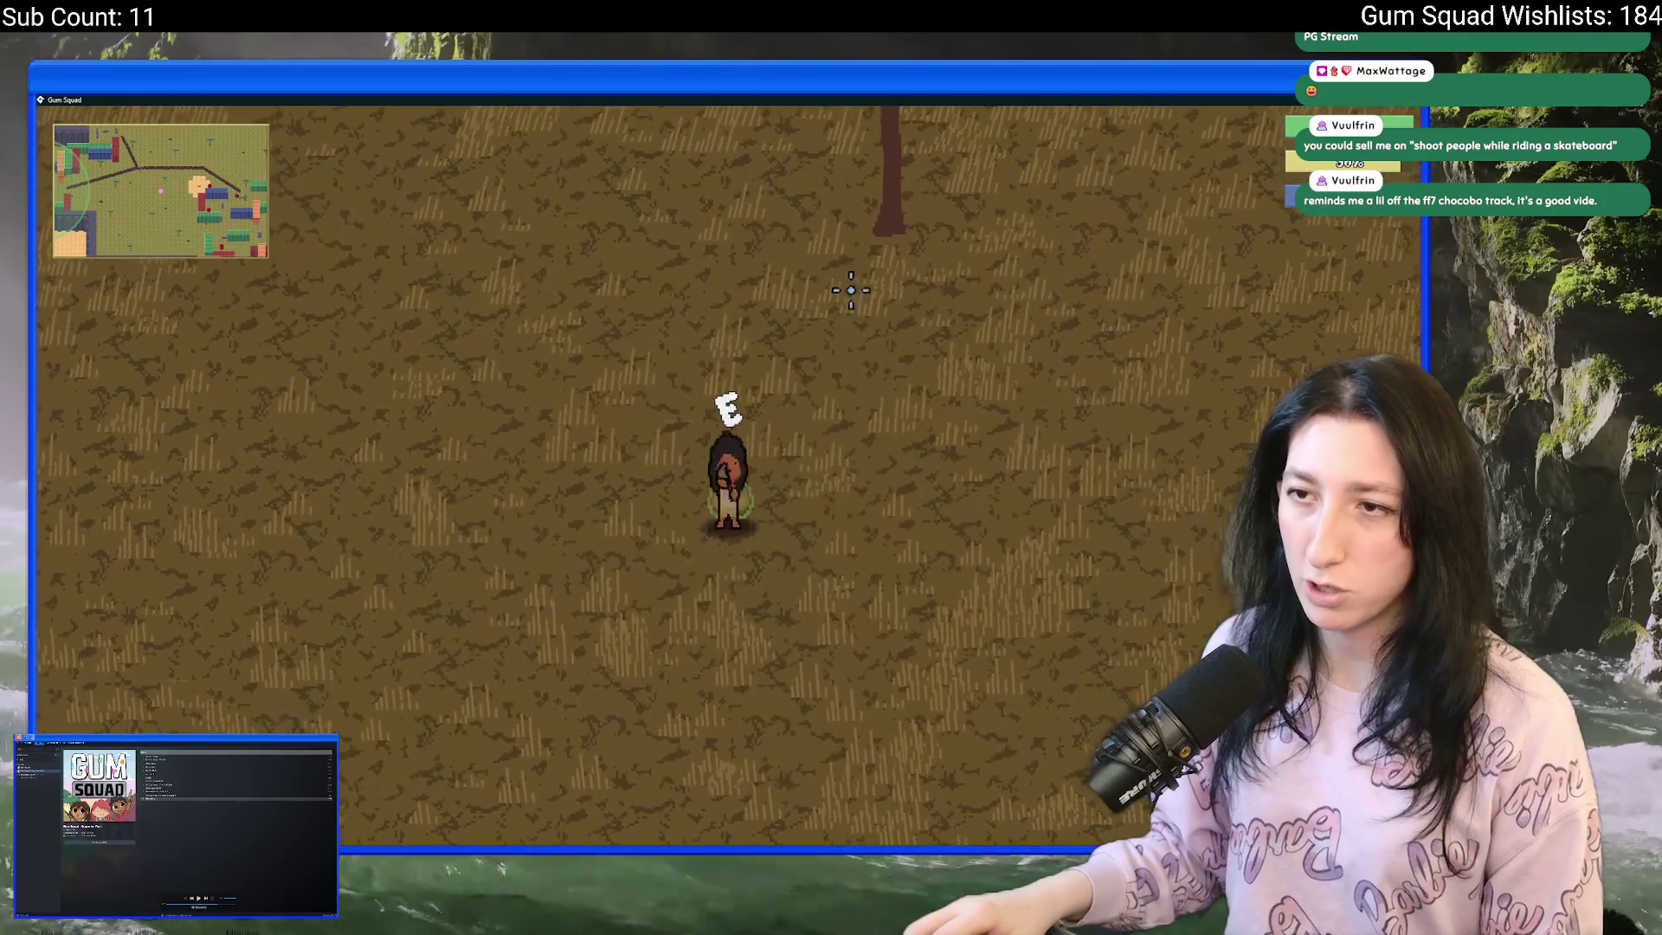
{"action": "key", "text": "d"}
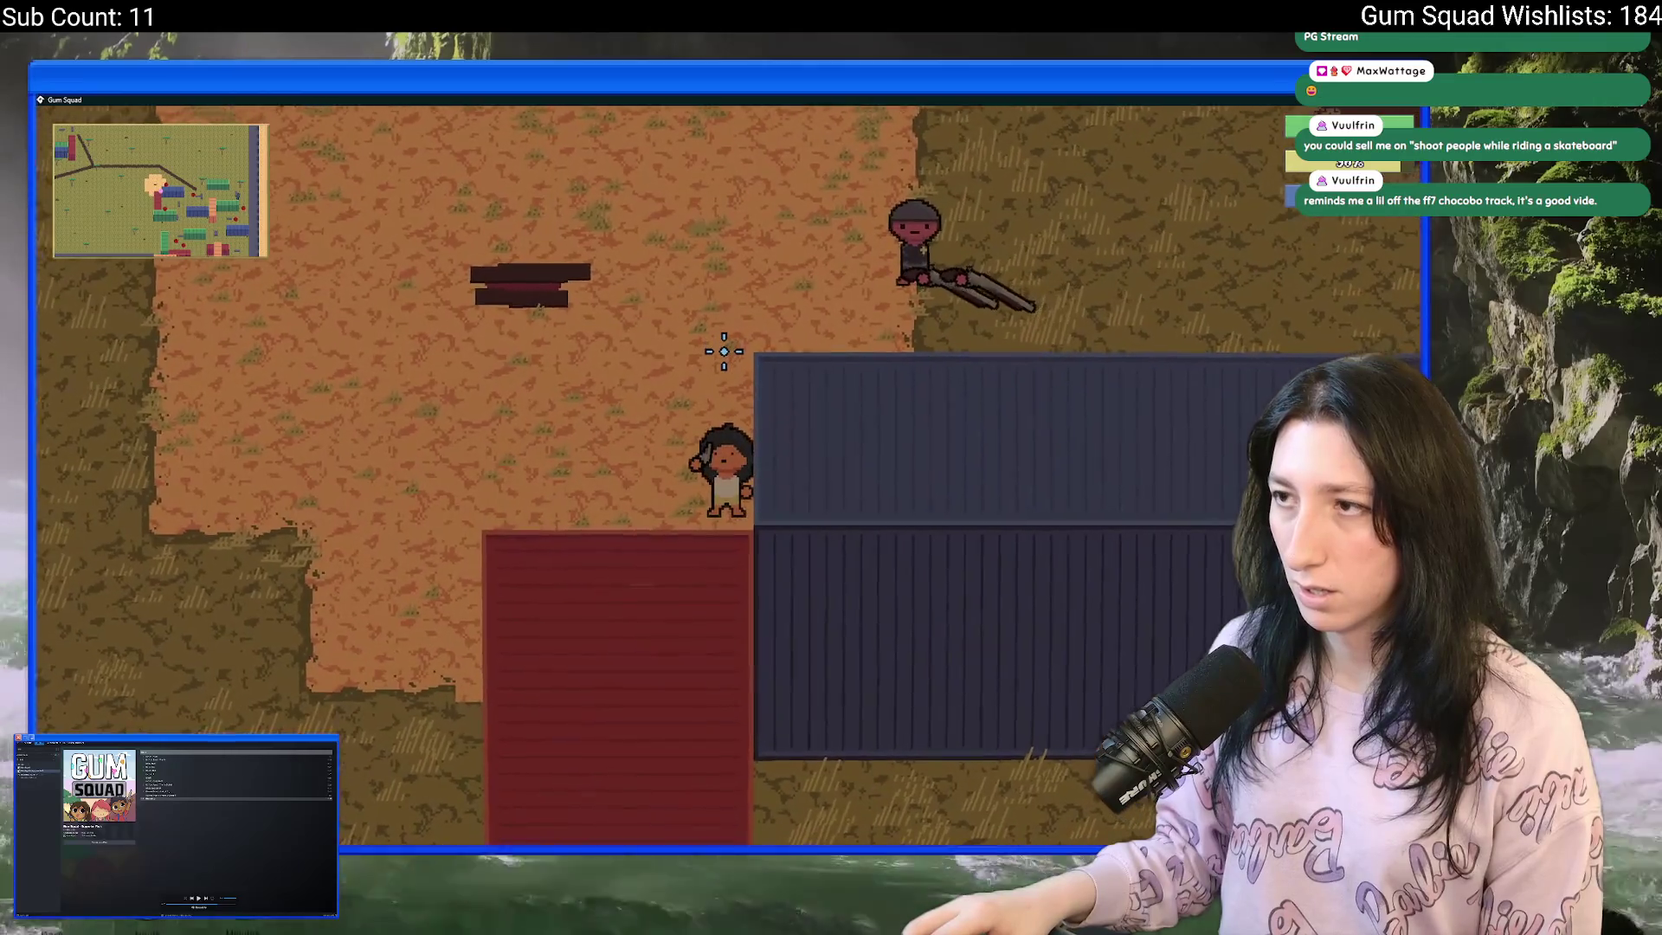
{"action": "key", "text": "w"}
{"action": "key", "text": "d"}
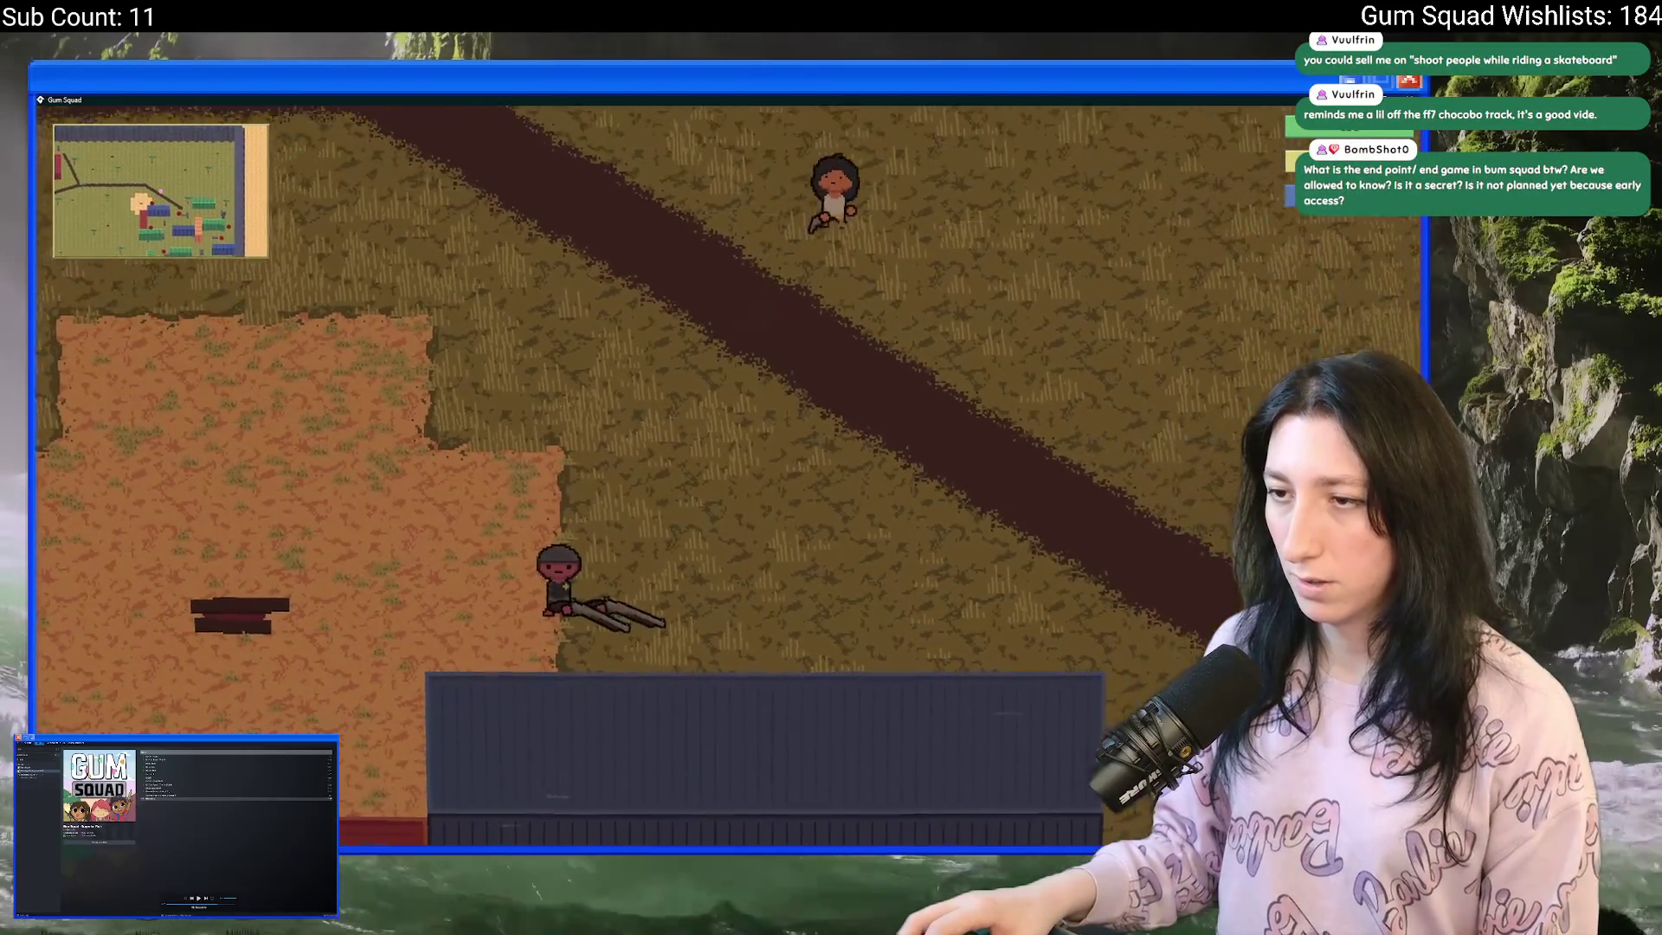
{"action": "key", "text": "s"}
{"action": "key", "text": "d"}
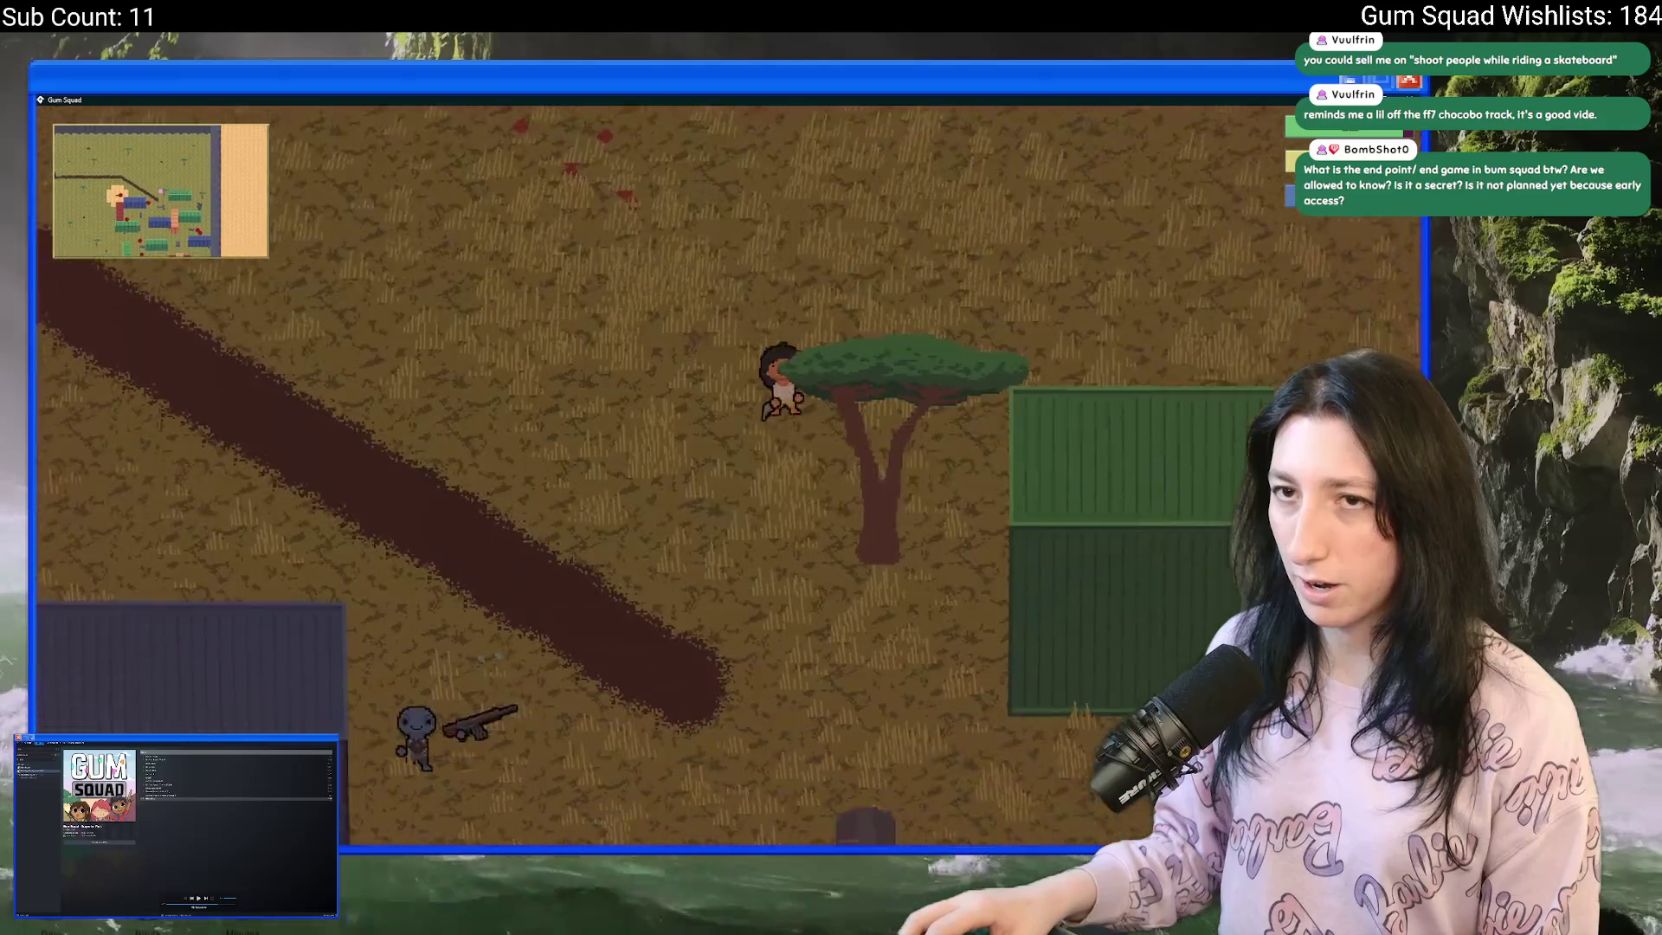
{"action": "key", "text": "s"}
{"action": "key", "text": "d"}
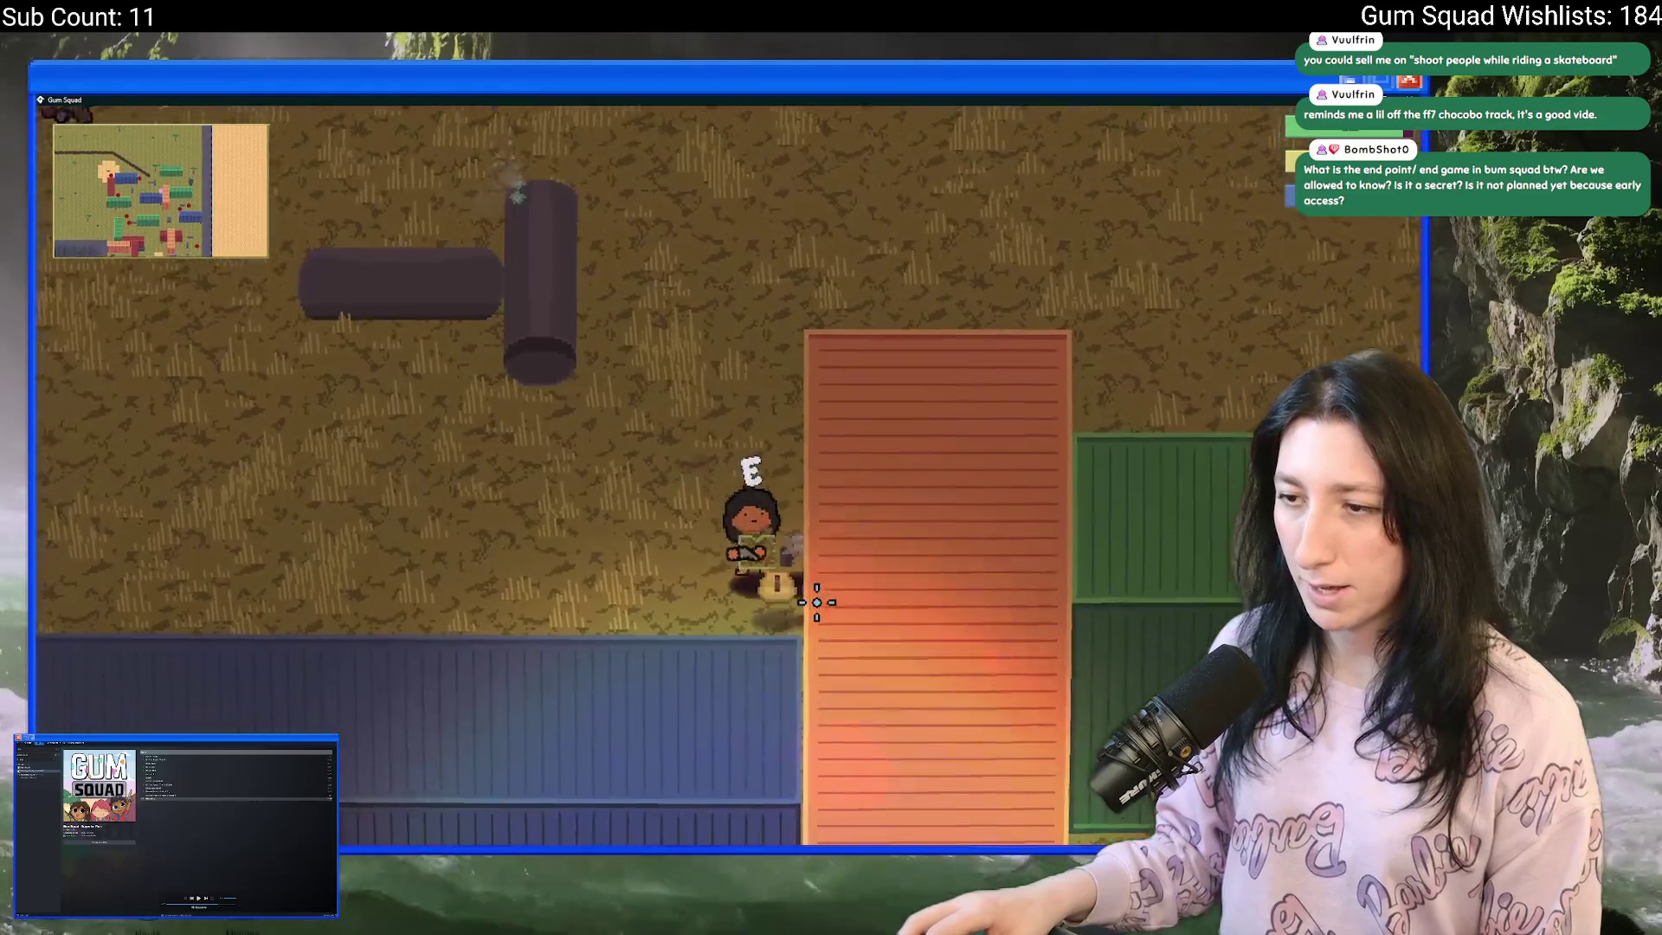
{"action": "key", "text": "w"}
{"action": "key", "text": "d"}
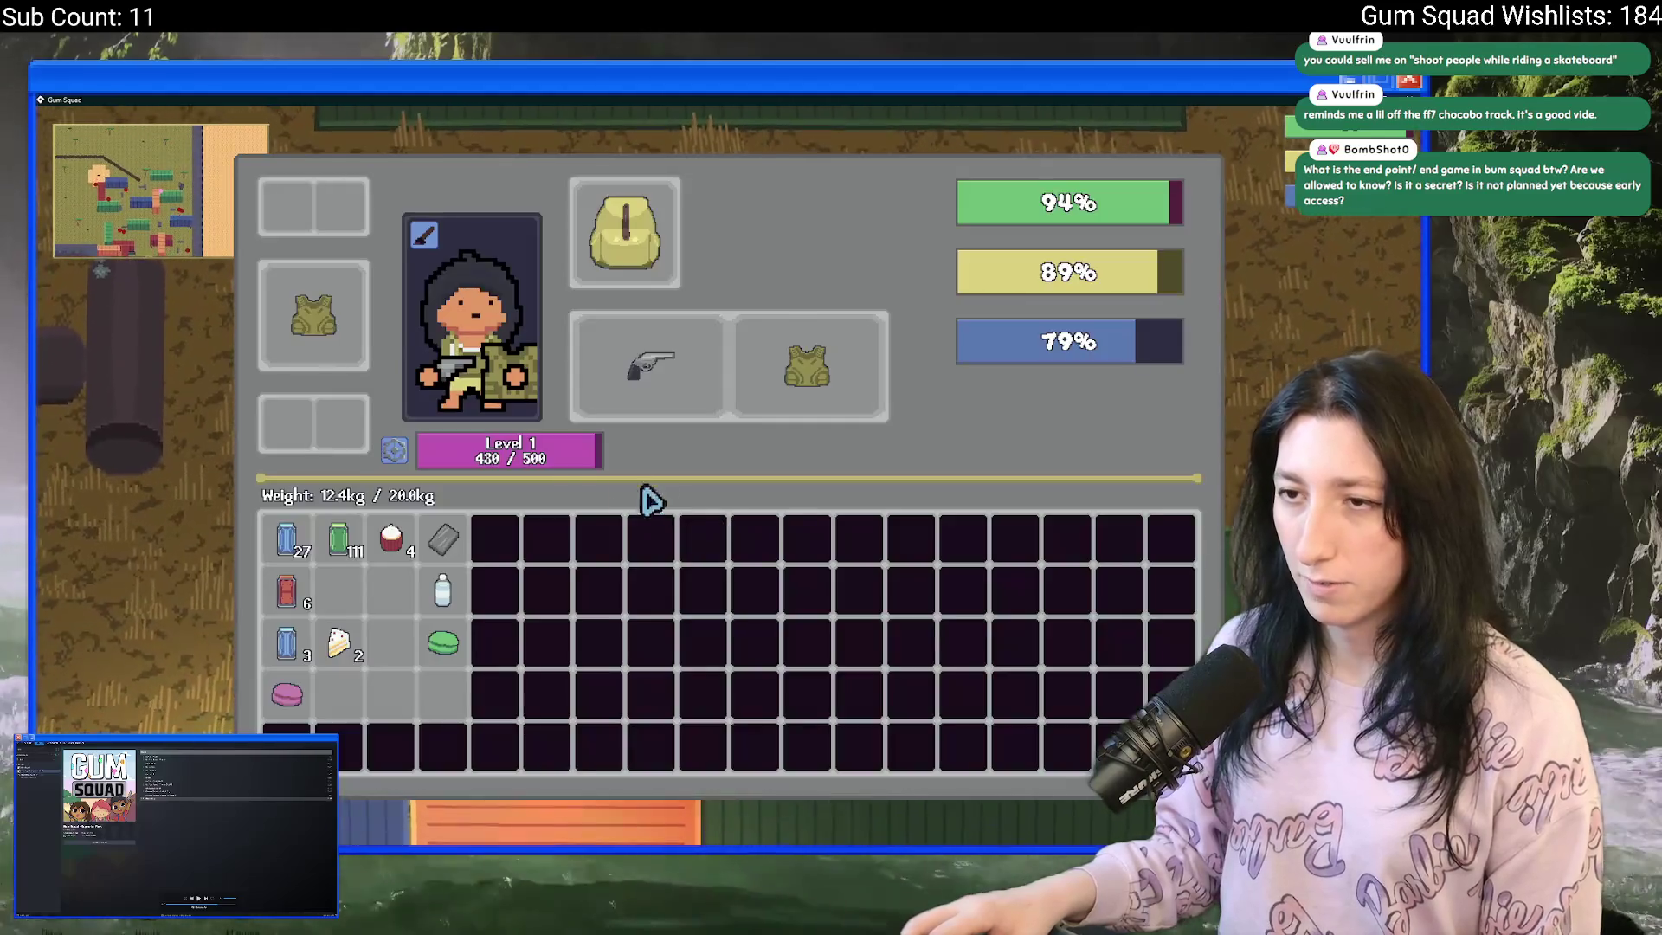
{"action": "mouse_move", "coordinate": [305, 321]}
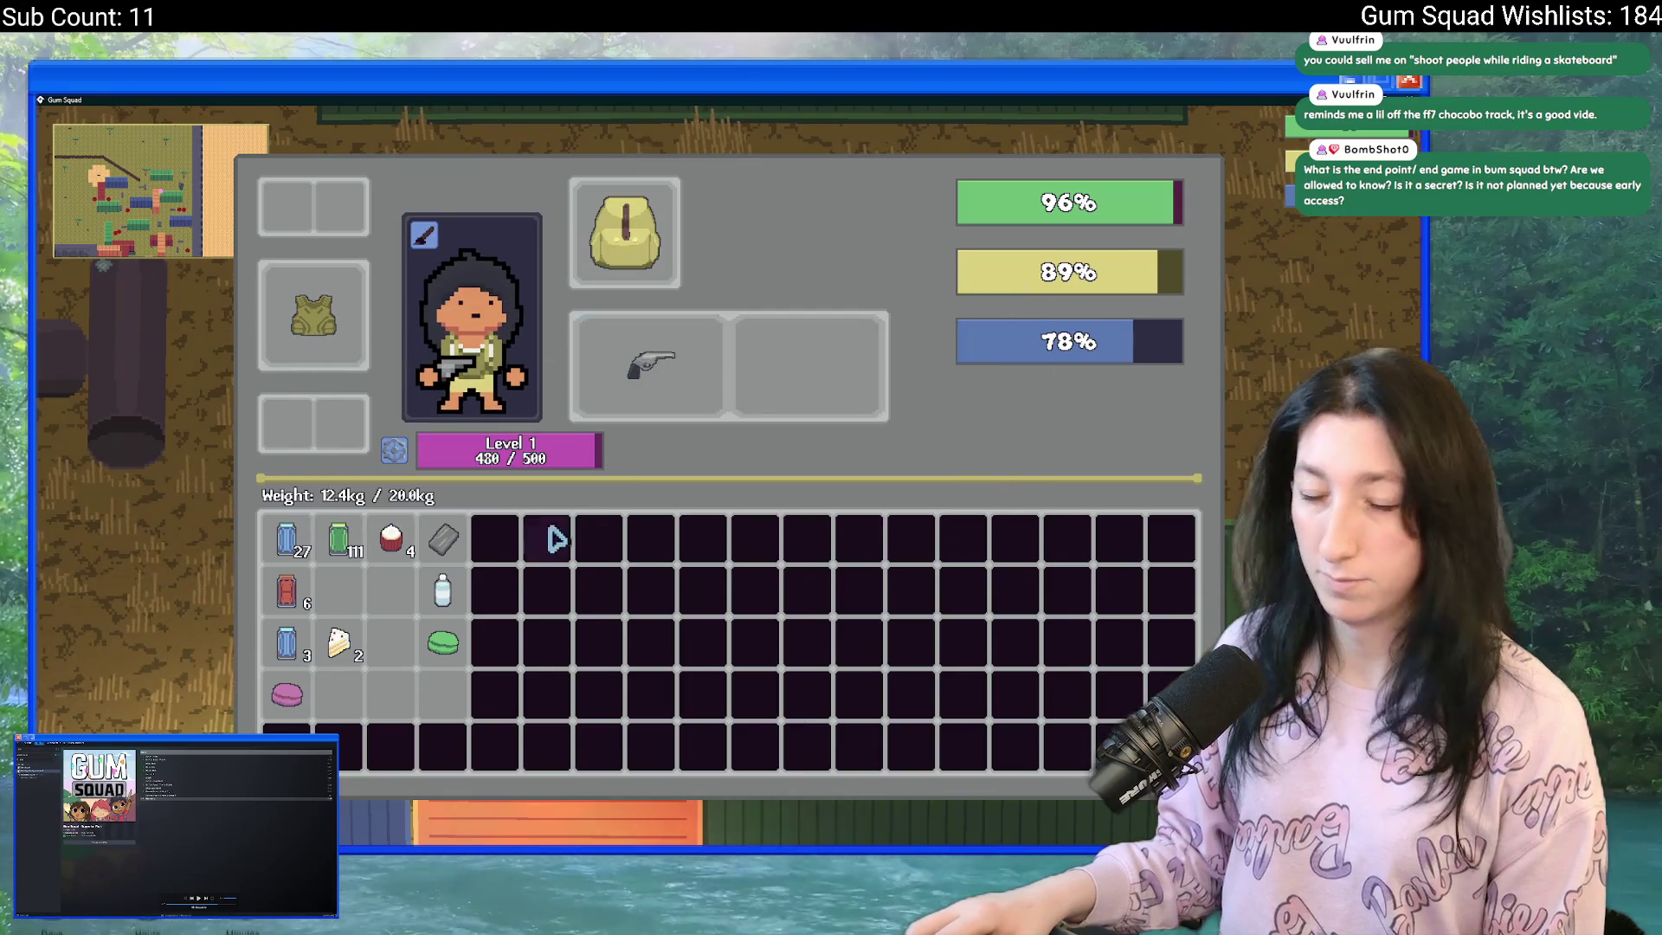
- Head back out past the orange container and up past the logs toward the green container
{"action": "key", "text": "a"}
{"action": "key", "text": "s"}
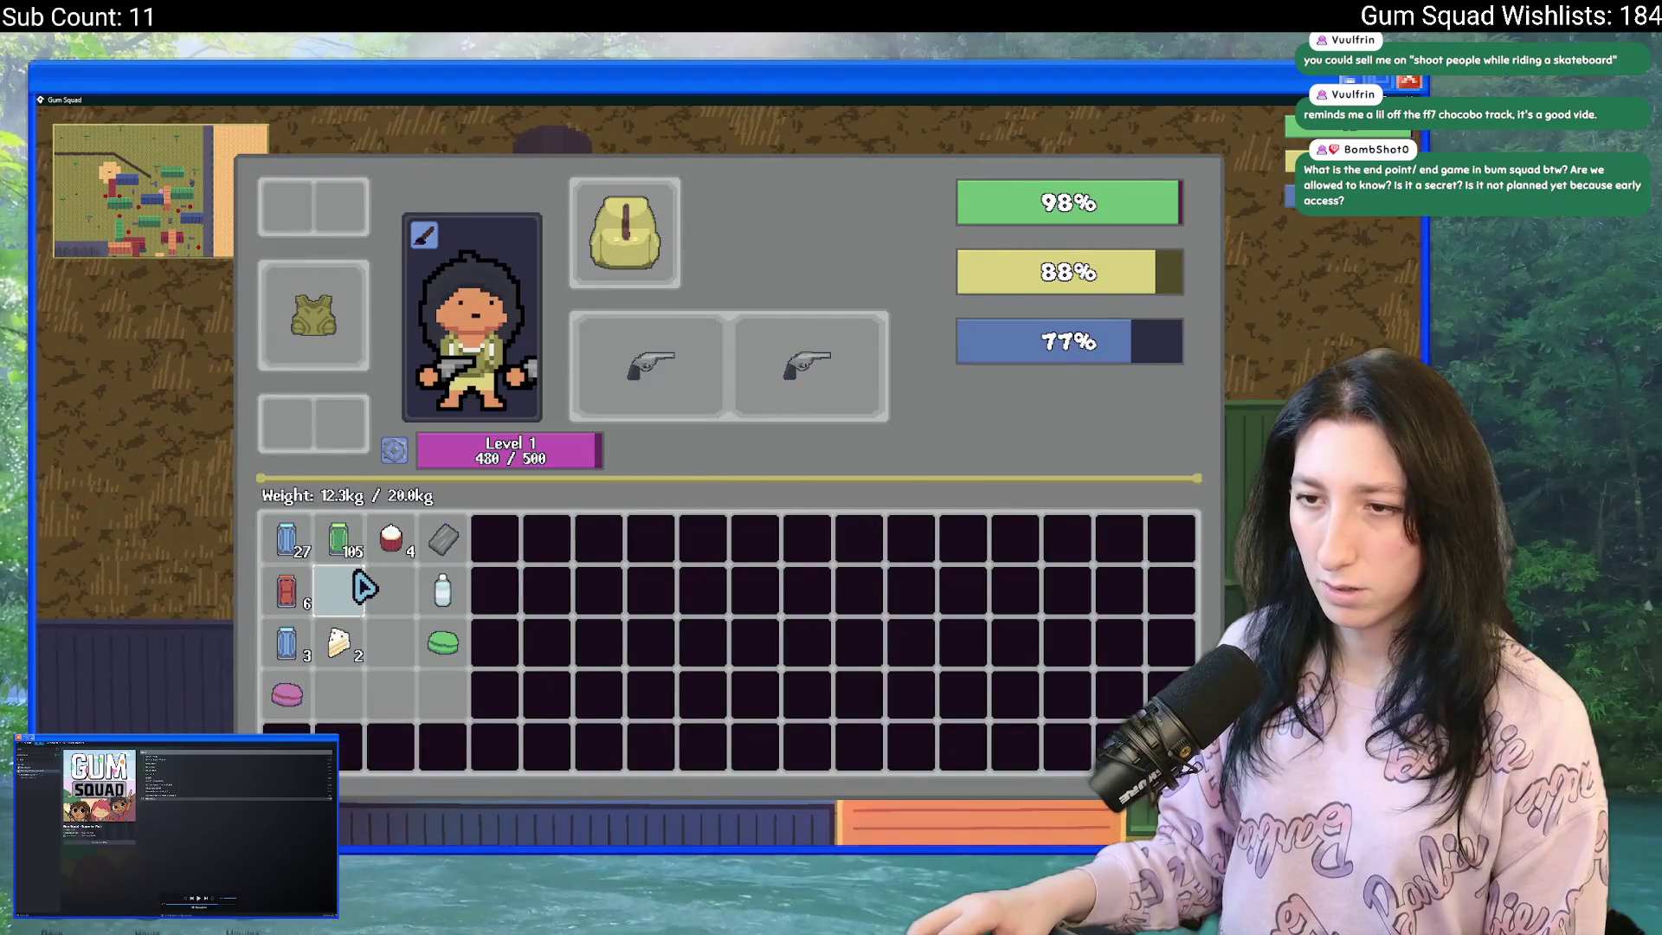
{"action": "key", "text": "w"}
{"action": "key", "text": "a"}
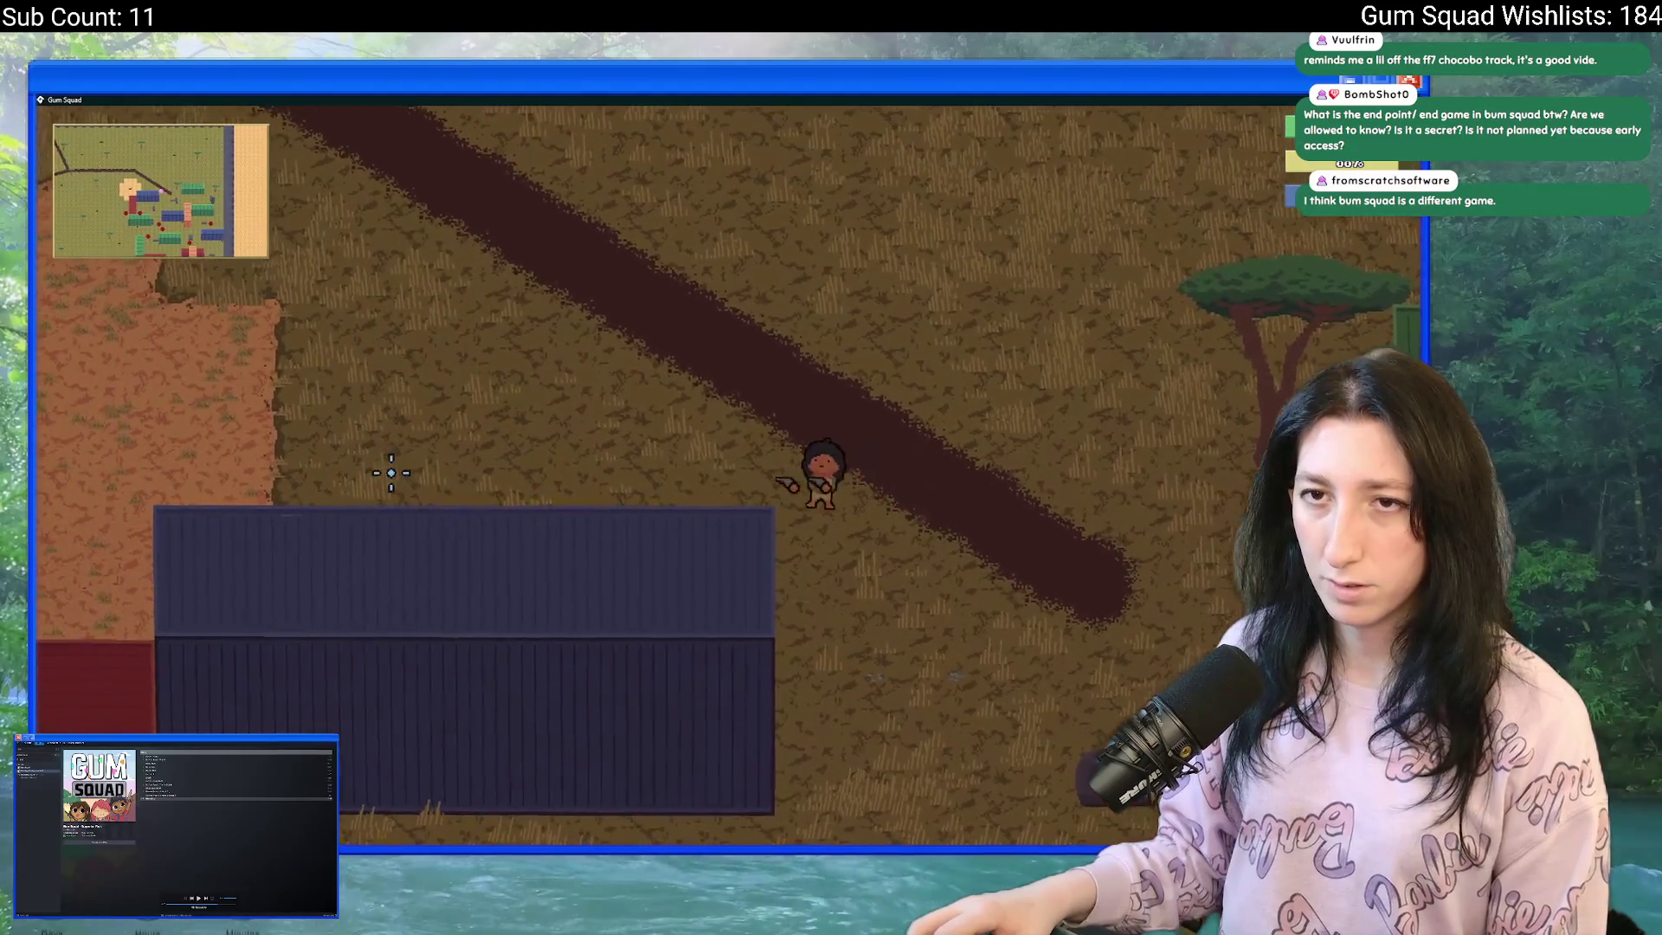
- Walk down the field toward the red container and re-maximize the game window
{"action": "key", "text": "a"}
{"action": "key", "text": "s"}
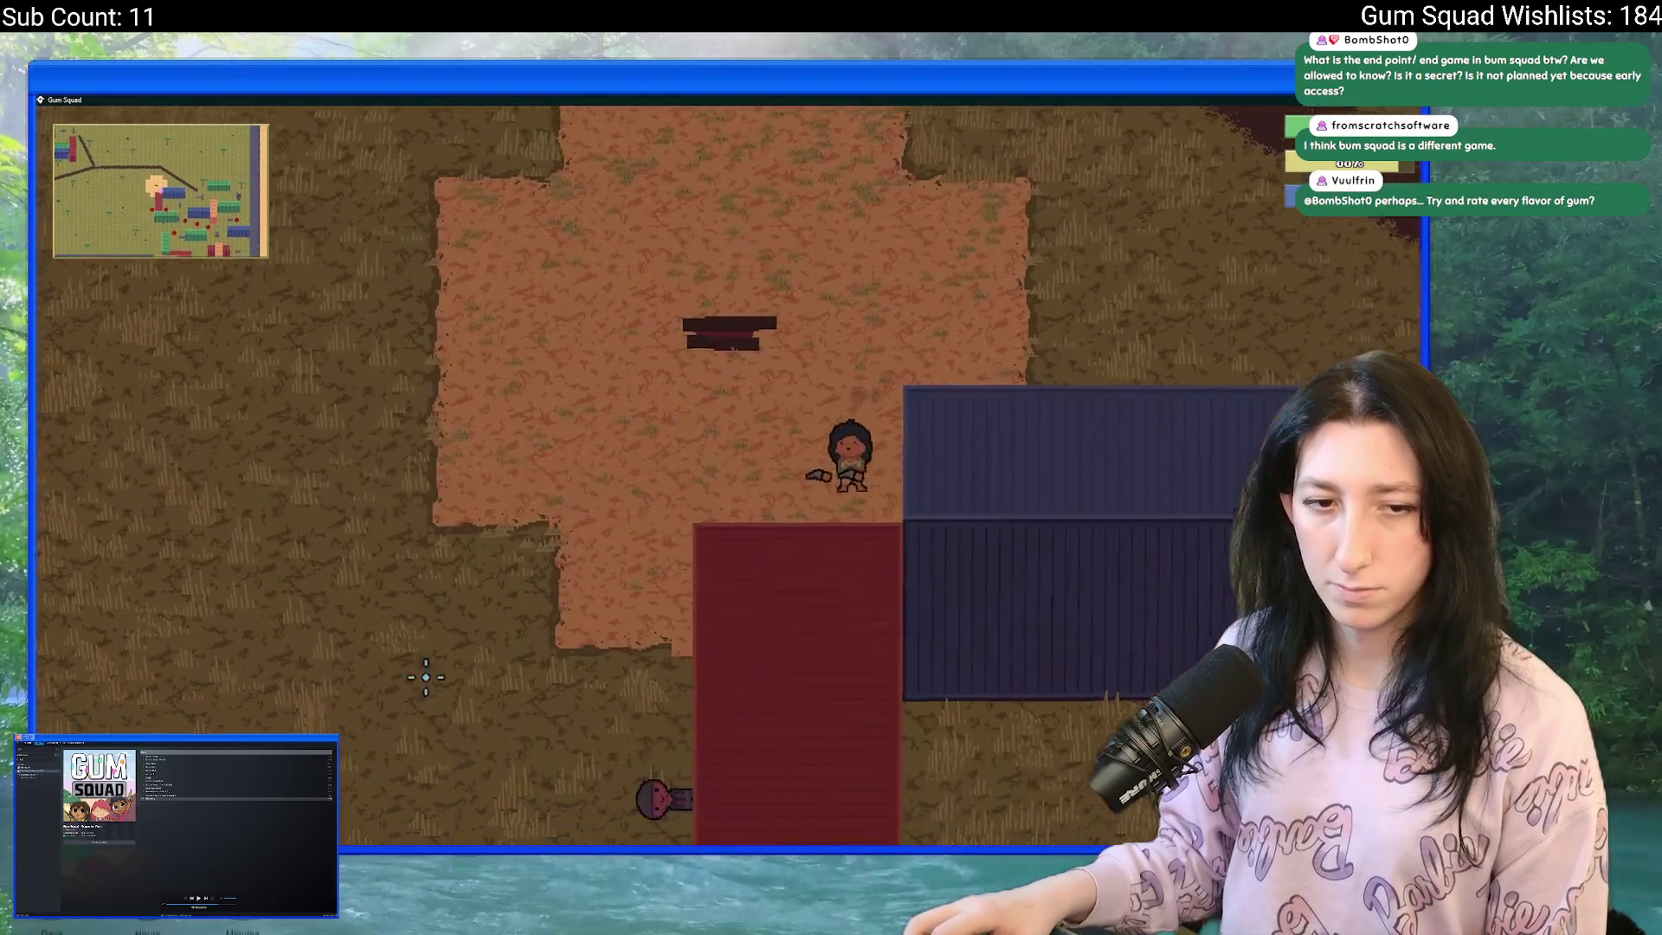
{"action": "key", "text": "a"}
{"action": "key", "text": "s"}
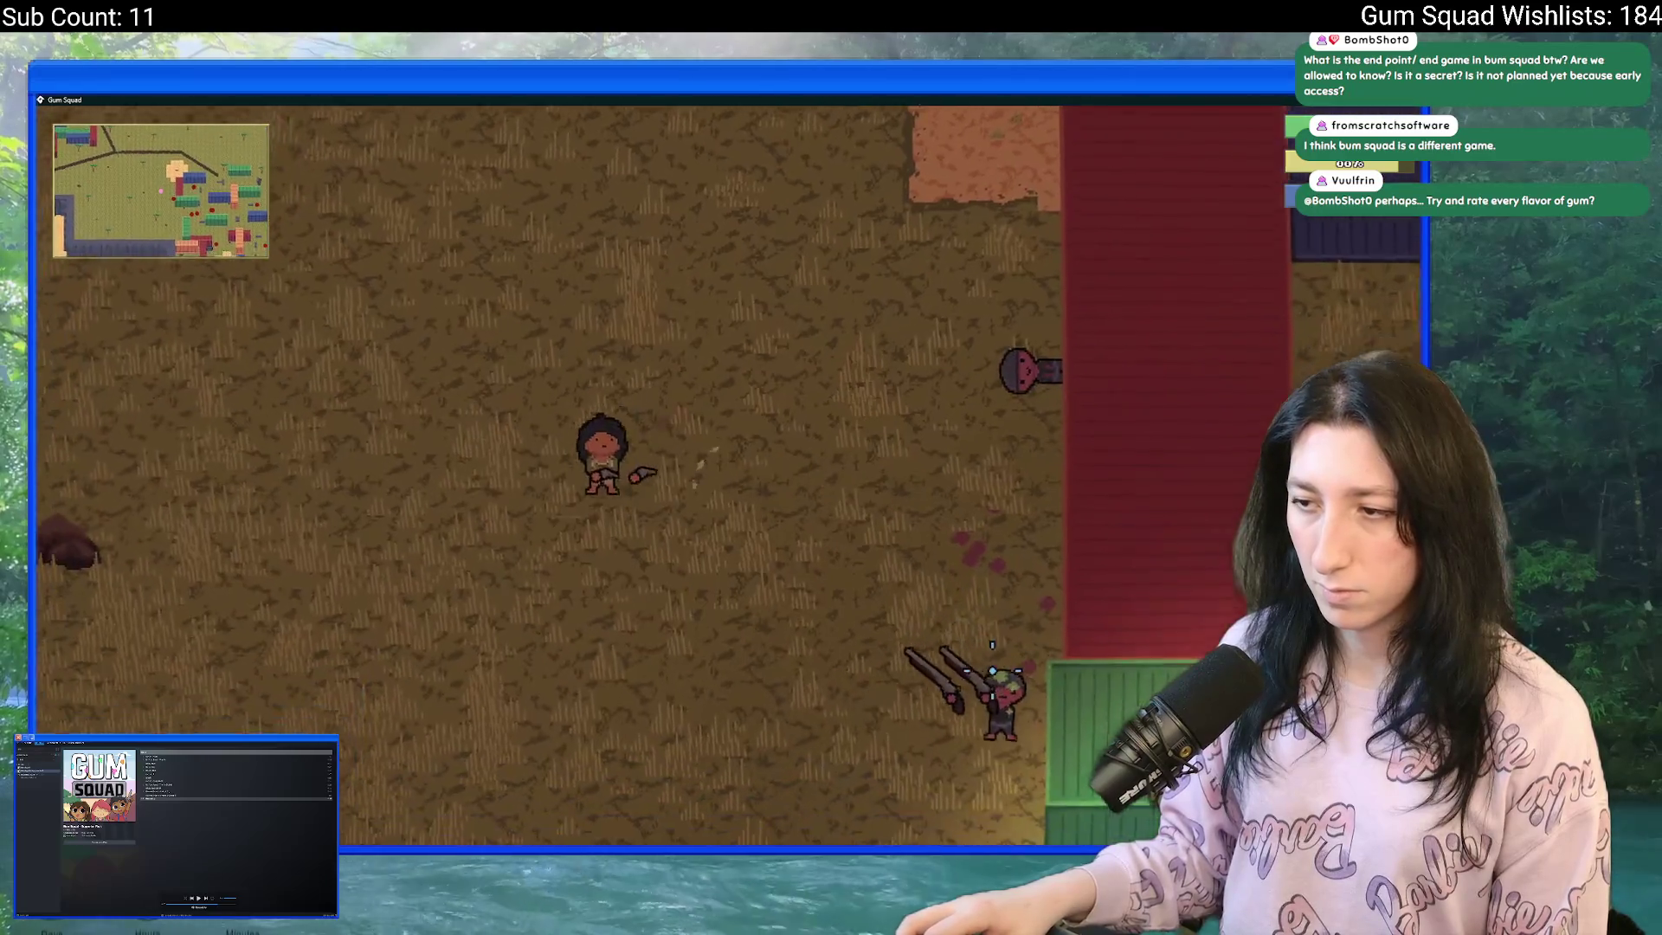
{"action": "key", "text": "s"}
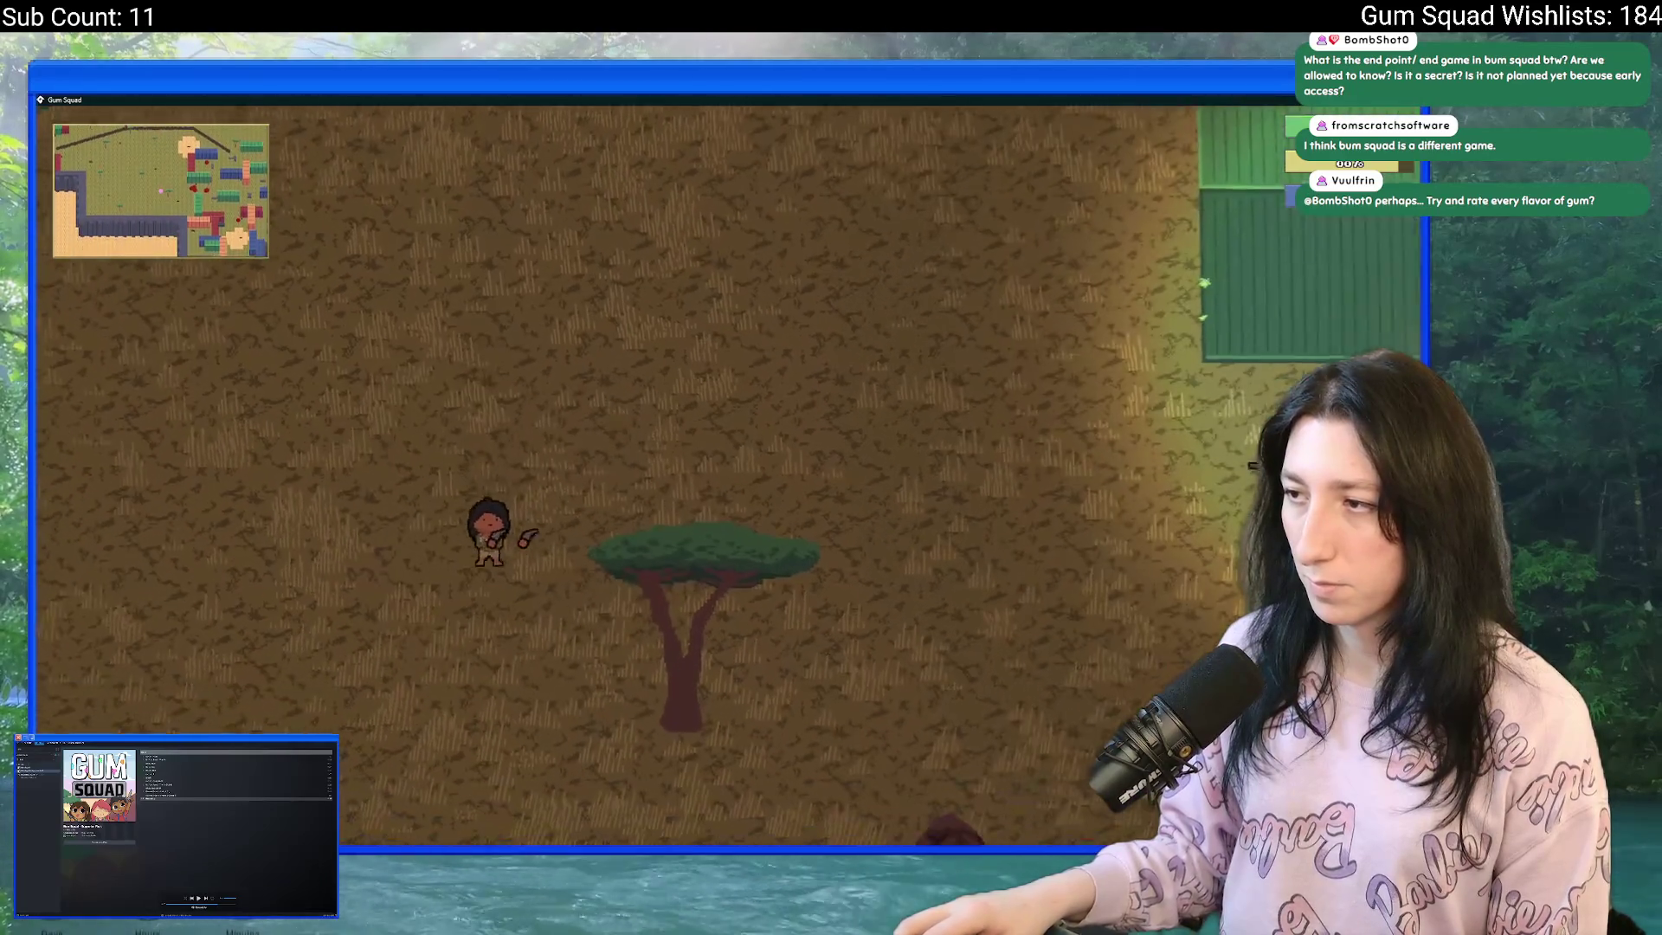
{"action": "key", "text": "s"}
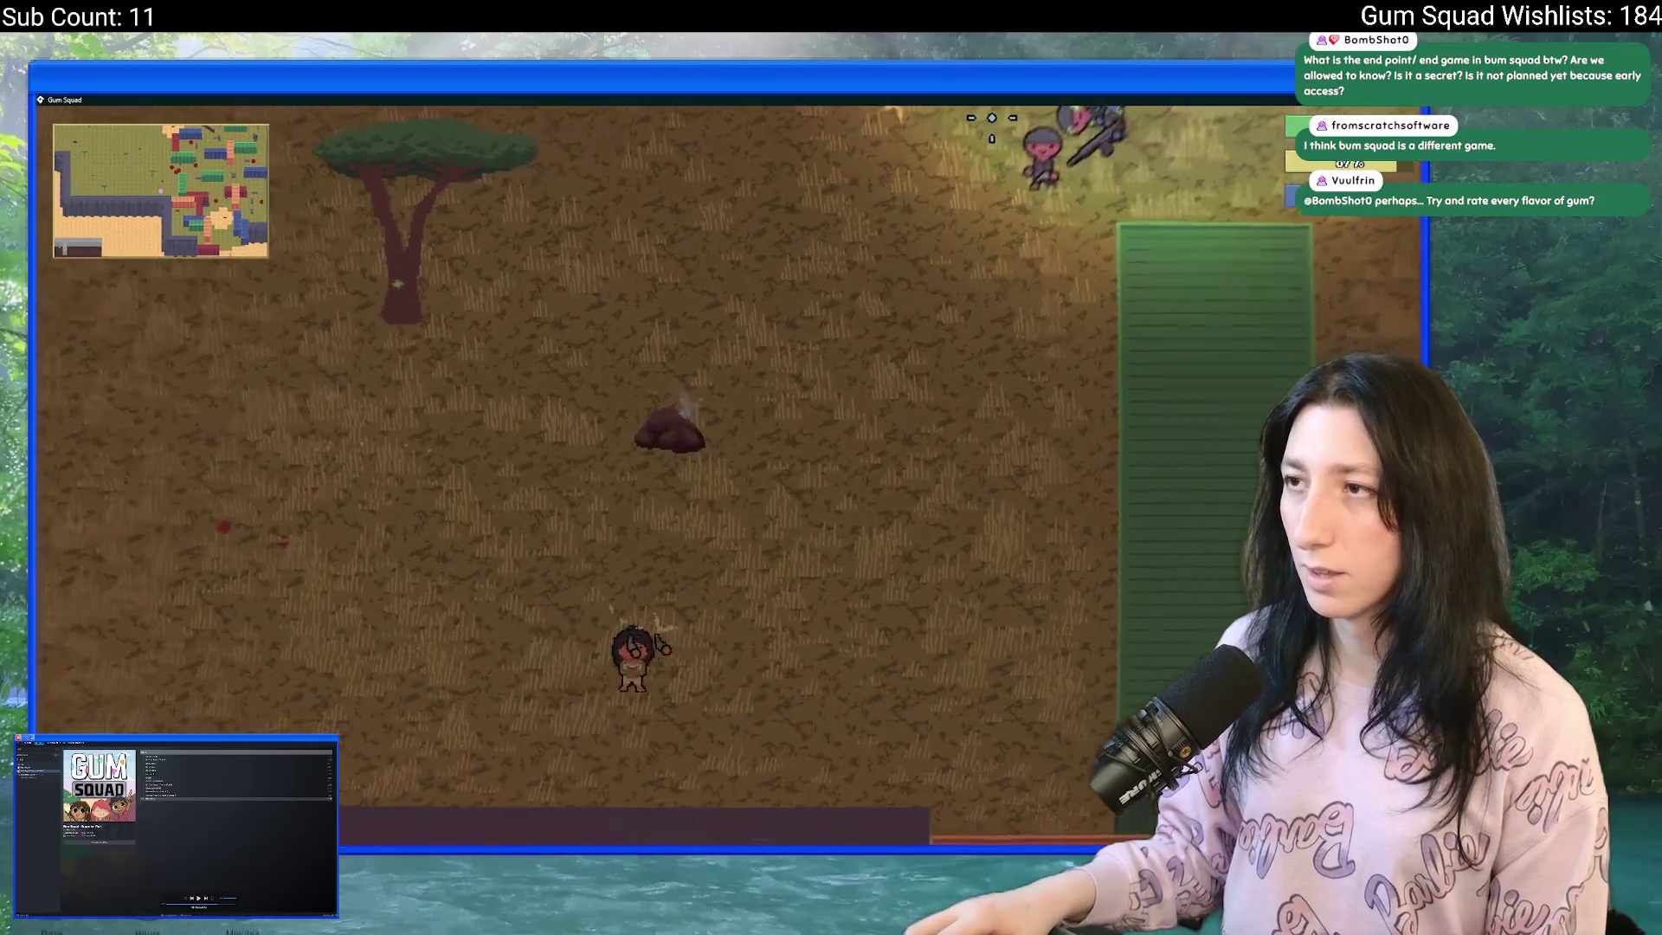
{"action": "key", "text": "super+Down"}
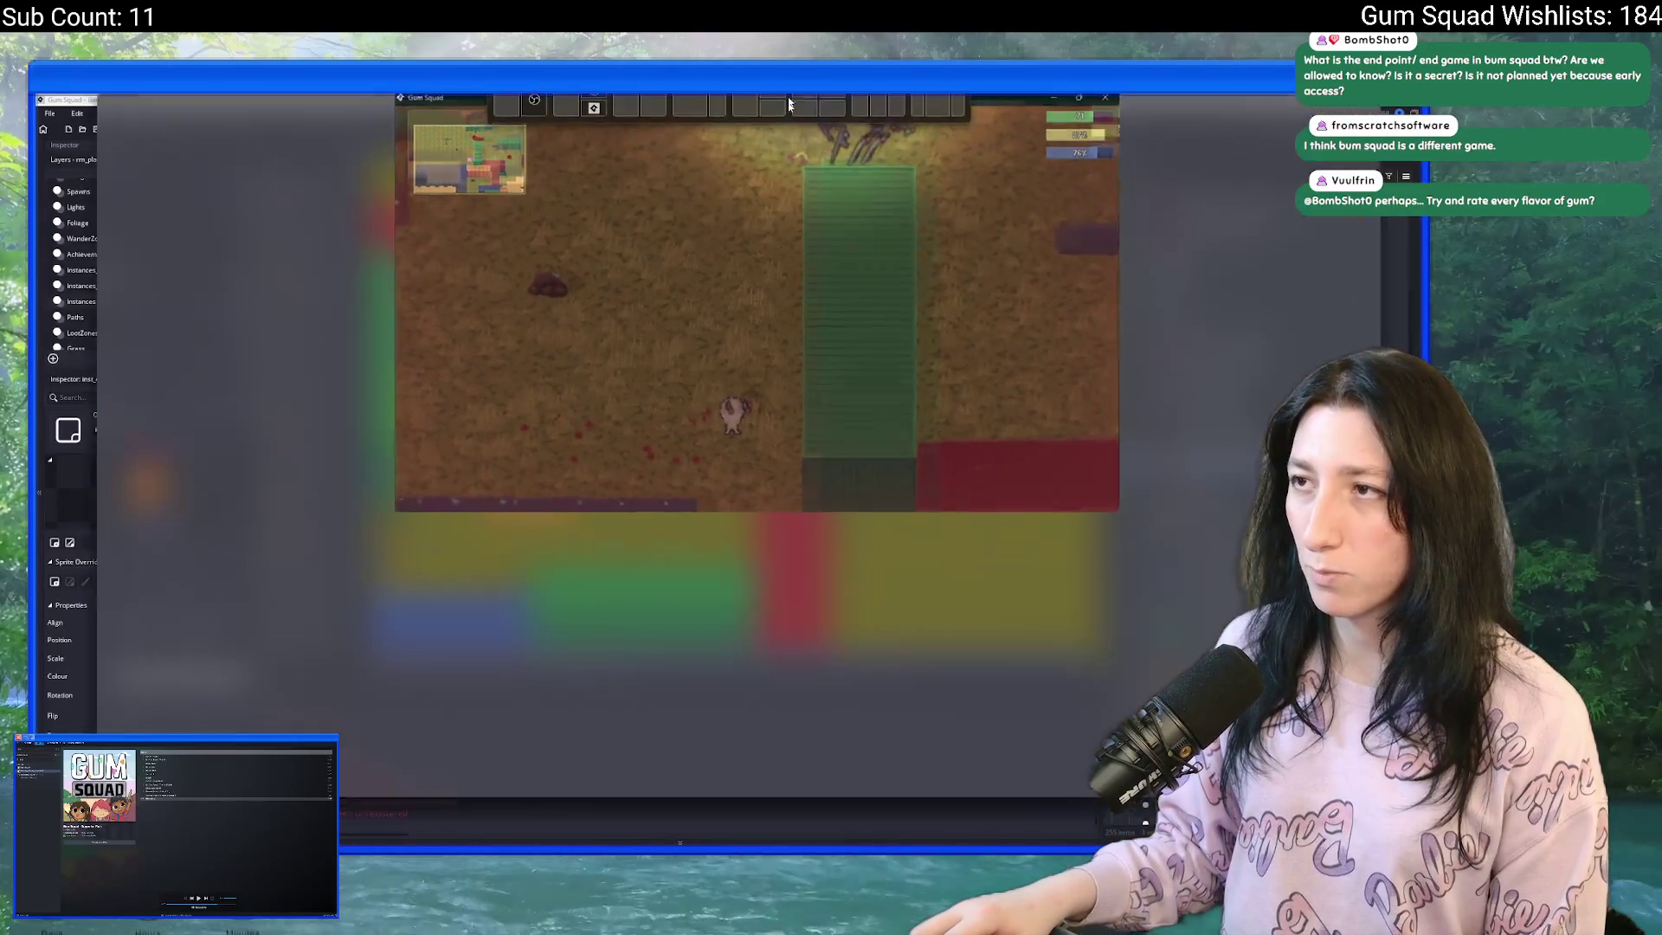
{"action": "double_click", "coordinate": [788, 103]}
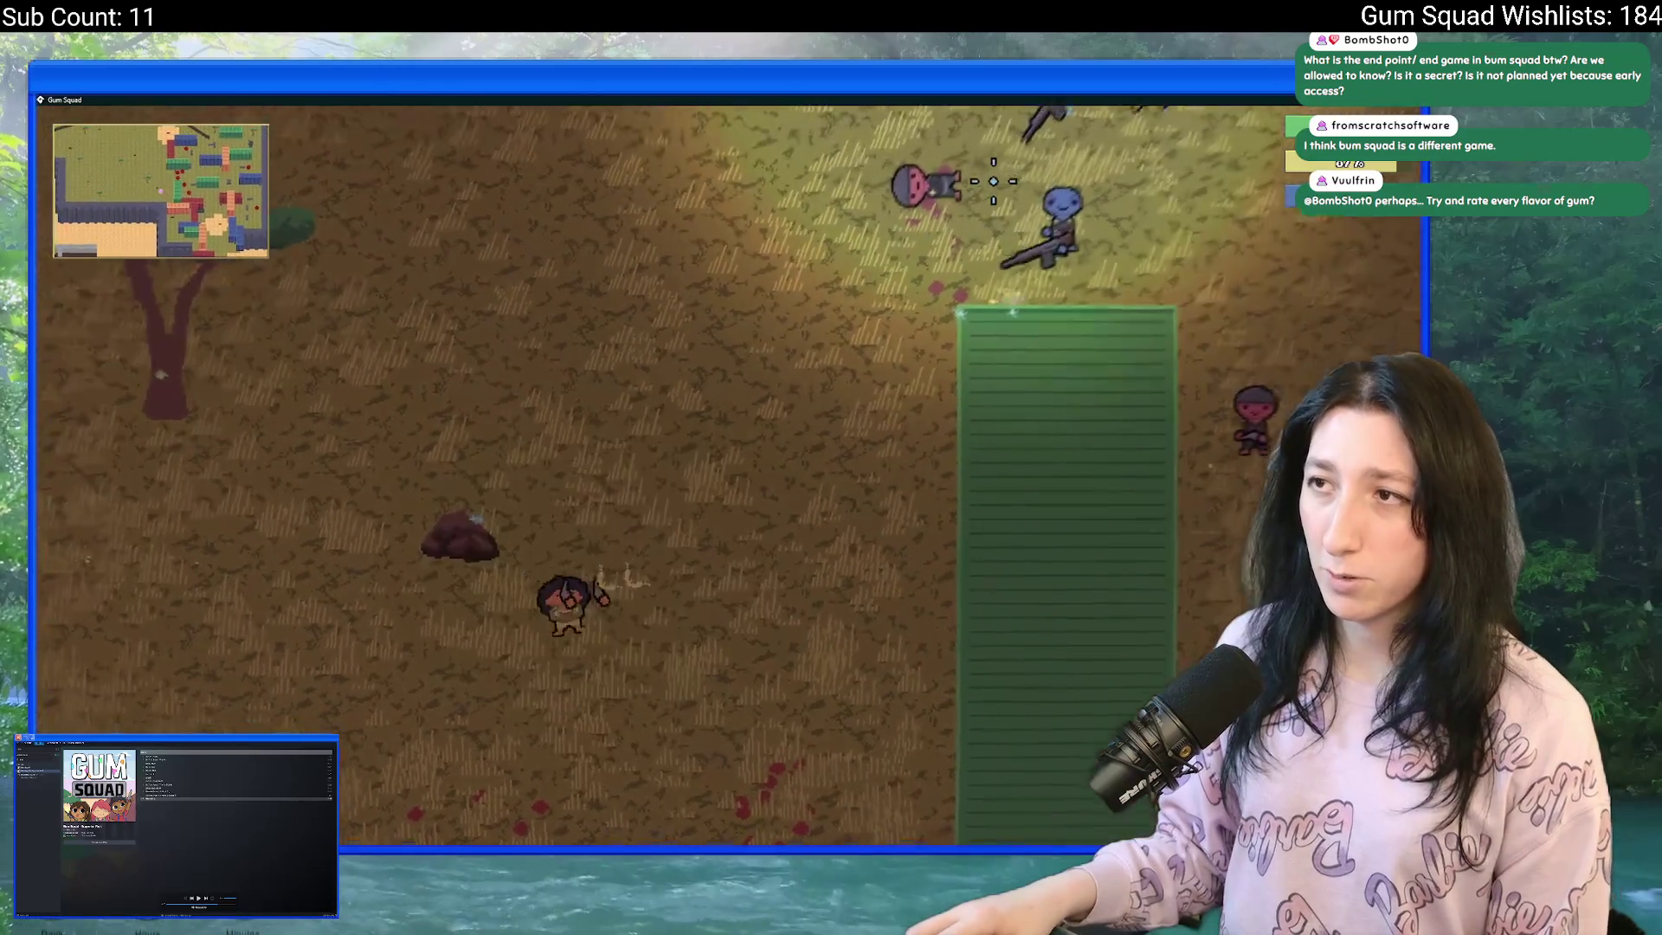
- Move down past the green building, shoot the blue gunner and open its loot
{"action": "key", "text": "w"}
{"action": "key", "text": "a"}
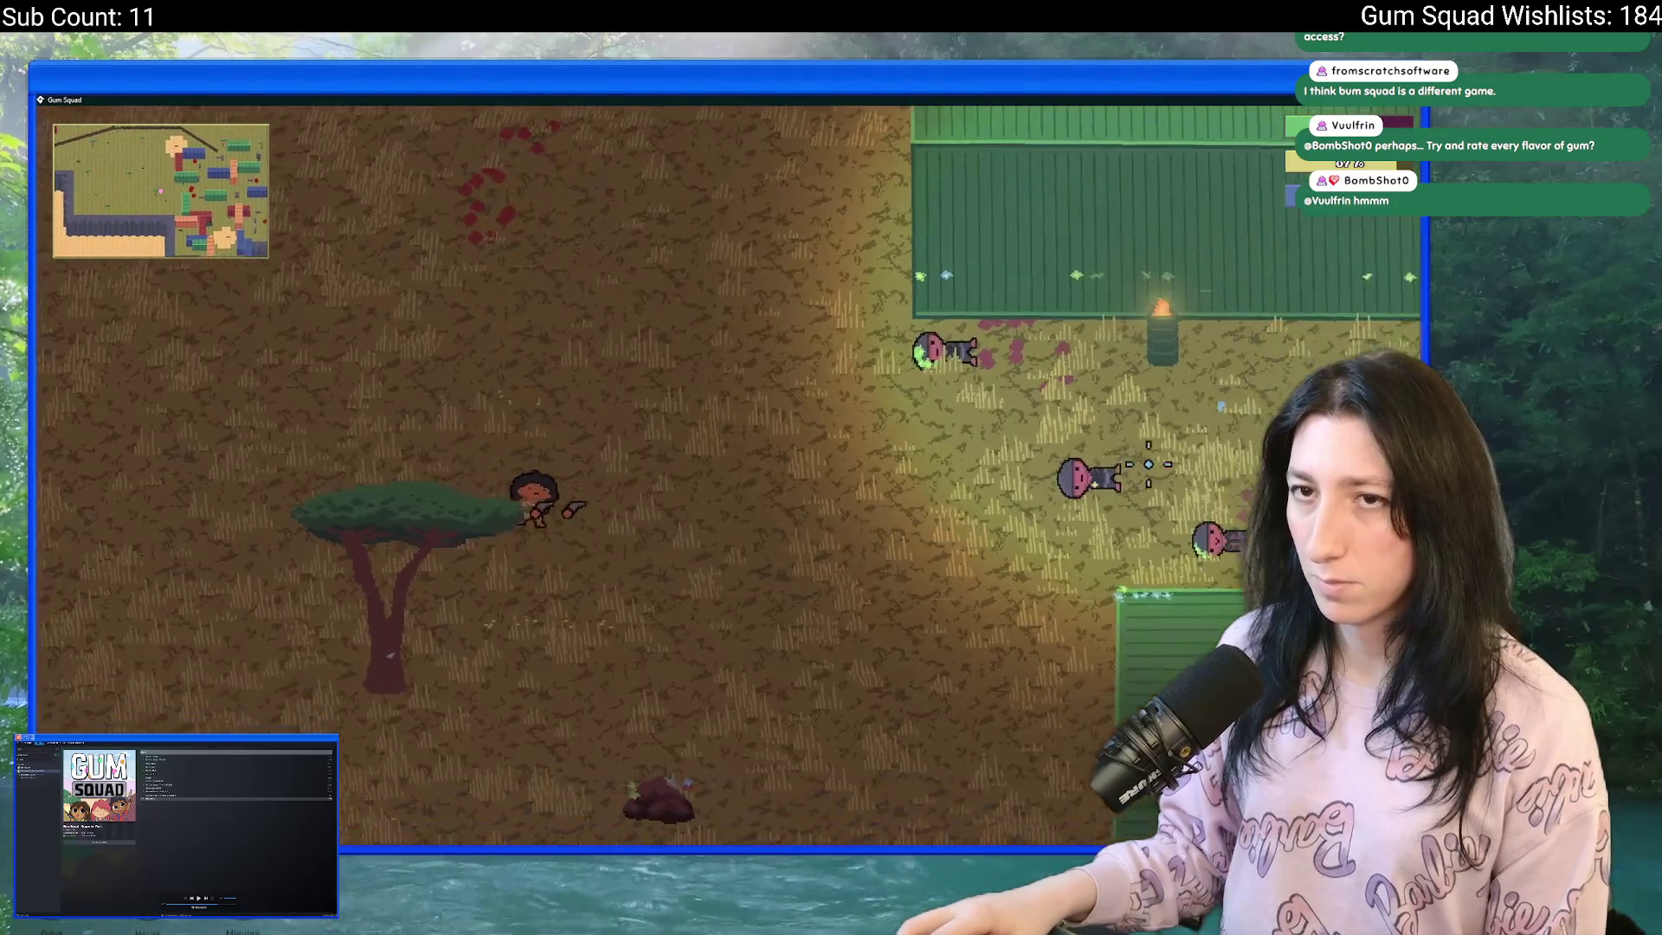
{"action": "key", "text": "s"}
{"action": "key", "text": "d"}
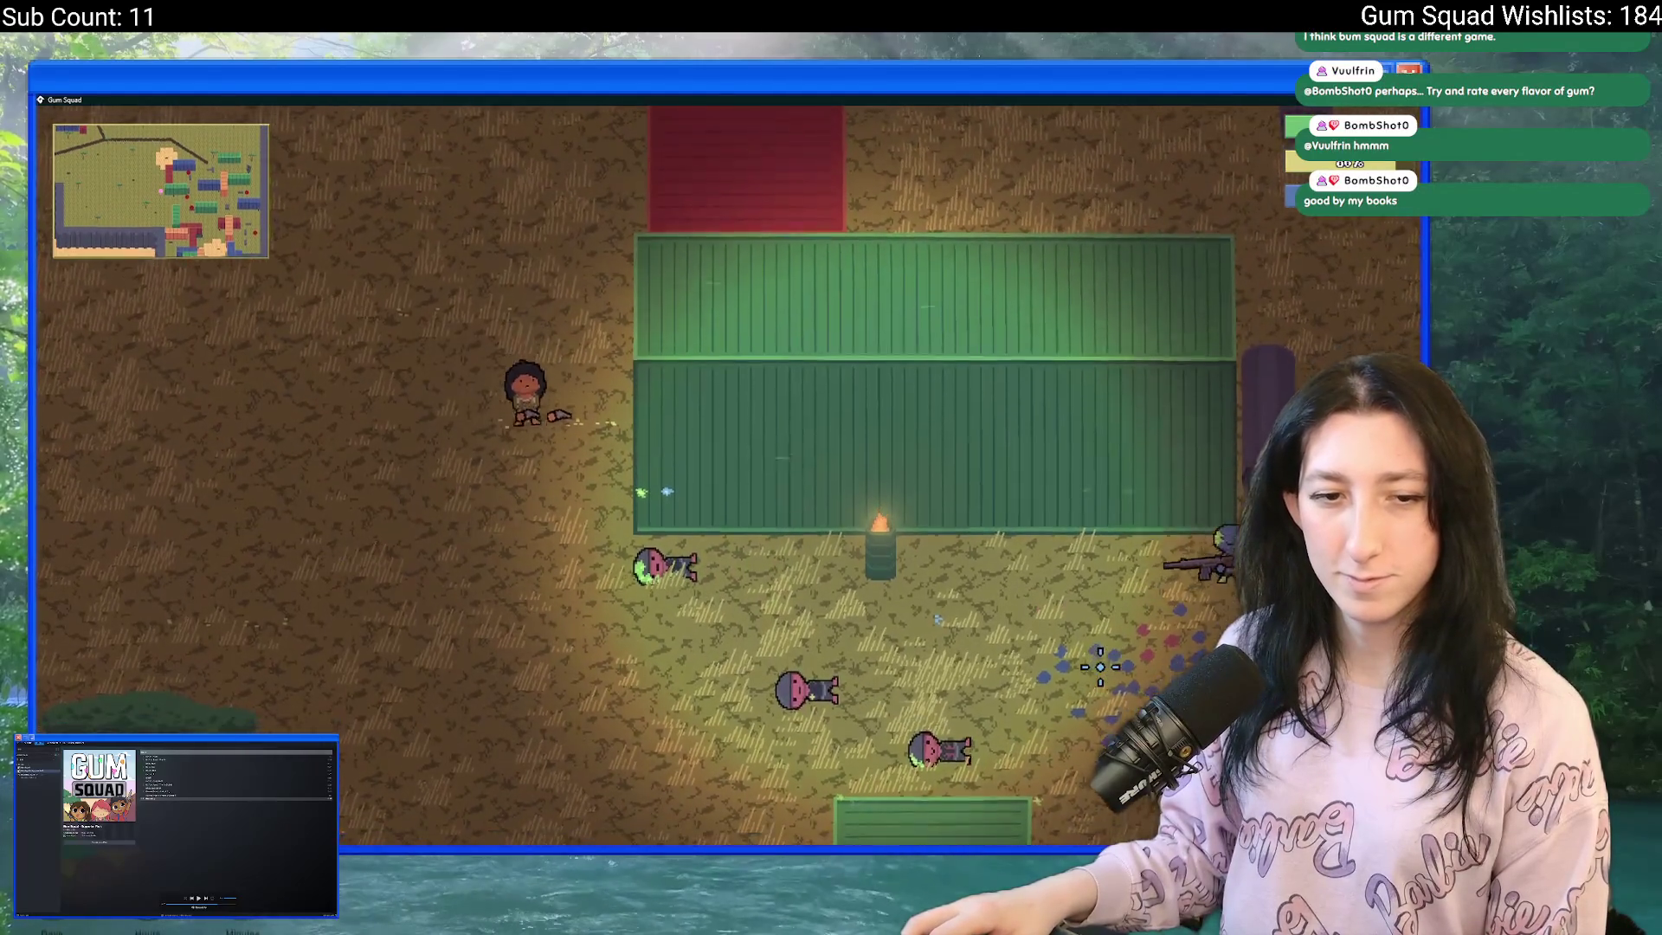
{"action": "key", "text": "s"}
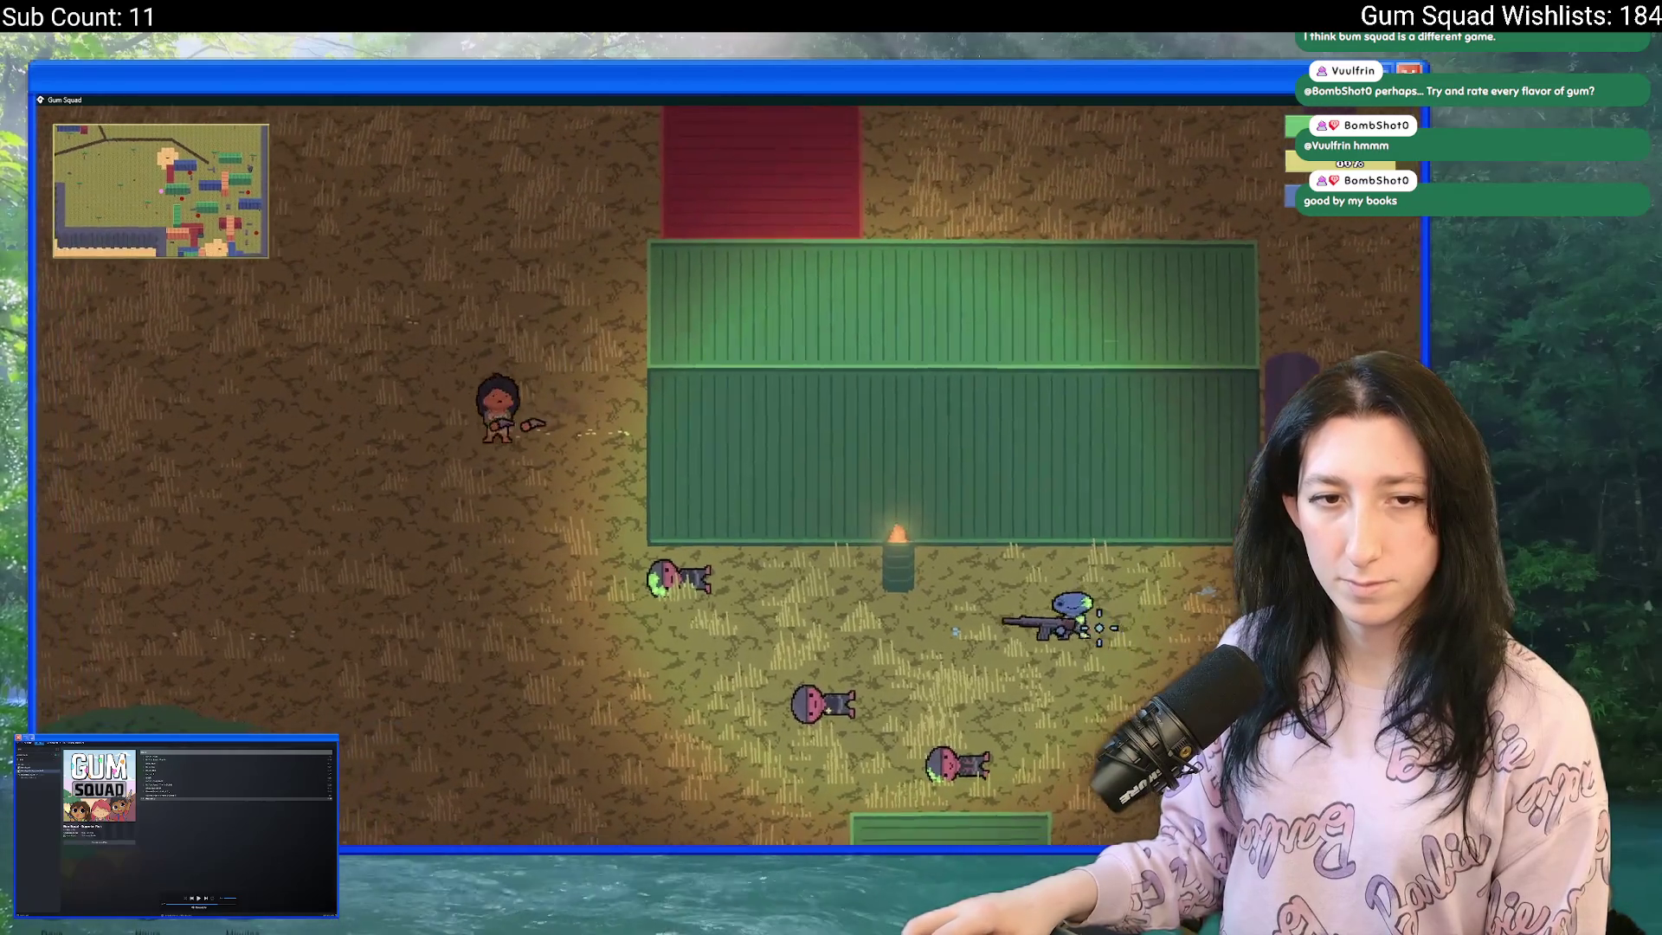
{"action": "key", "text": "s"}
{"action": "key", "text": "d"}
{"action": "left_click", "coordinate": [1209, 467]}
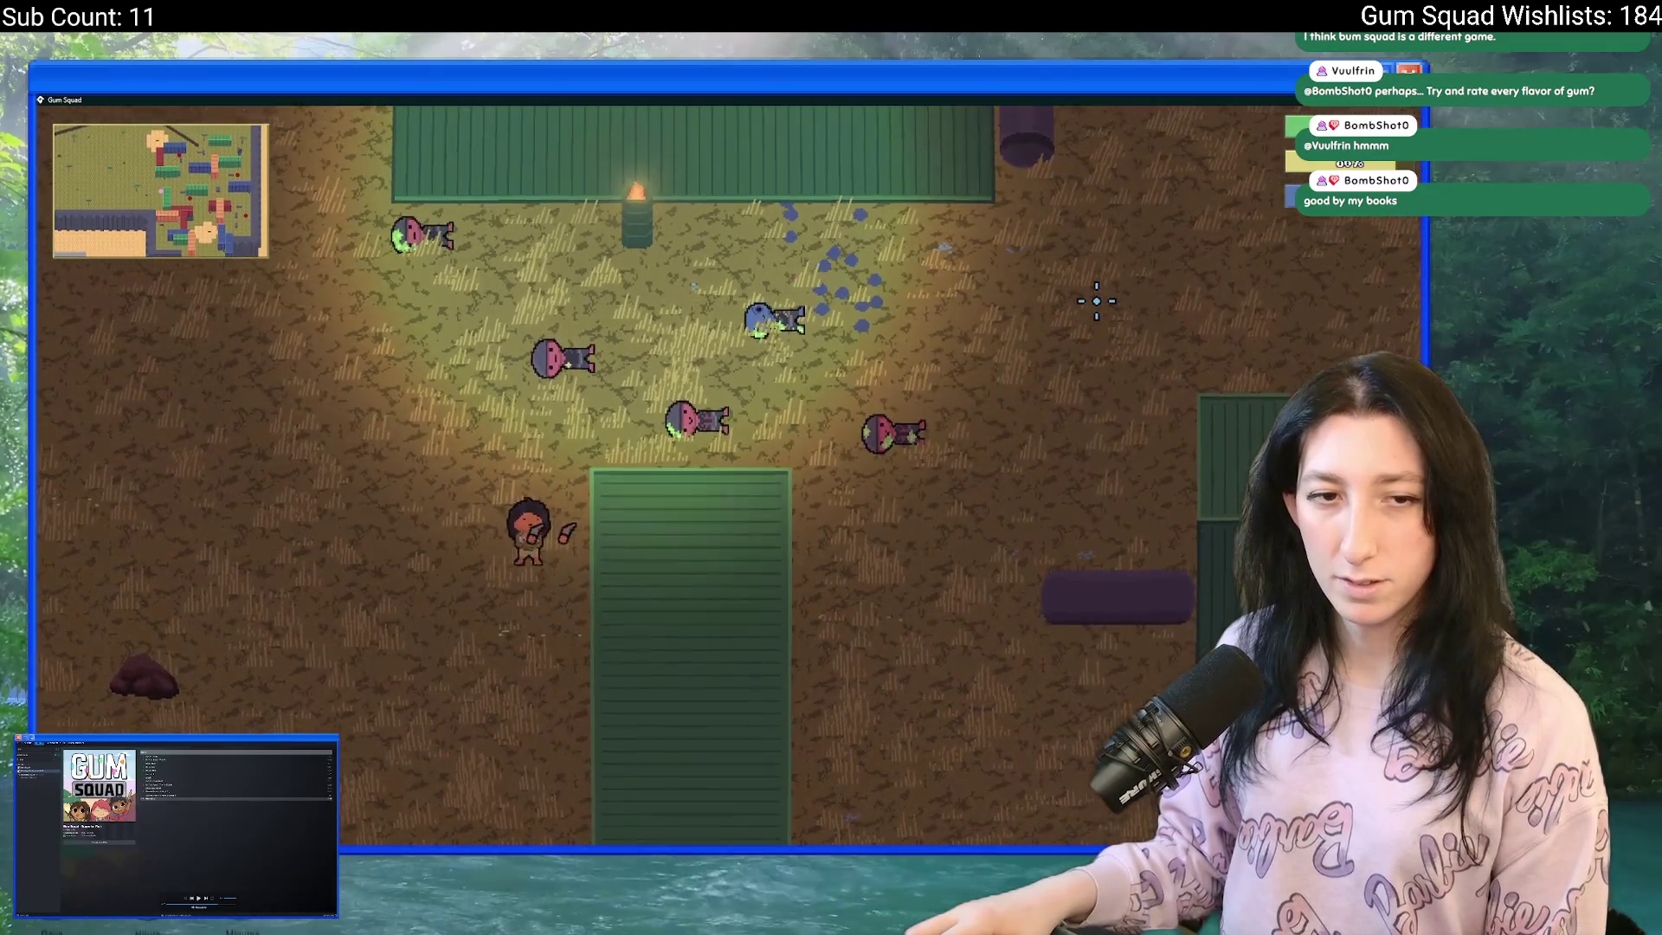
{"action": "key", "text": "w"}
{"action": "key", "text": "d"}
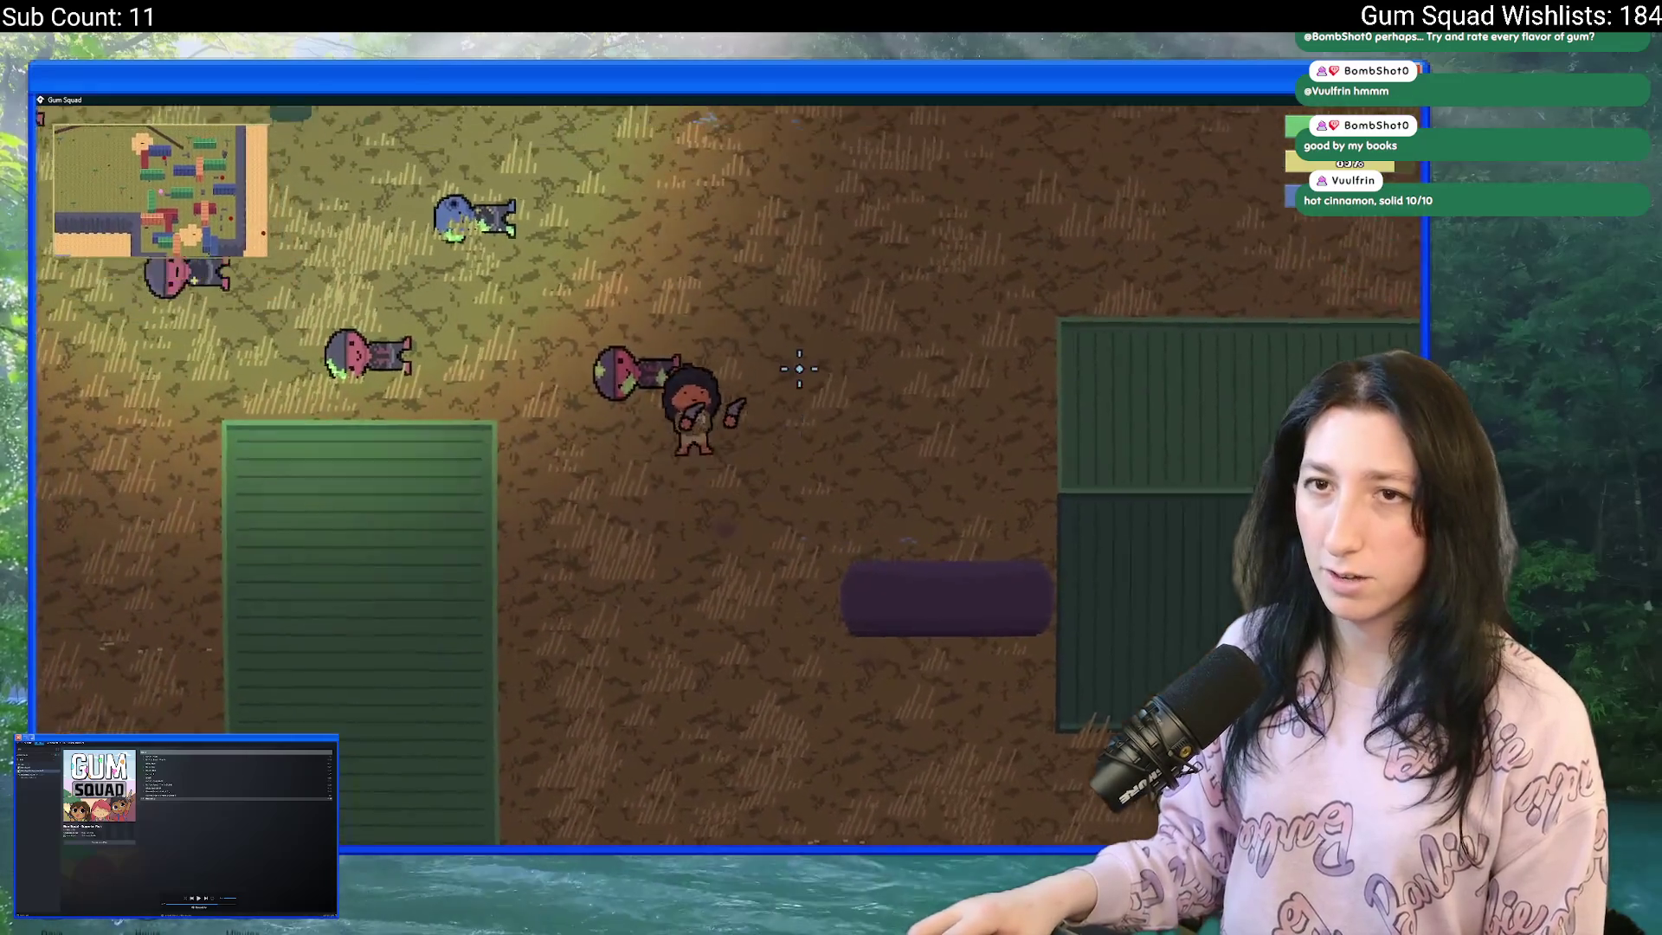
{"action": "key", "text": "Tab"}
{"action": "key", "text": "e"}
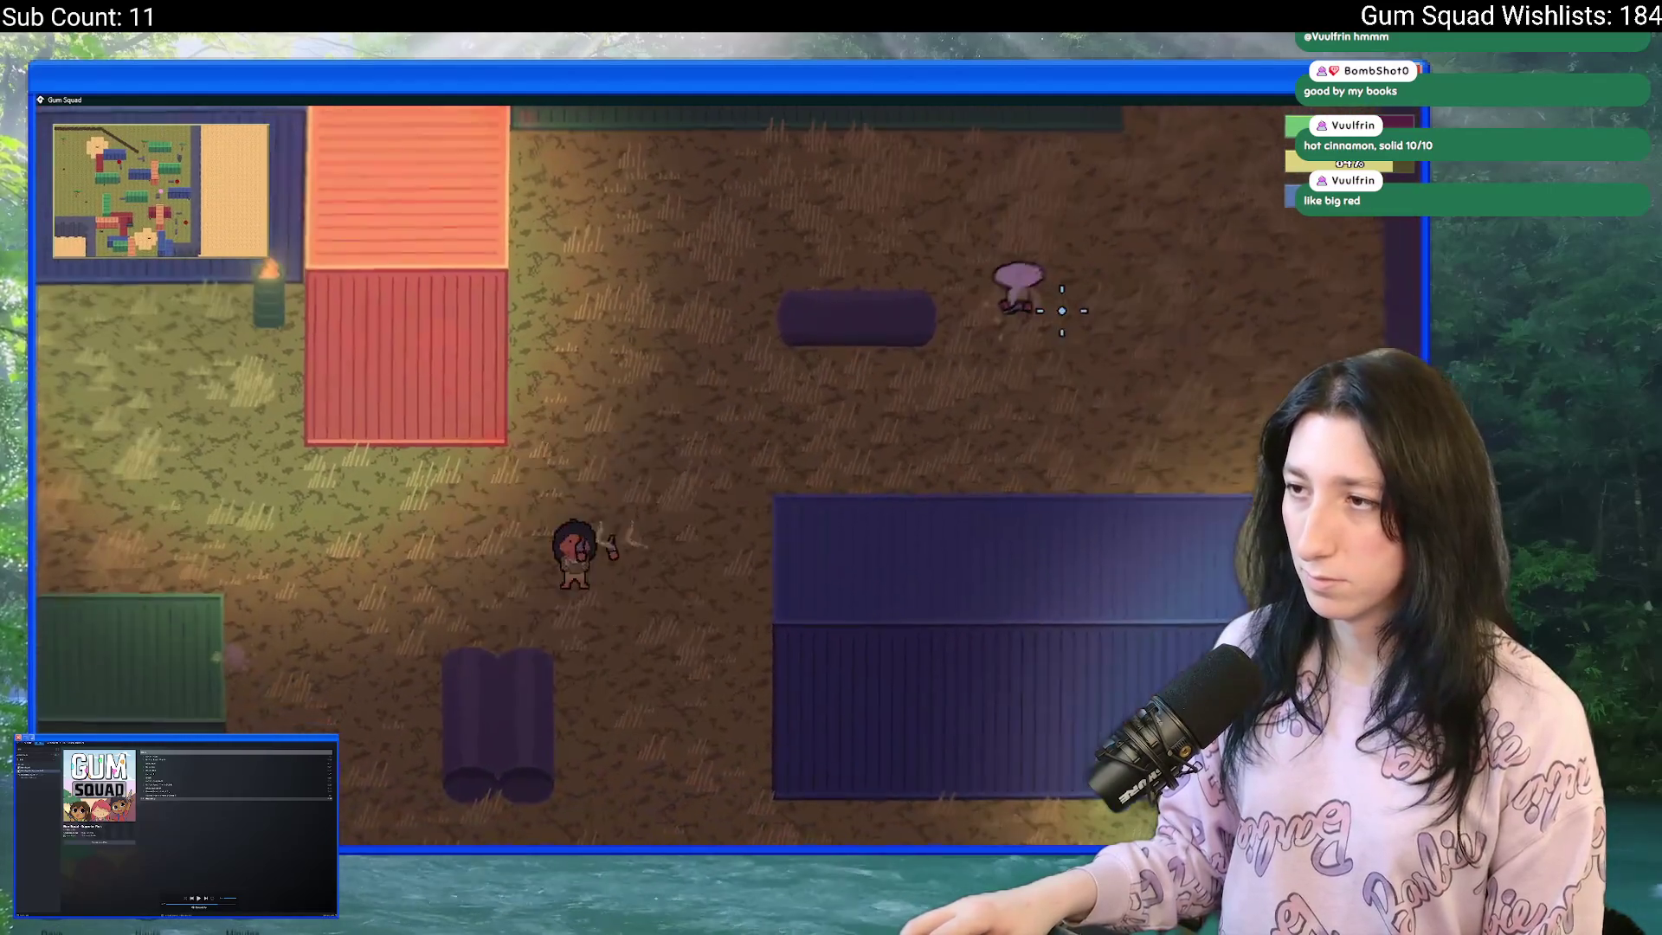
- Shoot the remaining nearby enemies and walk up to the storage chest
{"action": "left_click", "coordinate": [1046, 284]}
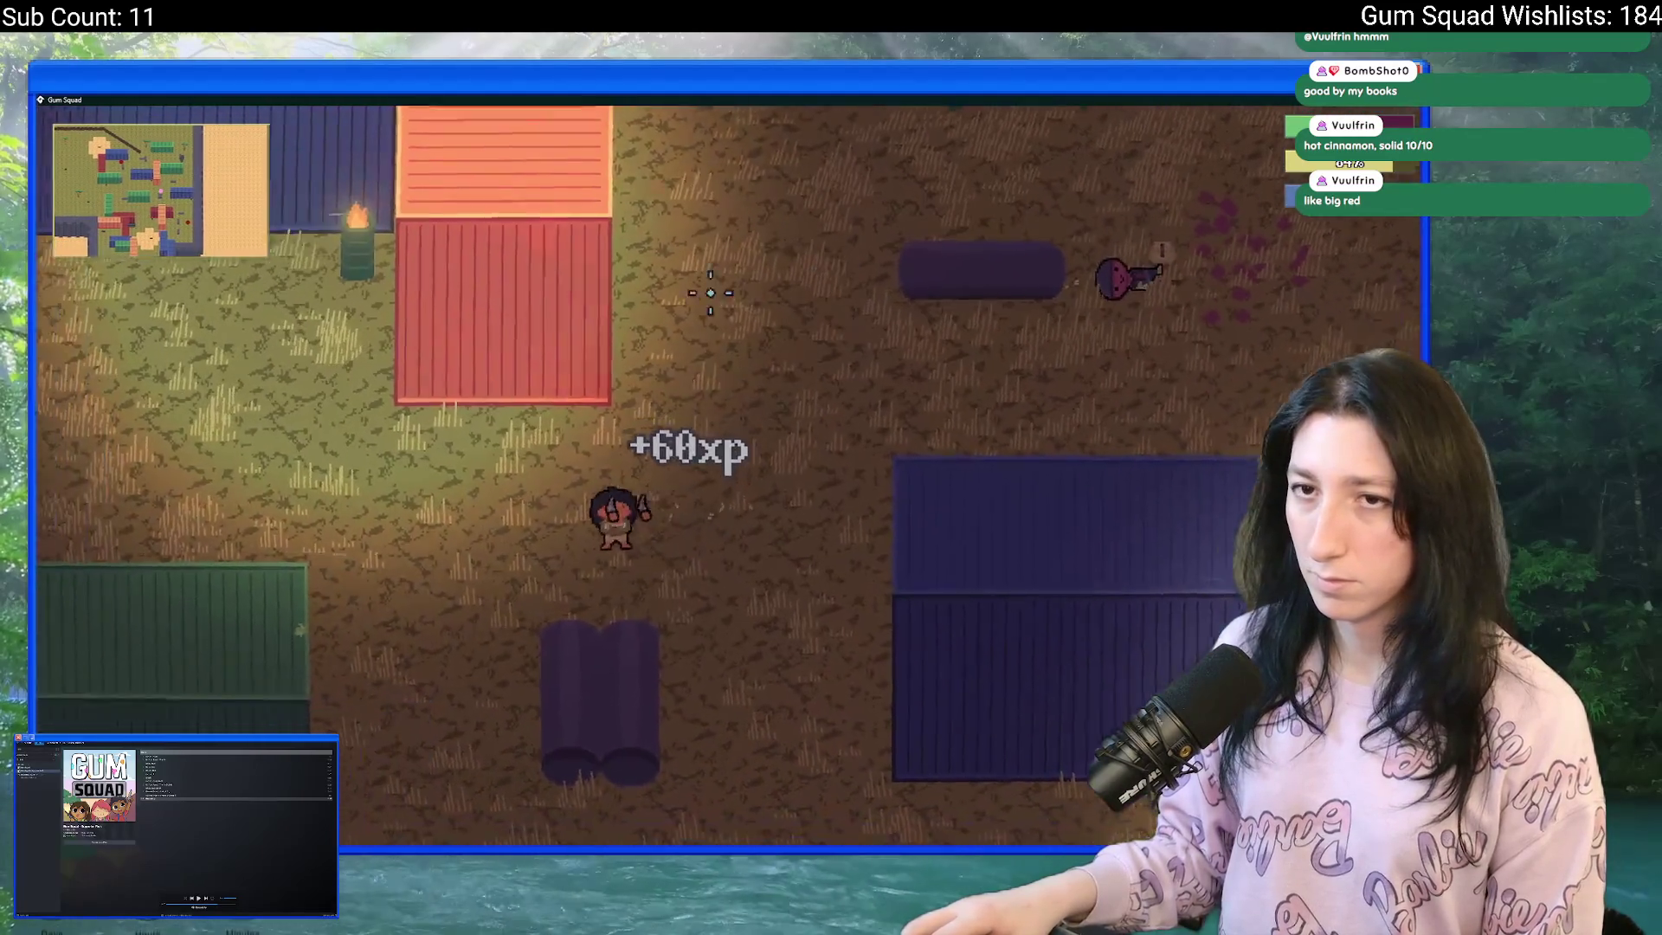
{"action": "key", "text": "a"}
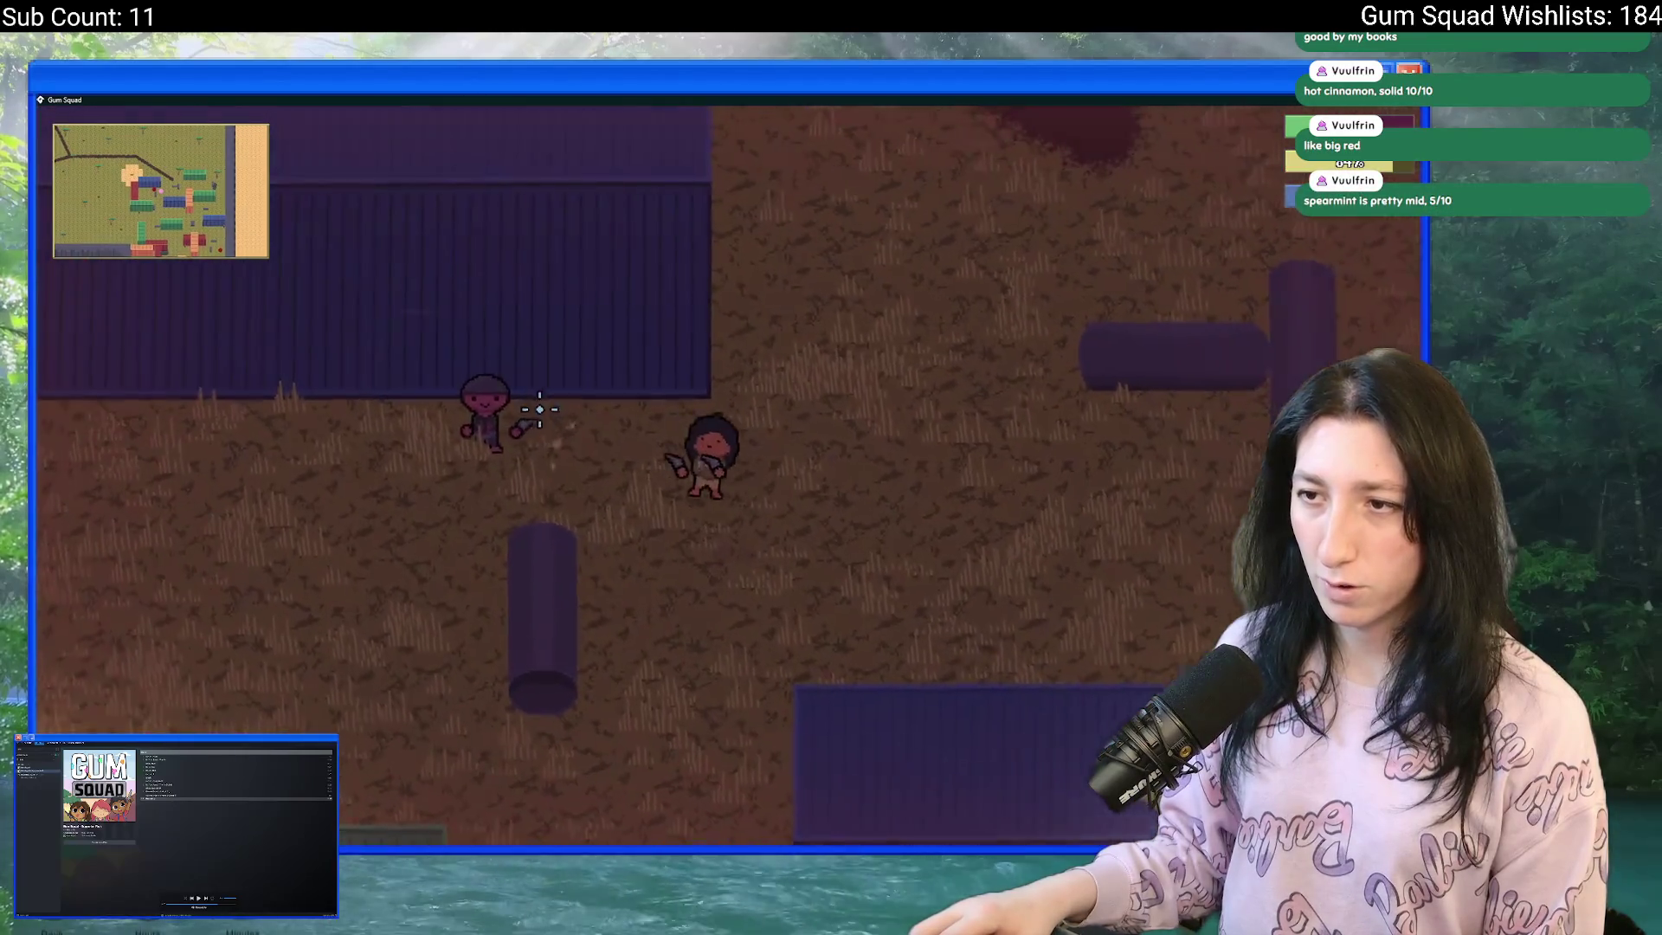
{"action": "left_click", "coordinate": [500, 428]}
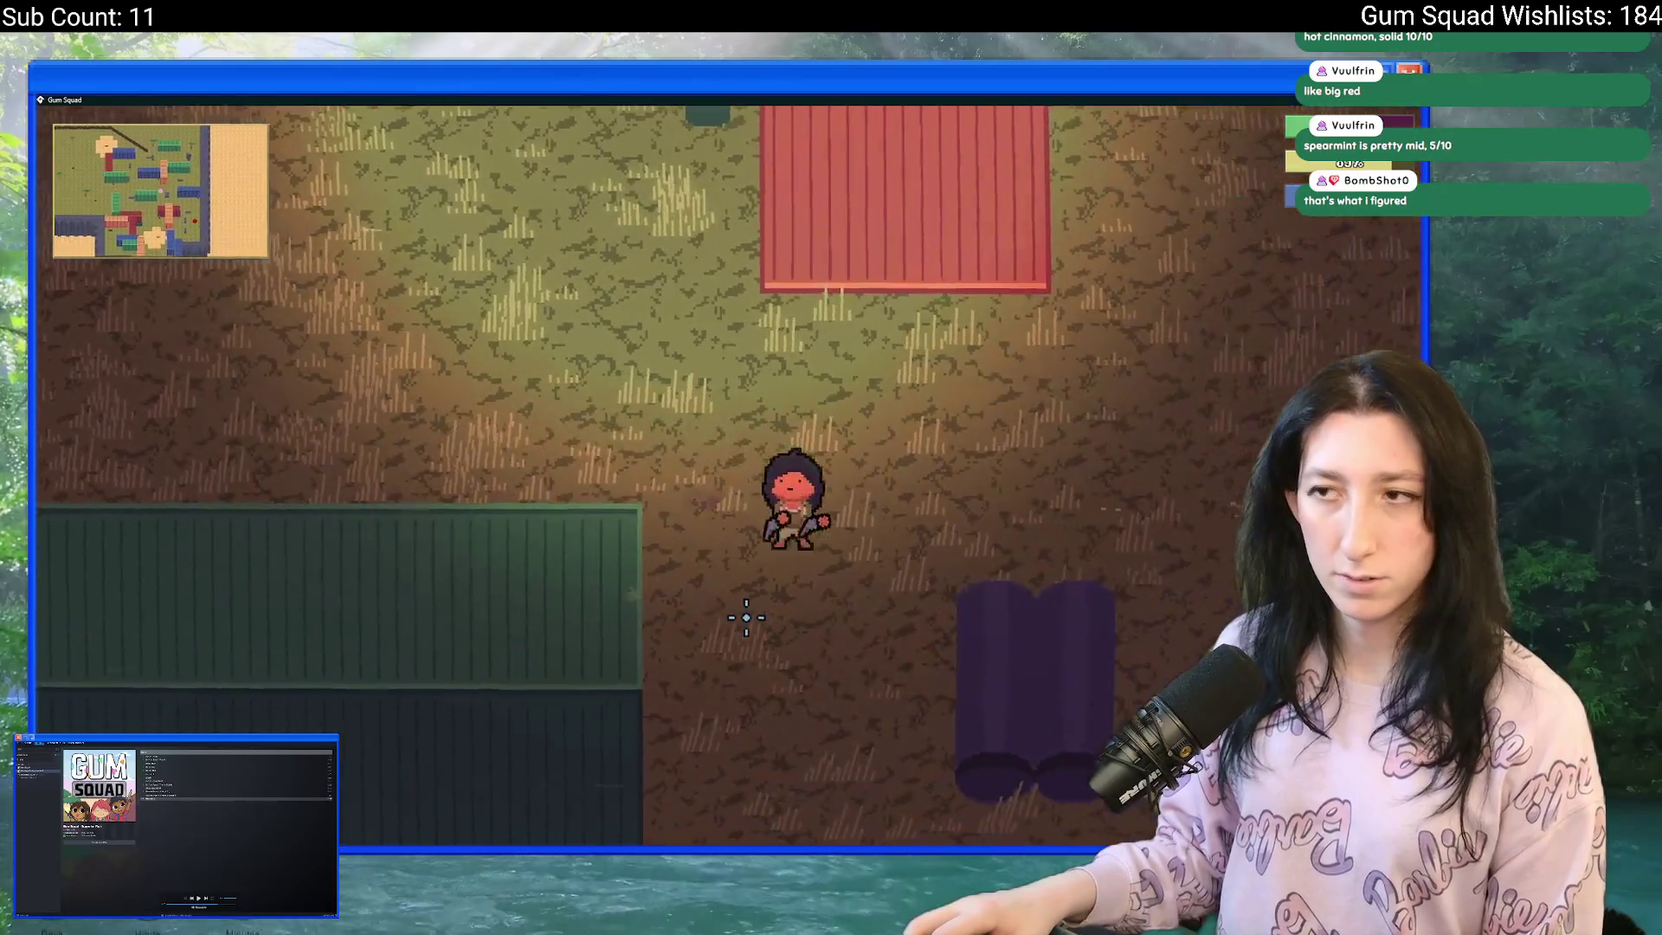
{"action": "key", "text": "s"}
{"action": "key", "text": "d"}
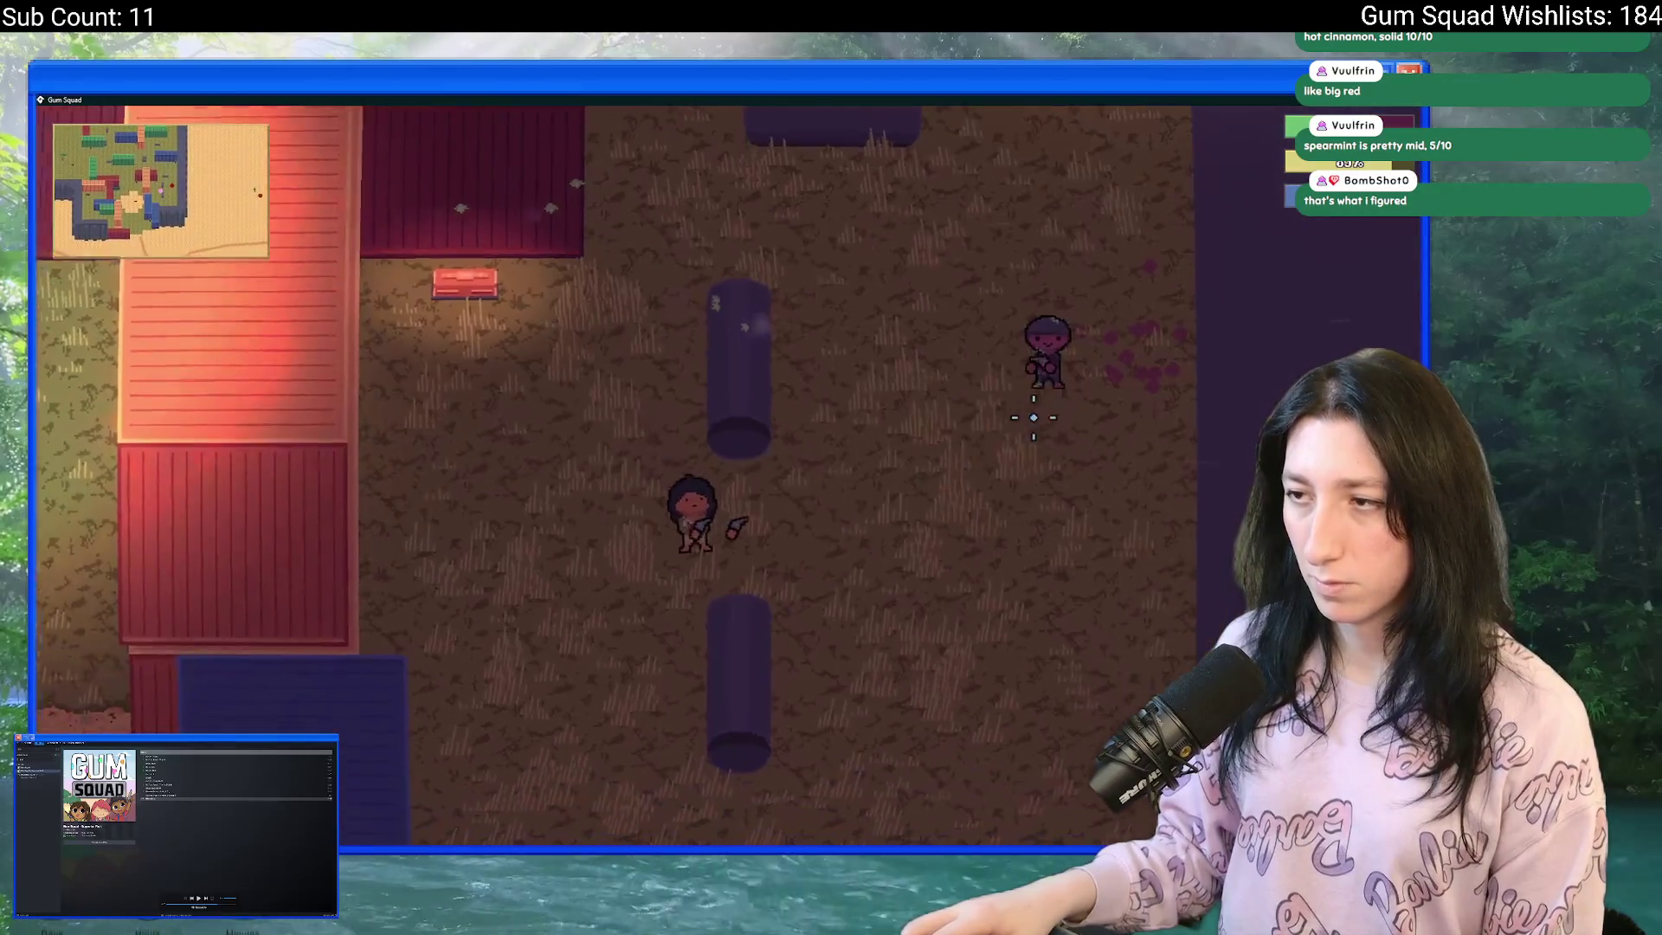
{"action": "key", "text": "w"}
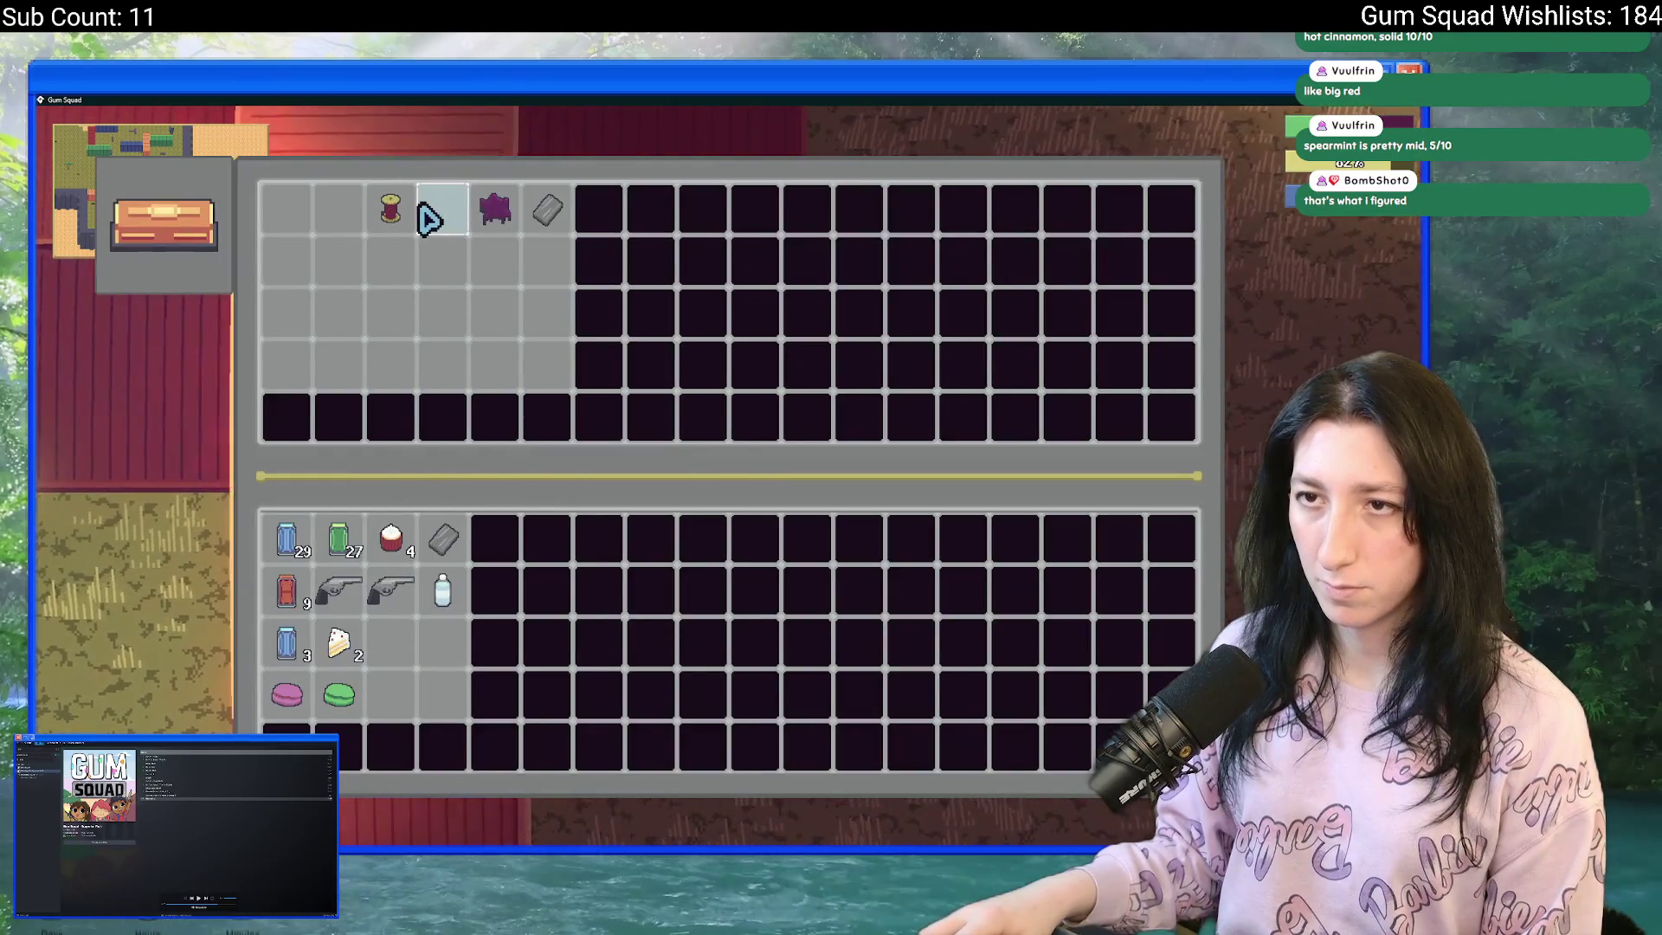
- Leave the chest and eat the cupcake stack so the yellow bar reaches 100%
{"action": "key", "text": "Escape"}
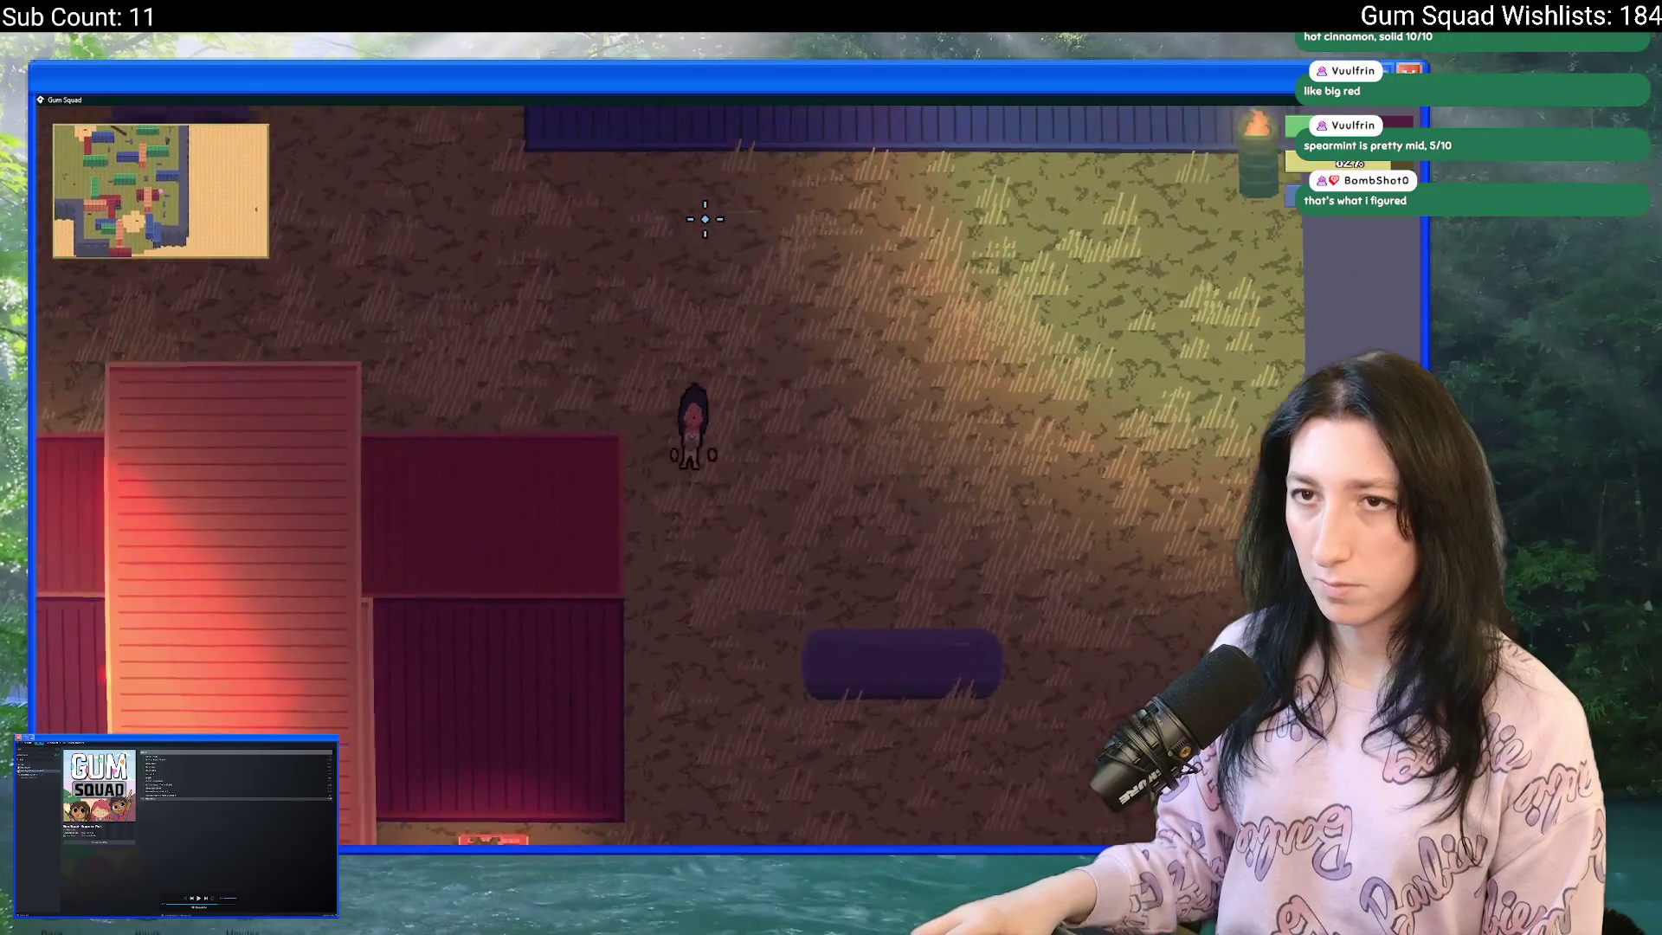
{"action": "key", "text": "a"}
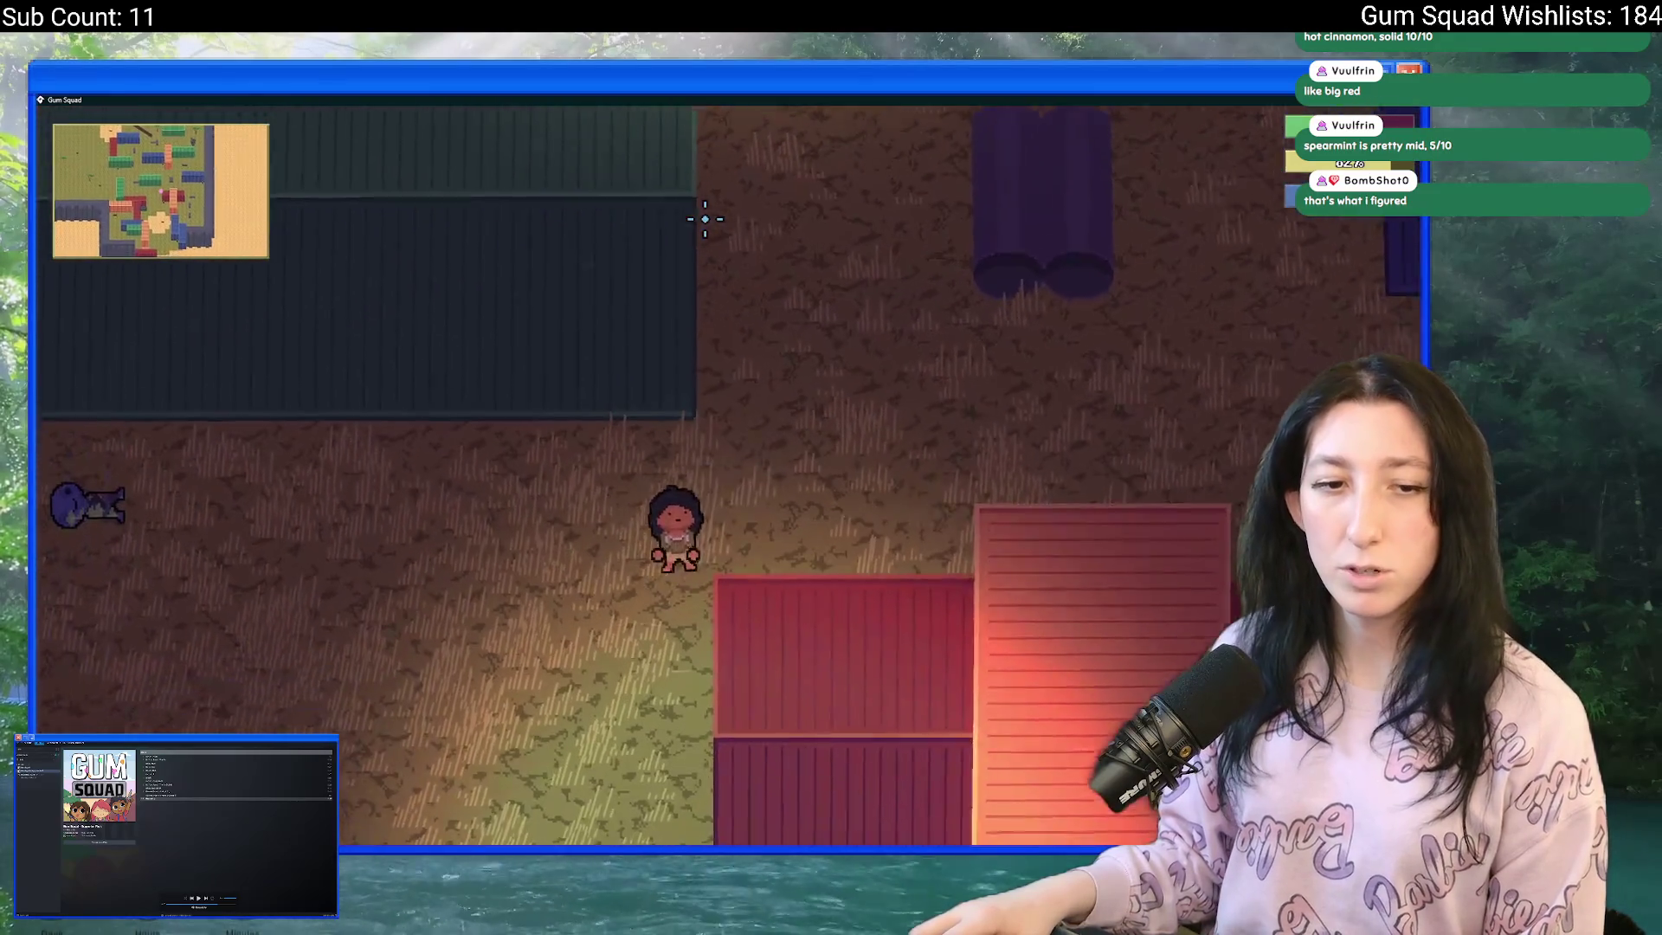
{"action": "key", "text": "s"}
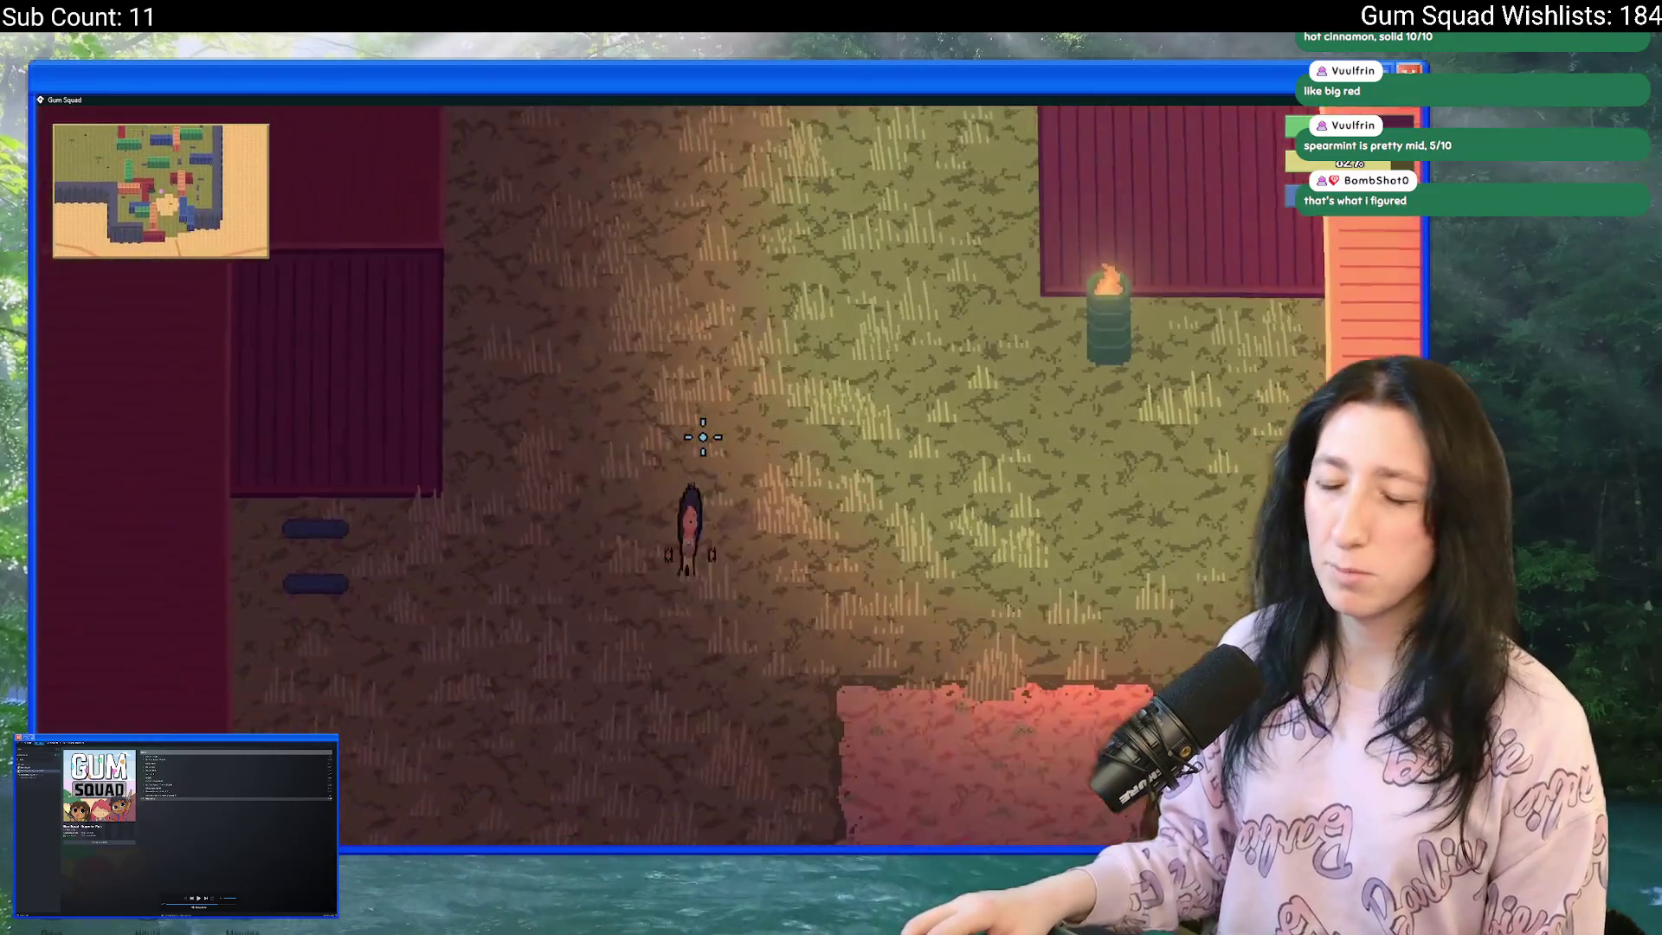
{"action": "key", "text": "Tab"}
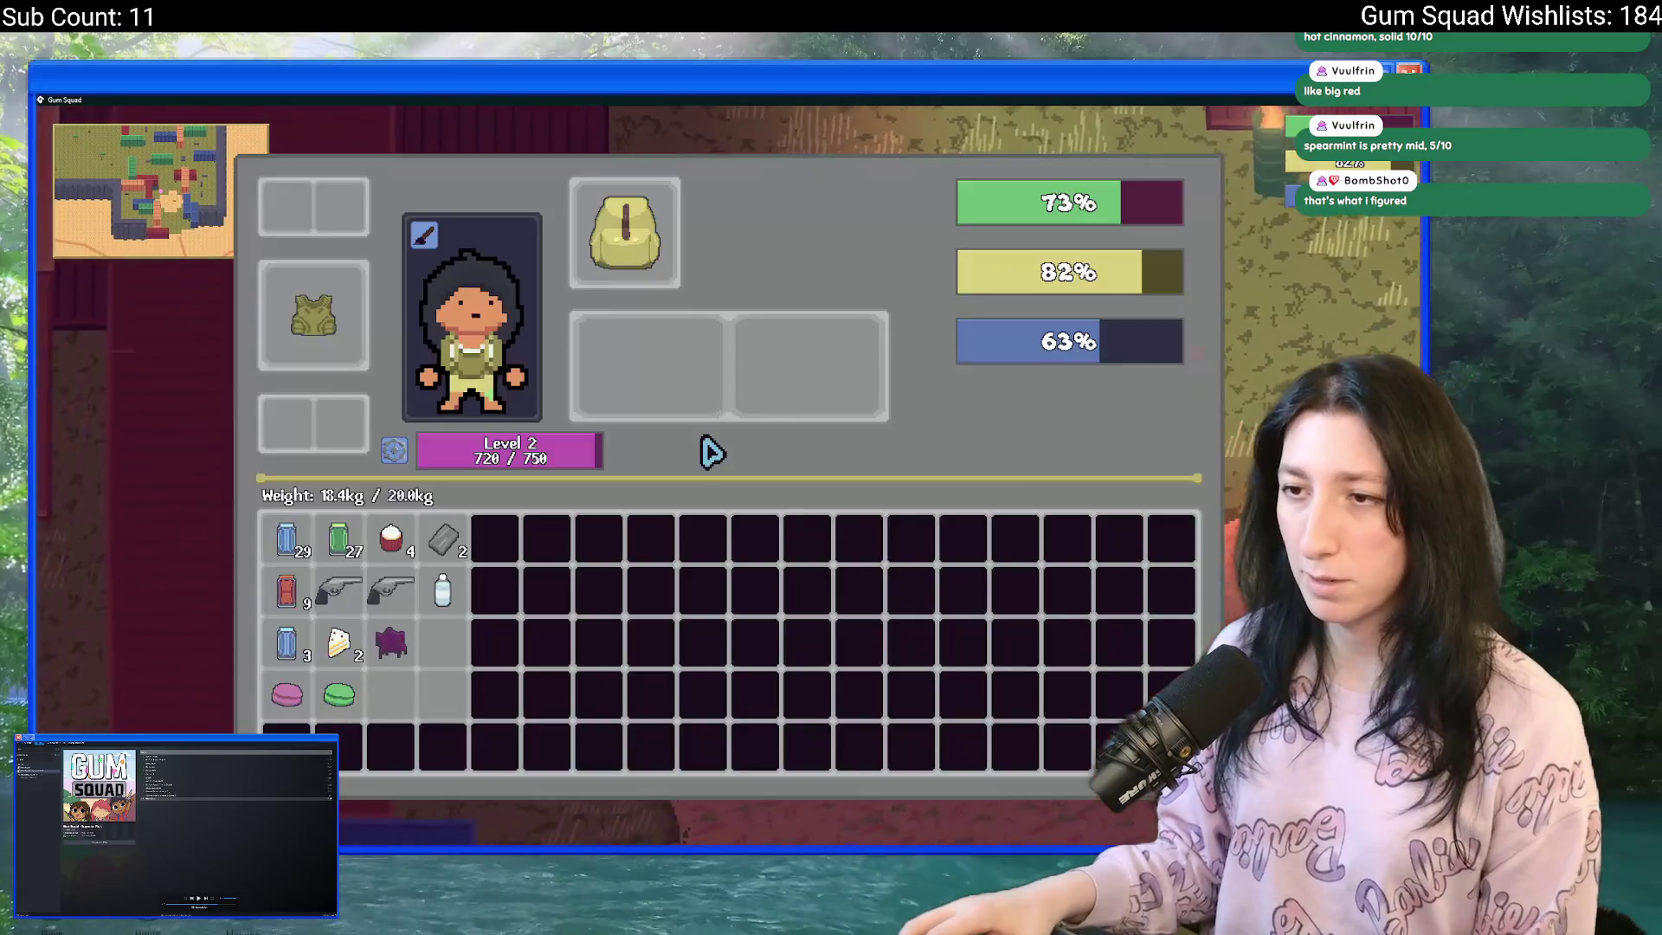
{"action": "right_click", "coordinate": [395, 545]}
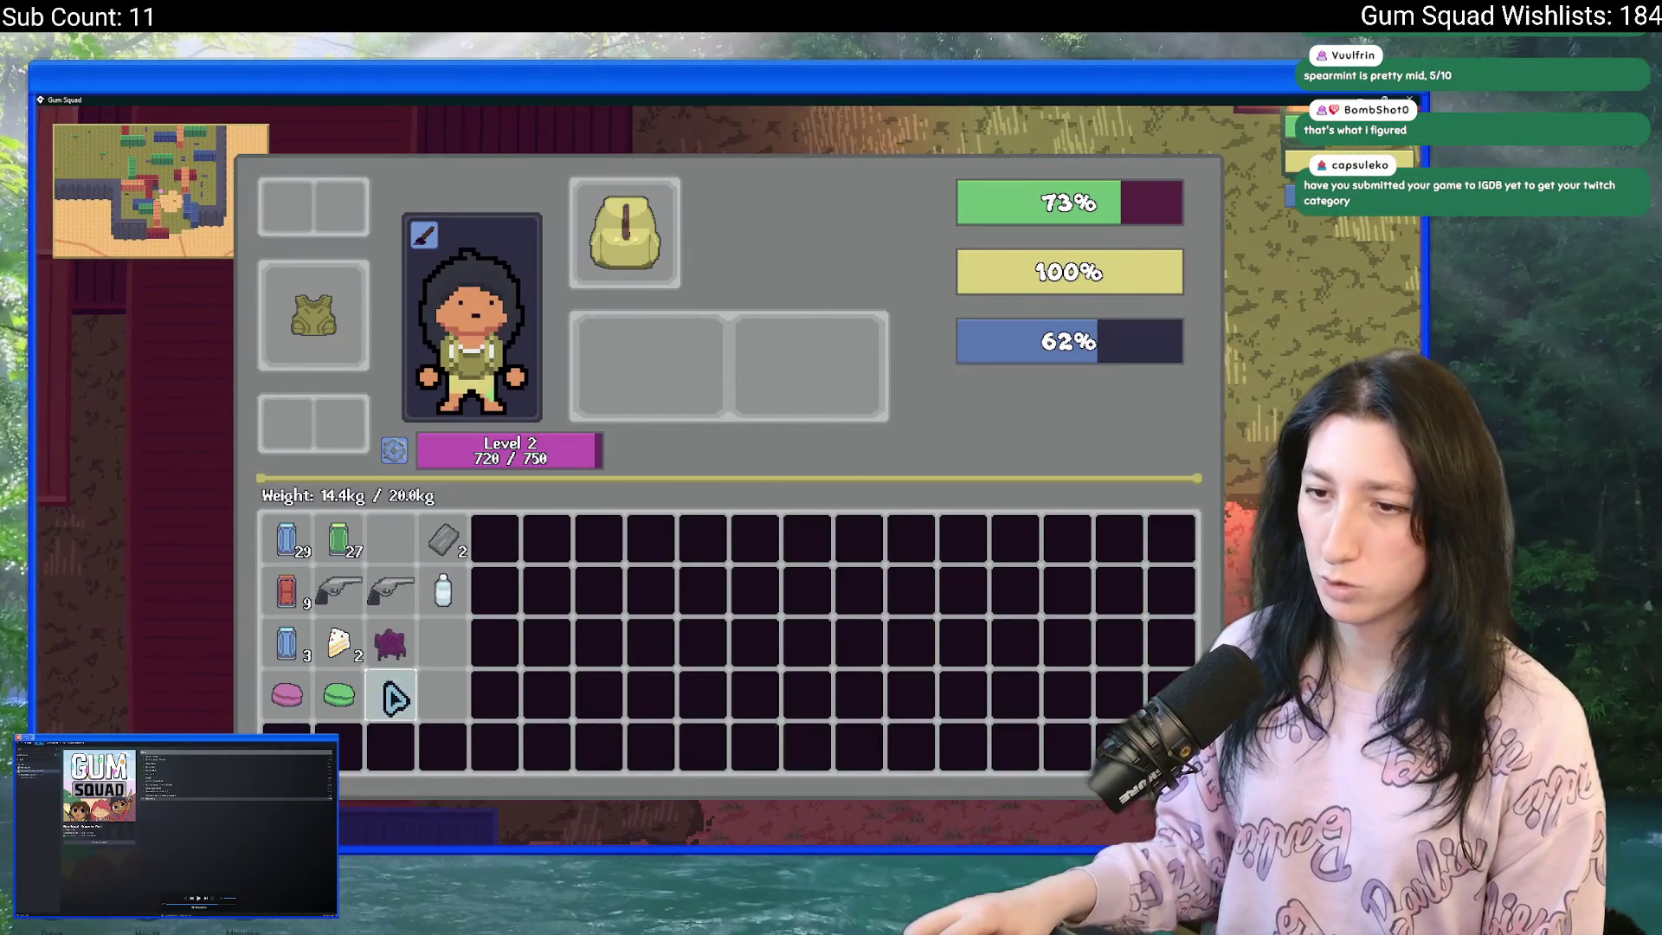
{"action": "key", "text": "Tab"}
- Skate down and right across the red ground toward the brick building
{"action": "key", "text": "w"}
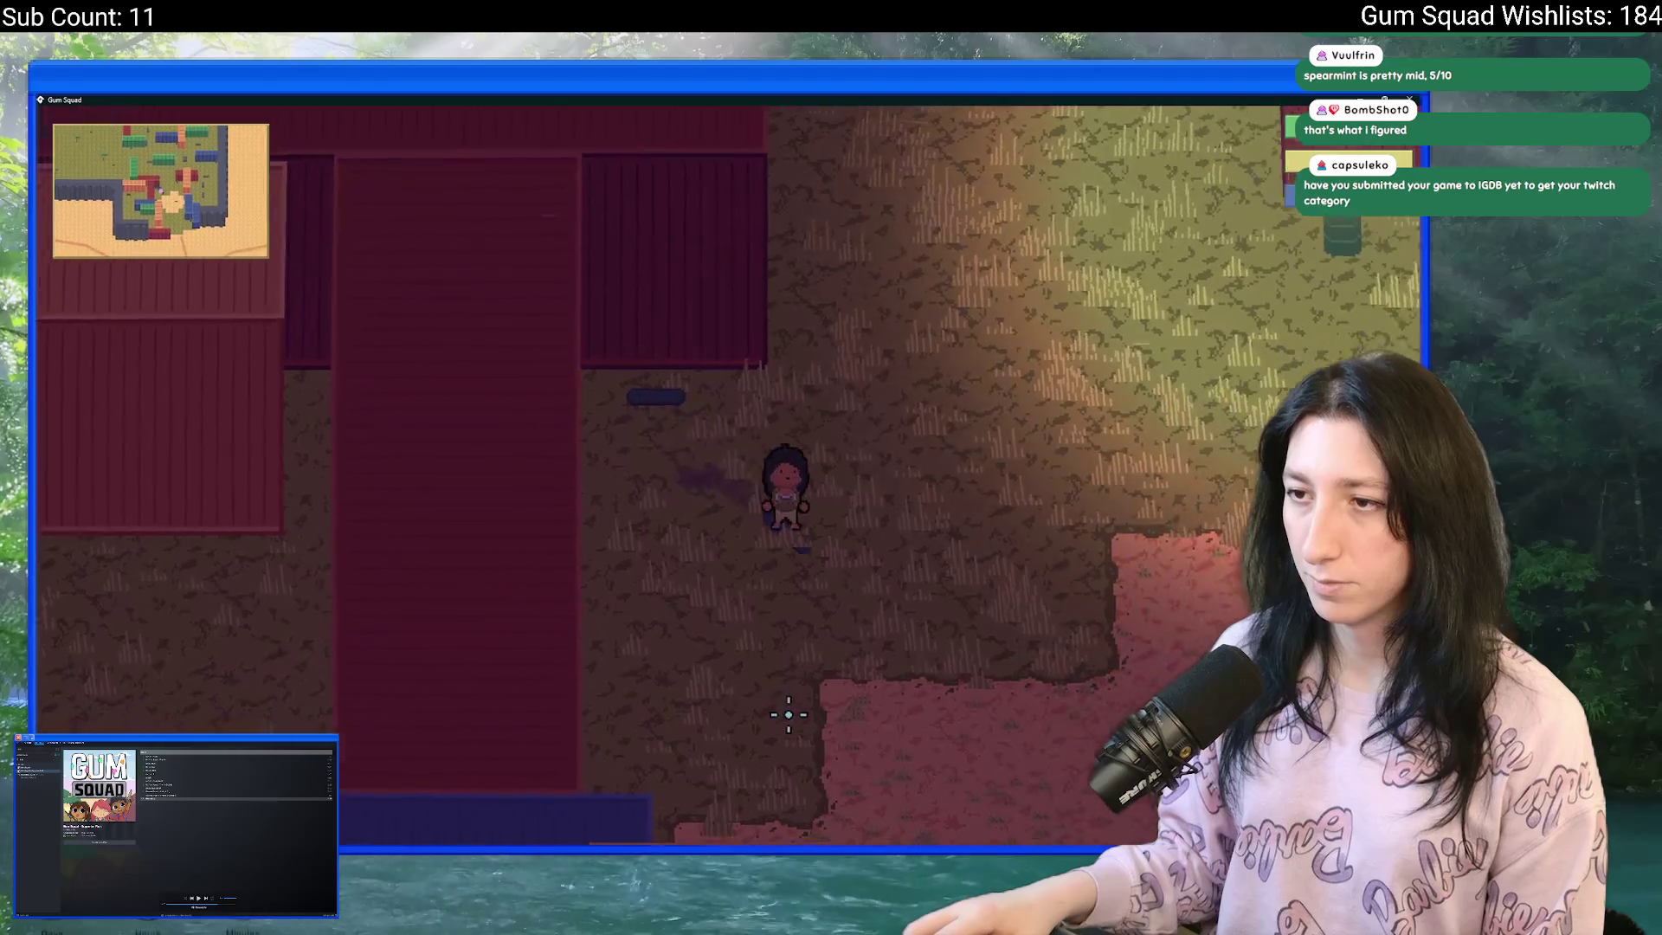
{"action": "key", "text": "s"}
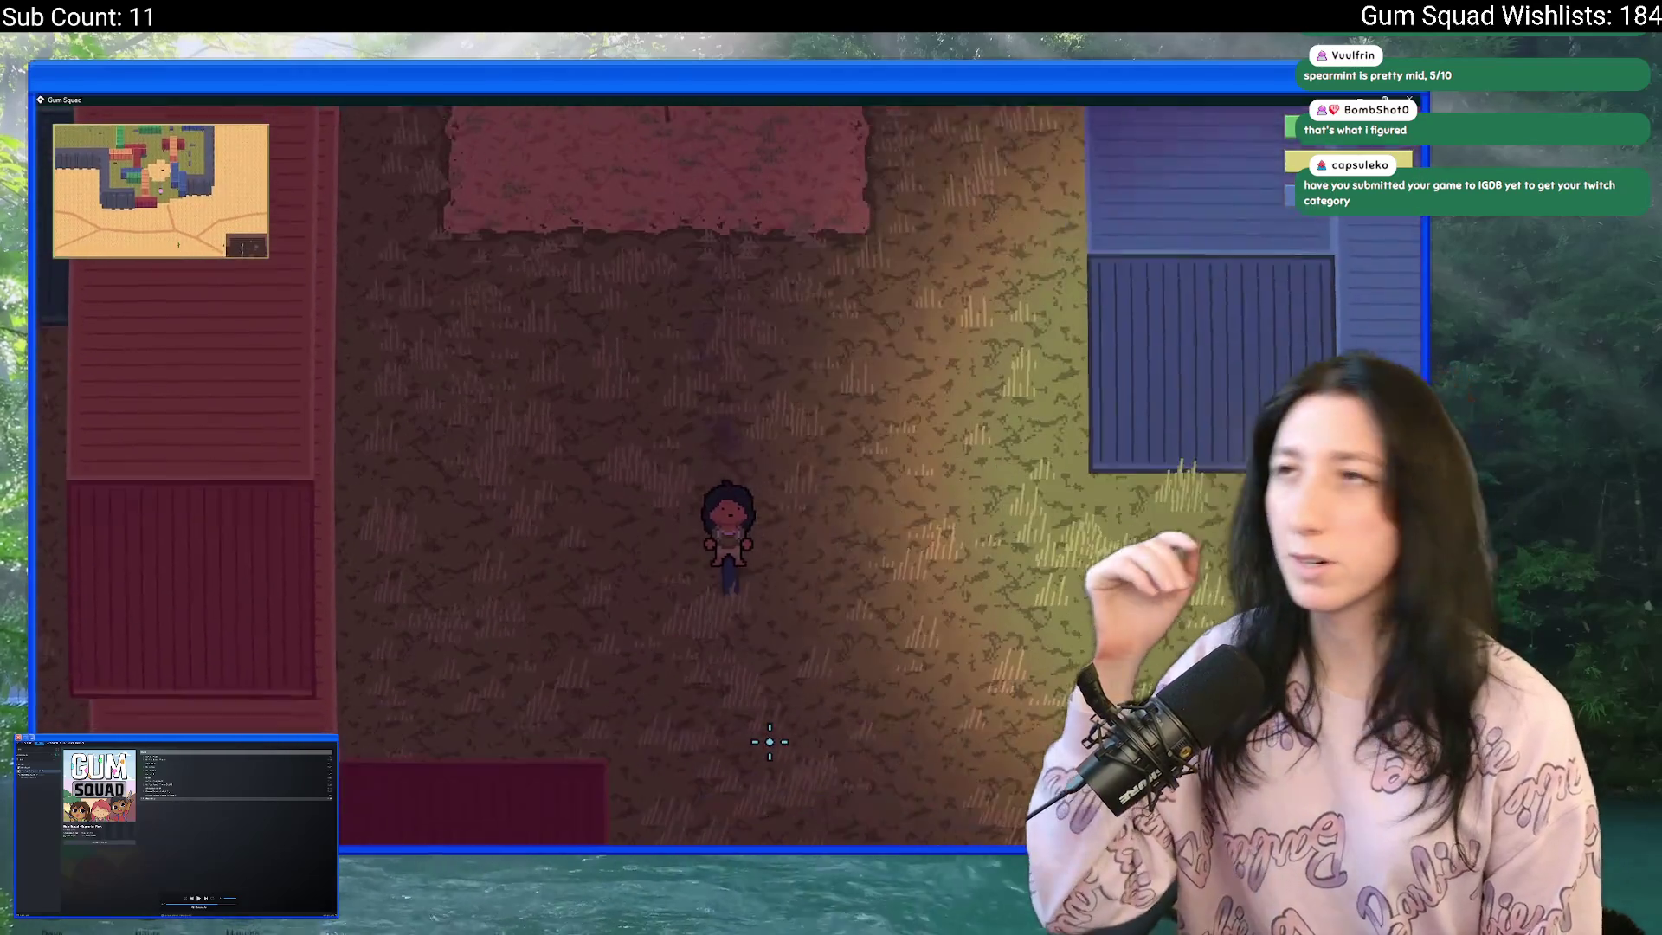
{"action": "key", "text": "d"}
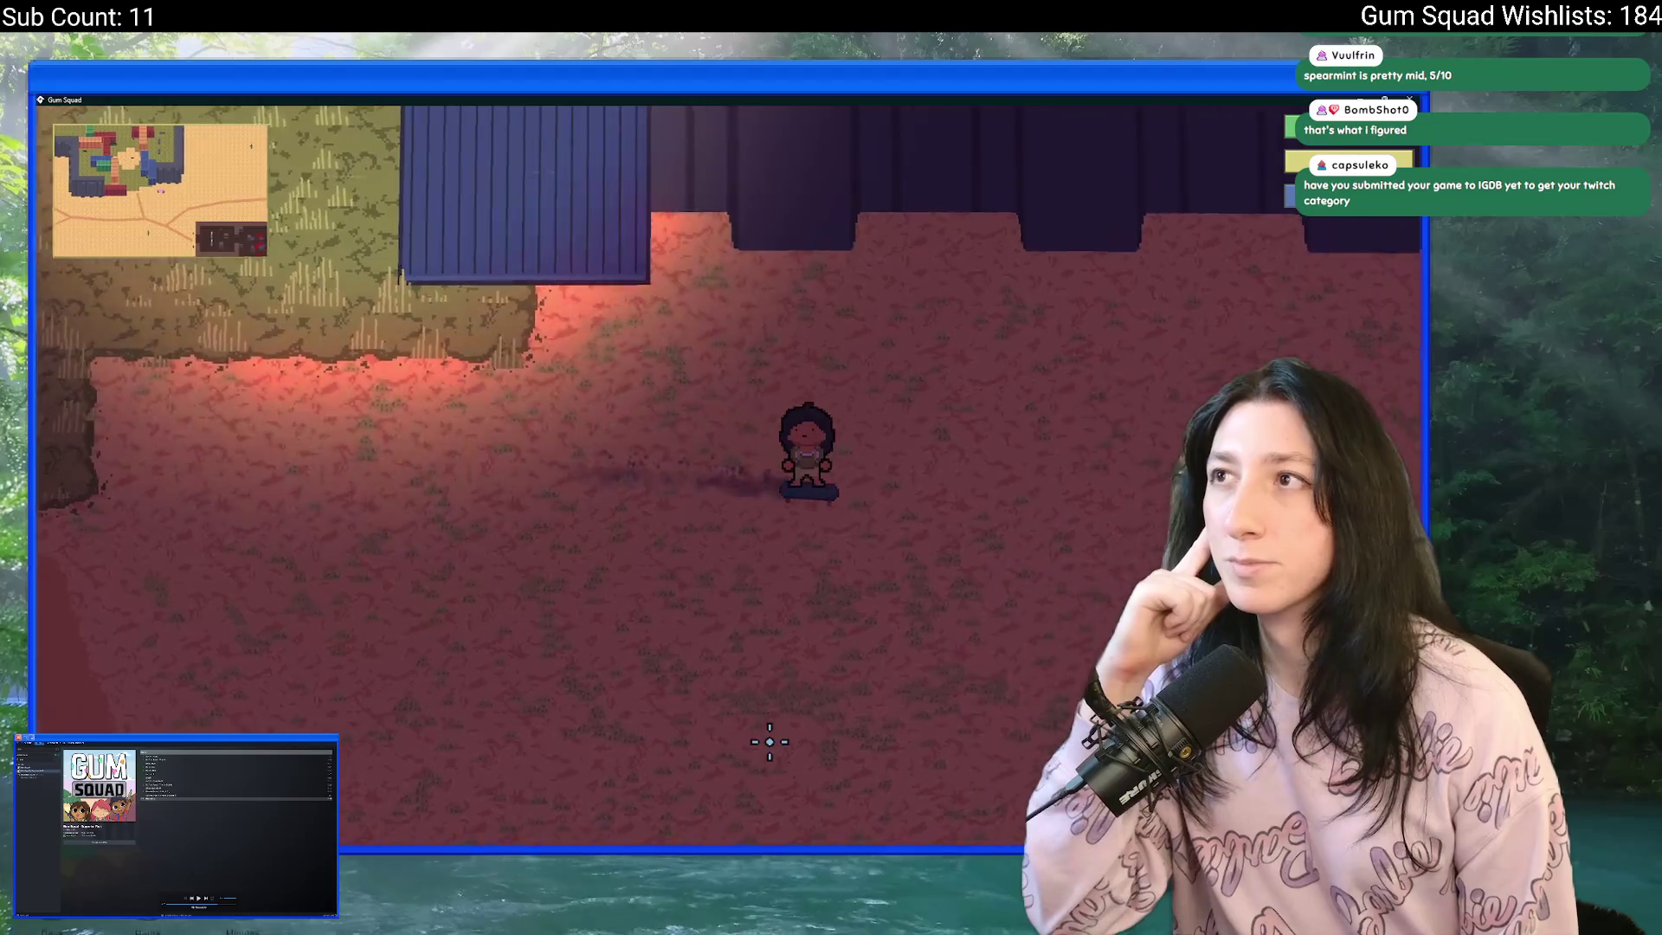
{"action": "key", "text": "d"}
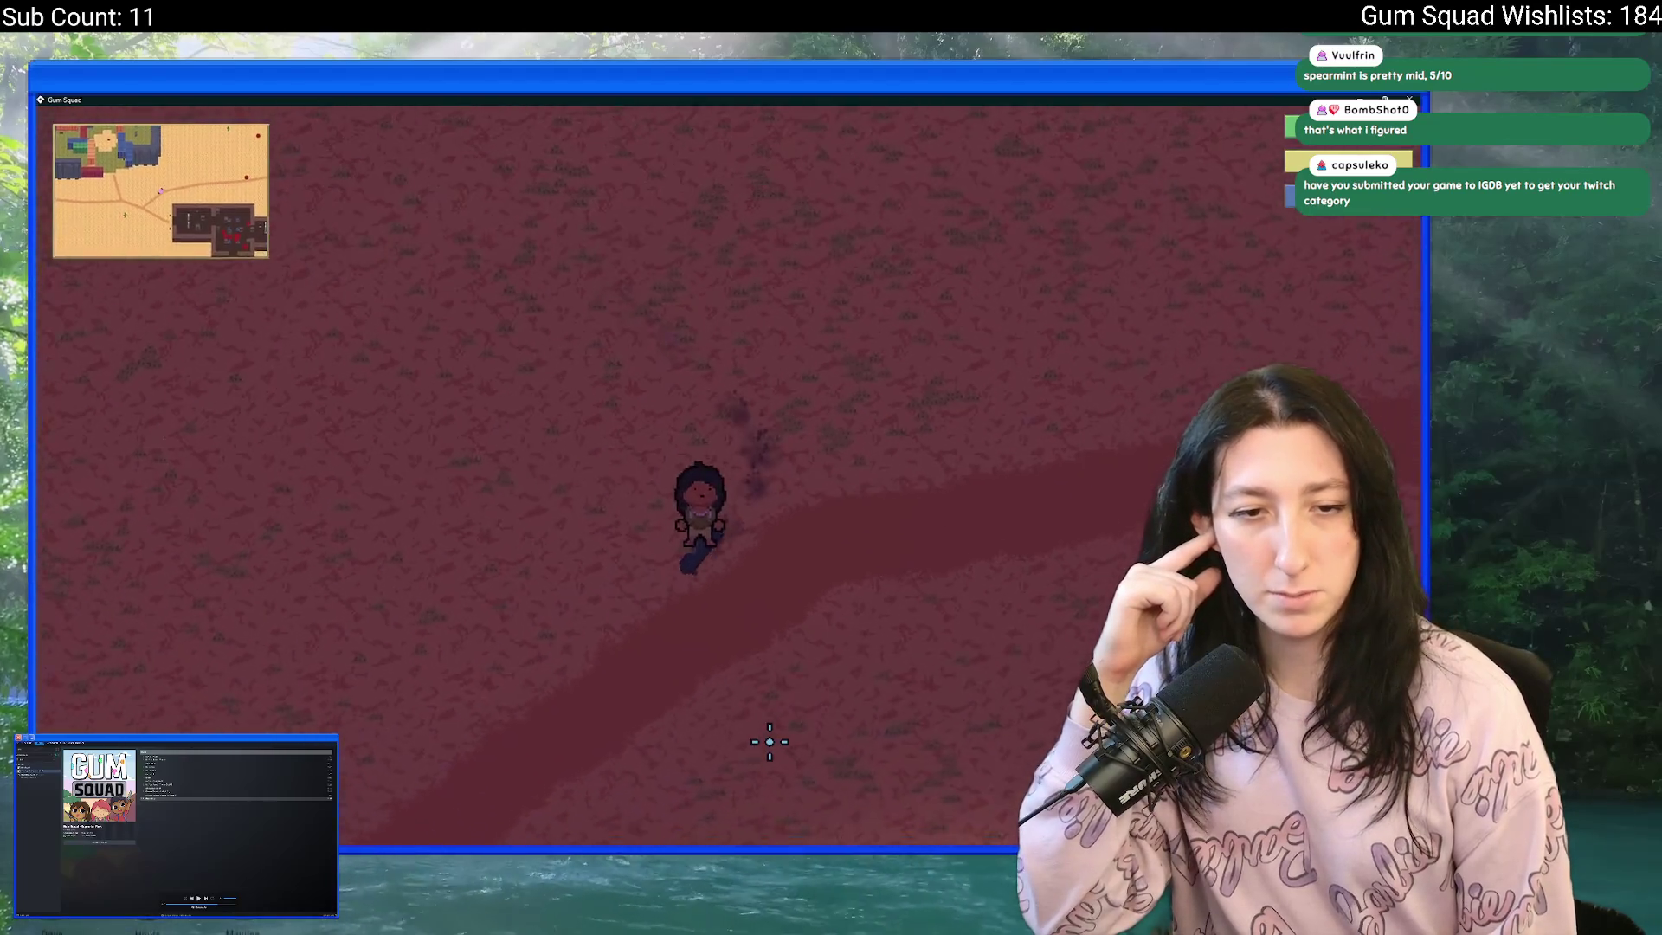
{"action": "key", "text": "s"}
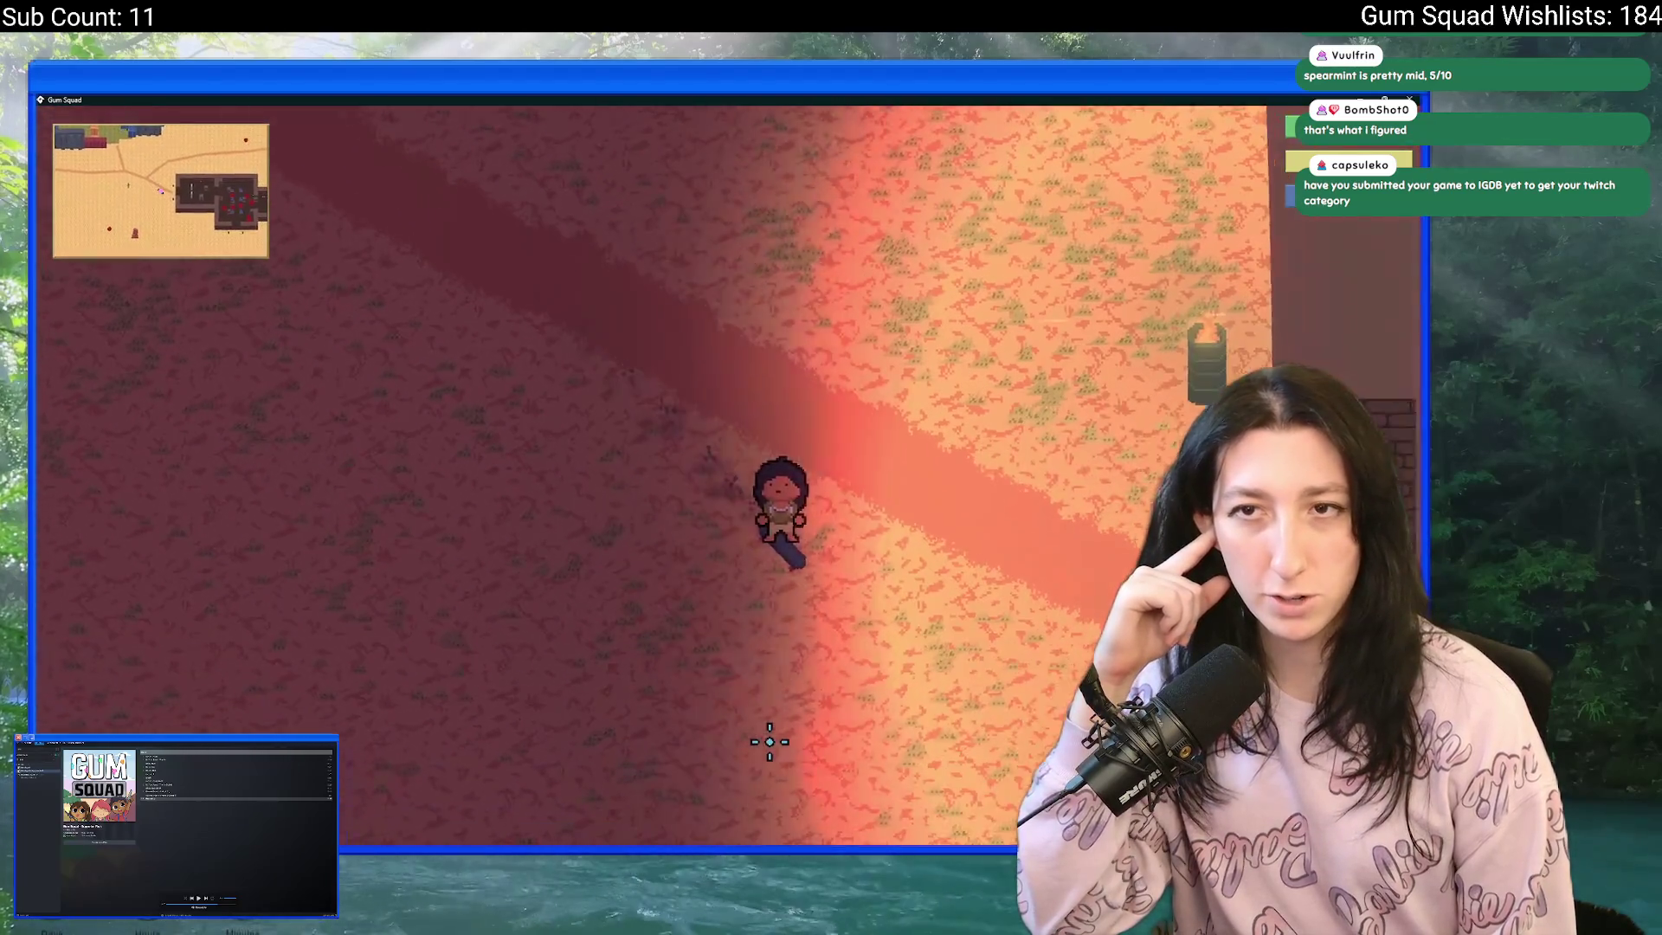
- Reach the brick wall, then switch to Twitch in the browser and start a search
{"action": "key", "text": "d"}
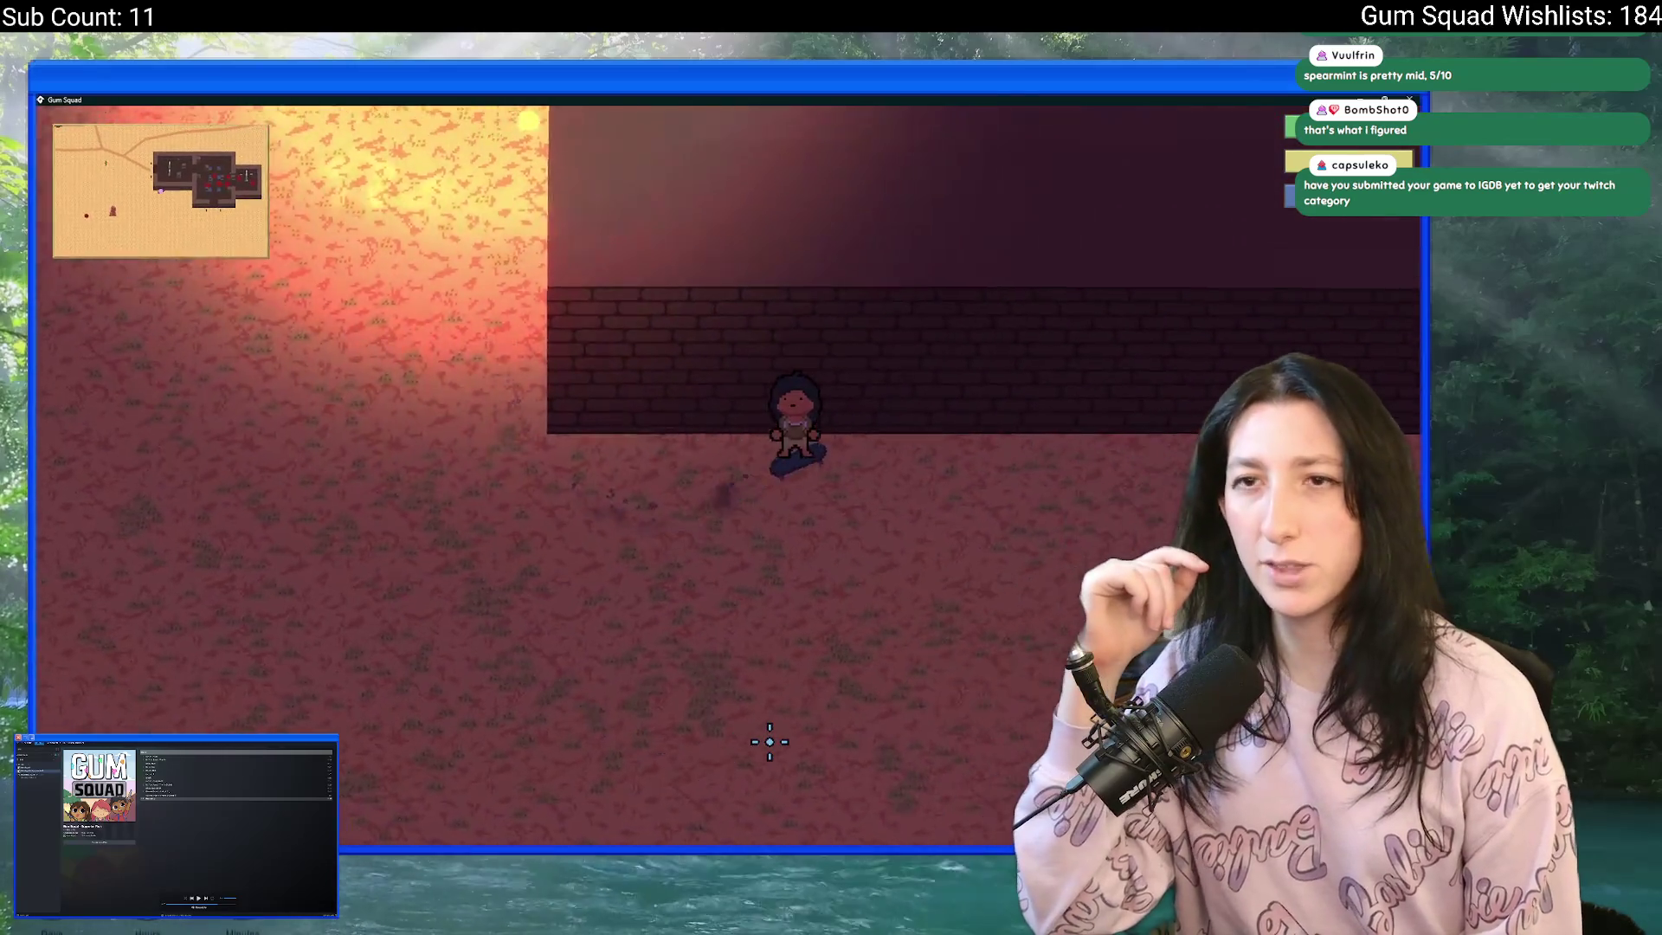
{"action": "key", "text": "d"}
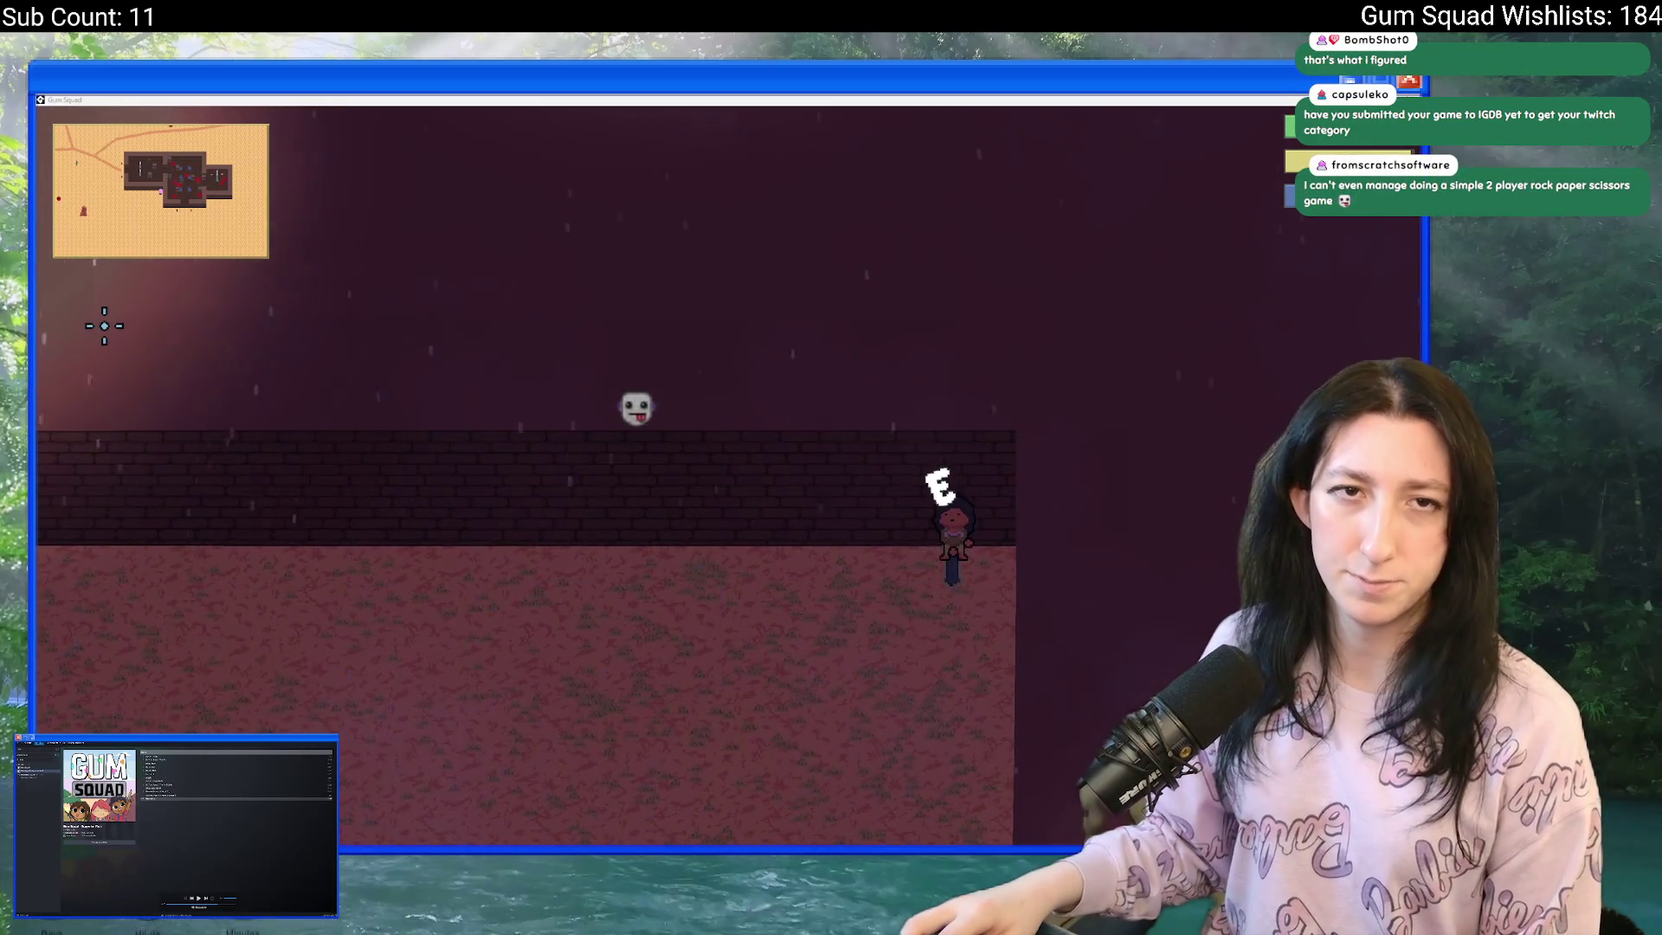
{"action": "key", "text": "alt+Tab"}
{"action": "left_click", "coordinate": [710, 158]}
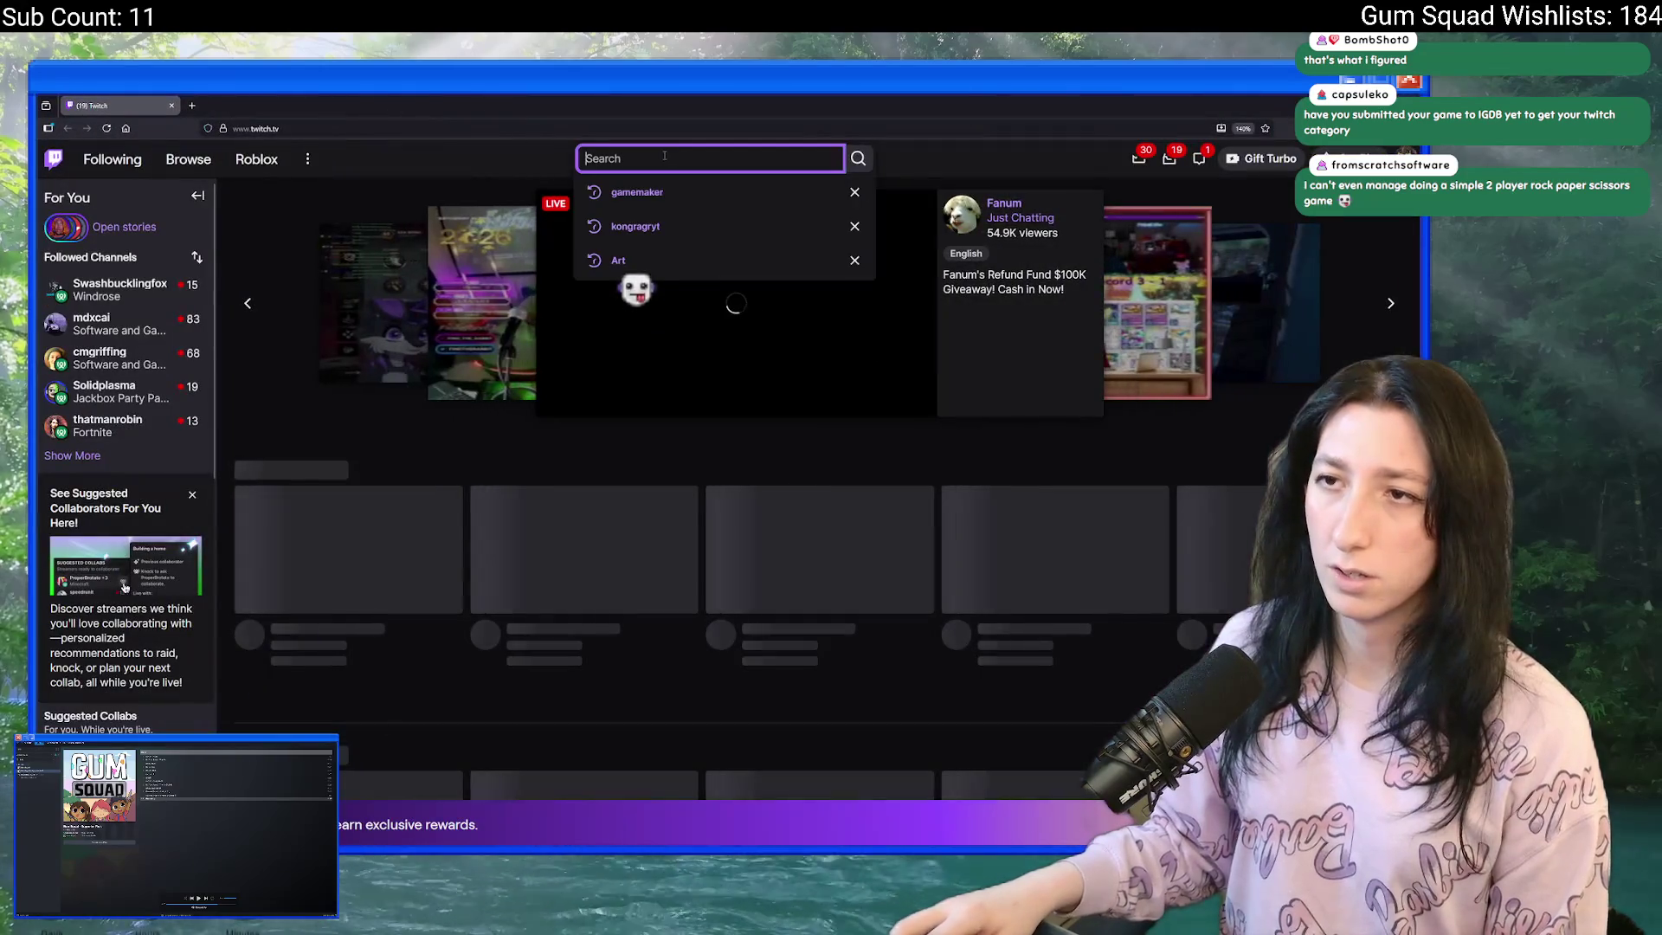
- Search Twitch for 'gum squad', removing the stray extra letter before submitting
{"action": "type", "text": "gum squad"}
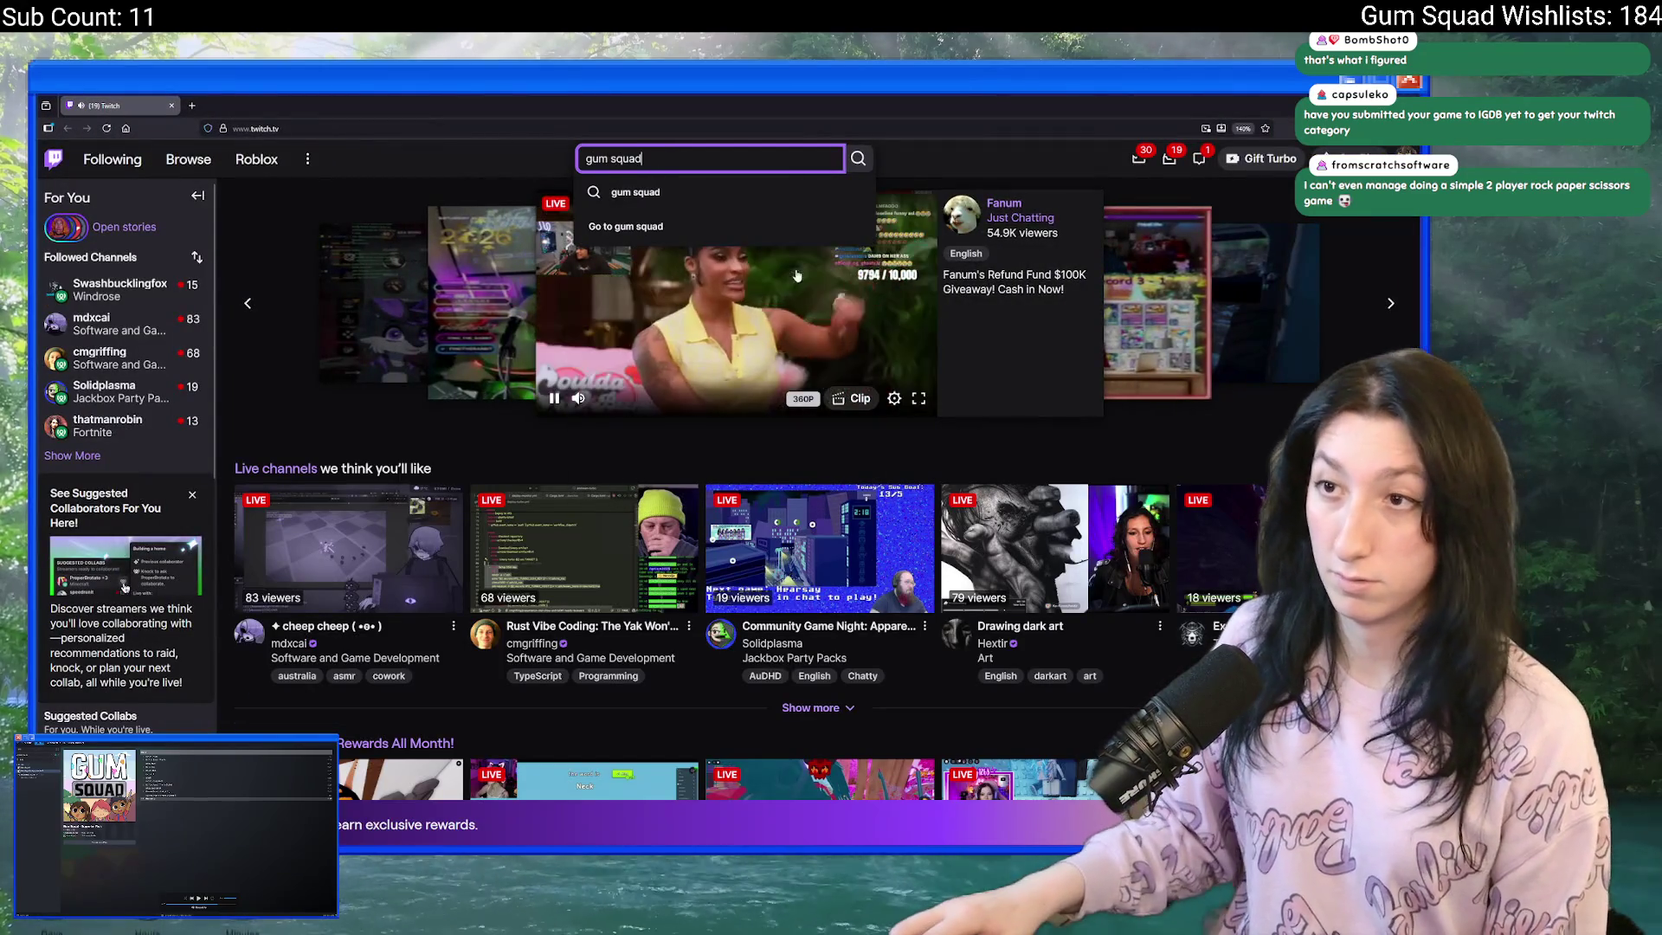
{"action": "left_click", "coordinate": [590, 397]}
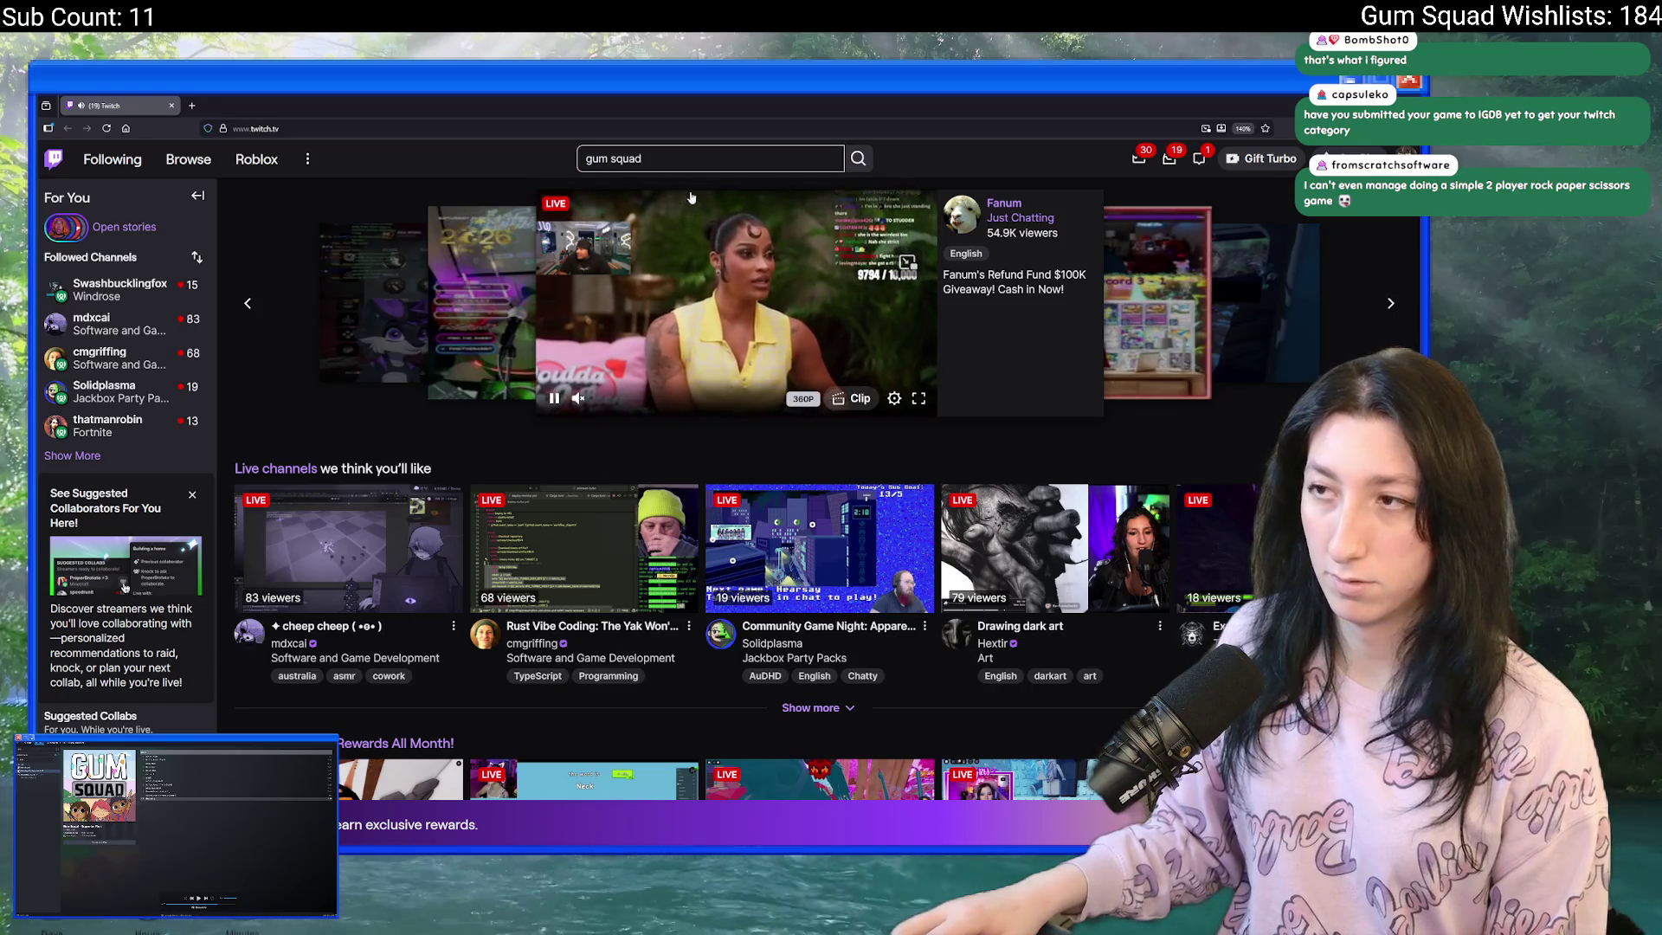
{"action": "left_click", "coordinate": [710, 158]}
{"action": "type", "text": "g"}
{"action": "key", "text": "ctrl+a"}
{"action": "type", "text": "gum squad"}
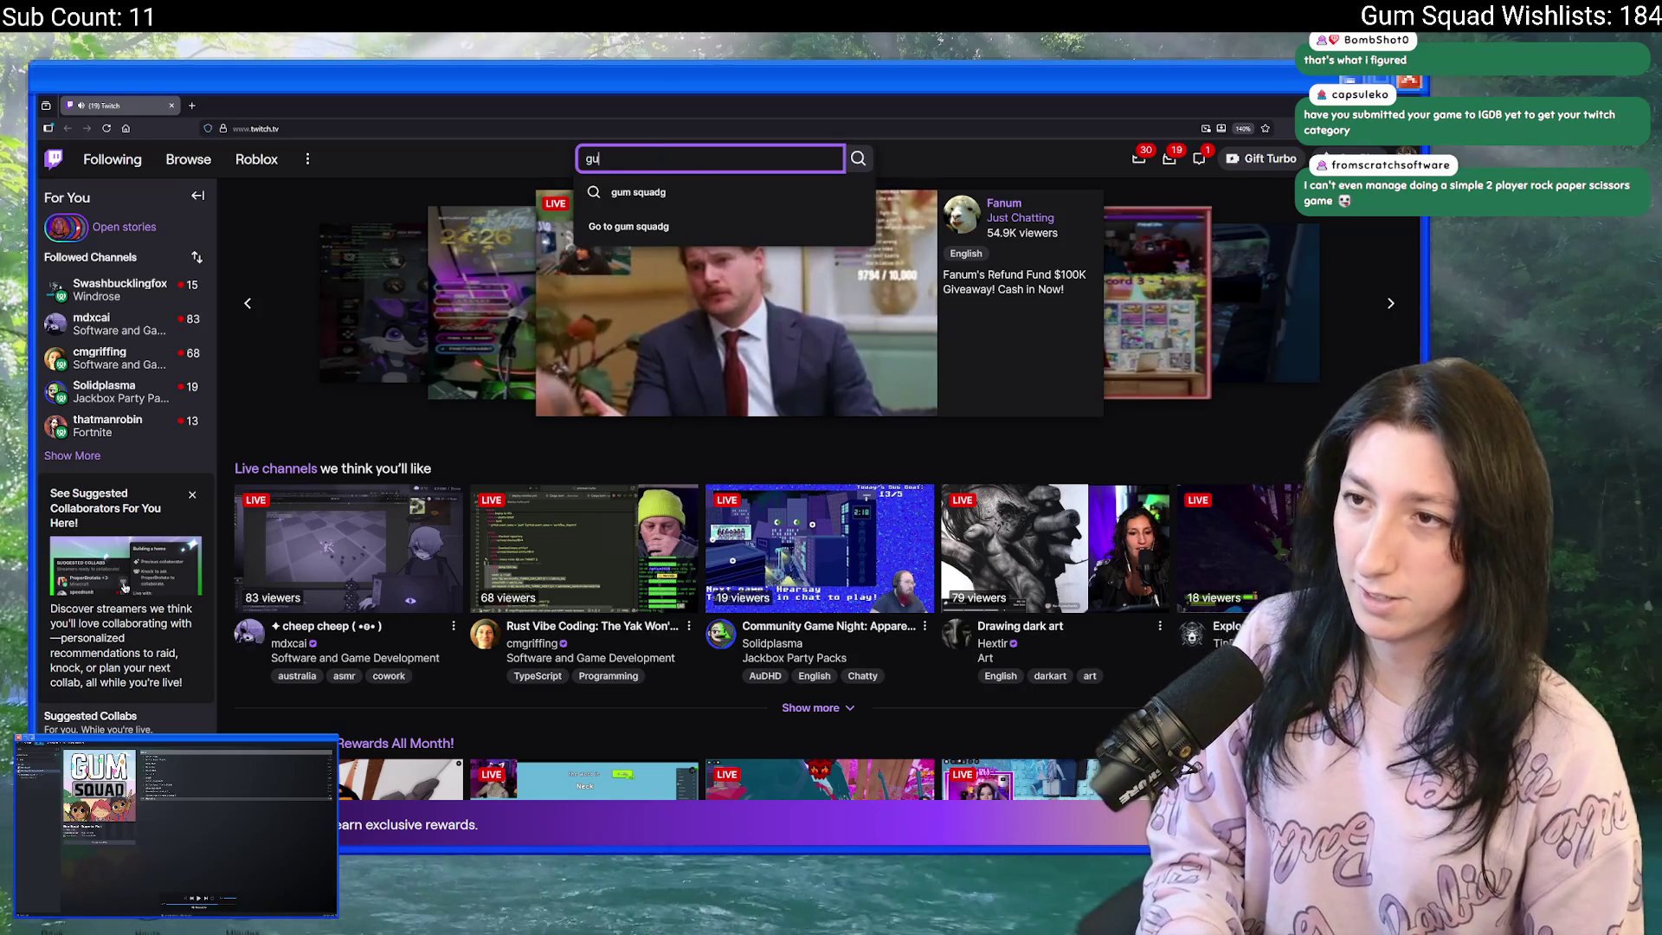
{"action": "key", "text": "Return"}
- Pause the running game, then return to the Twitch search results
{"action": "key", "text": "alt+Tab"}
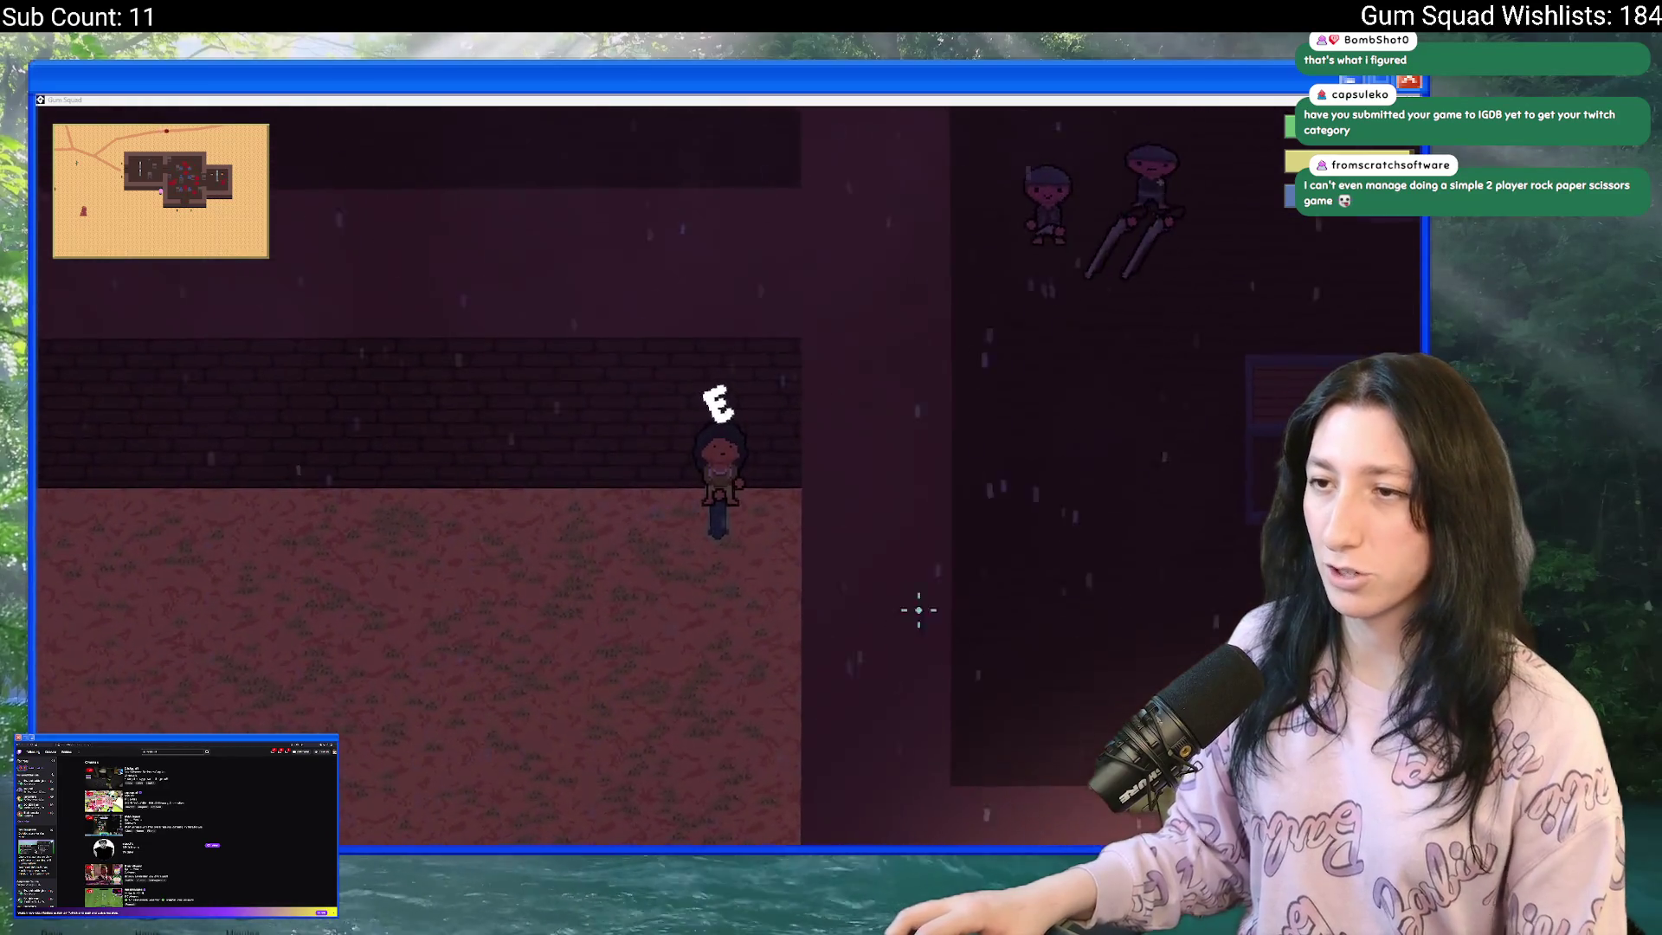
{"action": "key", "text": "Escape"}
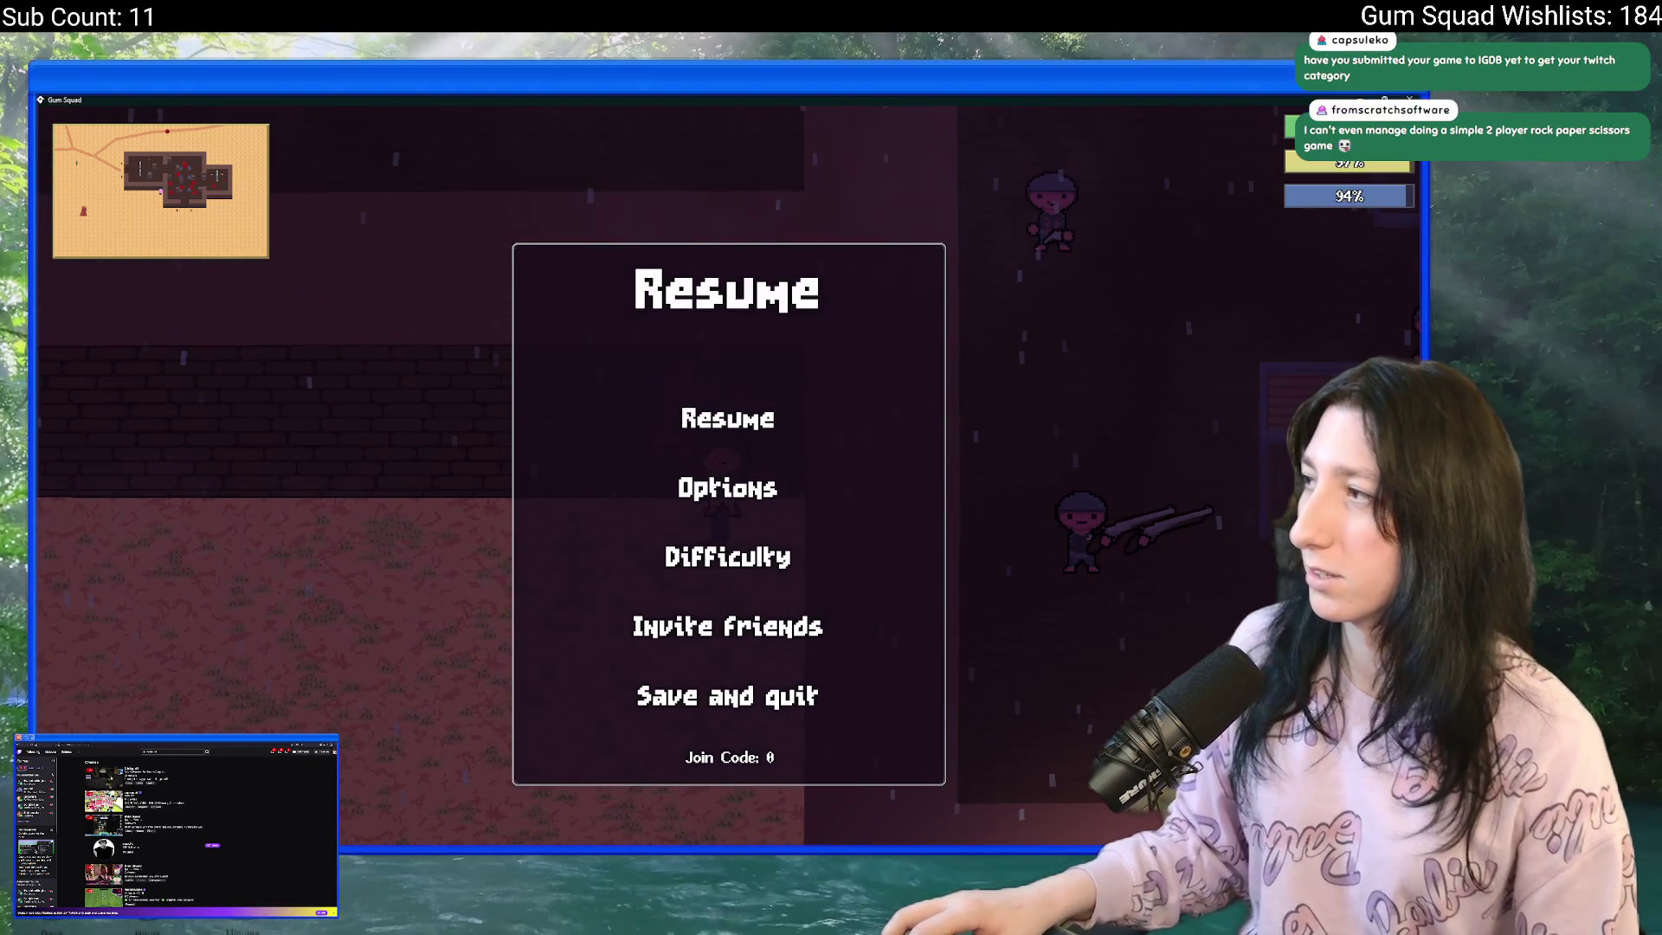
{"action": "key", "text": "alt+Tab"}
{"action": "left_click", "coordinate": [702, 125]}
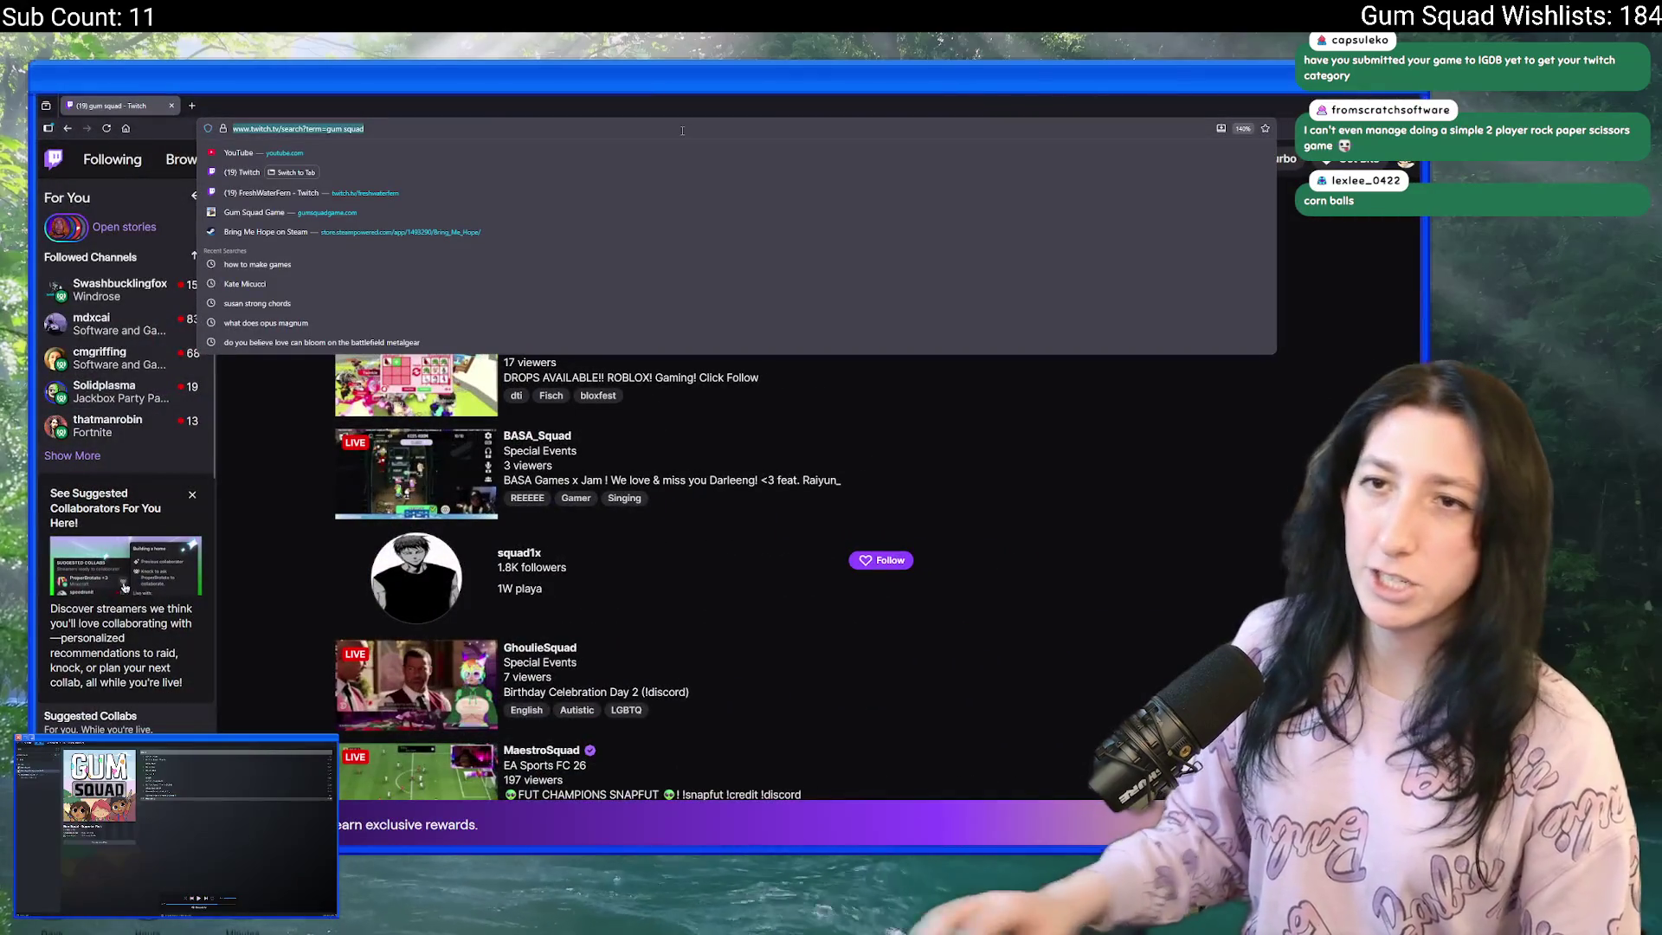
- Search the web for 'igdb' and open the IGDB.com site
{"action": "type", "text": "igdb"}
{"action": "key", "text": "Return"}
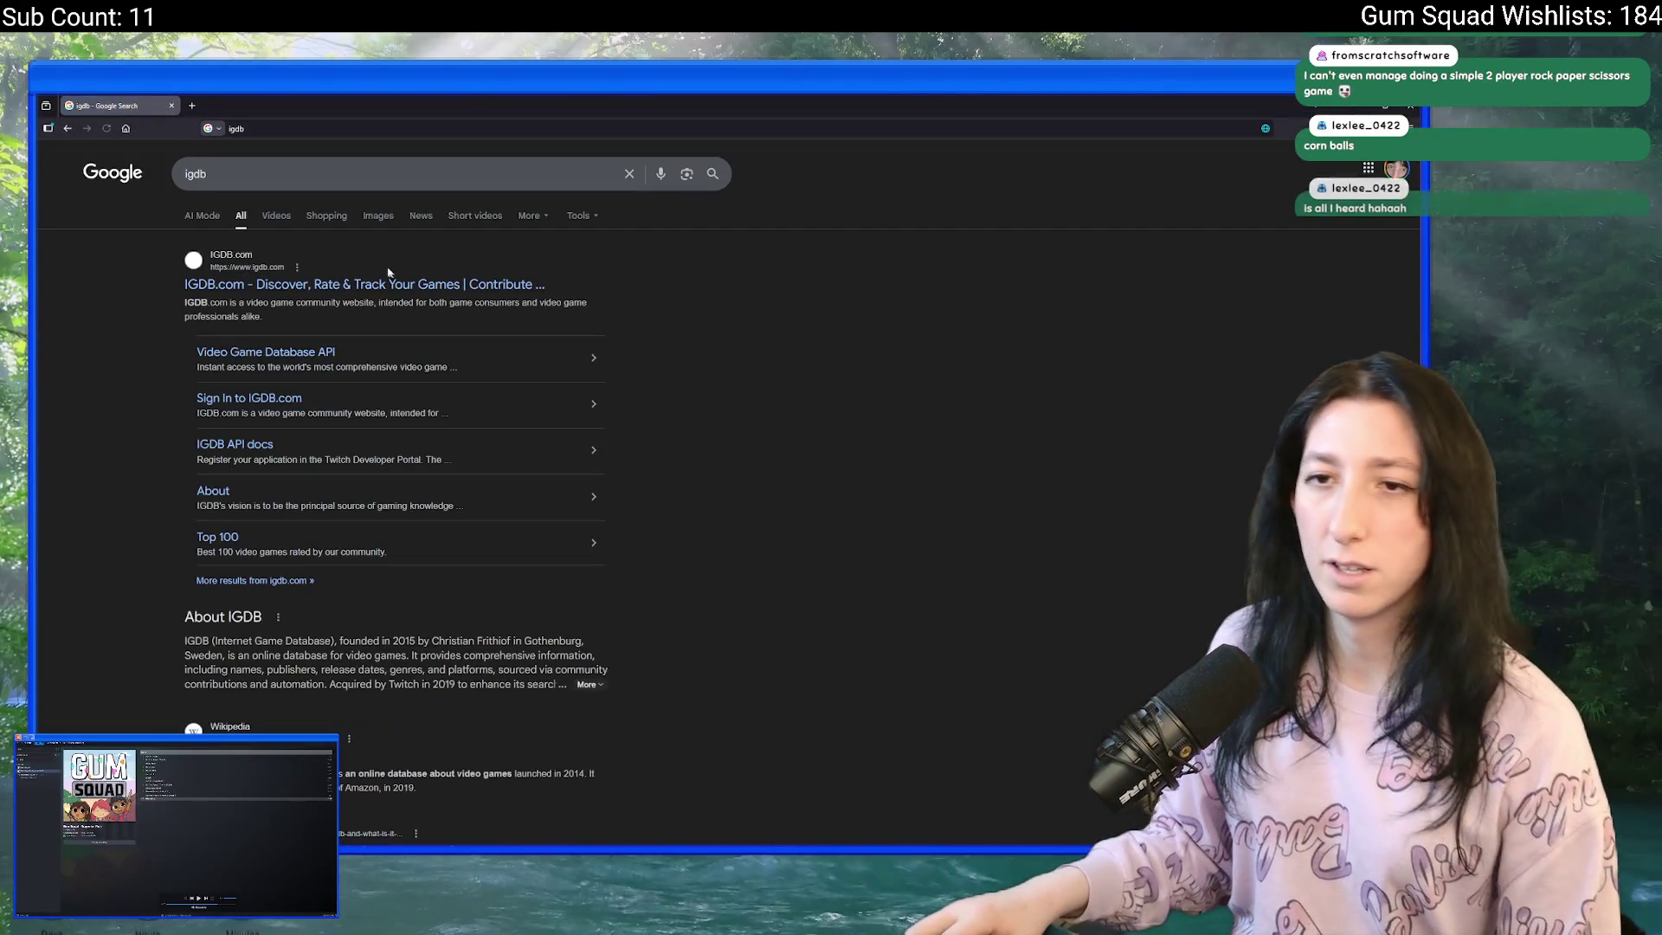
{"action": "left_click", "coordinate": [259, 286]}
{"action": "left_click", "coordinate": [241, 121]}
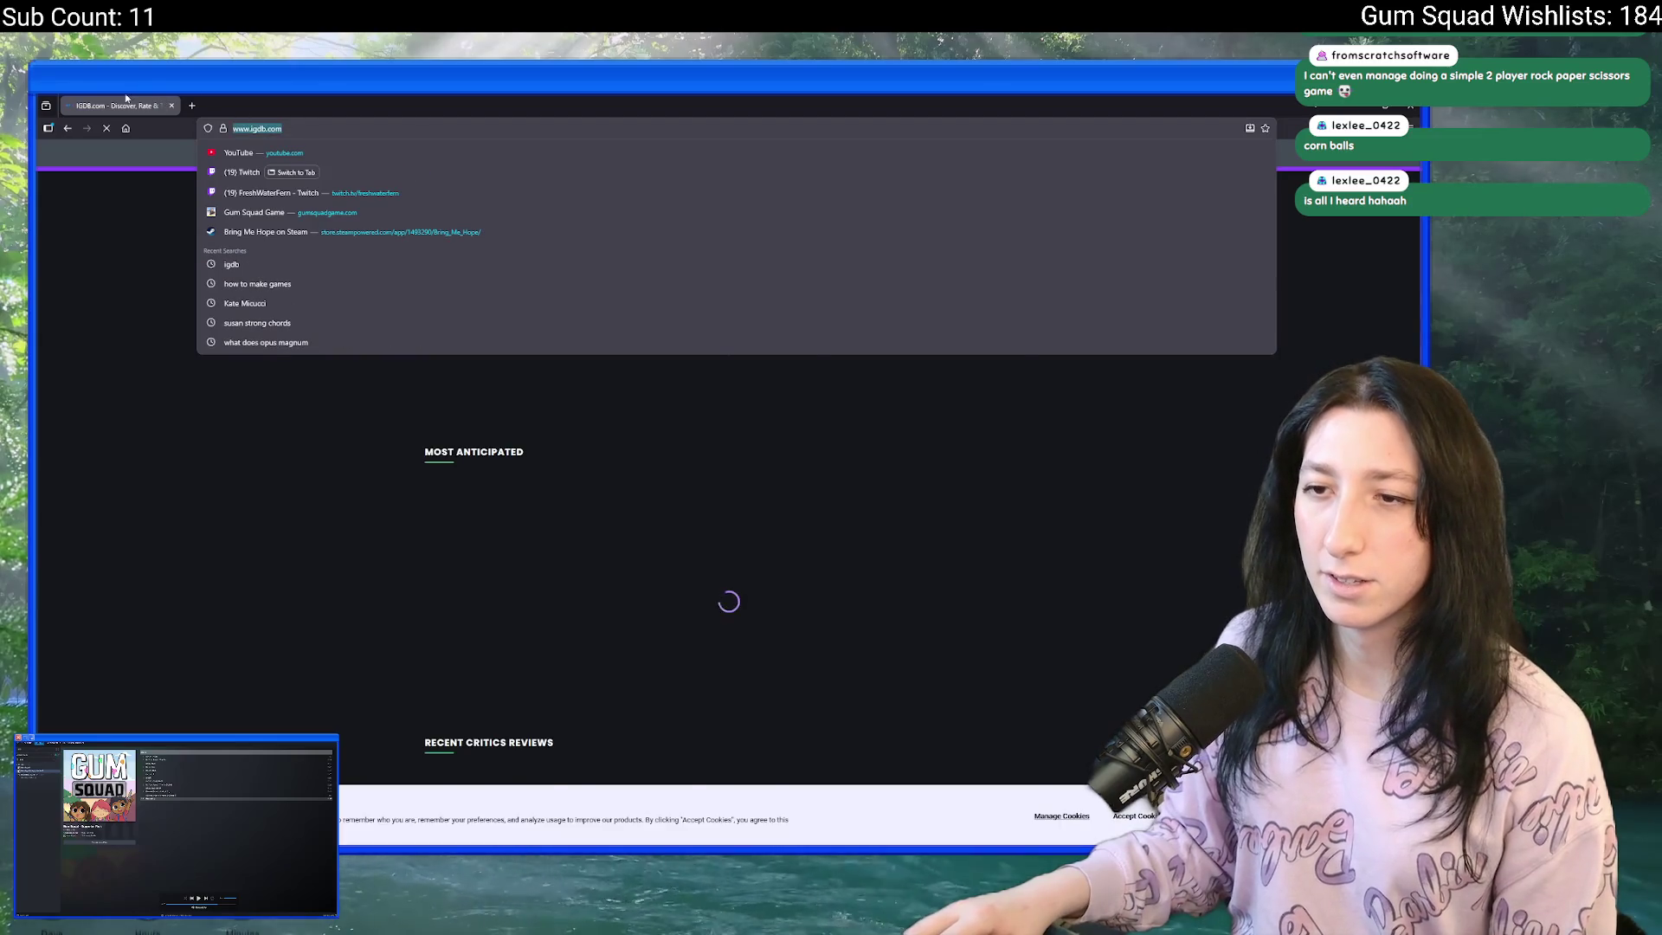
- Shrink the browser to a smaller window and bring up Gum Squad's change 2762110 page
{"action": "key", "text": "alt+Tab"}
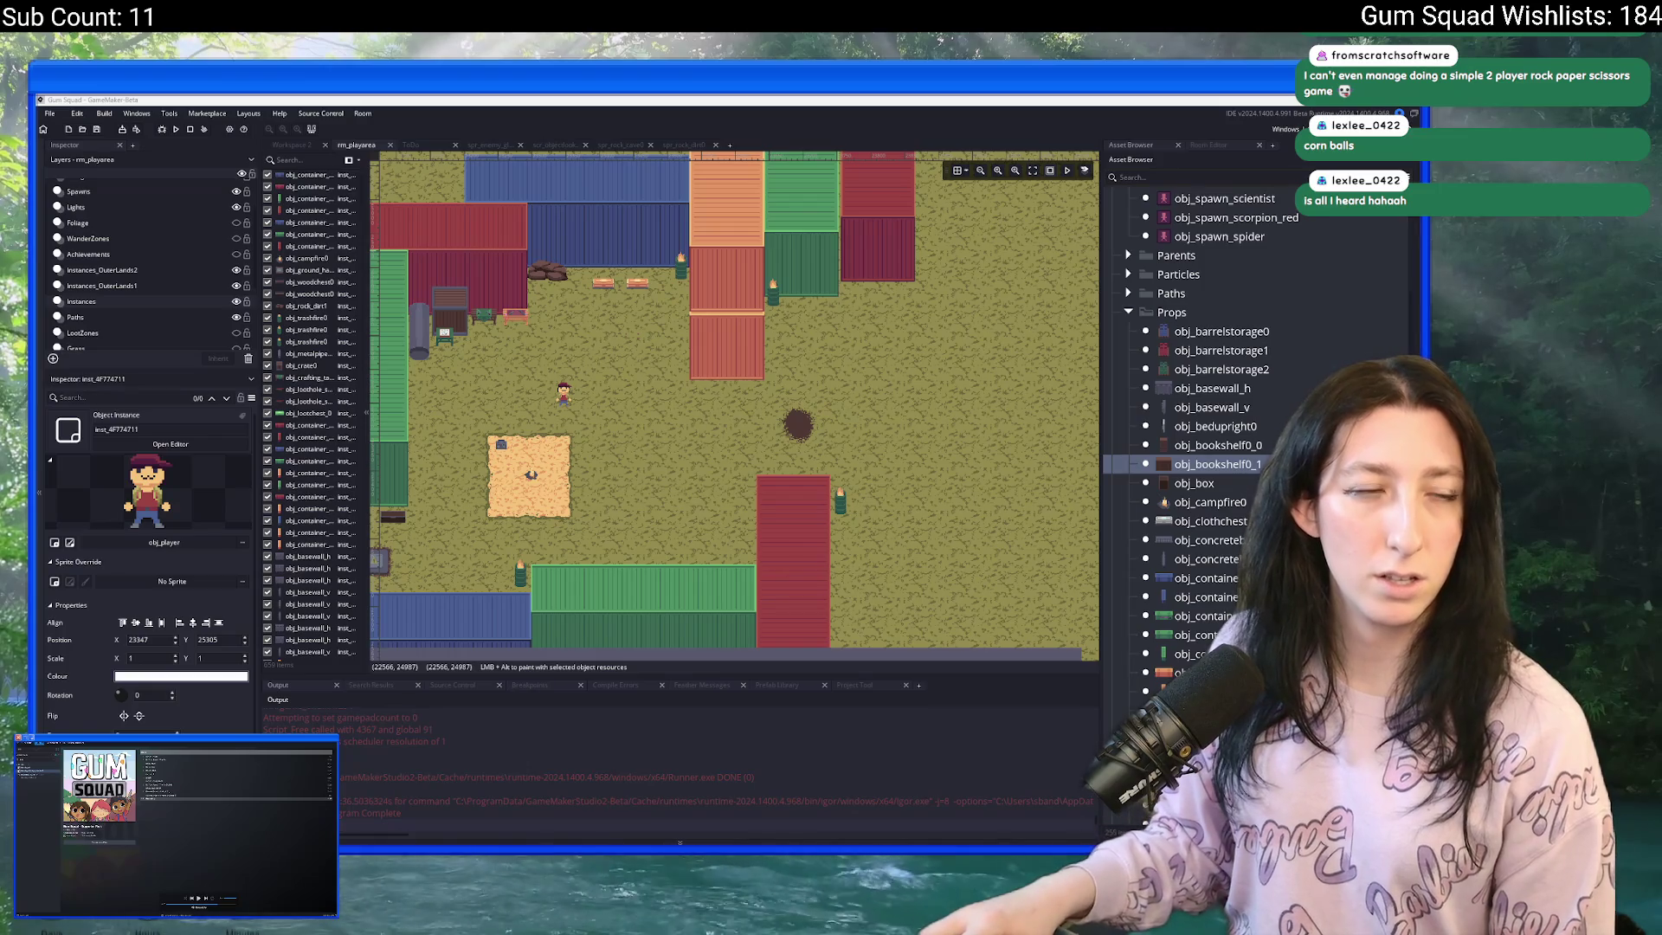
{"action": "key", "text": "alt+Tab"}
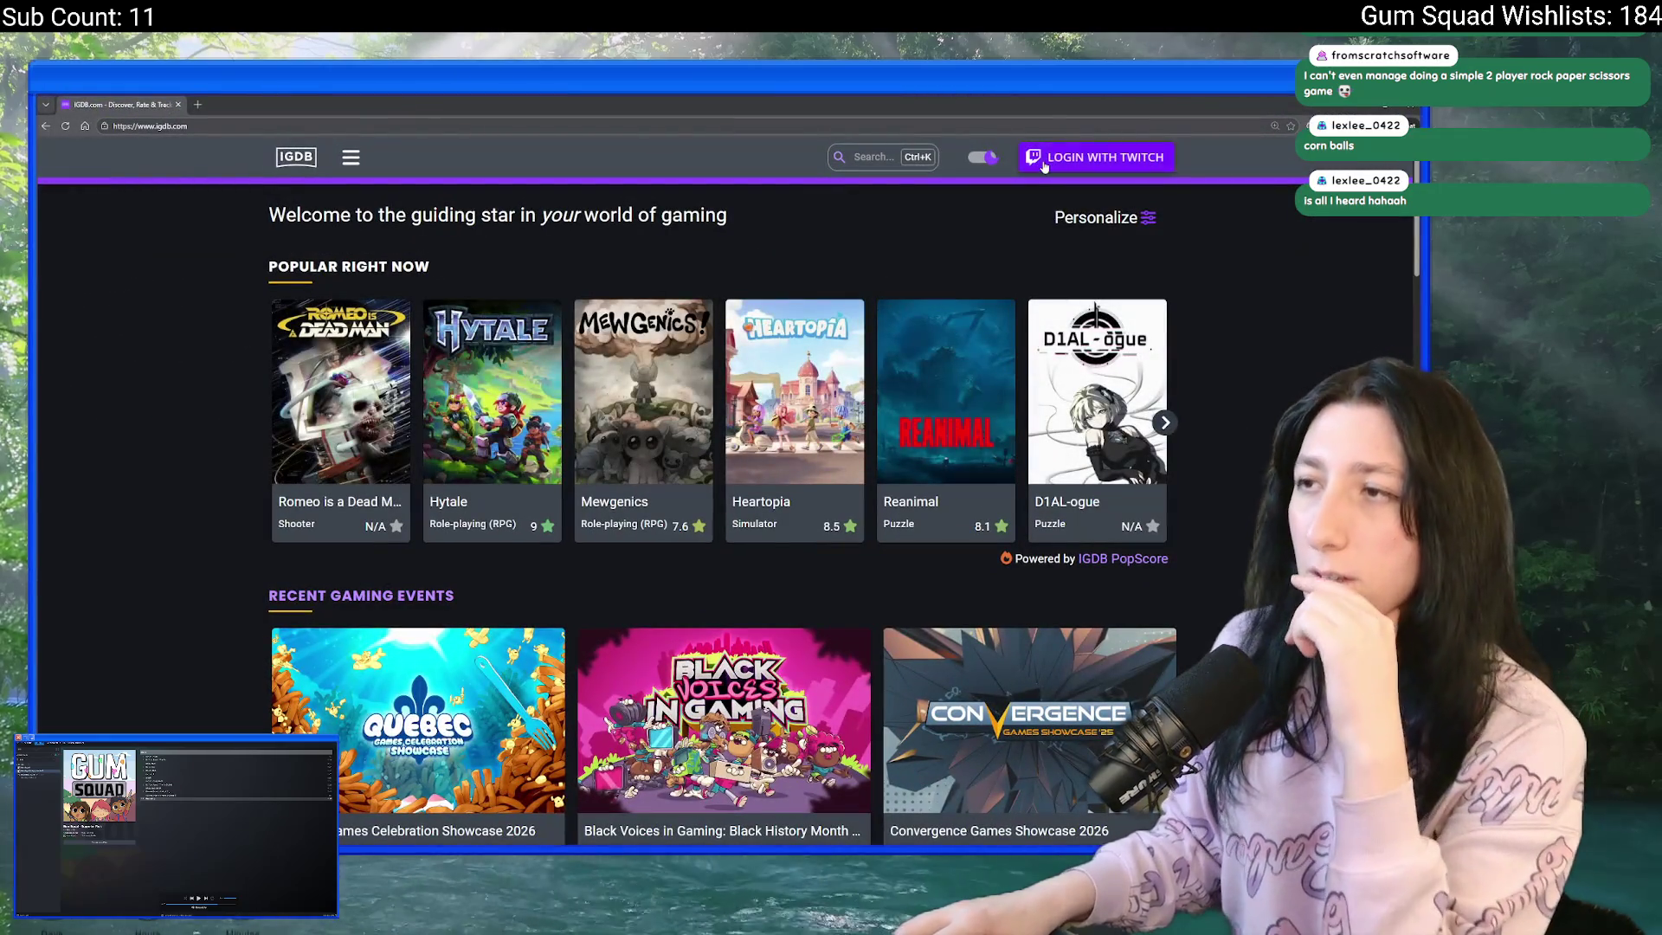
{"action": "key", "text": "super+Down"}
{"action": "key", "text": "alt+Tab"}
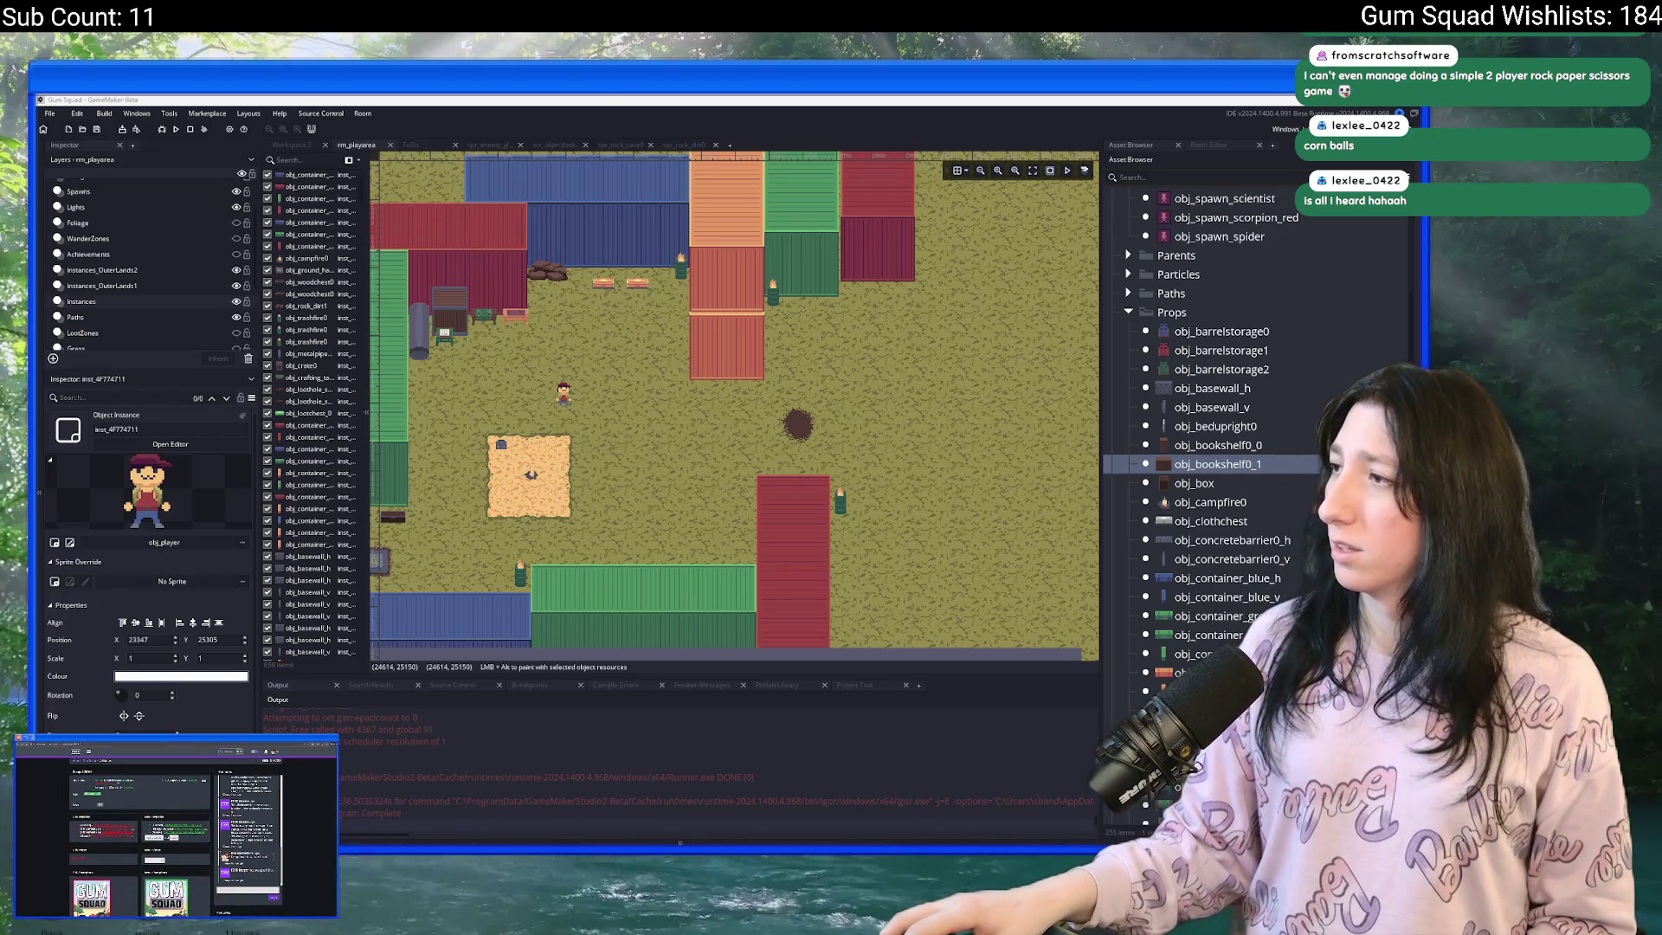
{"action": "key", "text": "alt+Tab"}
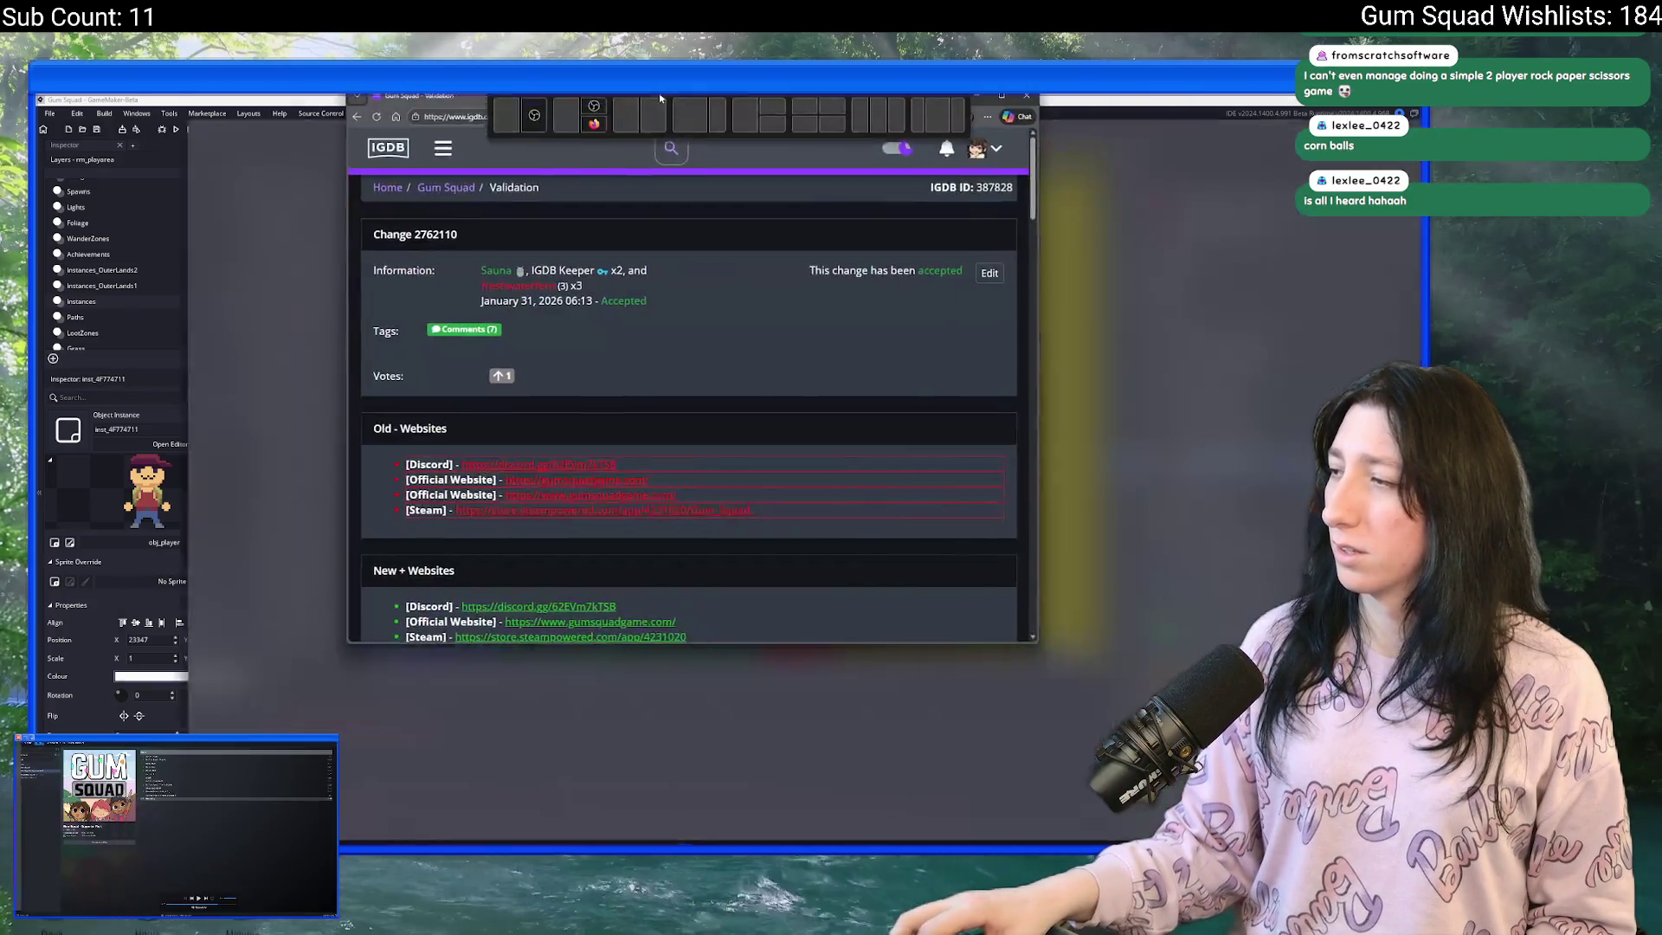
- Expand the change's comment thread, then open Gum Squad's game page from the breadcrumb in a new tab
{"action": "scroll", "coordinate": [701, 613], "scroll_direction": "down", "scroll_amount": 3}
{"action": "scroll", "coordinate": [701, 613], "scroll_direction": "down", "scroll_amount": 2}
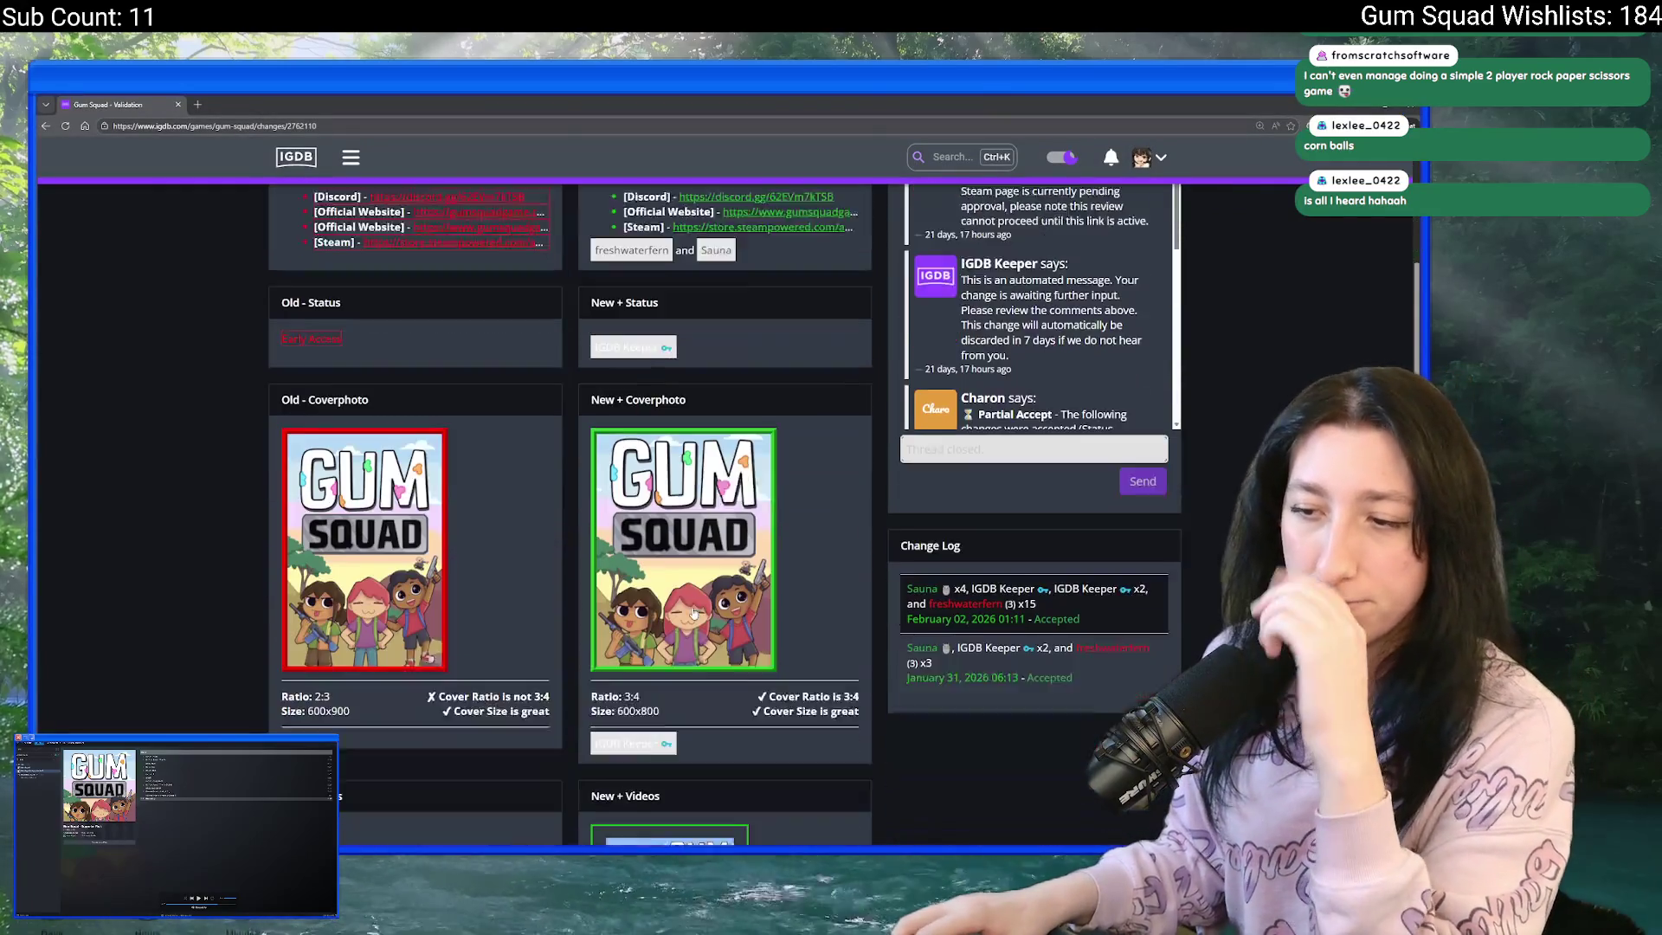
{"action": "scroll", "coordinate": [864, 630], "scroll_direction": "up", "scroll_amount": 4}
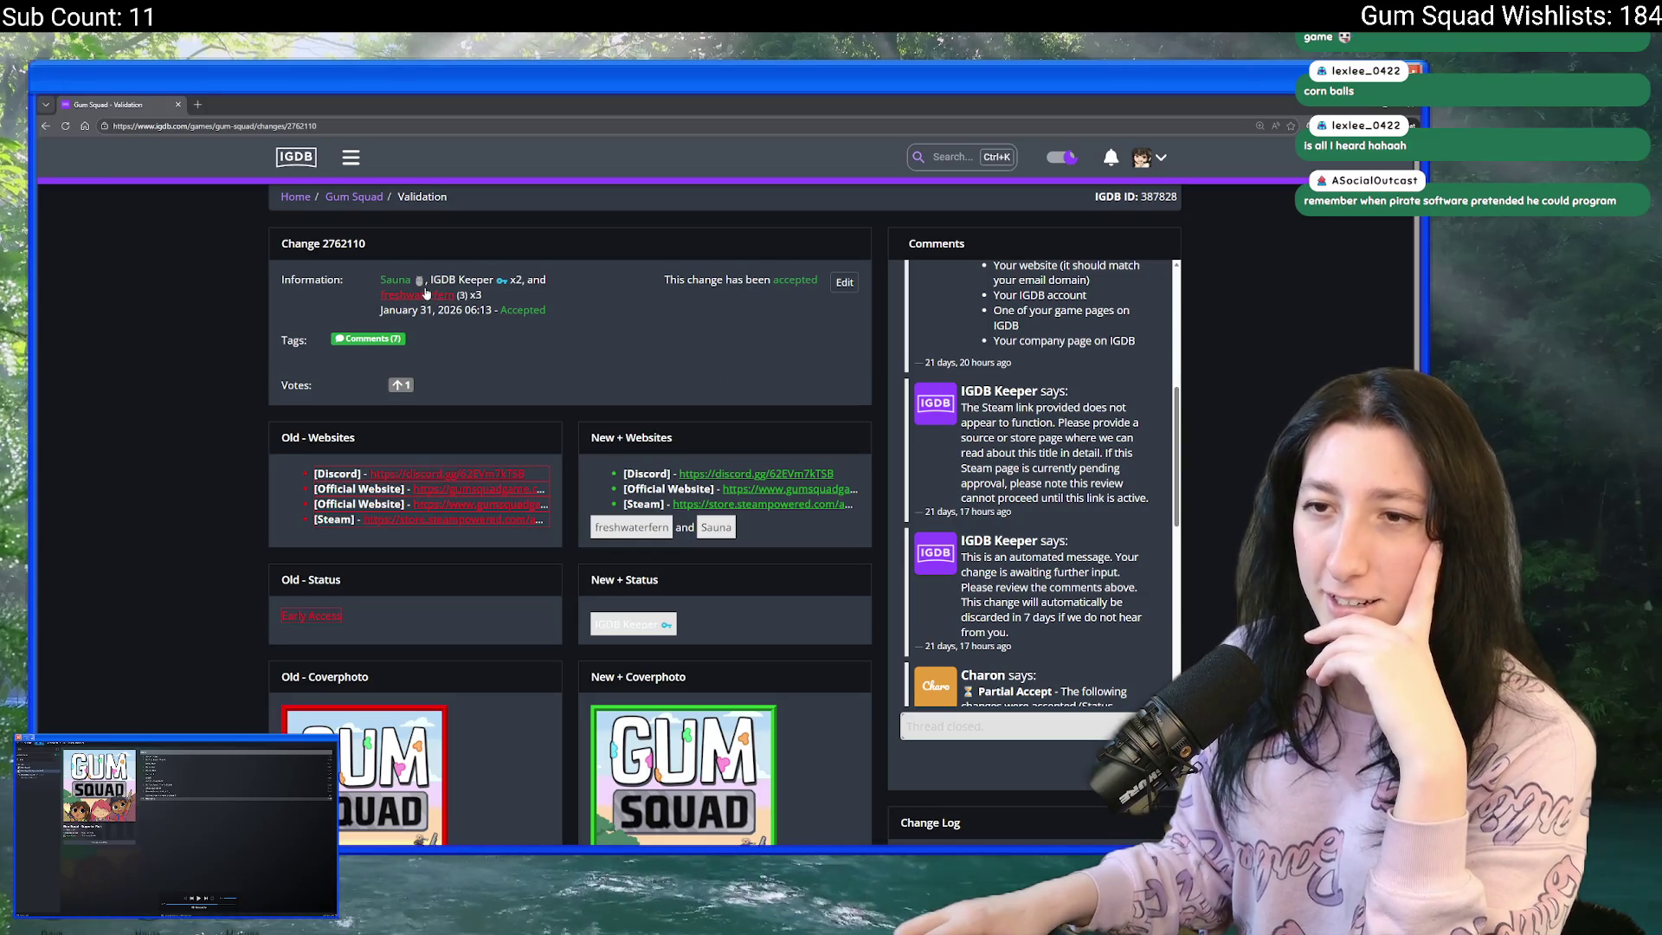
{"action": "left_click", "coordinate": [393, 336]}
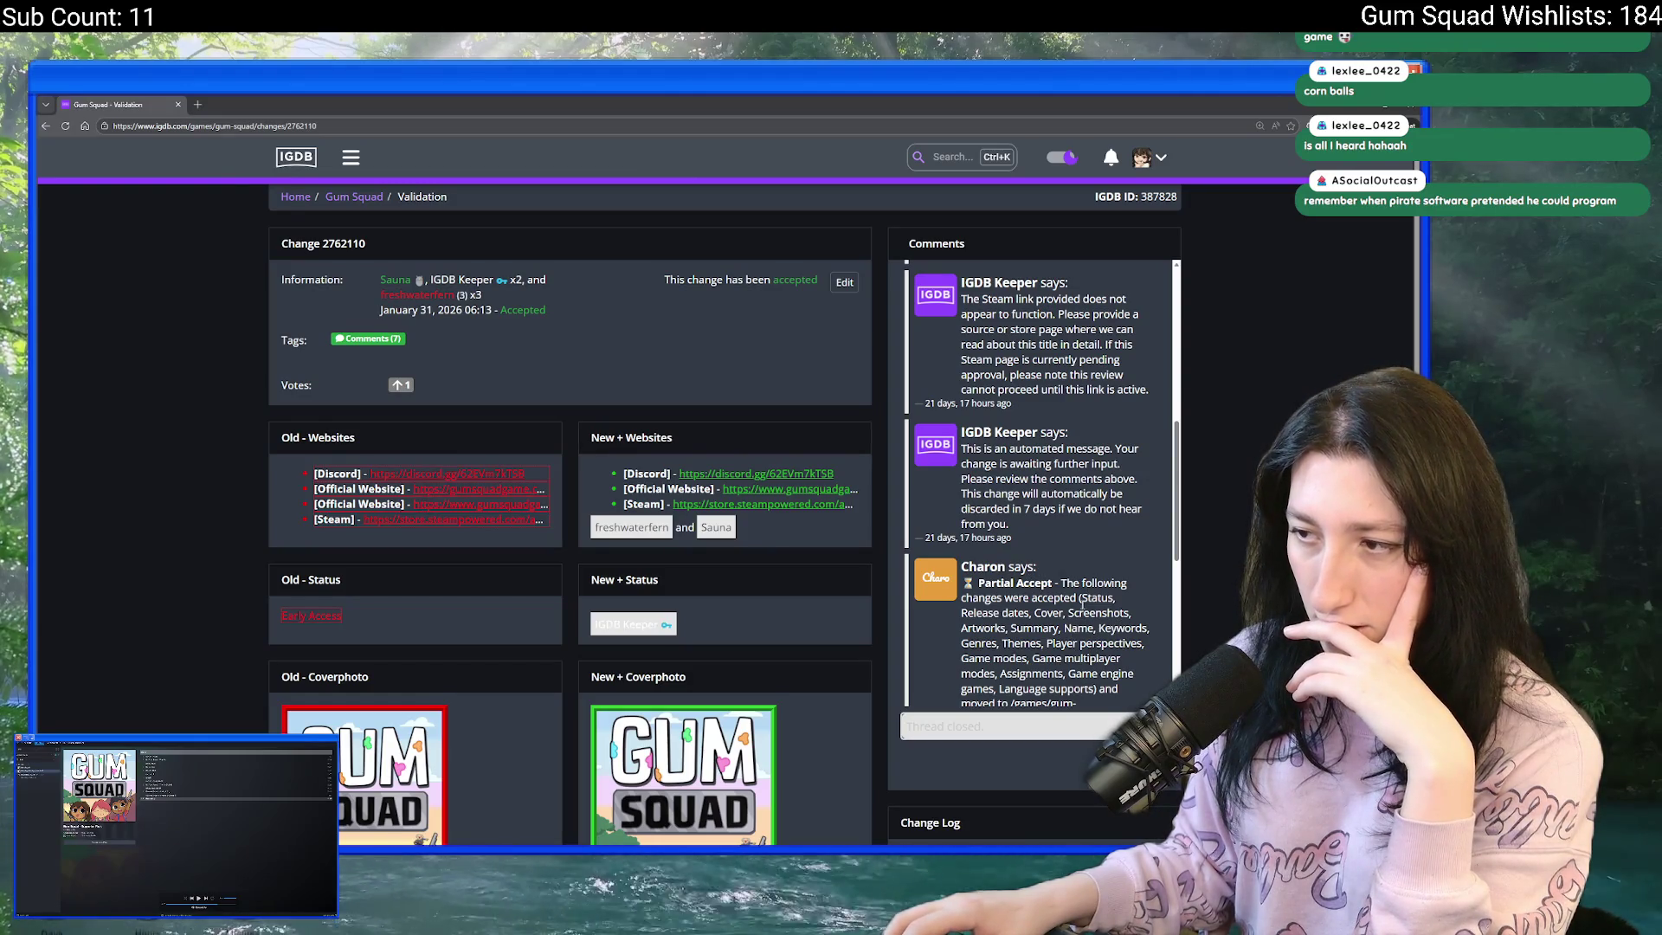
{"action": "scroll", "coordinate": [1108, 591], "scroll_direction": "up", "scroll_amount": 3}
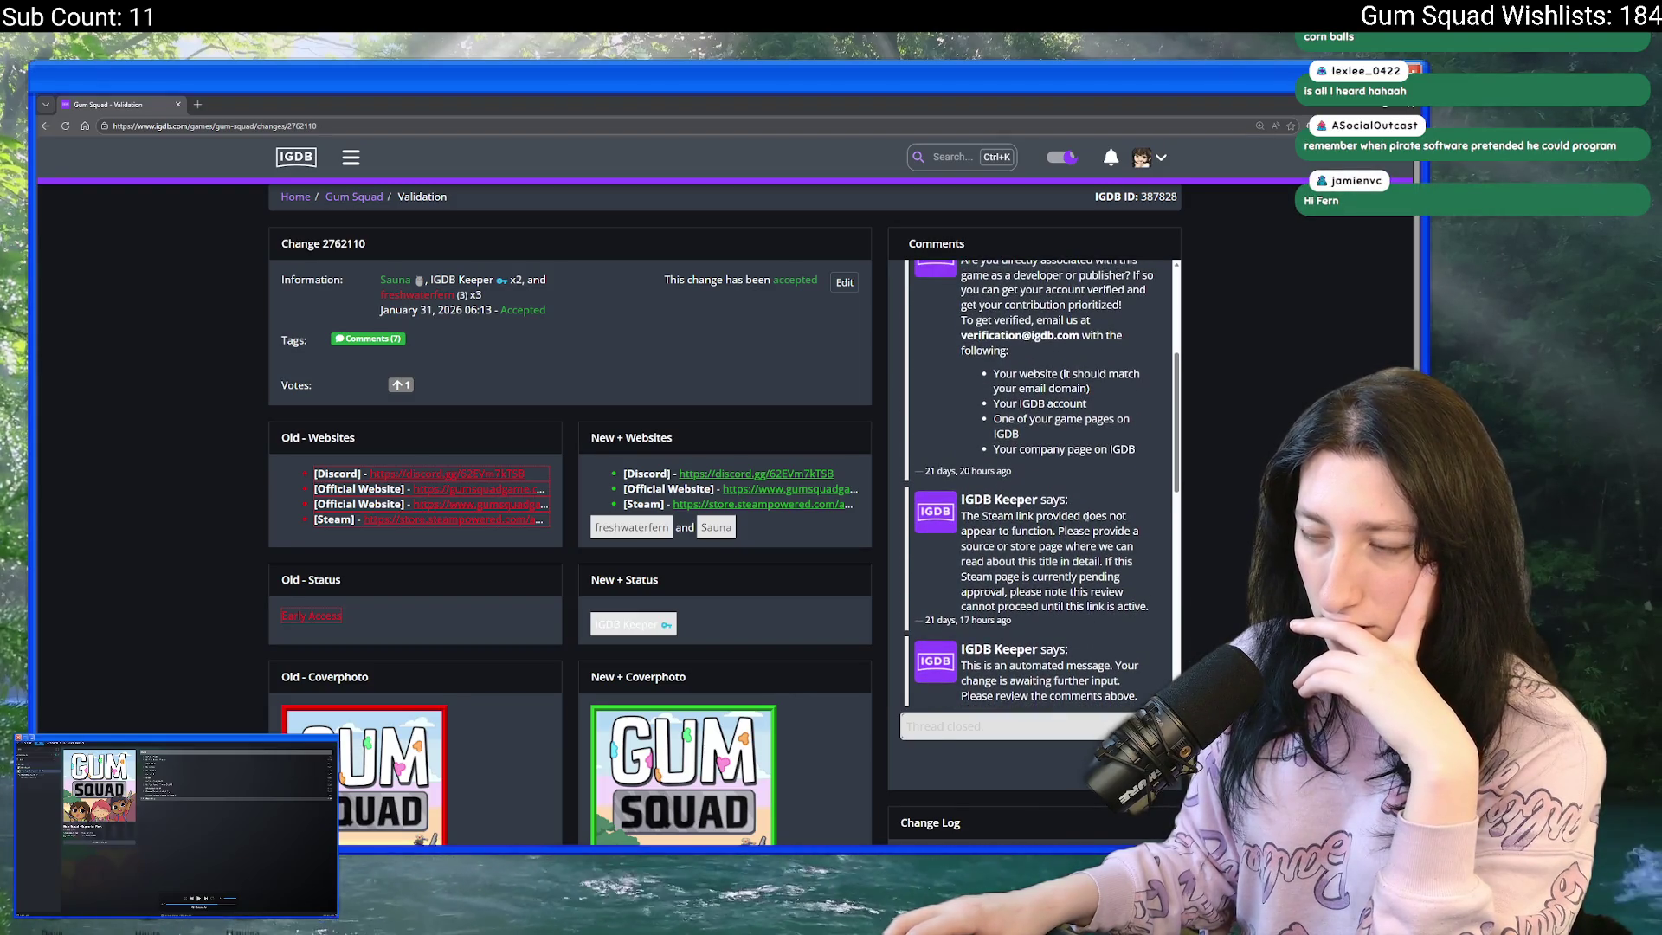
{"action": "scroll", "coordinate": [1072, 525], "scroll_direction": "down", "scroll_amount": 1}
{"action": "scroll", "coordinate": [1072, 524], "scroll_direction": "up", "scroll_amount": 4}
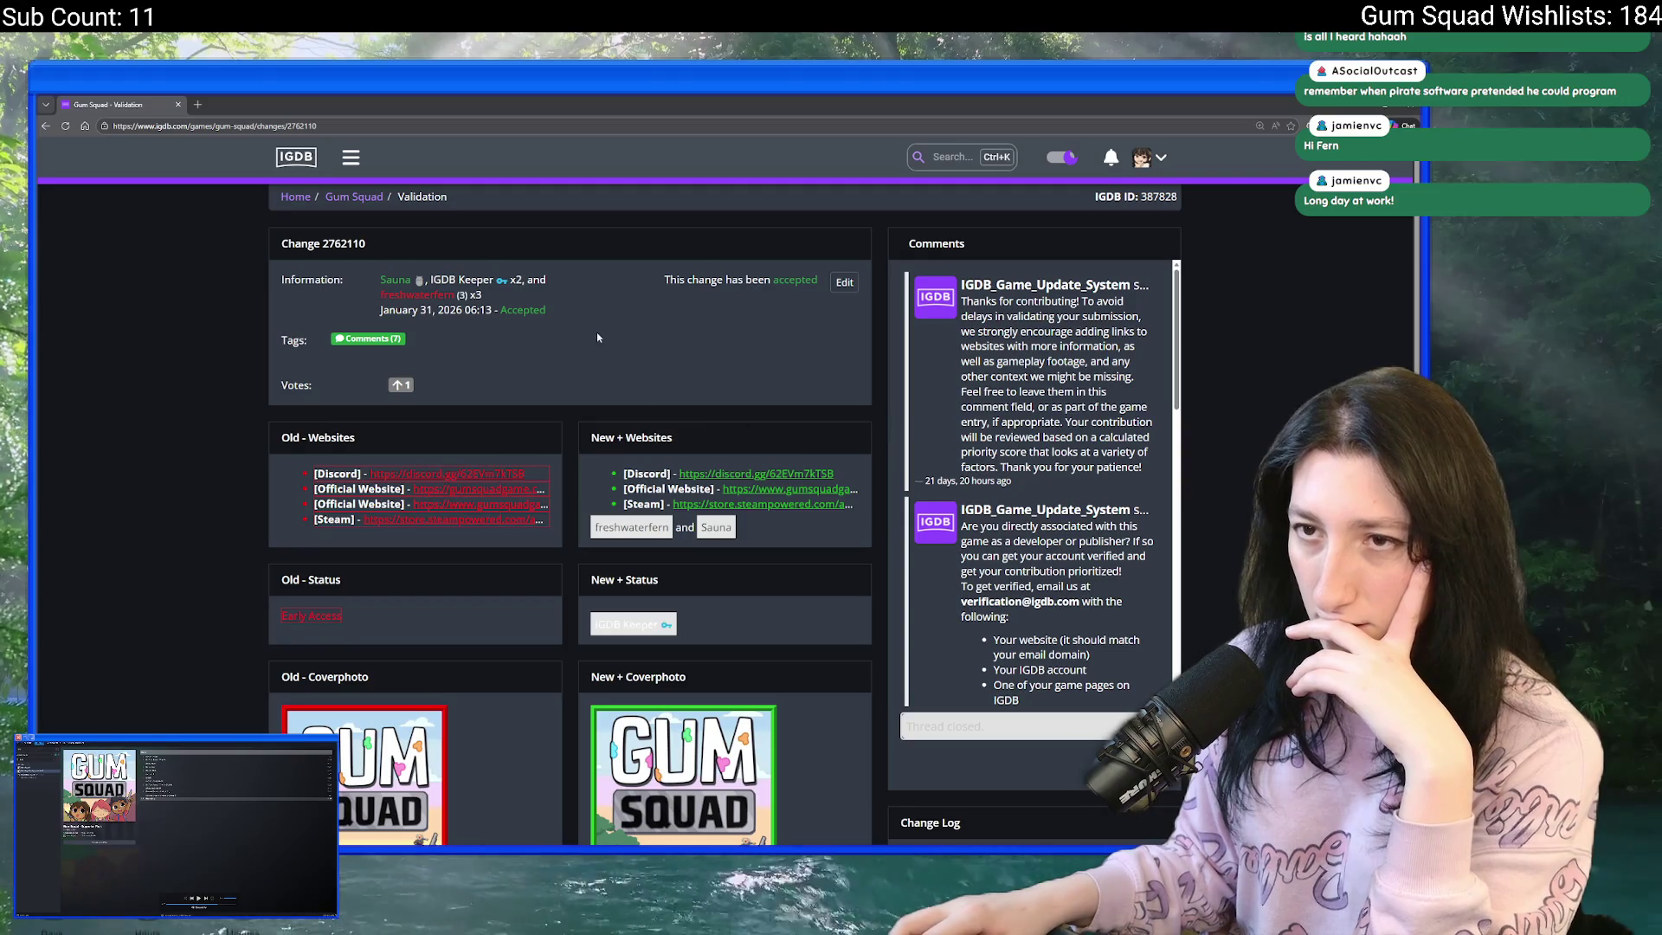
{"action": "scroll", "coordinate": [595, 340], "scroll_direction": "down", "scroll_amount": 7}
{"action": "scroll", "coordinate": [509, 681], "scroll_direction": "down", "scroll_amount": 4}
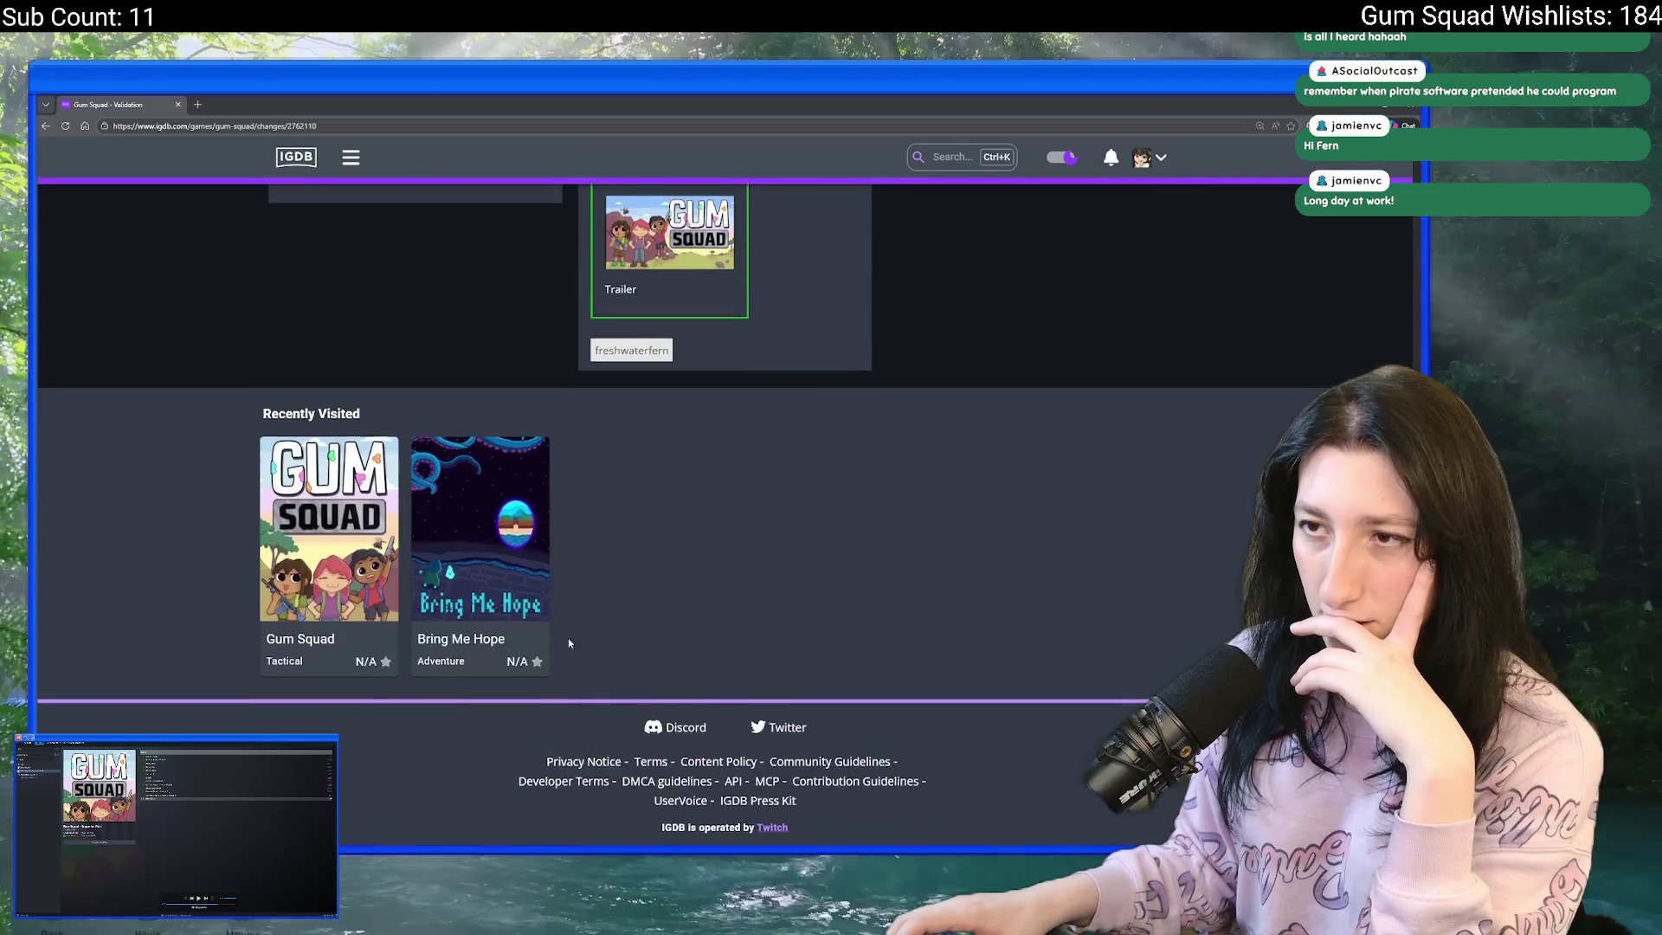
{"action": "scroll", "coordinate": [565, 542], "scroll_direction": "up", "scroll_amount": 12}
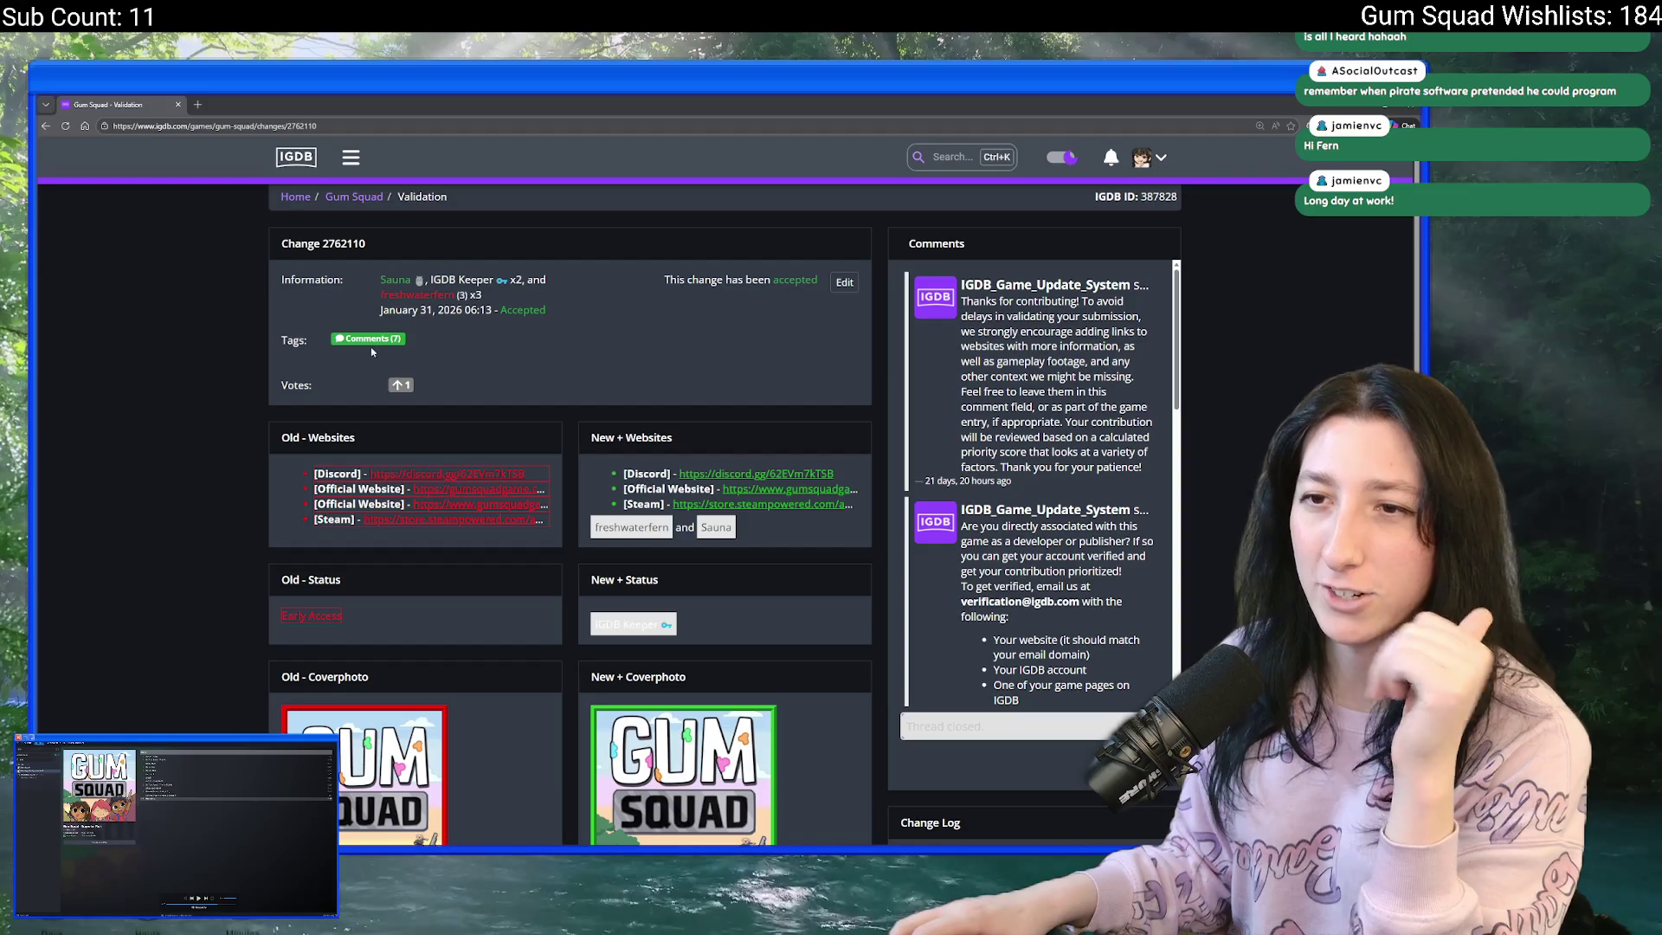
{"action": "left_click", "coordinate": [347, 199]}
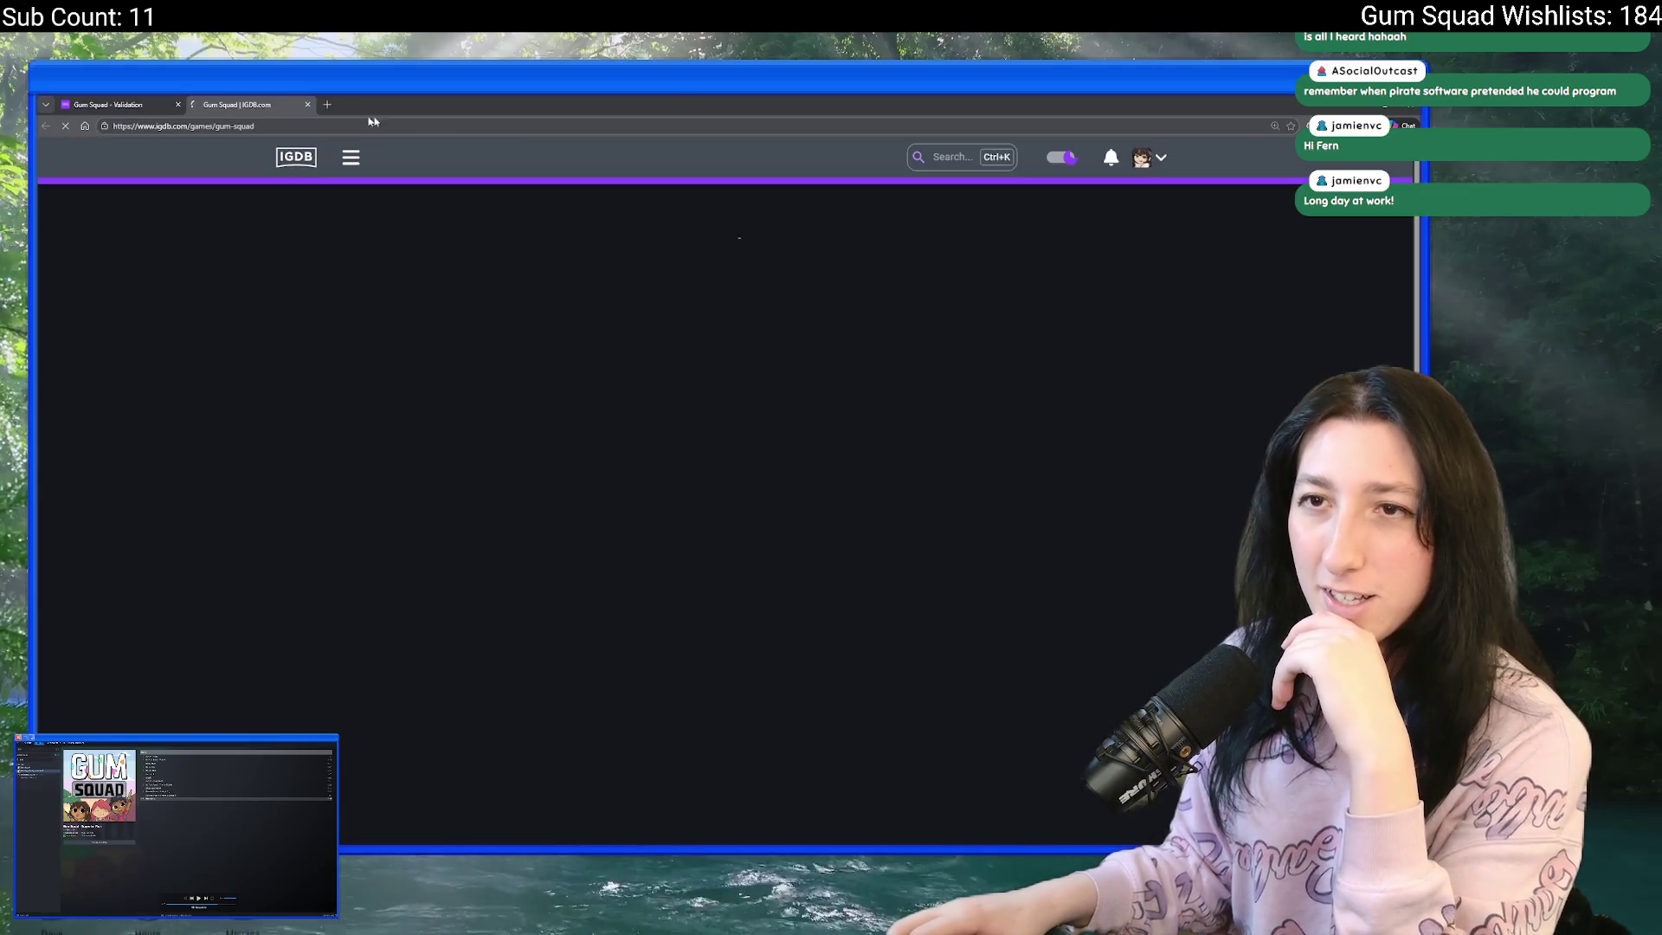
- Scroll Gum Squad's game page to its About section, then return to the Validation tab
{"action": "scroll", "coordinate": [1169, 485], "scroll_direction": "down", "scroll_amount": 2}
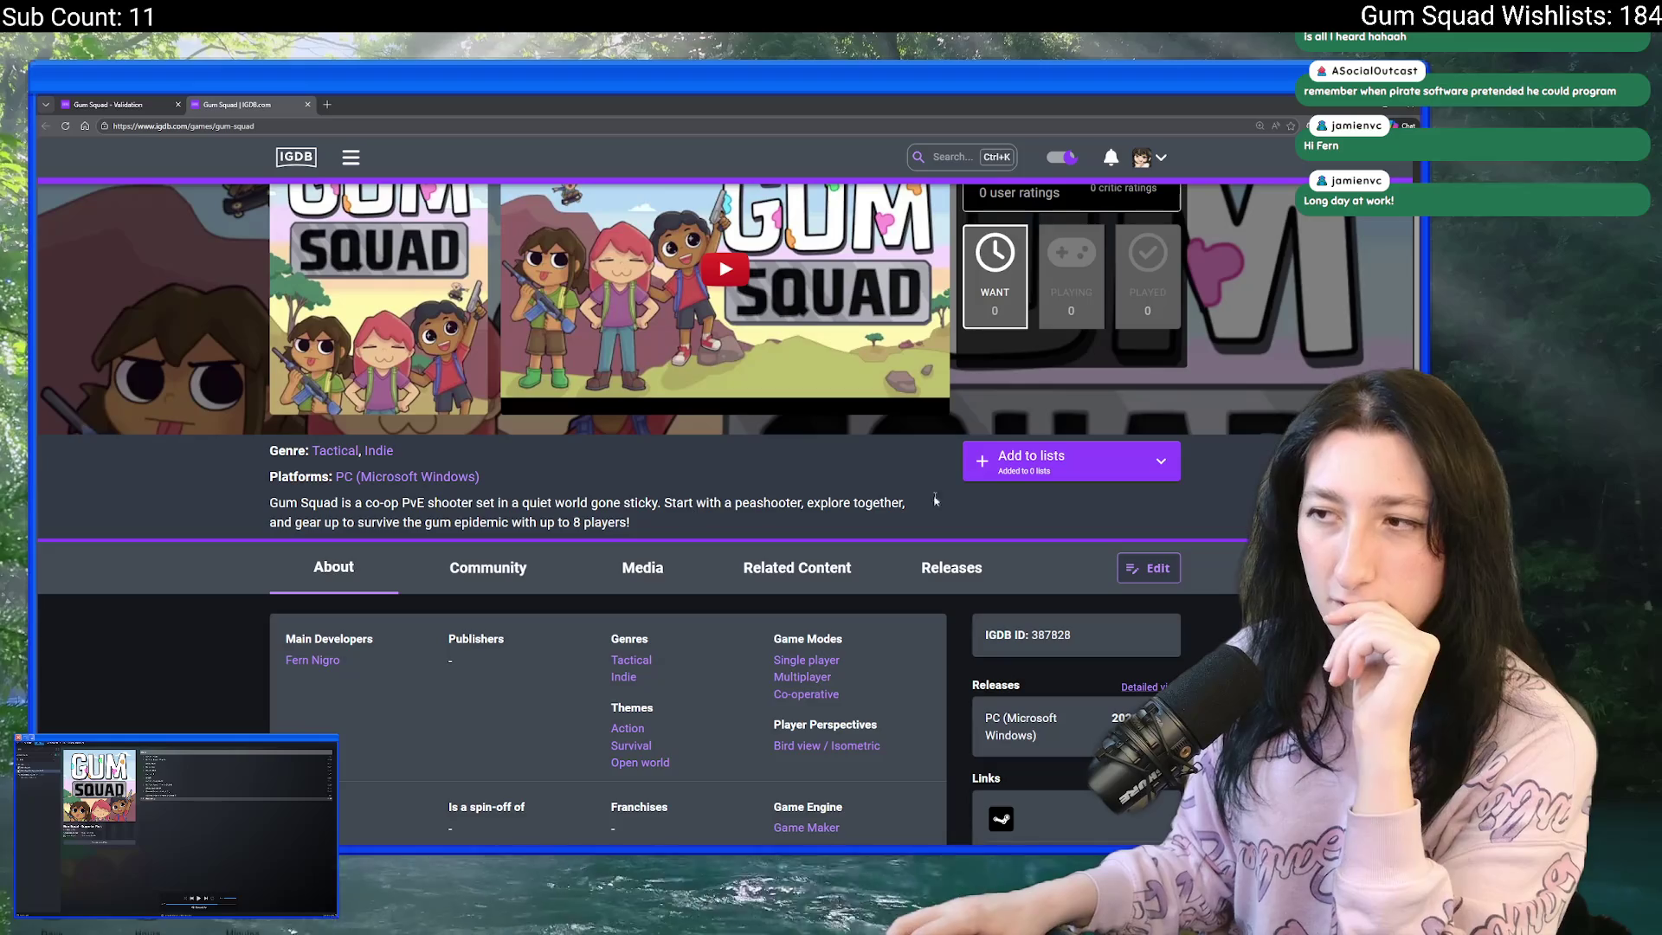
{"action": "scroll", "coordinate": [321, 666], "scroll_direction": "down", "scroll_amount": 1}
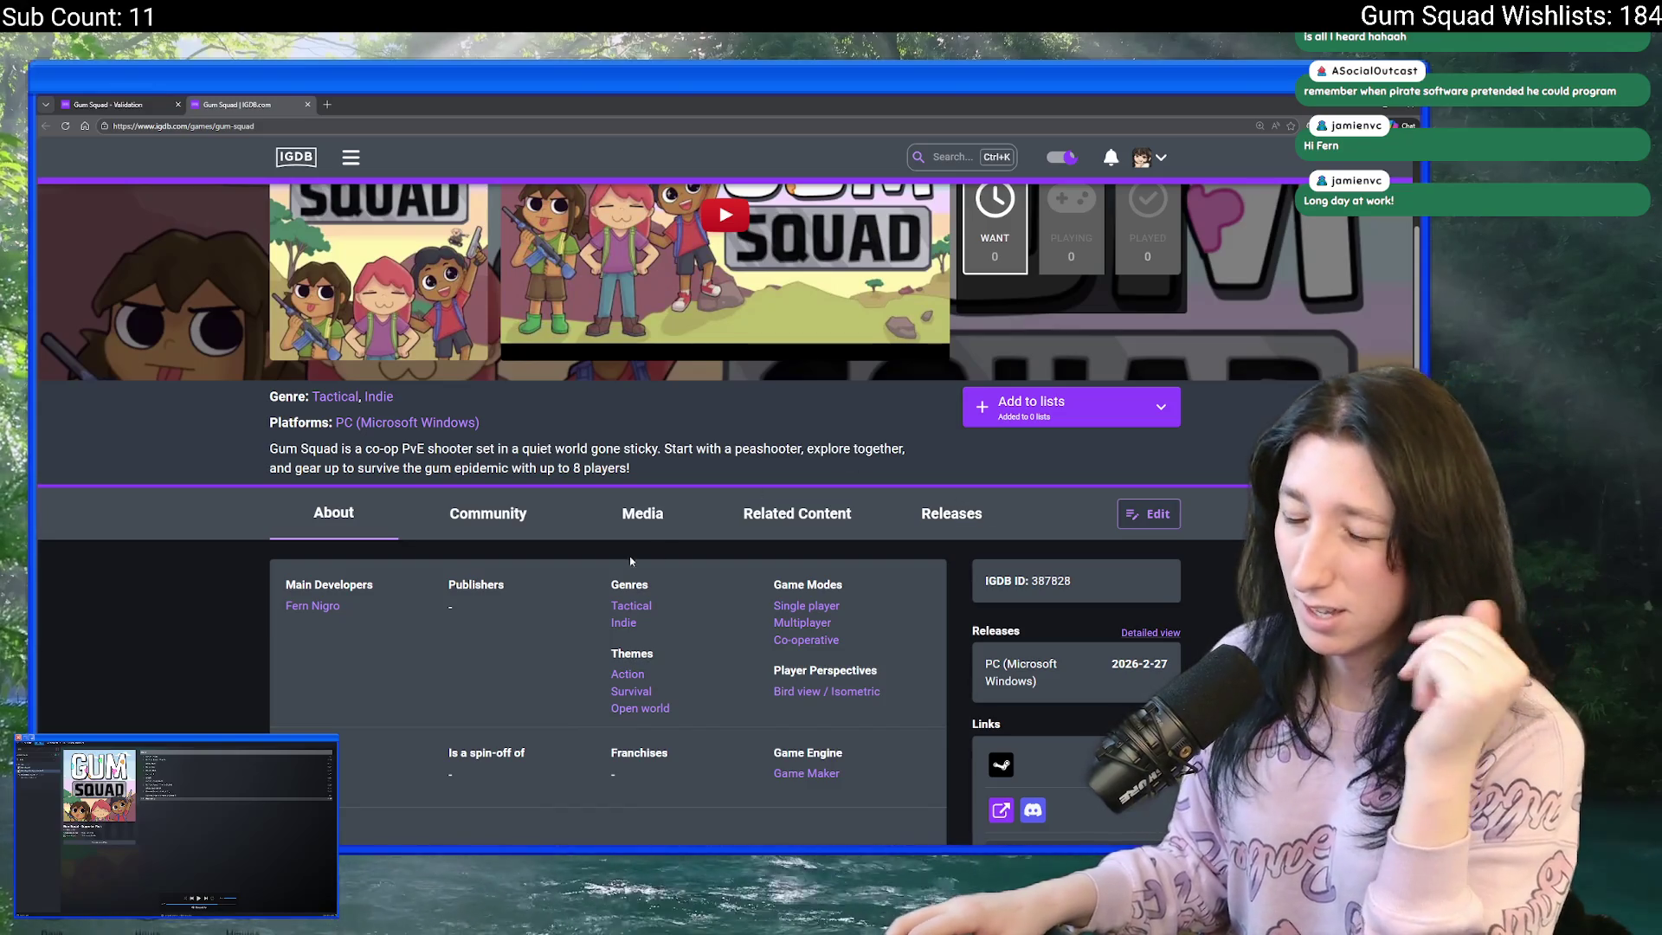
{"action": "left_click", "coordinate": [156, 100]}
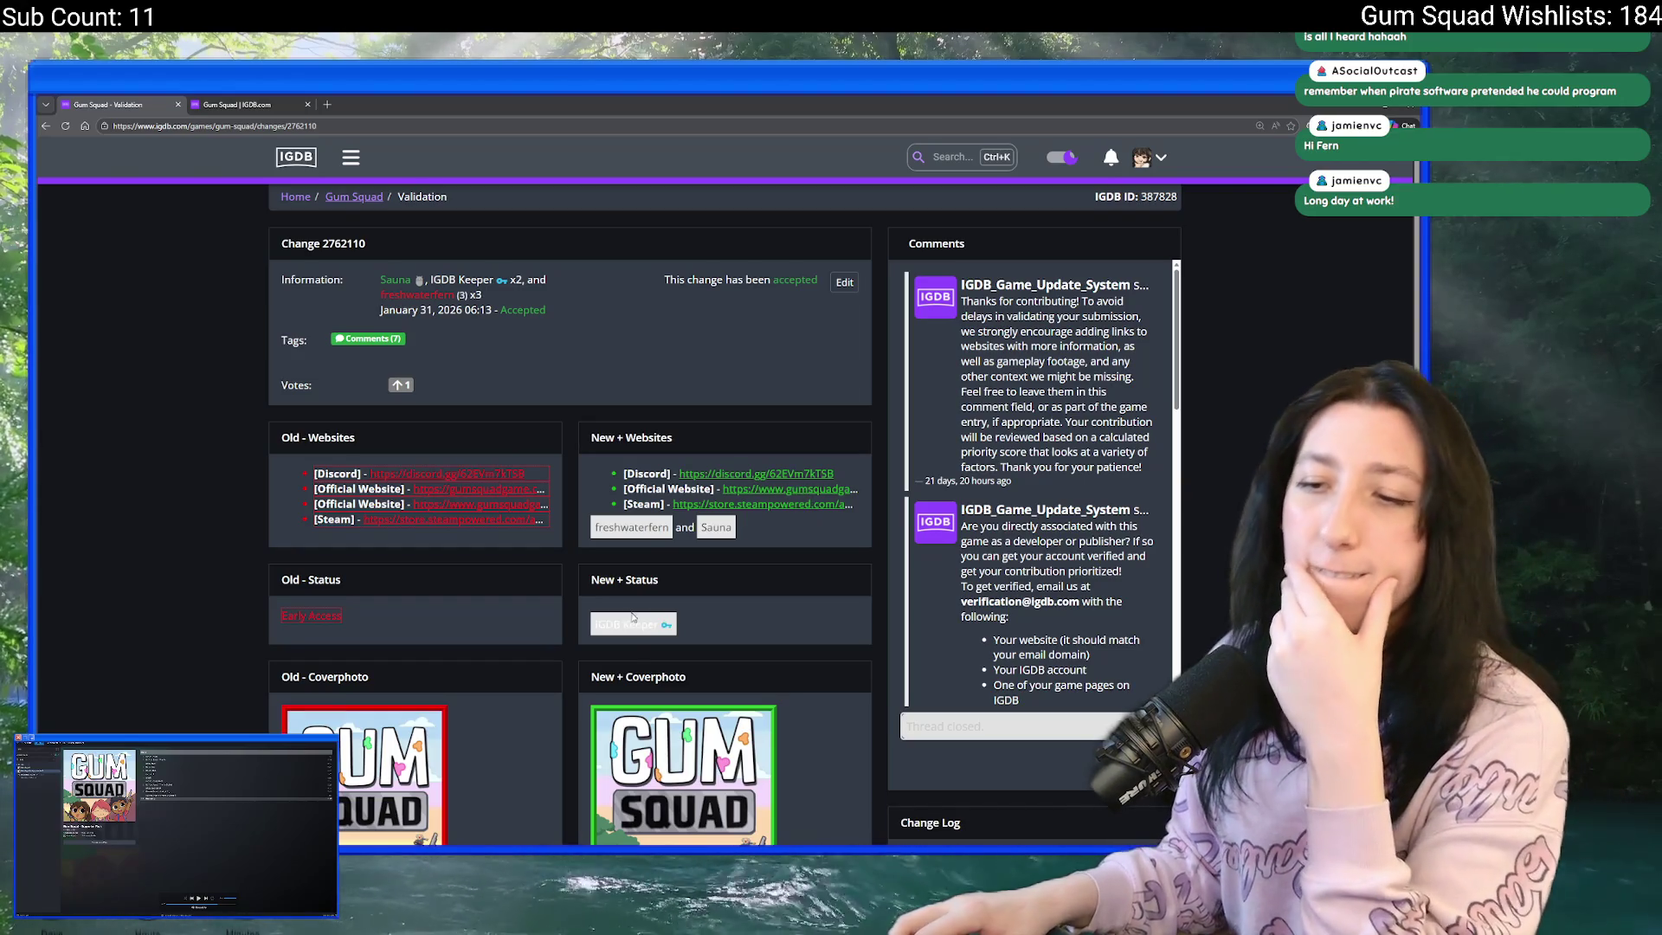
- Check the new 600x800 cover photo and change log on the validation page, then open a new tab
{"action": "scroll", "coordinate": [656, 403], "scroll_direction": "down", "scroll_amount": 3}
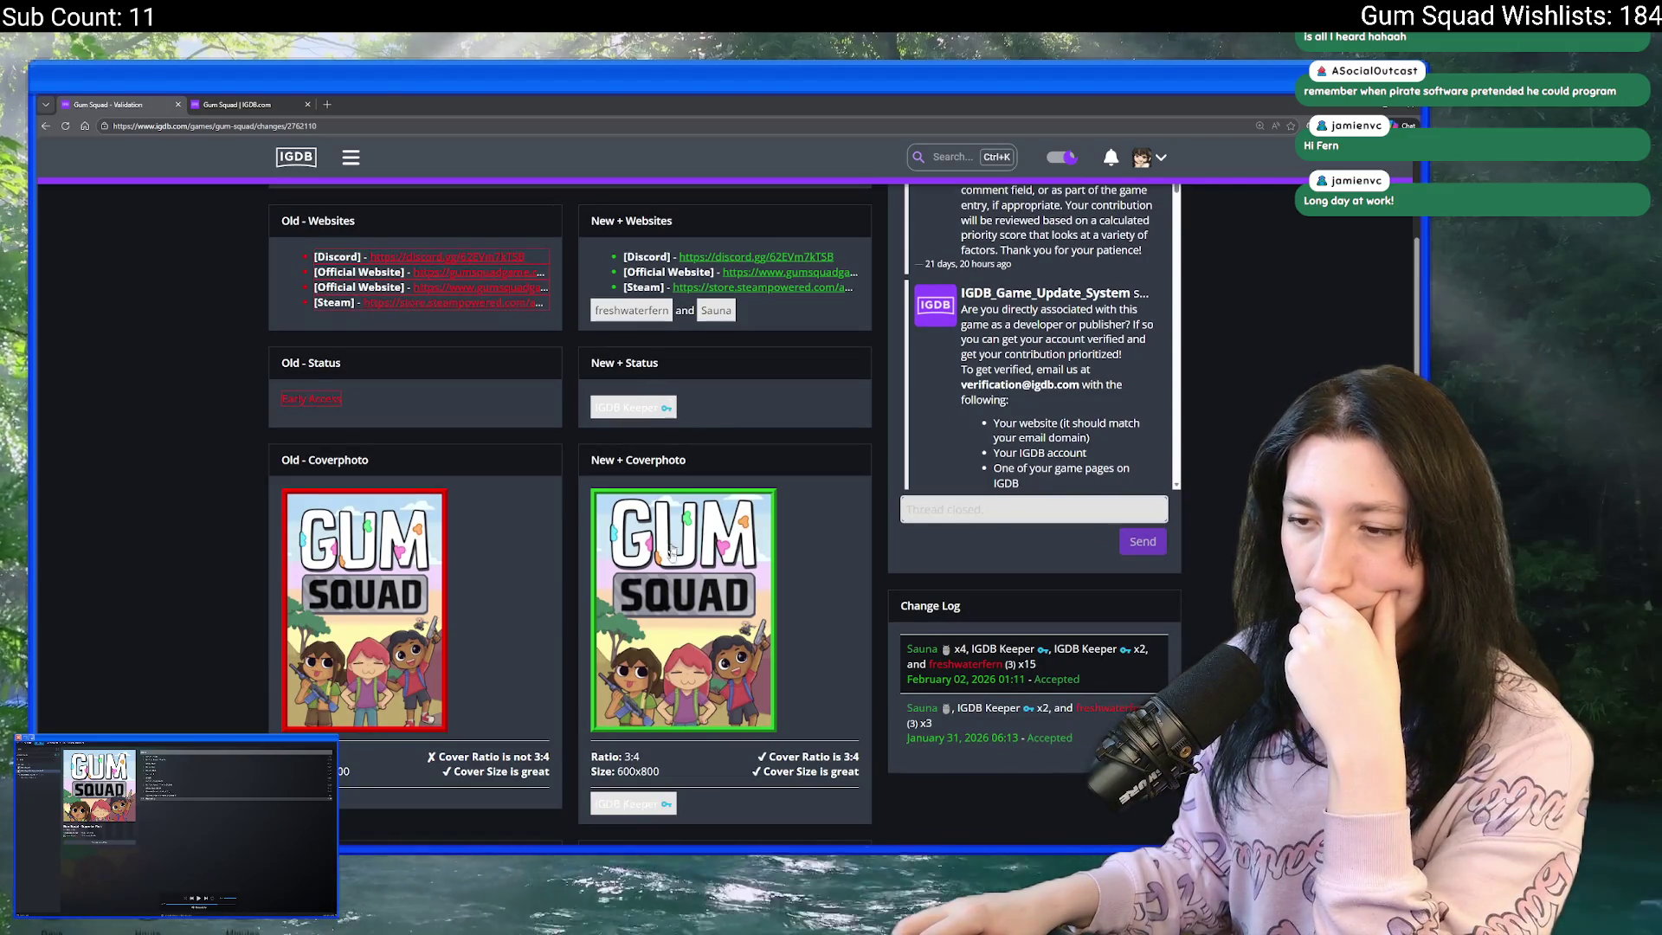
{"action": "scroll", "coordinate": [672, 523], "scroll_direction": "down", "scroll_amount": 5}
{"action": "scroll", "coordinate": [674, 664], "scroll_direction": "down", "scroll_amount": 3}
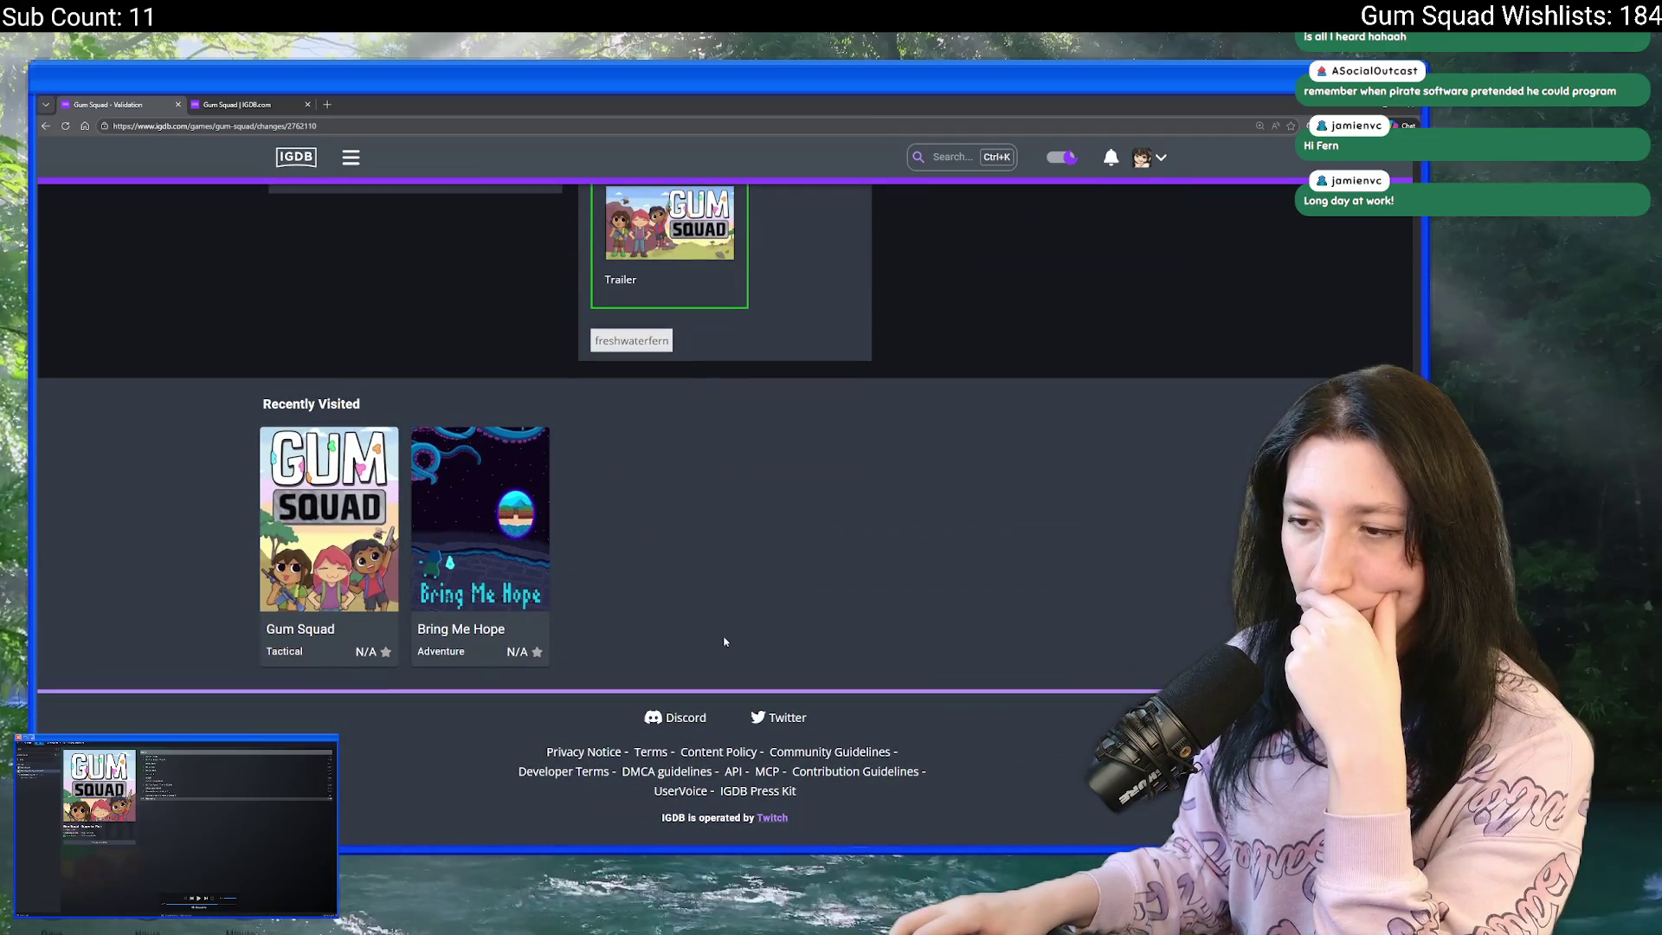
{"action": "scroll", "coordinate": [726, 520], "scroll_direction": "up", "scroll_amount": 15}
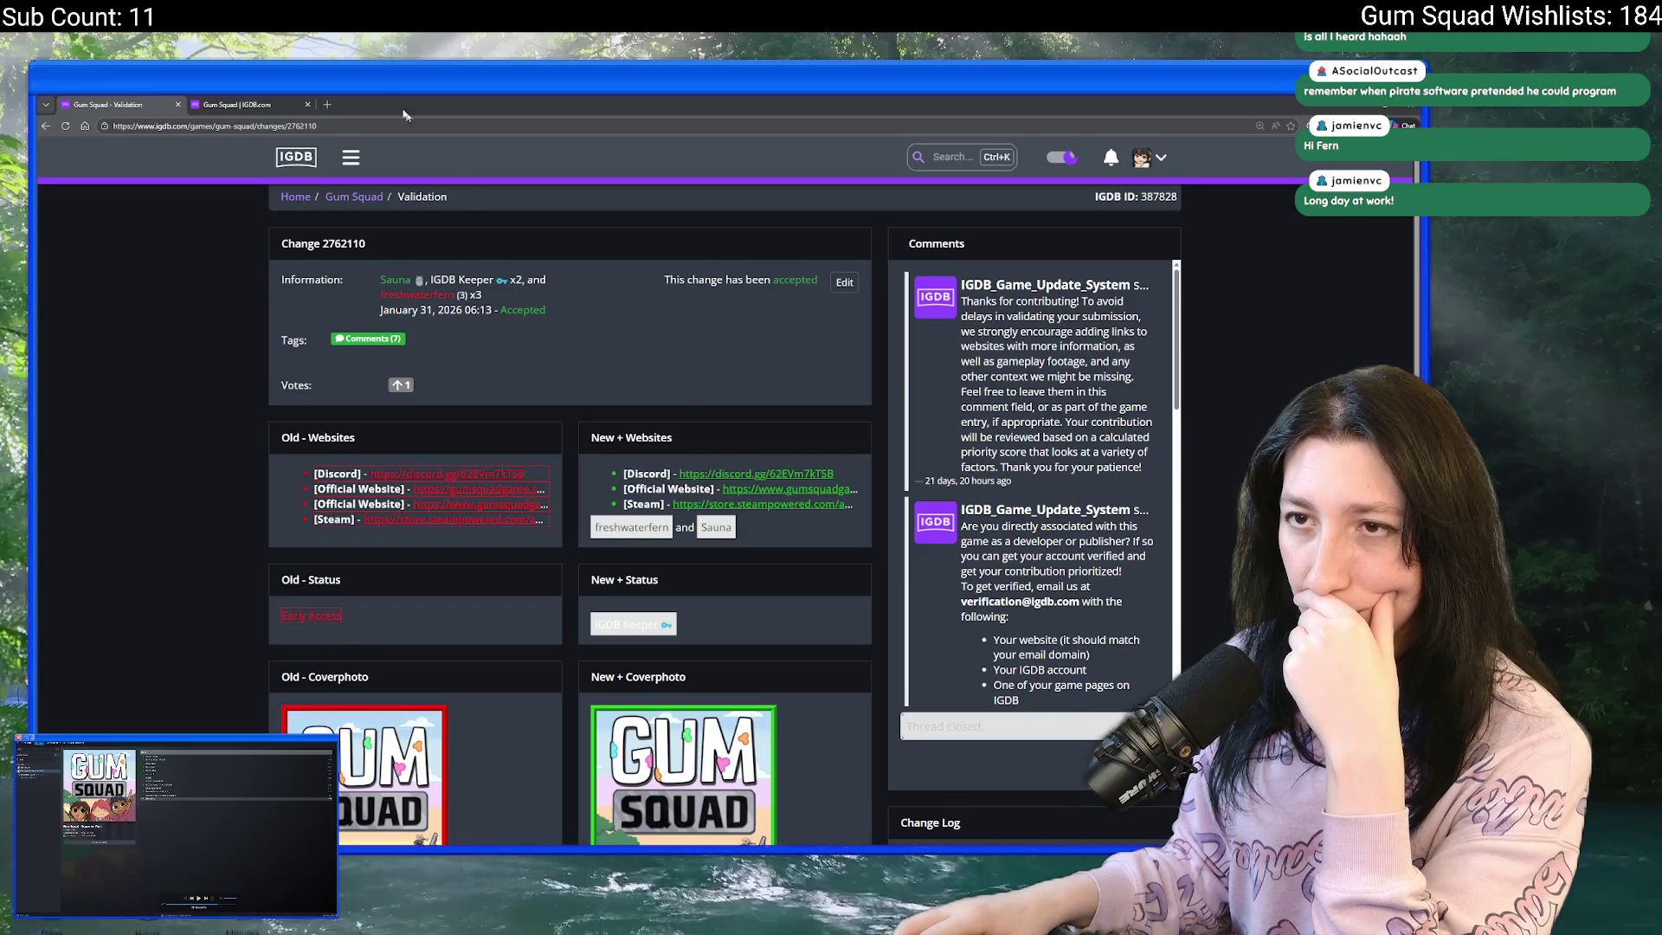
{"action": "left_click", "coordinate": [327, 104]}
- Search Bing for 'how to get game to show on twitch categories', read, then close the tab
{"action": "type", "text": "how to get g"}
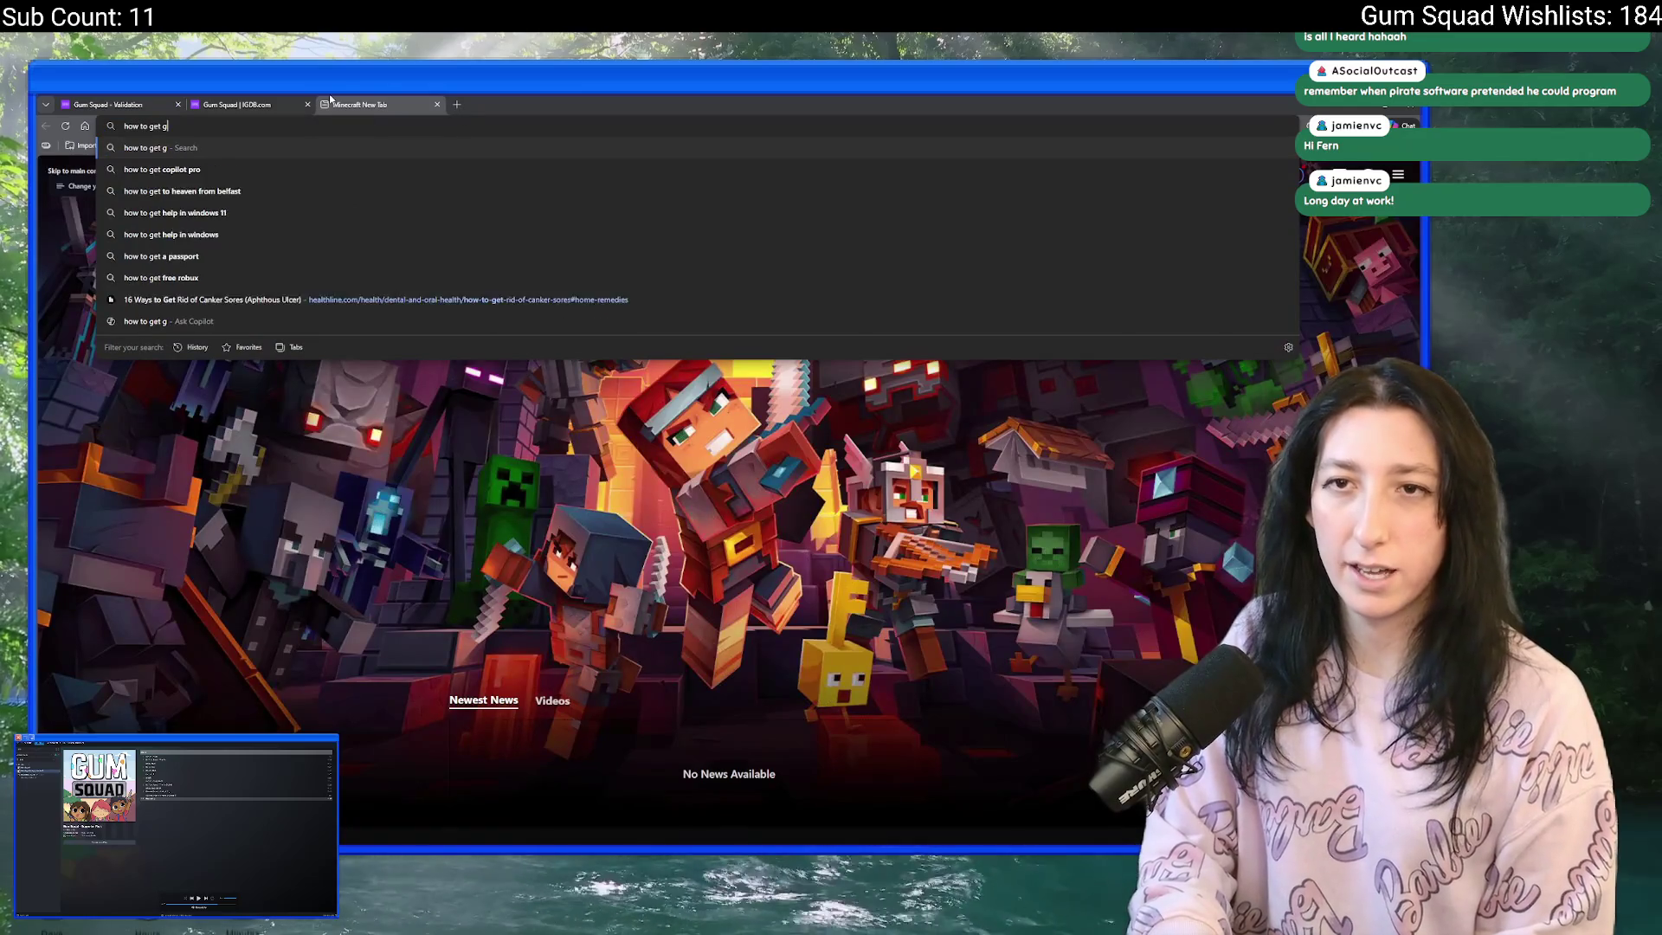
{"action": "type", "text": "ame to show on twitch cateog"}
{"action": "key", "text": "BackSpace"}
{"action": "key", "text": "BackSpace"}
{"action": "type", "text": "gories"}
{"action": "key", "text": "Return"}
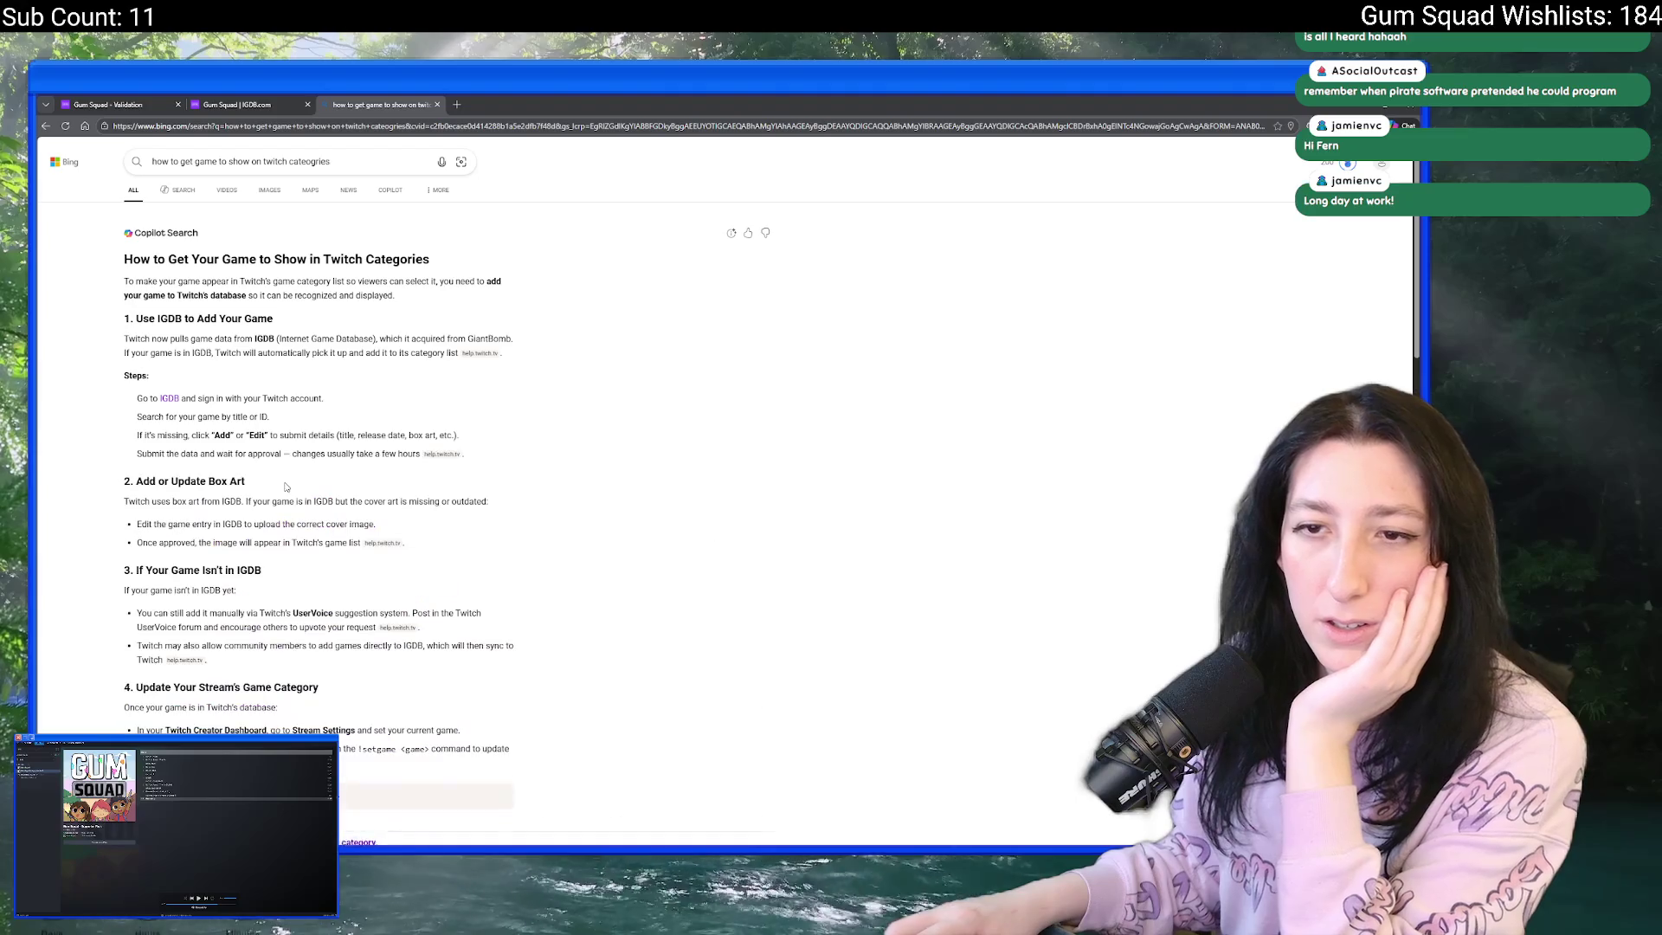
{"action": "scroll", "coordinate": [222, 407], "scroll_direction": "down", "scroll_amount": 3}
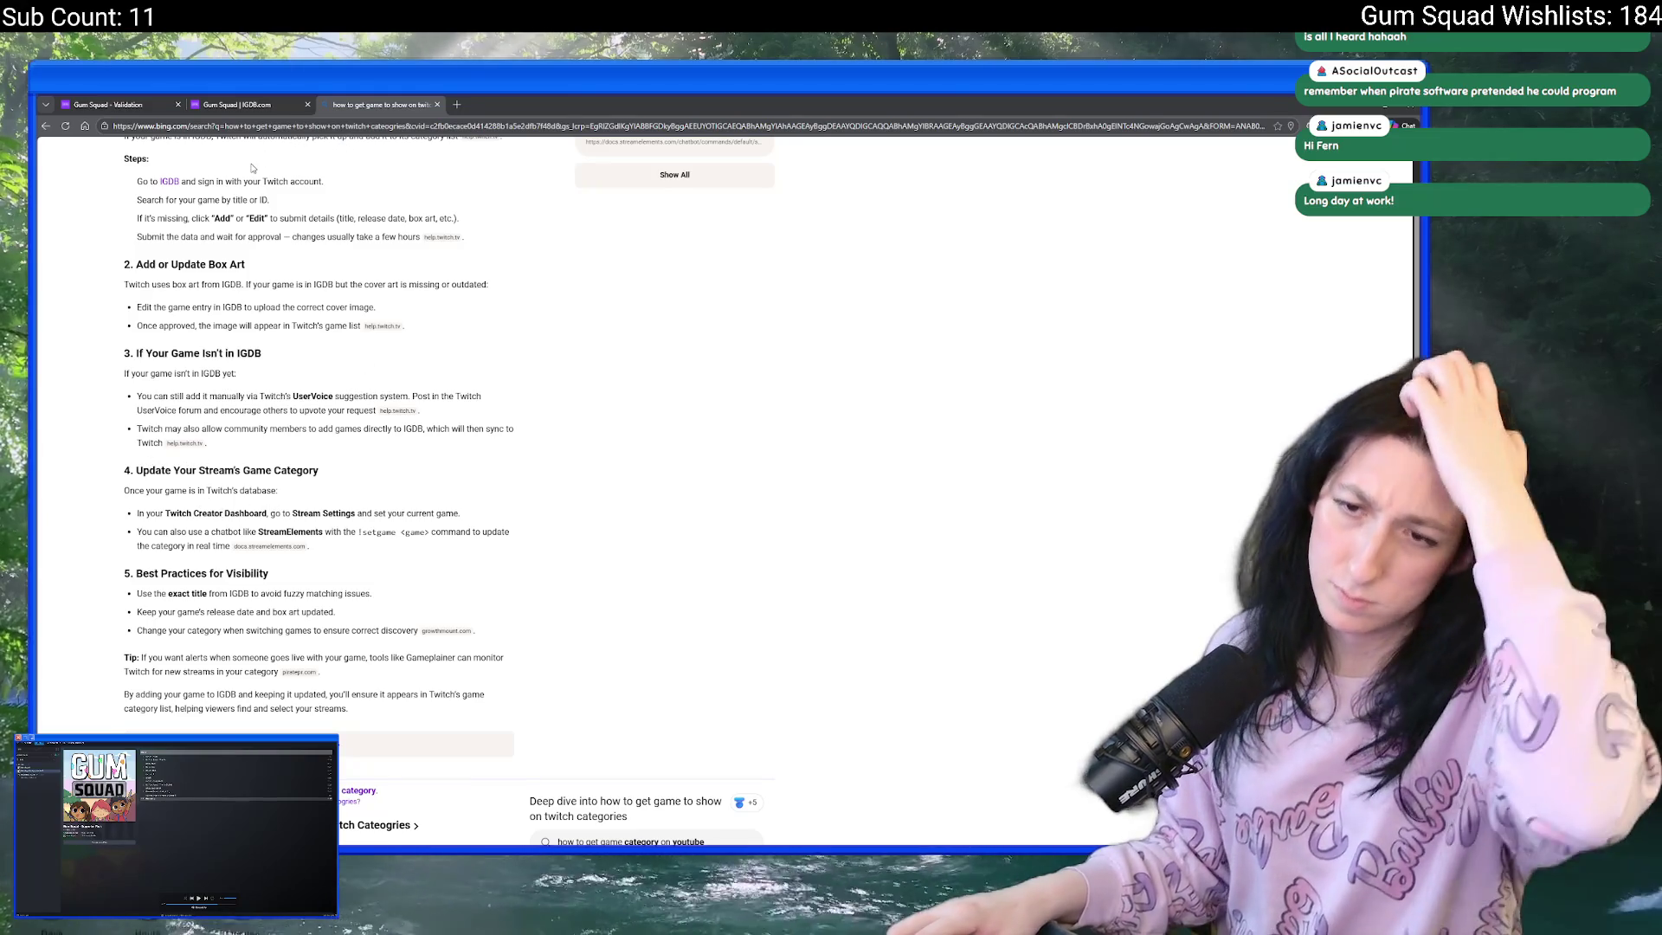
{"action": "middle_click", "coordinate": [368, 97]}
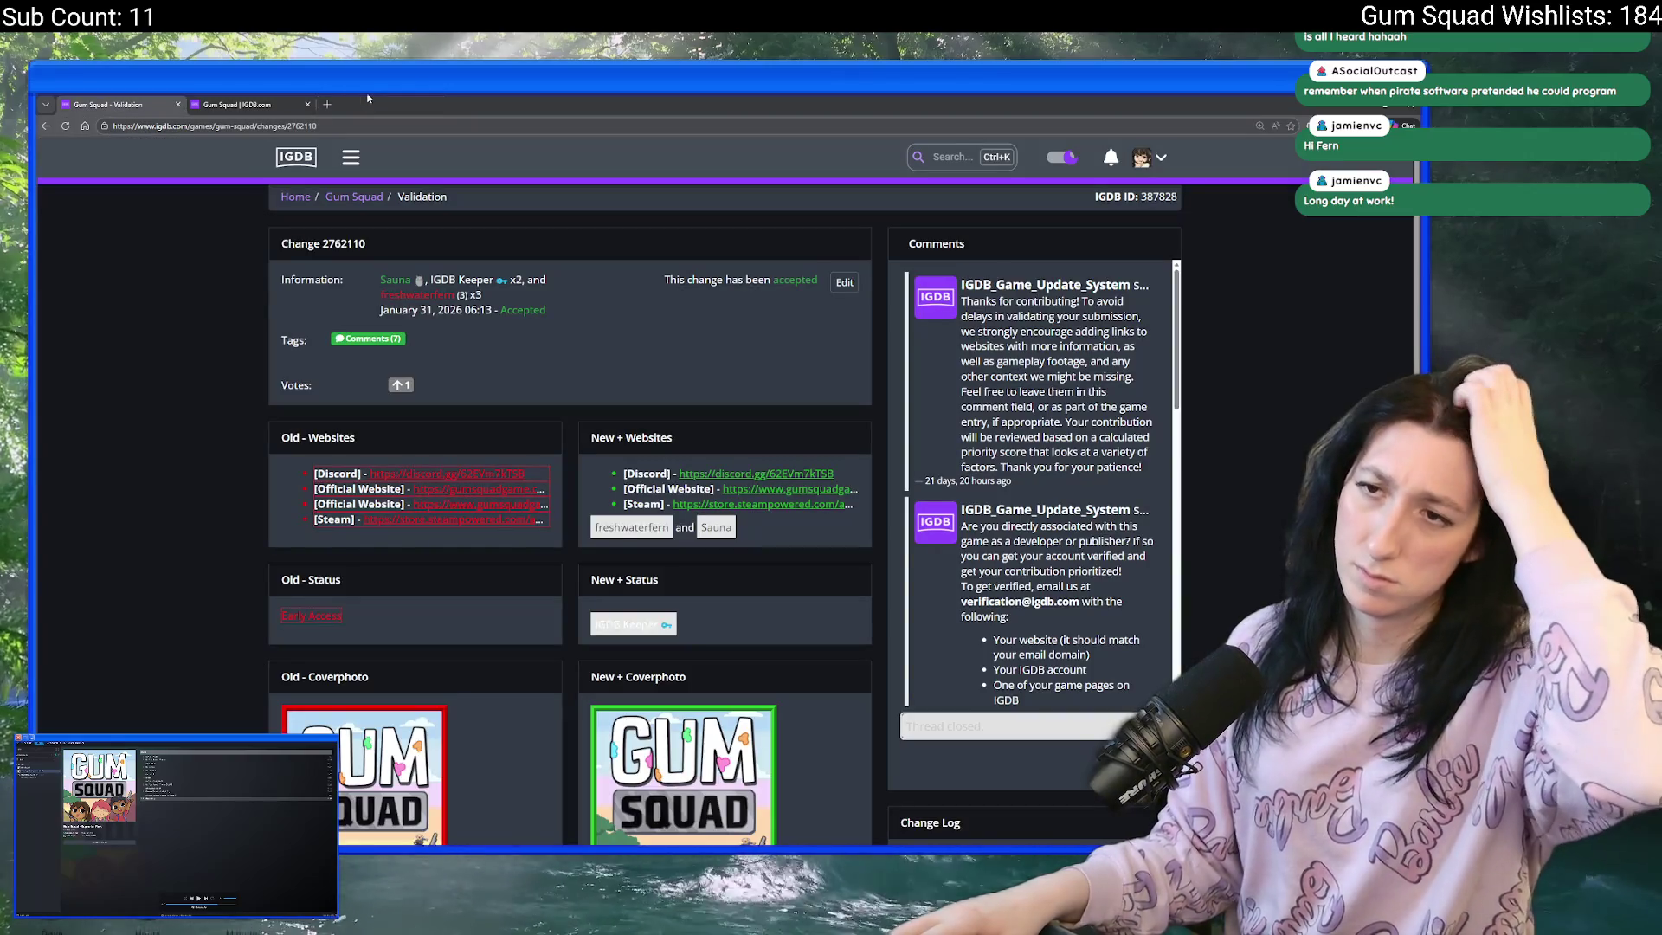
- Select the Gum Squad title text on the IGDB game page for copying
{"action": "left_click", "coordinate": [201, 103]}
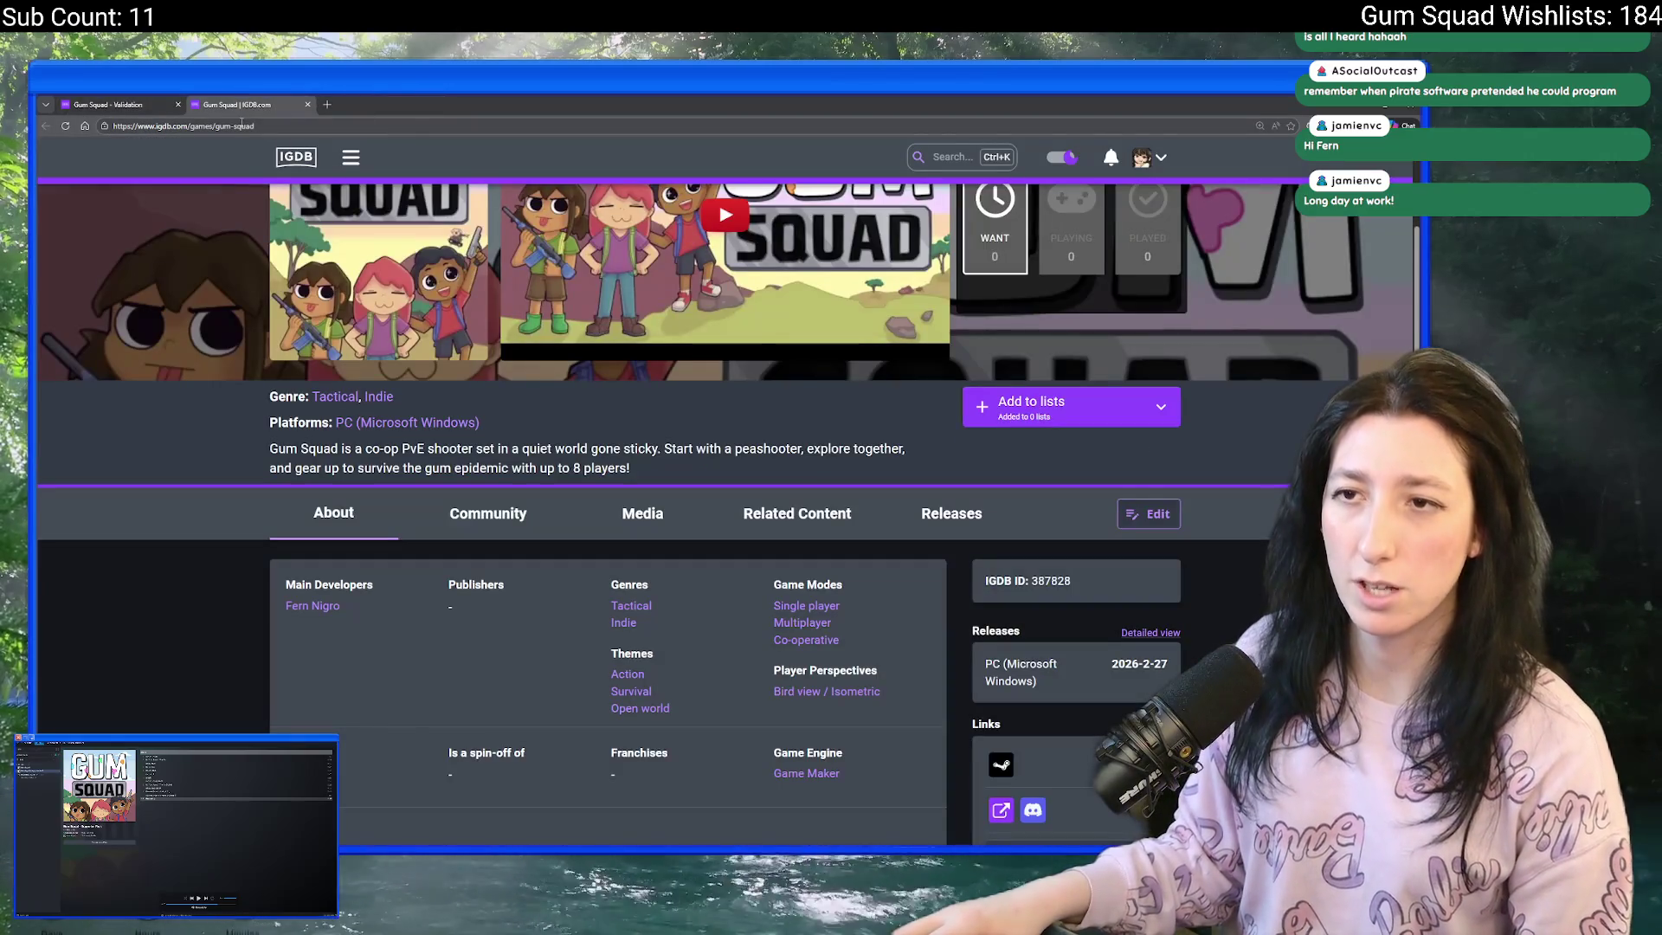
{"action": "scroll", "coordinate": [249, 226], "scroll_direction": "up", "scroll_amount": 3}
{"action": "left_click_drag", "start_coordinate": [473, 218], "coordinate": [270, 218]}
{"action": "left_click", "coordinate": [291, 126]}
- On twitch, search the pasted 'Gum Squad' after trimming the duplicate, and pick its category result
{"action": "type", "text": "twitch.tv"}
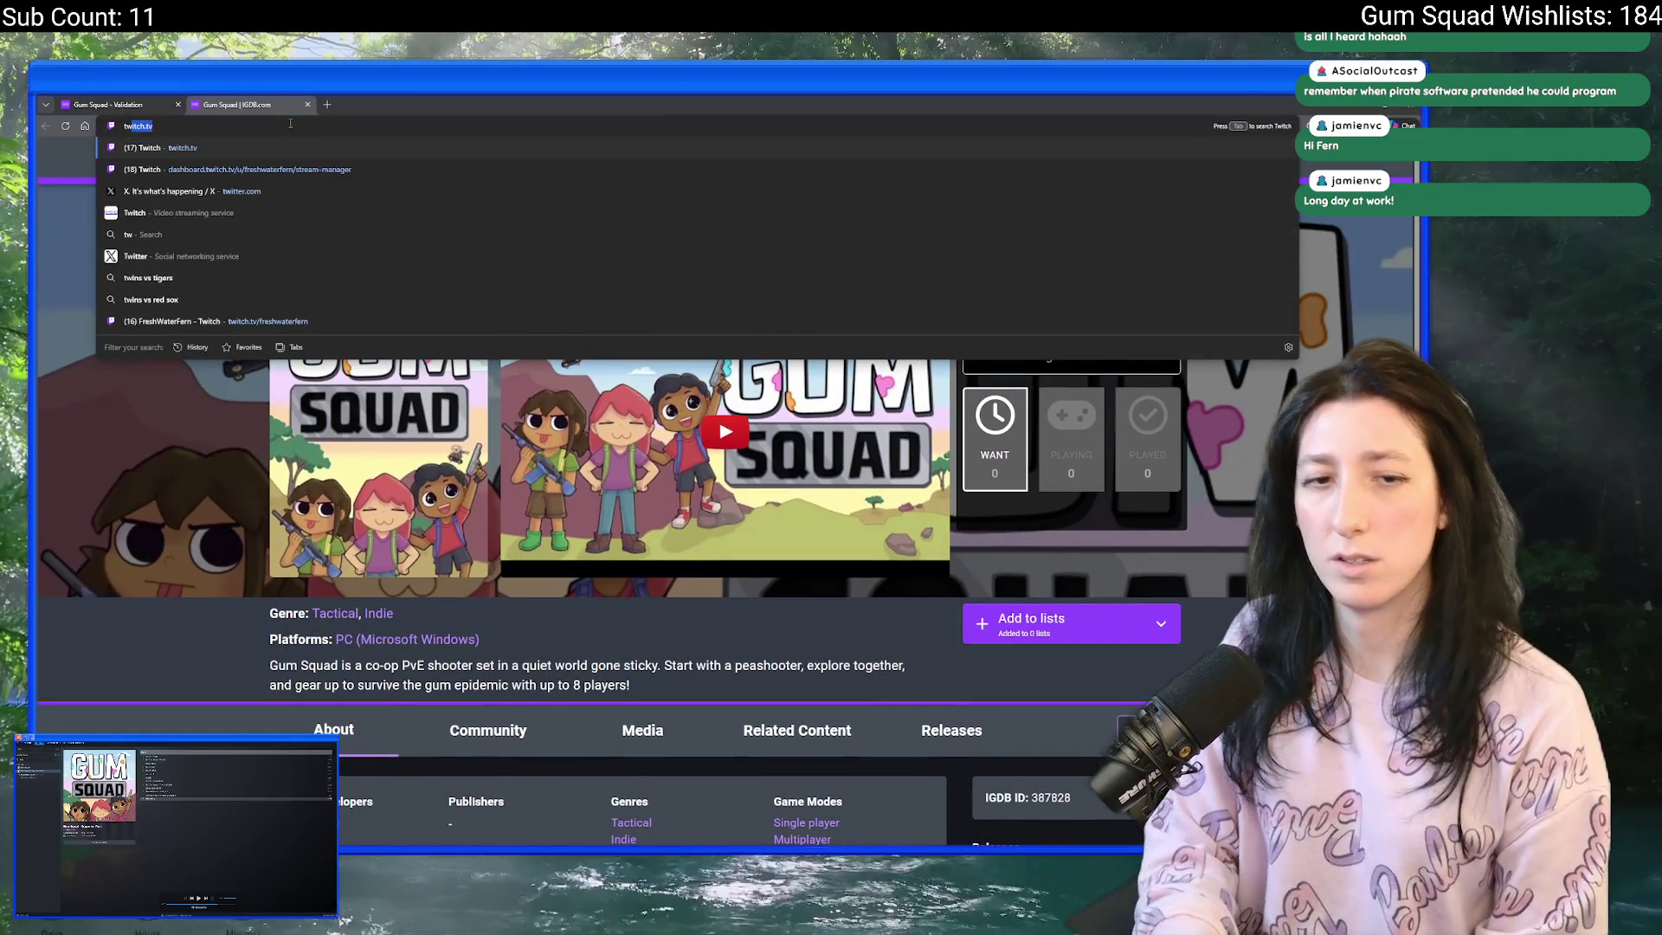
{"action": "key", "text": "Return"}
{"action": "left_click", "coordinate": [824, 157]}
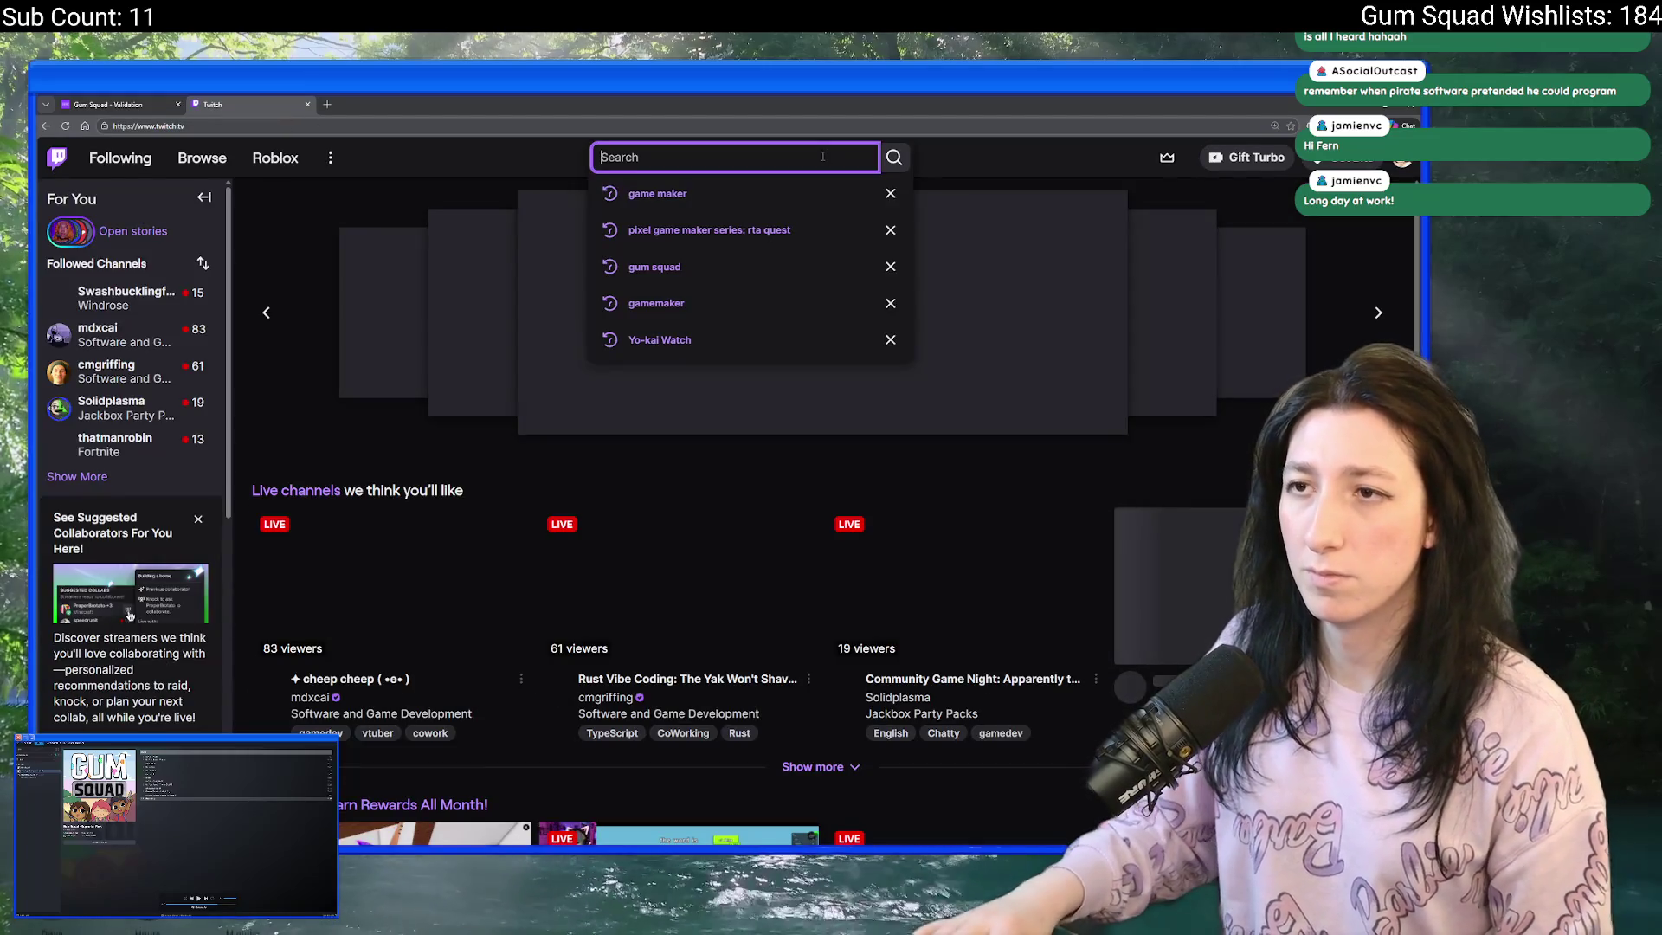
{"action": "key", "text": "ctrl+v"}
{"action": "key", "text": "ctrl+v"}
{"action": "left_click_drag", "start_coordinate": [700, 156], "coordinate": [644, 157]}
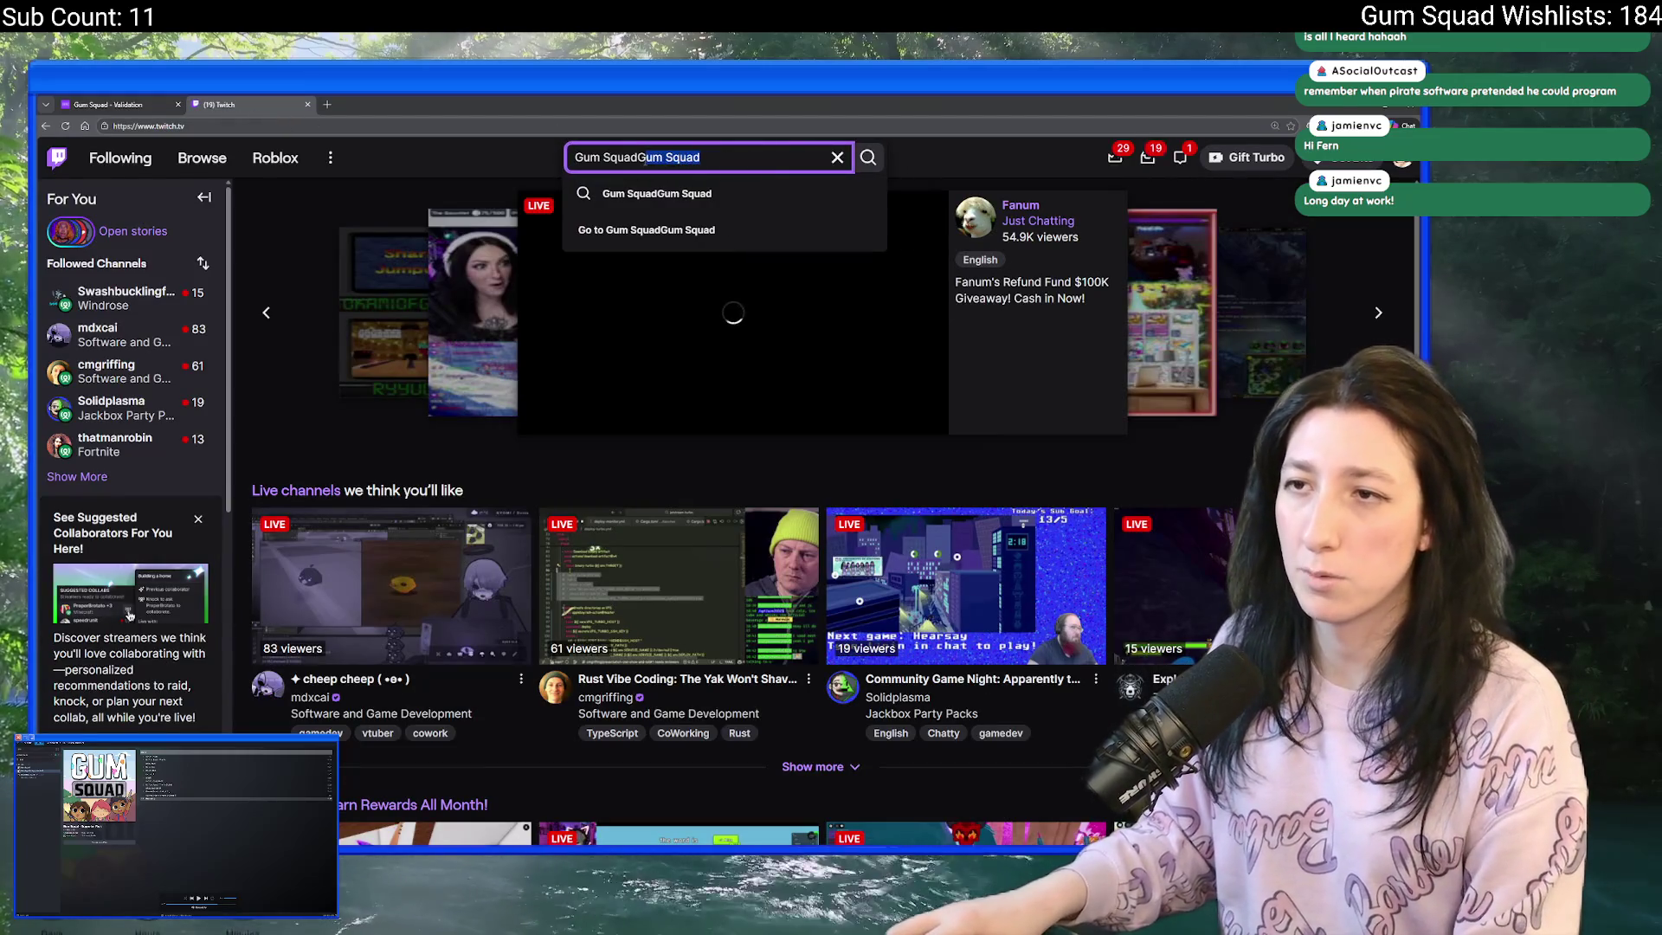
{"action": "key", "text": "BackSpace"}
{"action": "key", "text": "Return"}
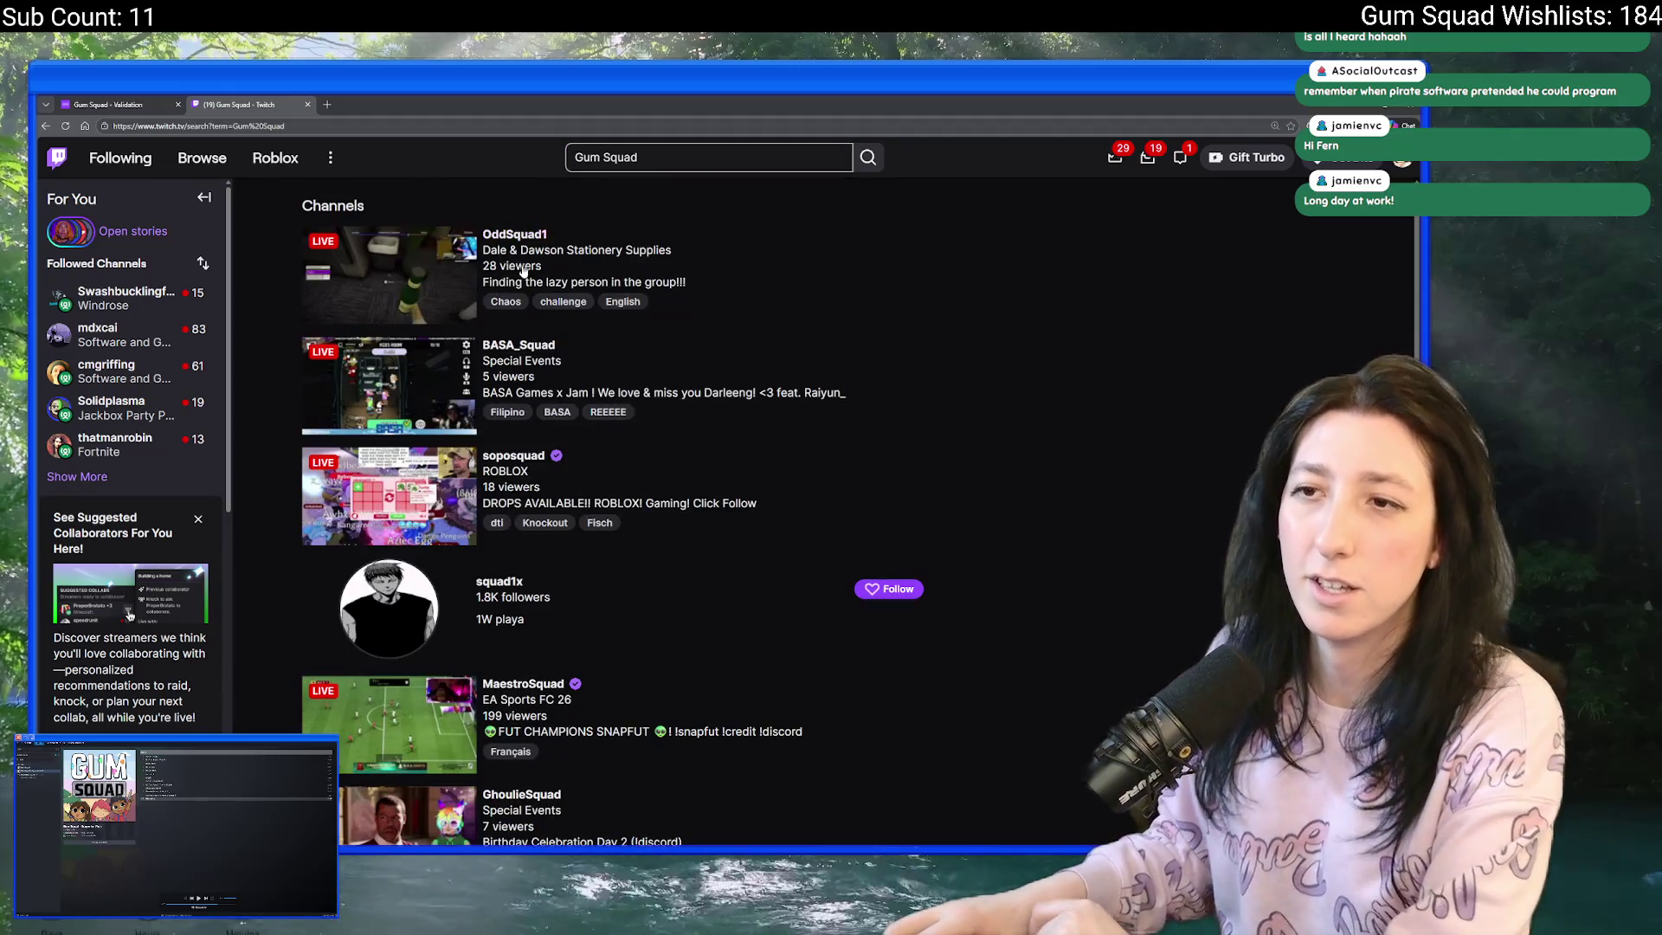
{"action": "scroll", "coordinate": [406, 430], "scroll_direction": "down", "scroll_amount": 8}
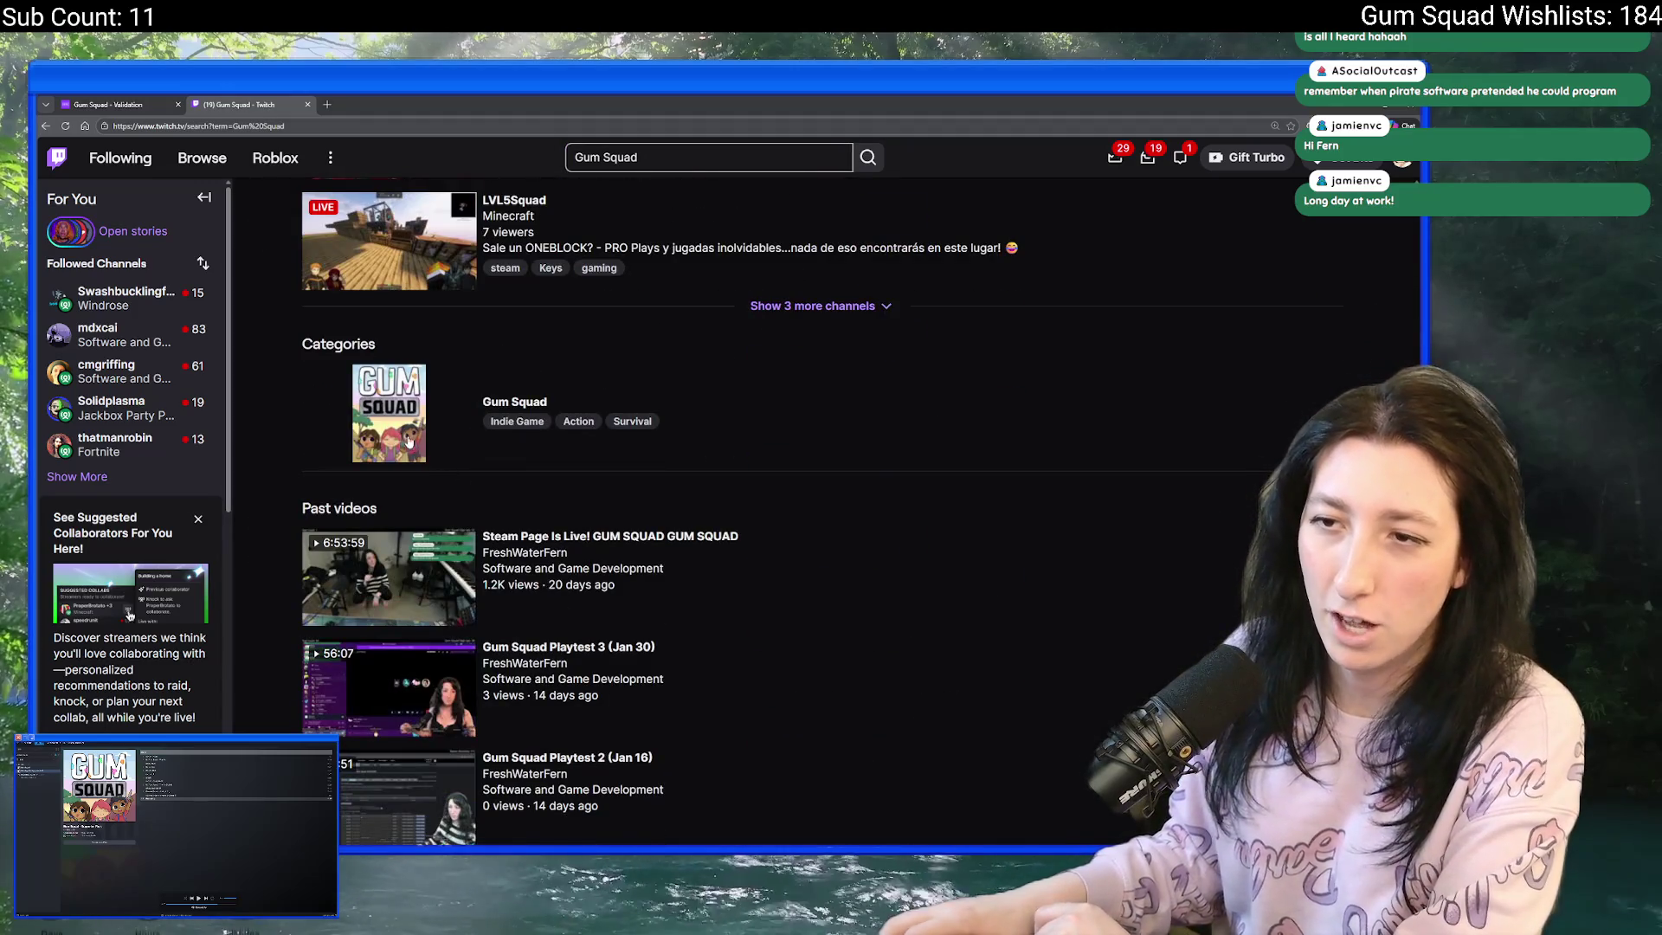
{"action": "left_click", "coordinate": [406, 430]}
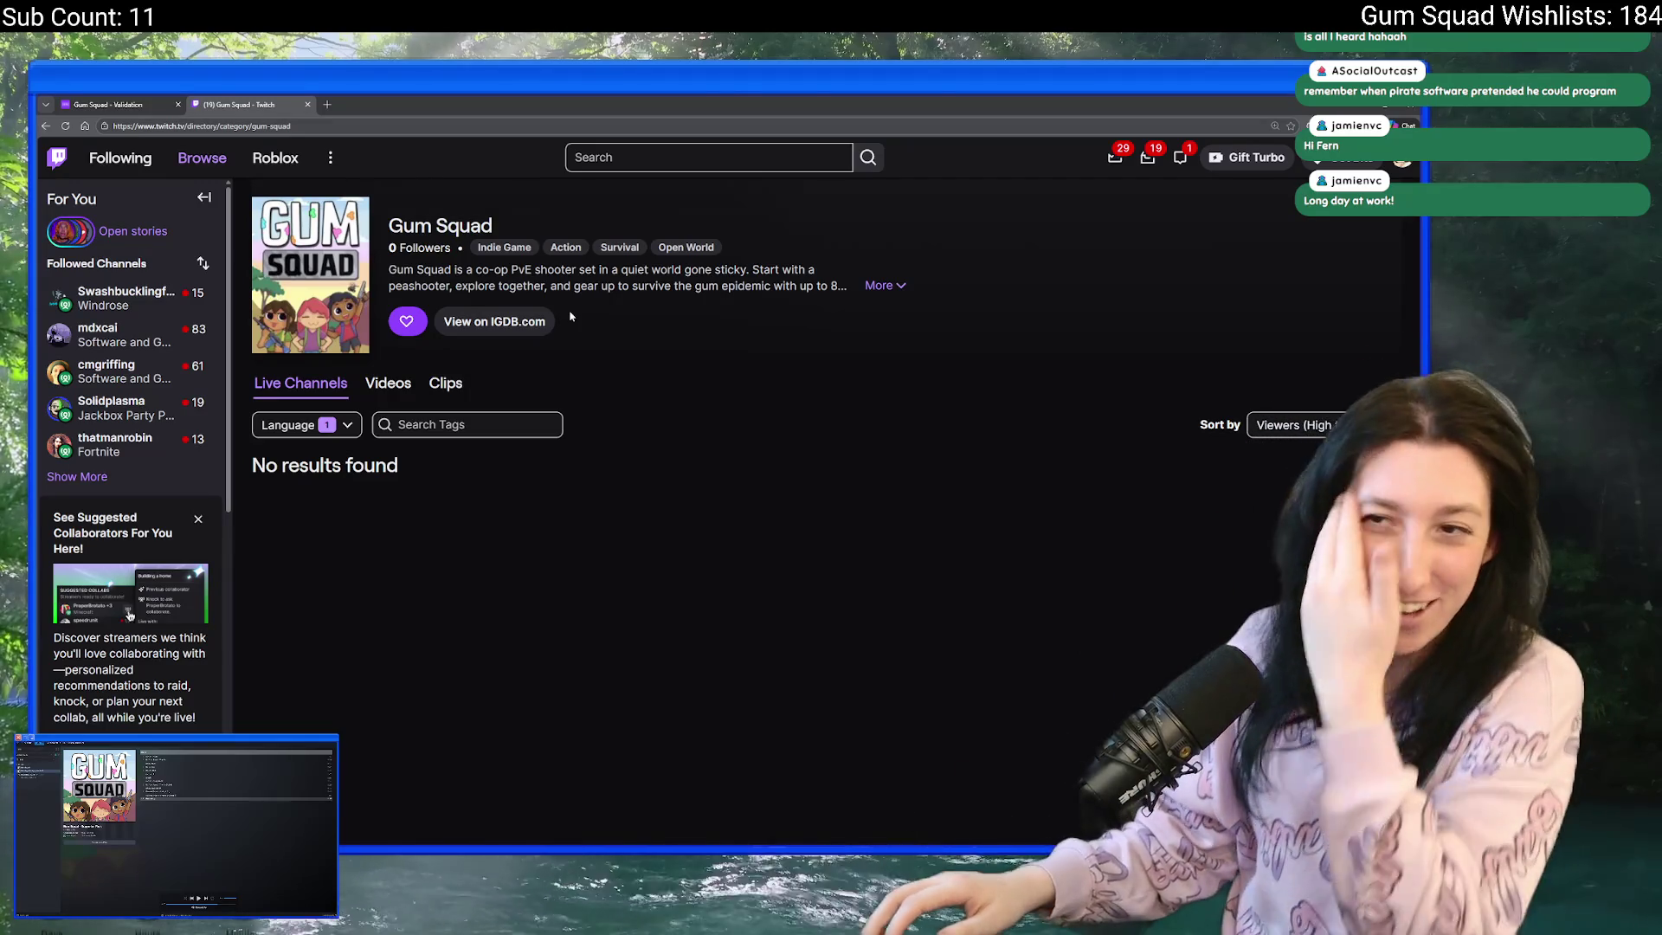
- Follow the Gum Squad category and read its full description in the More popup
{"action": "left_click", "coordinate": [406, 321]}
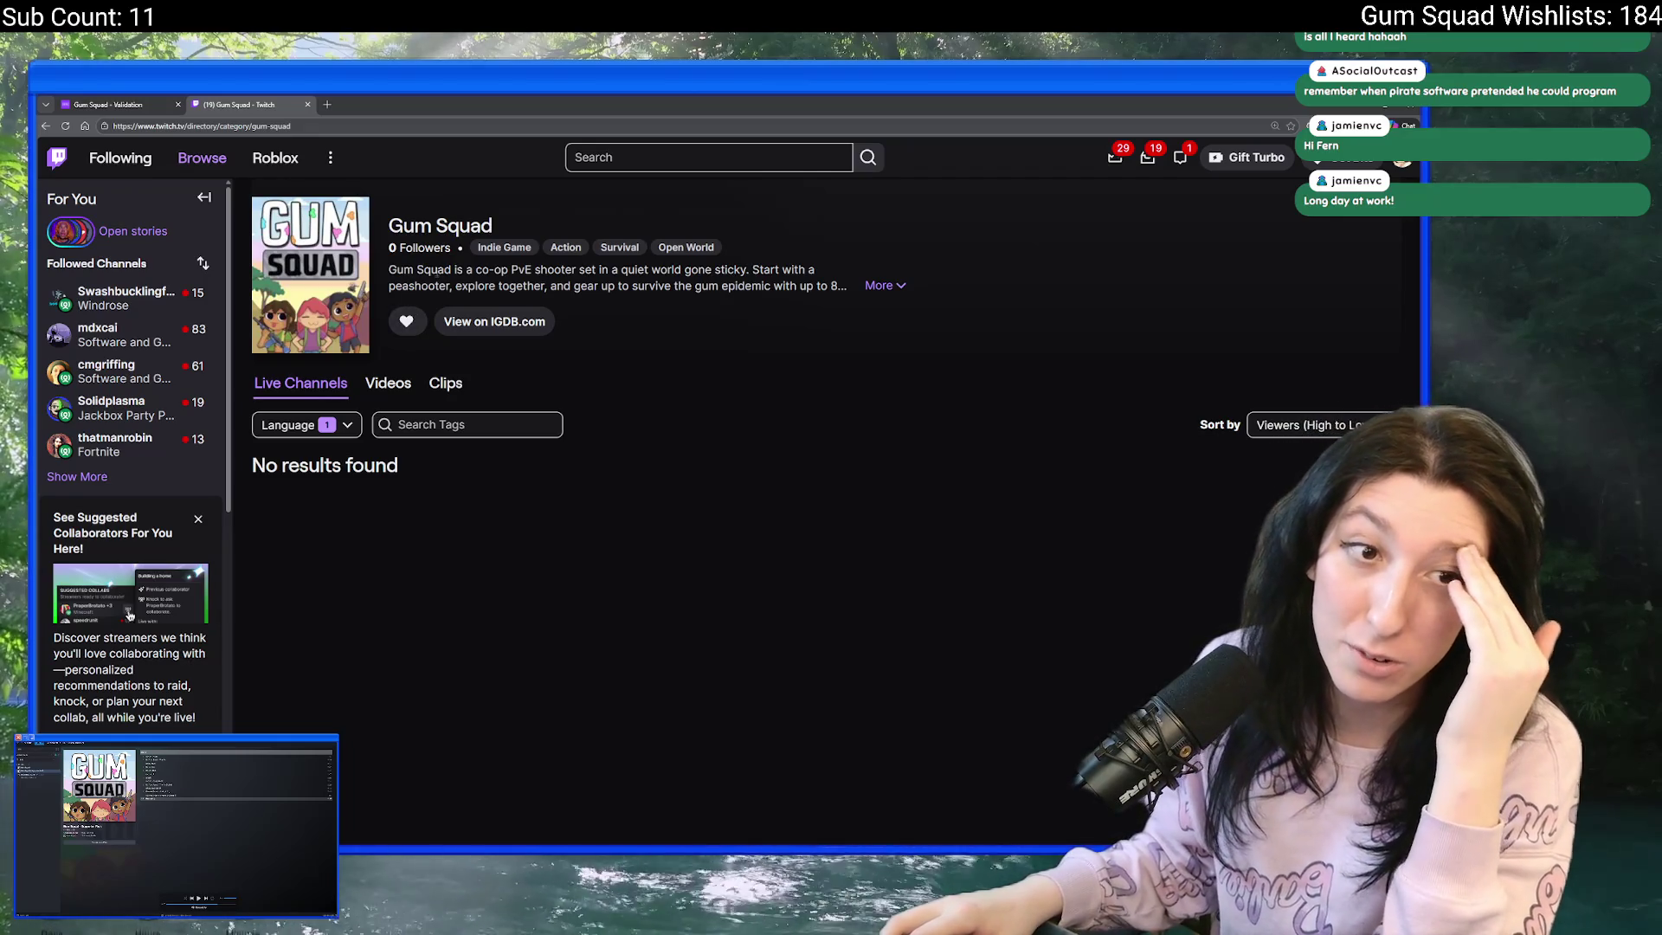
{"action": "left_click", "coordinate": [880, 285]}
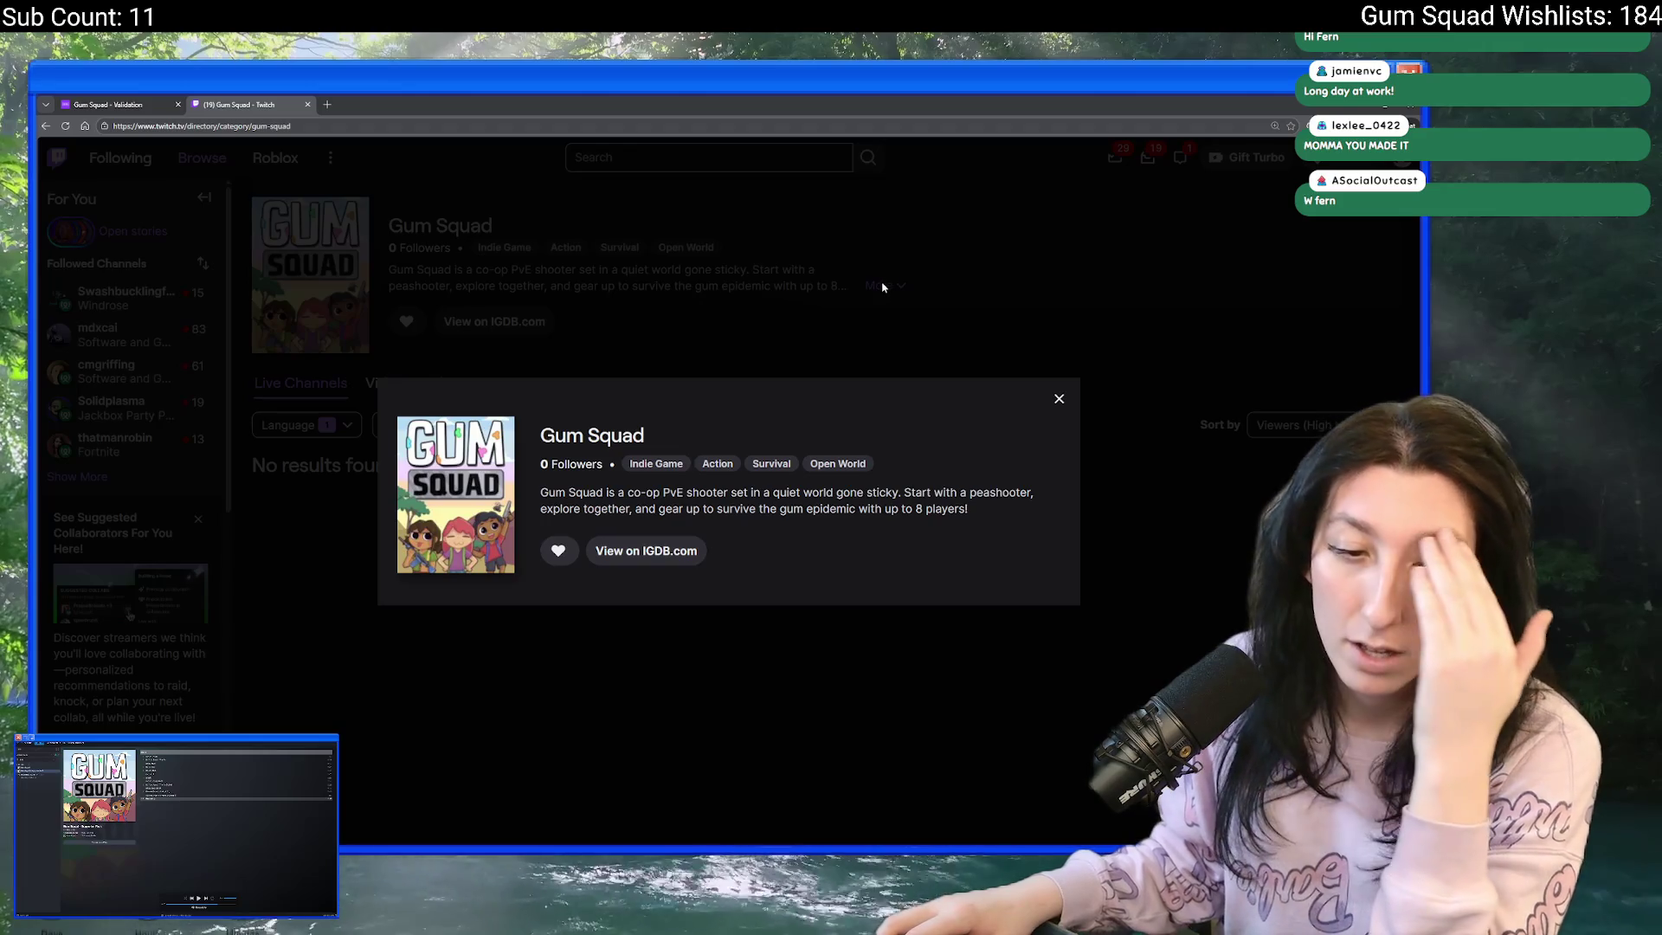
{"action": "left_click", "coordinate": [1058, 398]}
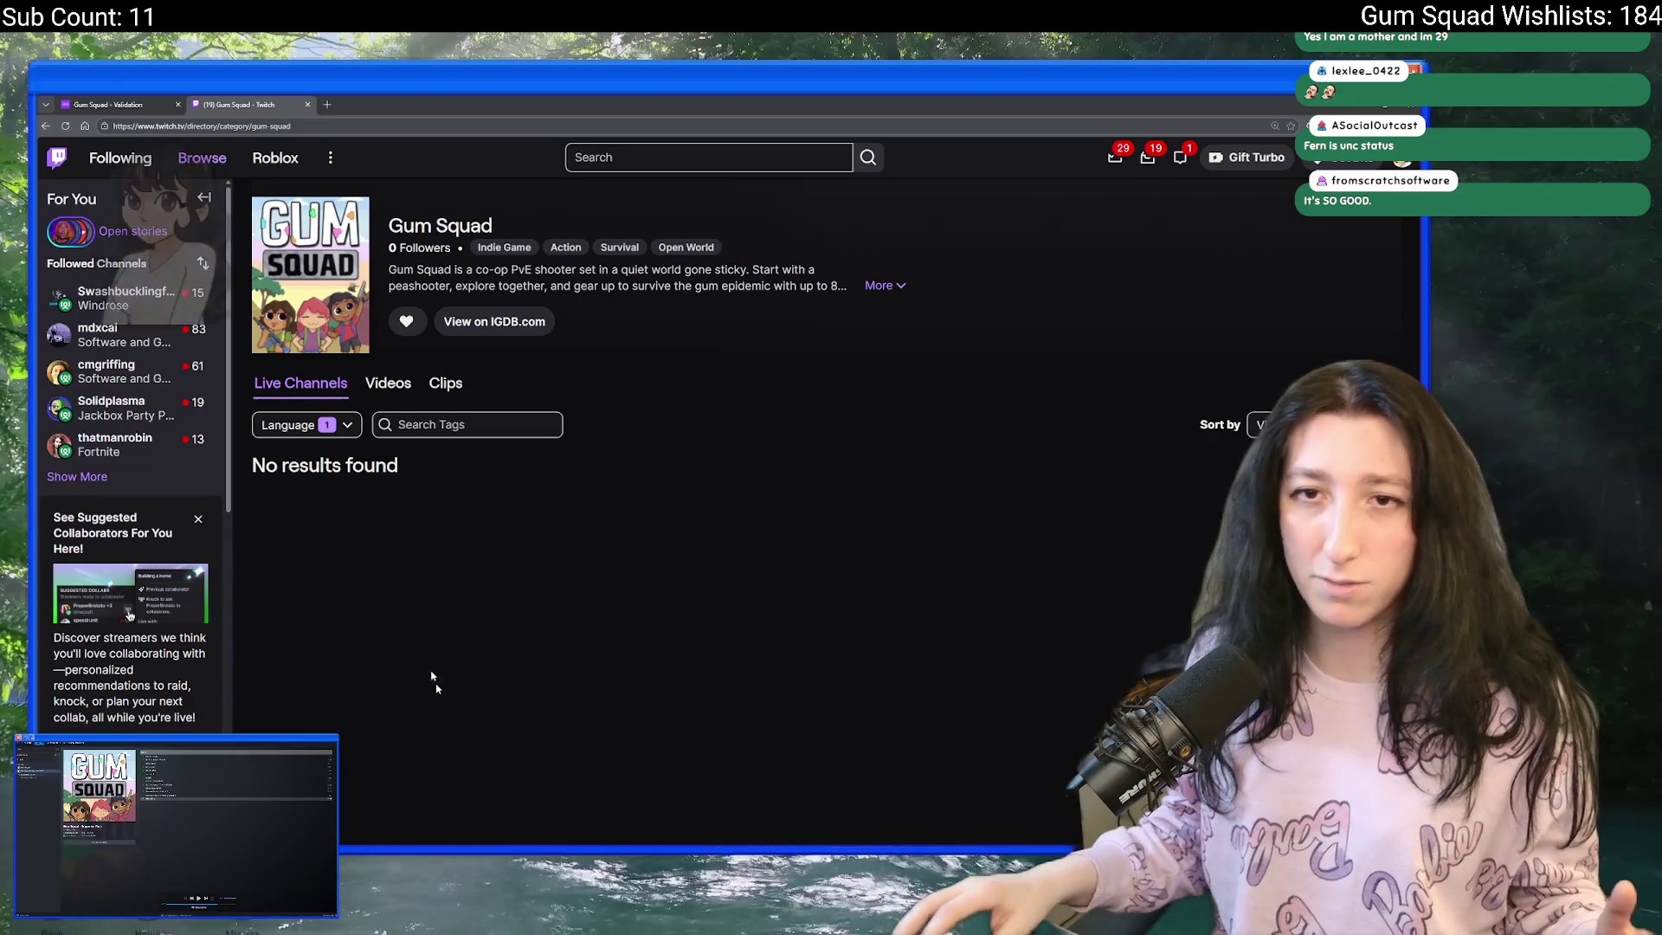
- Close the Twitch tab, skim the IGDB change page, and switch back to GameMaker
{"action": "middle_click", "coordinate": [257, 102]}
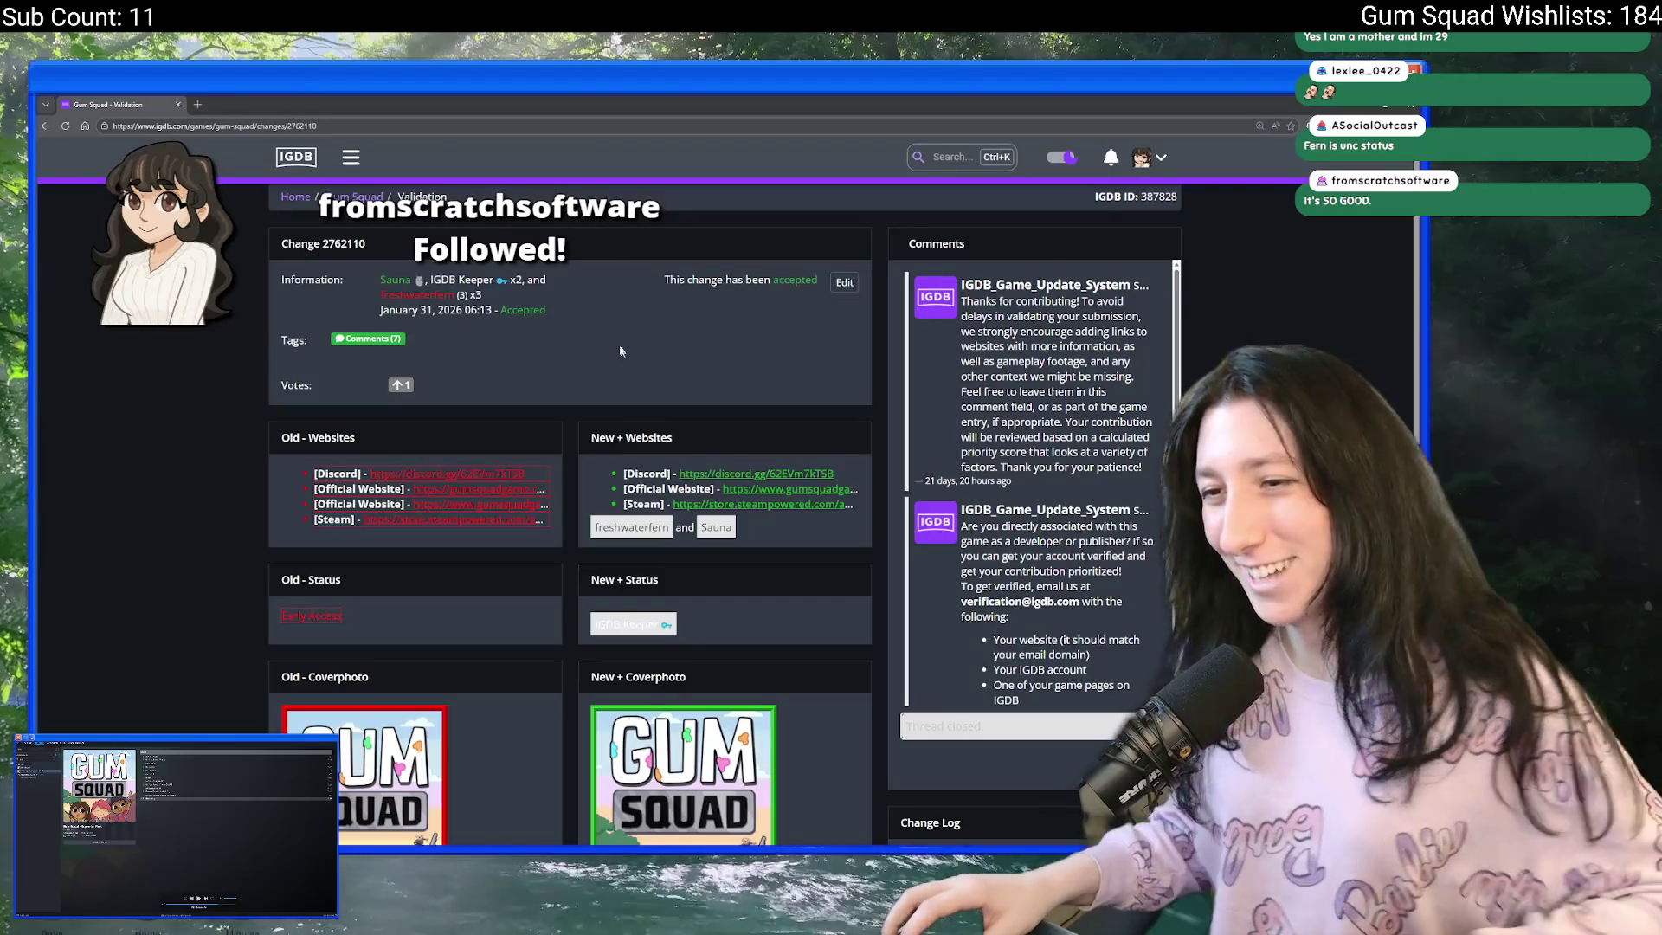
{"action": "scroll", "coordinate": [579, 421], "scroll_direction": "down", "scroll_amount": 7}
{"action": "scroll", "coordinate": [585, 412], "scroll_direction": "up", "scroll_amount": 7}
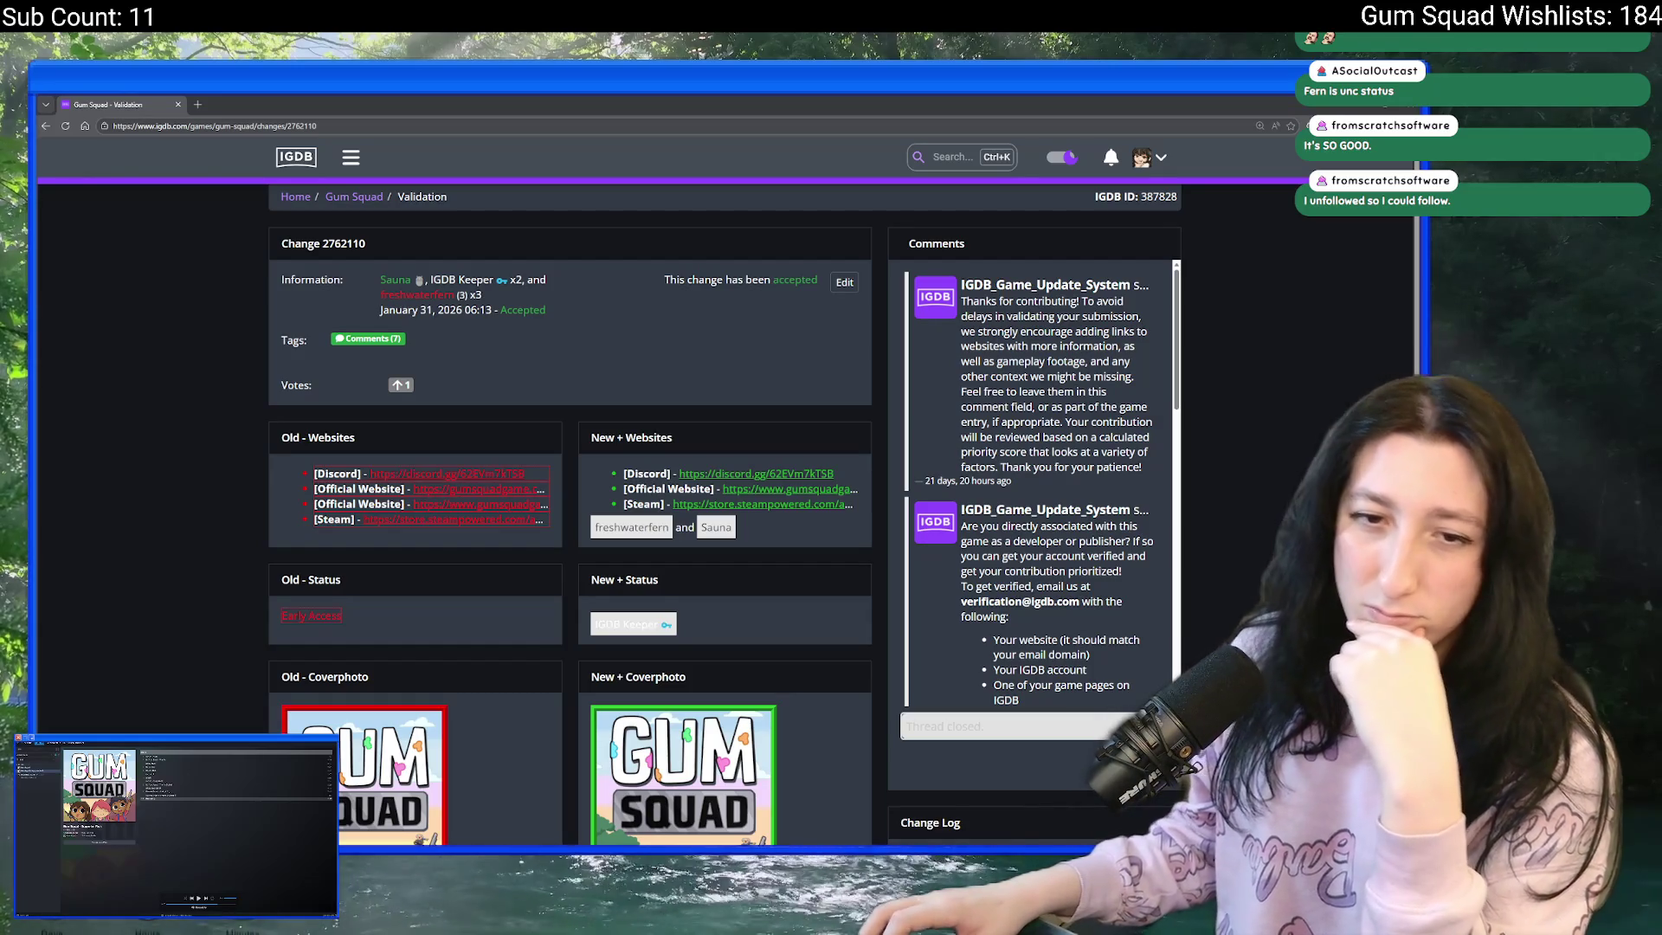
{"action": "key", "text": "alt+Tab"}
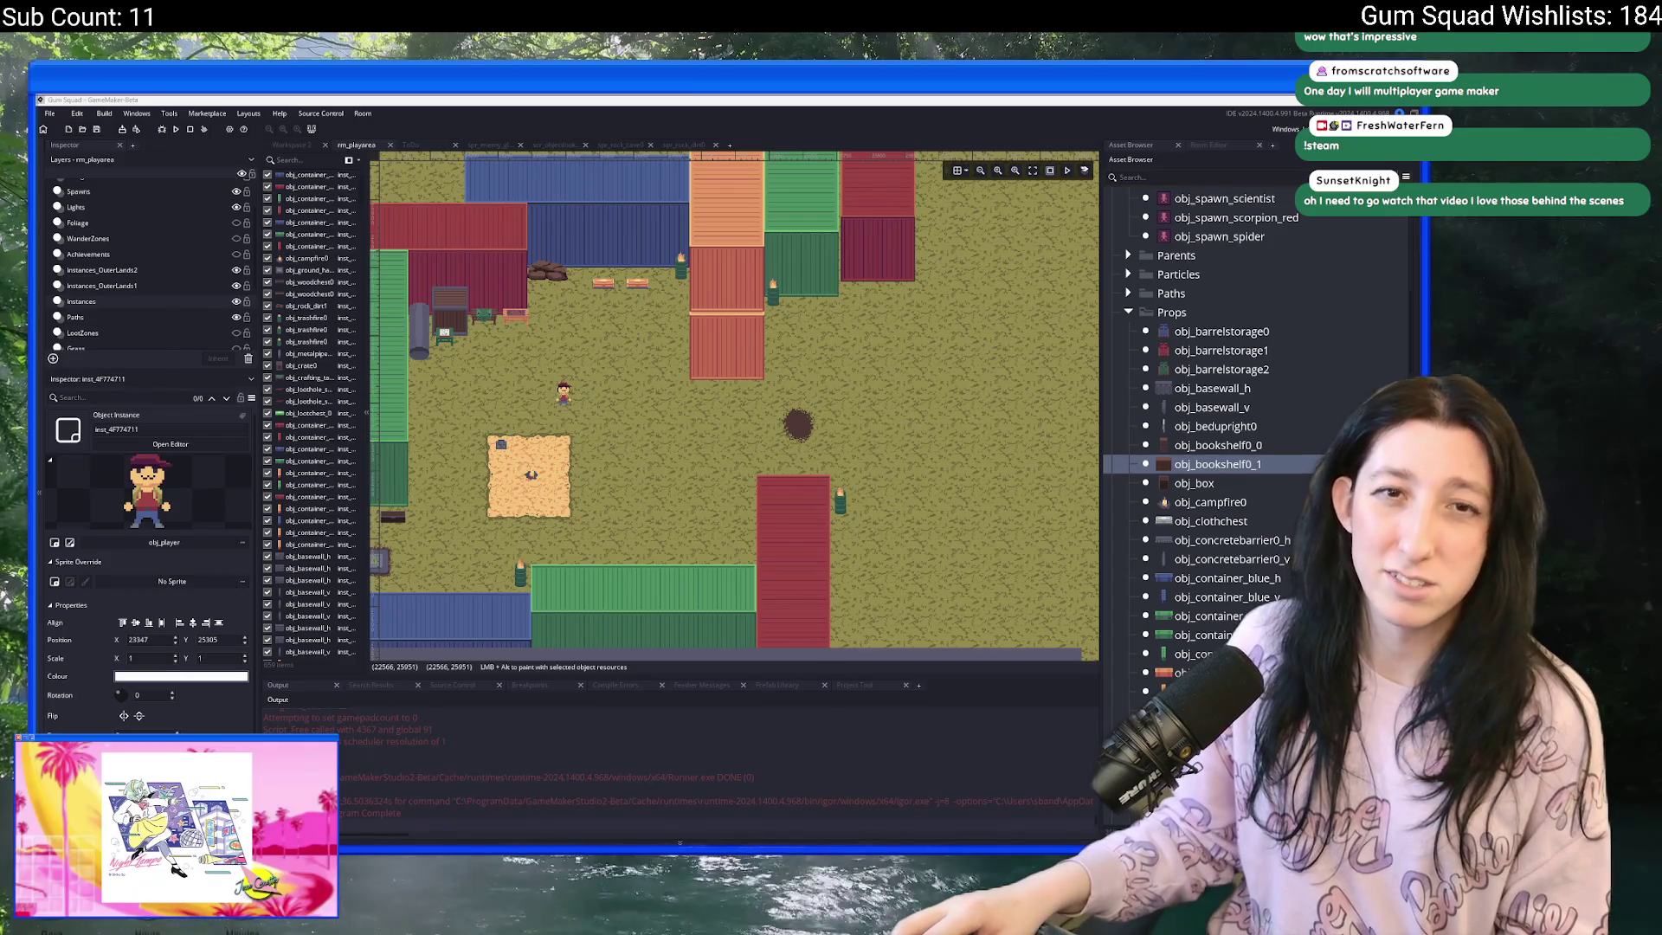
- Bring up the YouTube channel page and copy its web address
{"action": "key", "text": "alt+Tab"}
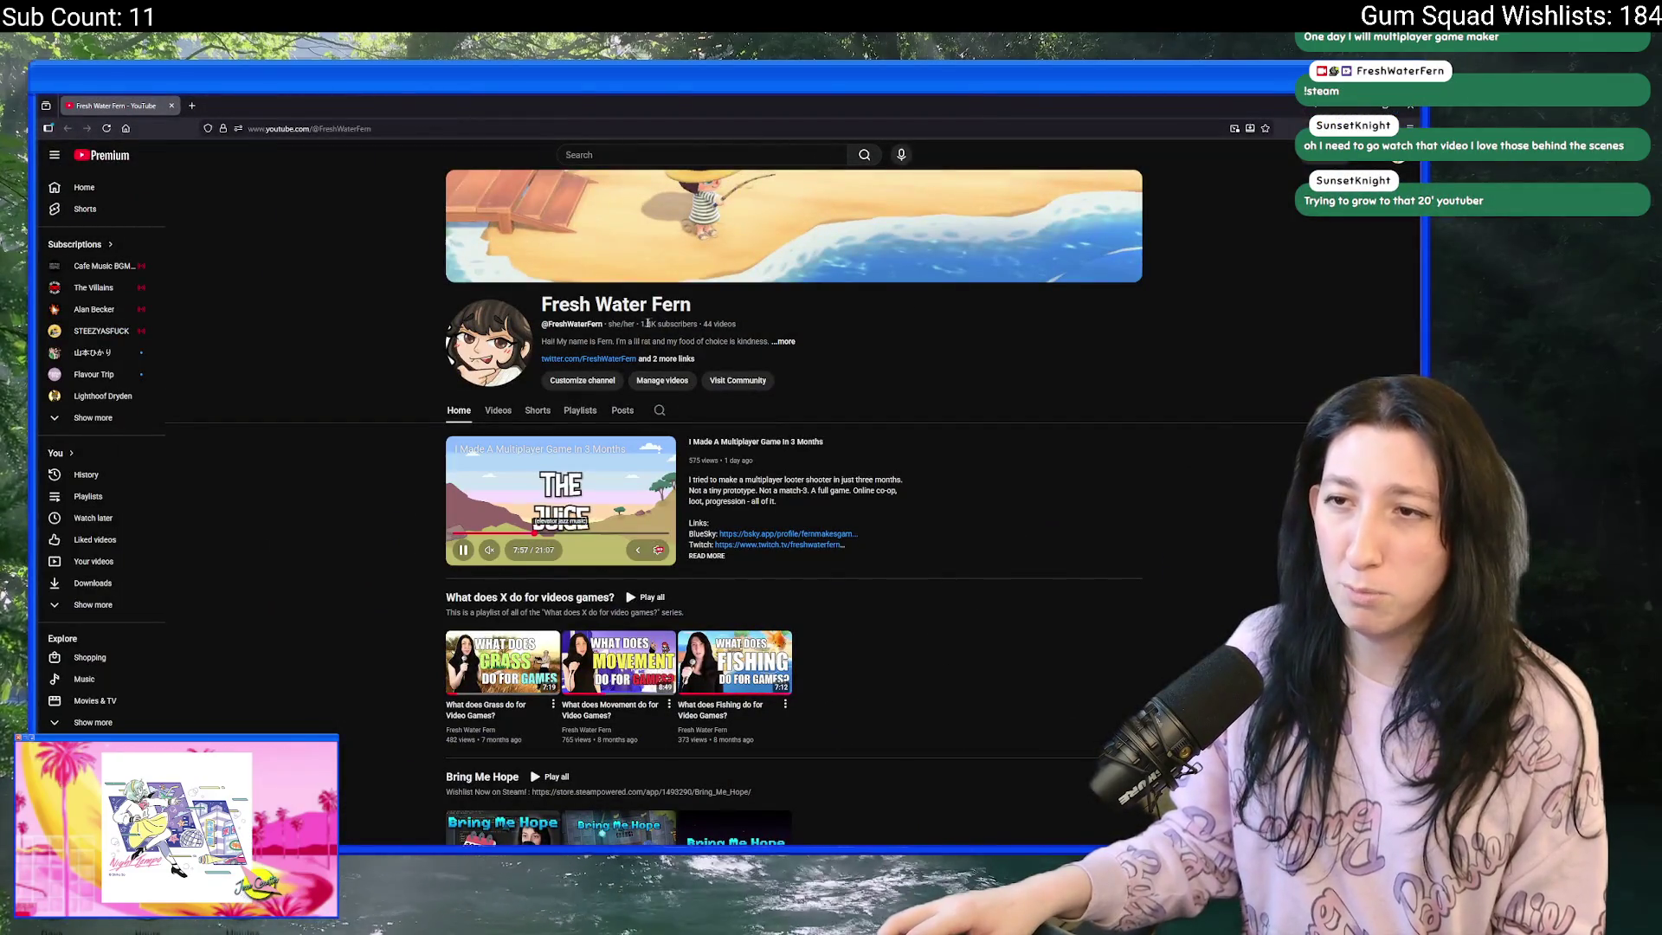
{"action": "left_click", "coordinate": [381, 130]}
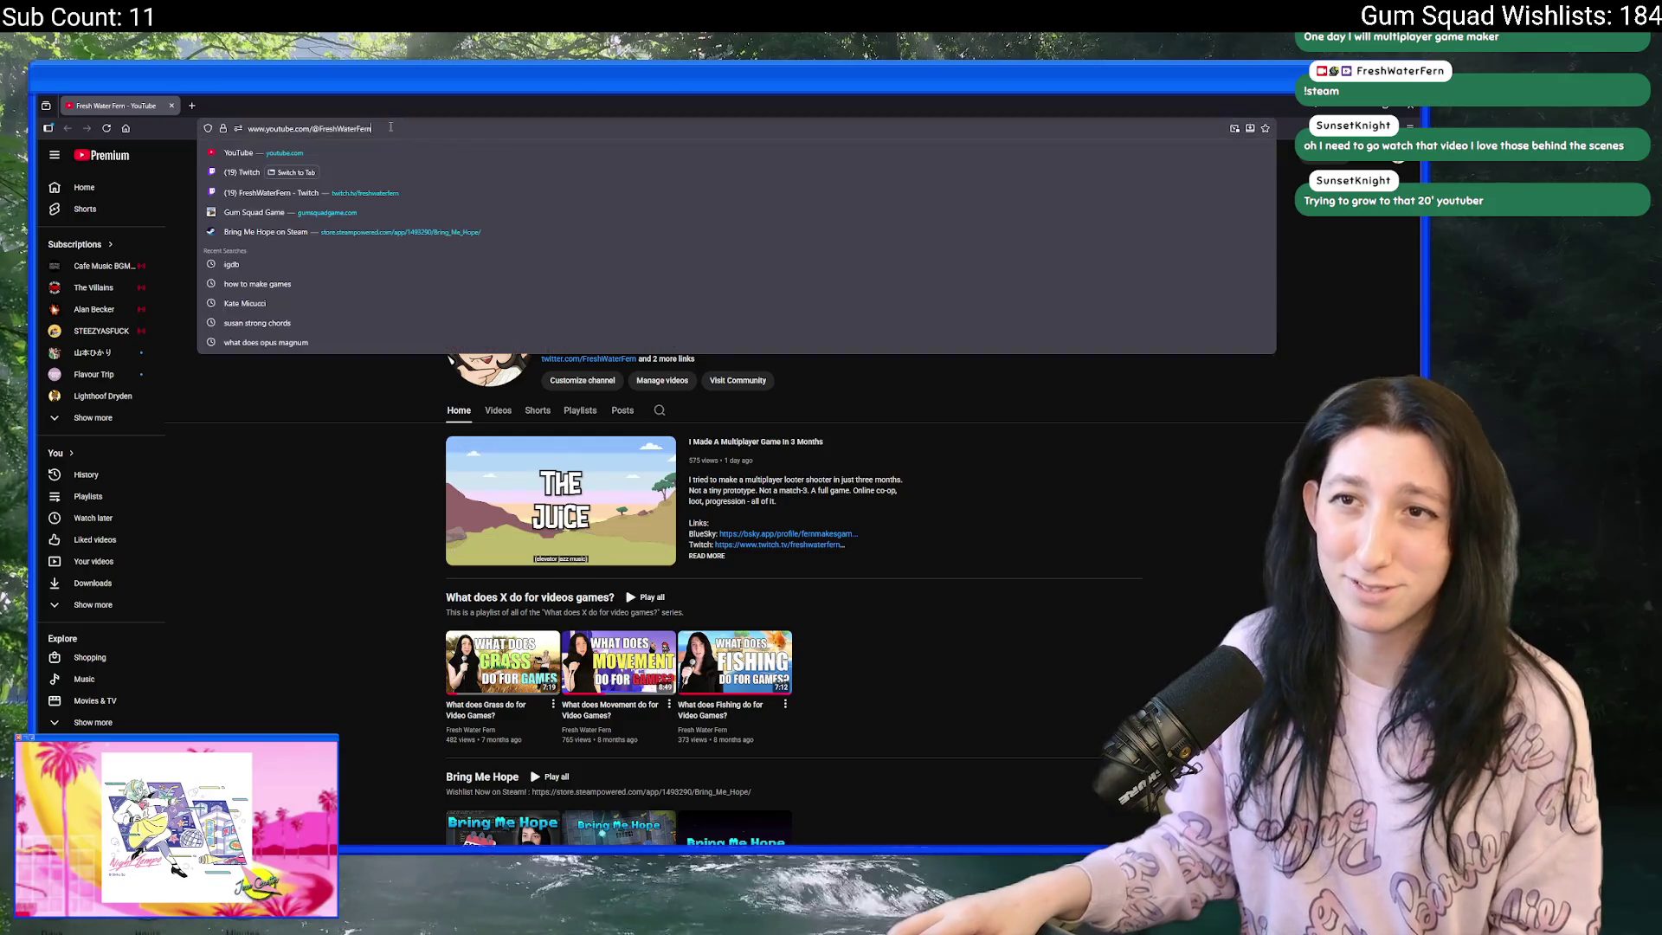
{"action": "key", "text": "alt+Tab"}
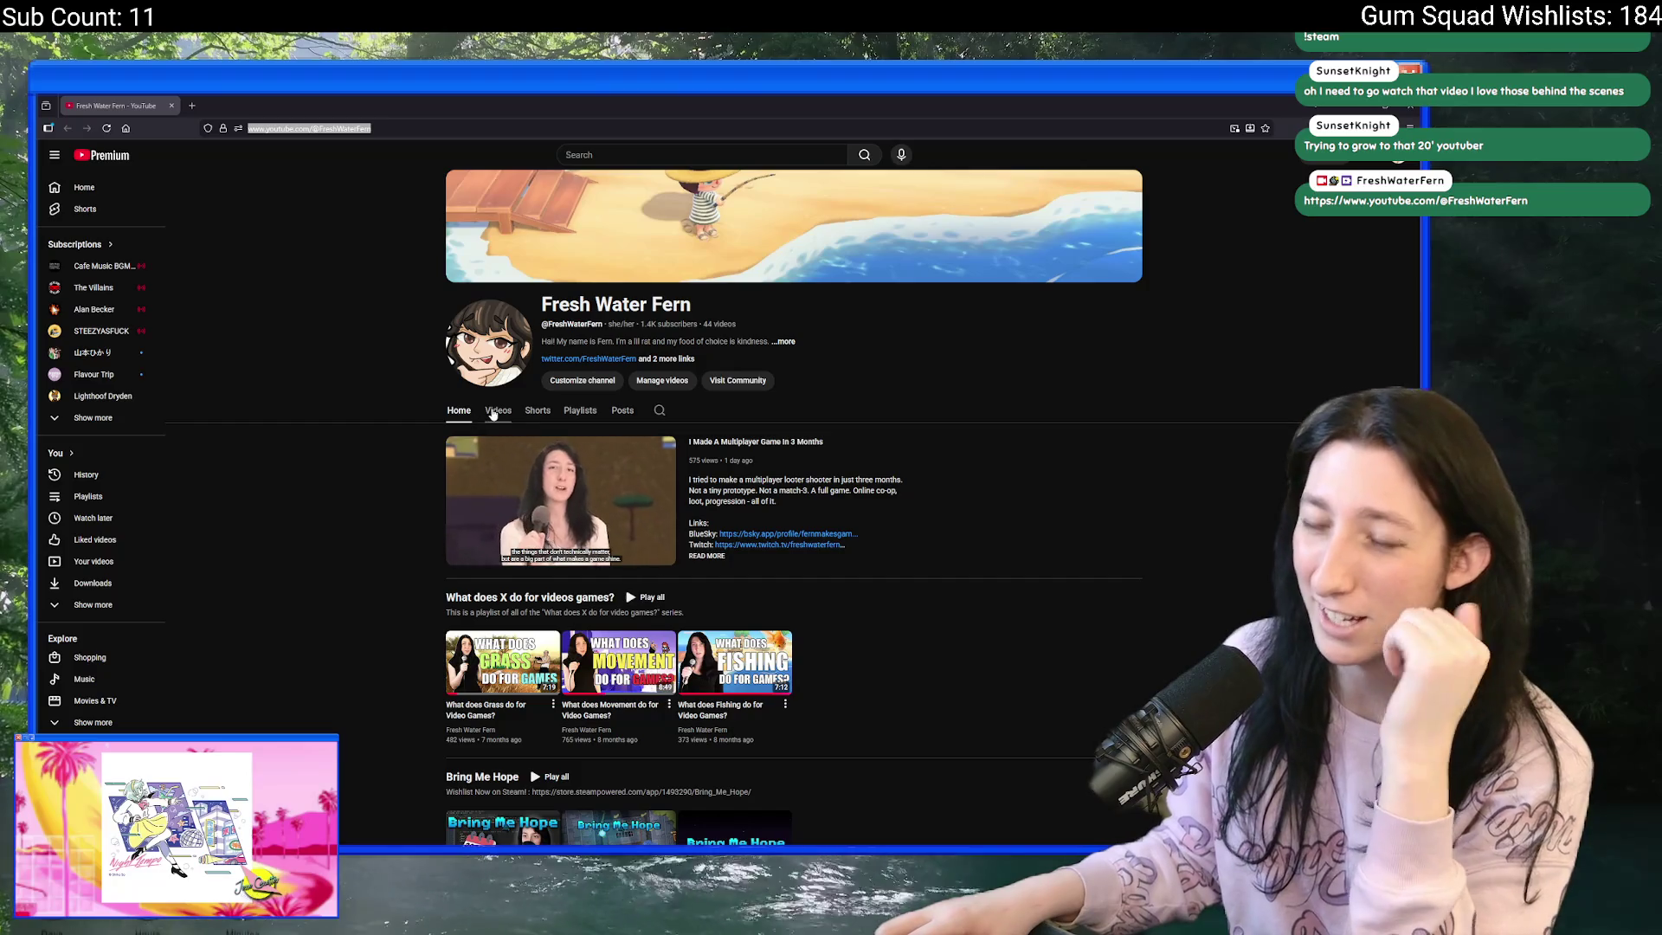
- Browse the channel's Videos tab, with 'I Made A Multiplayer Game In 3 Months' newest
{"action": "left_click", "coordinate": [494, 412]}
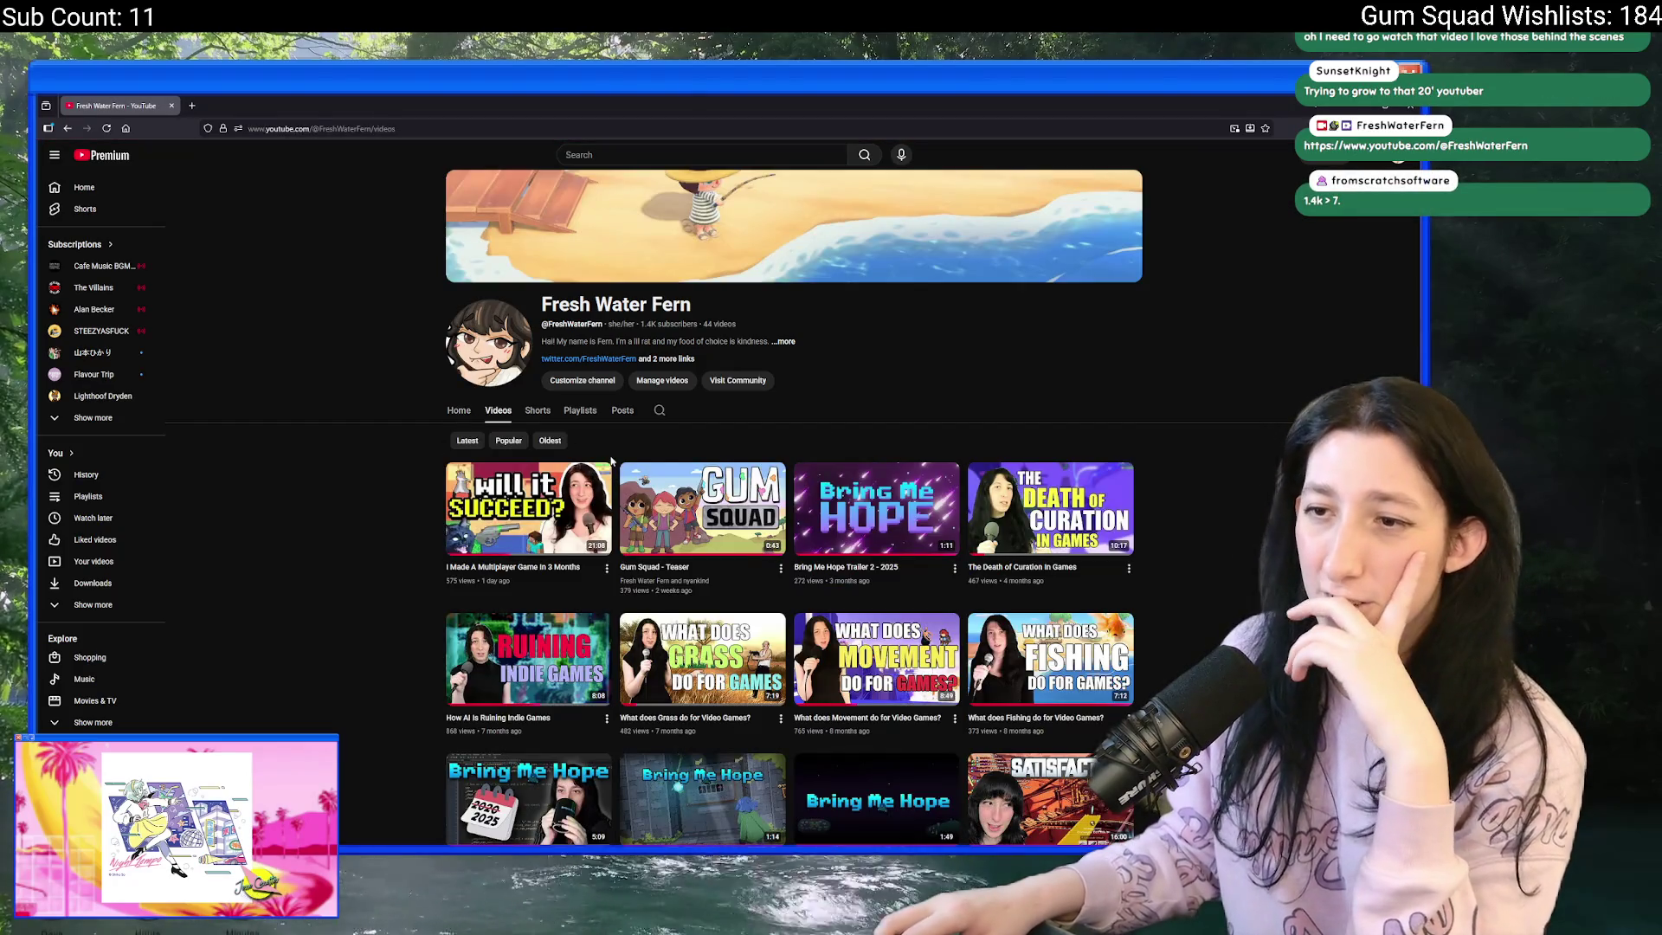
{"action": "scroll", "coordinate": [562, 433], "scroll_direction": "down", "scroll_amount": 2}
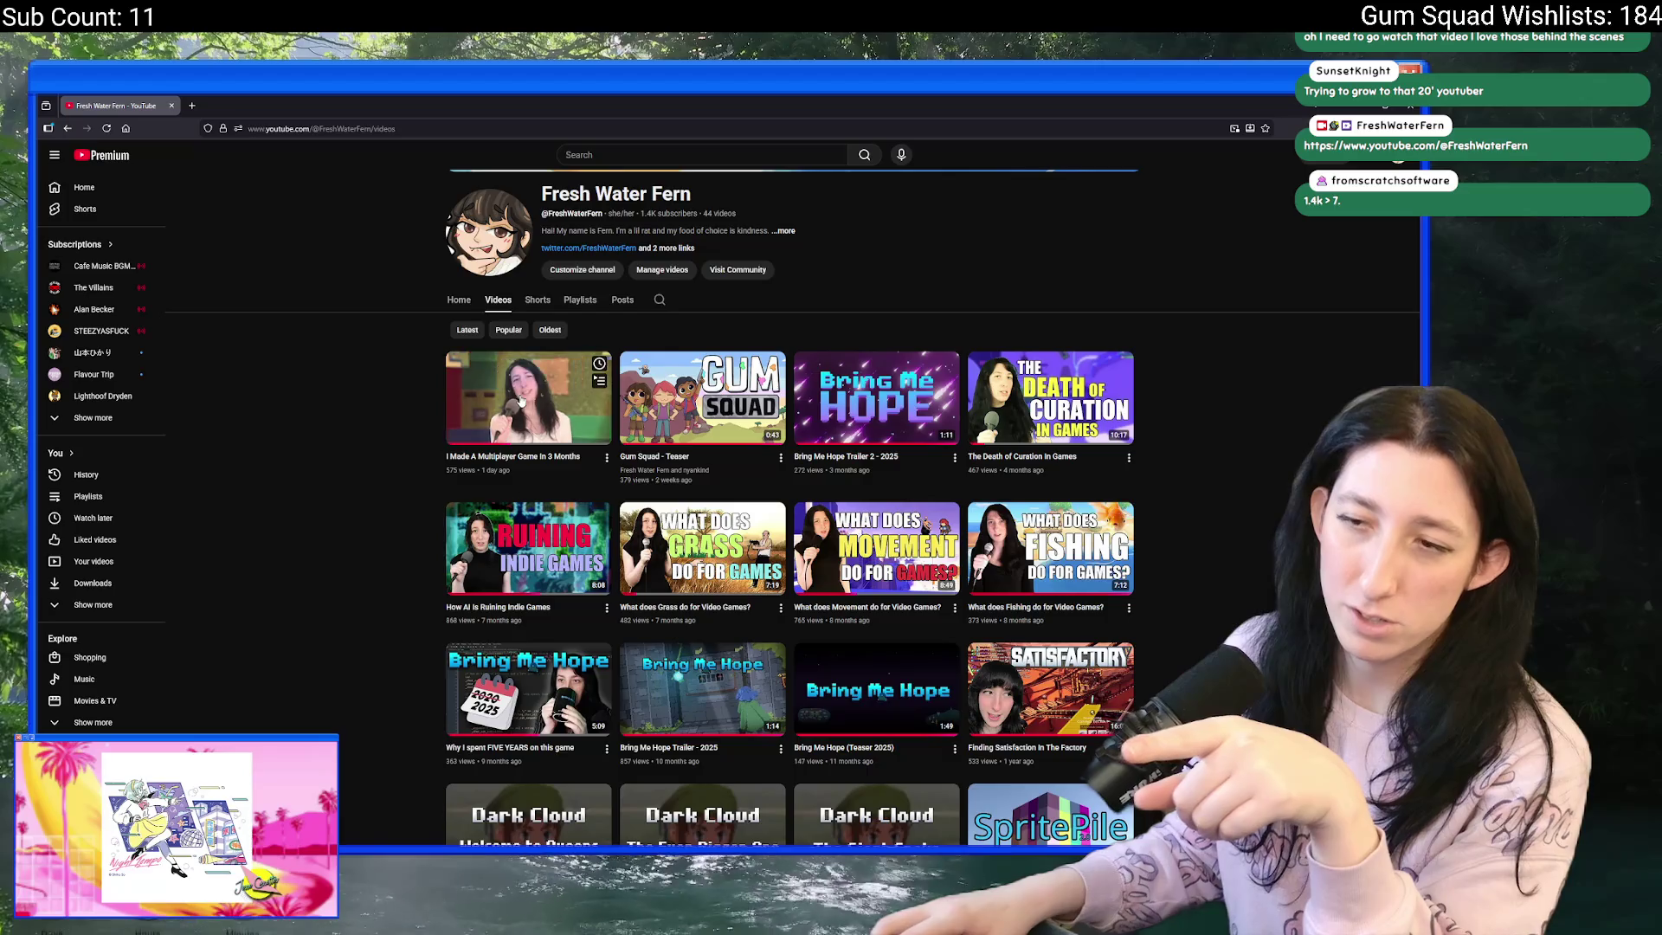
{"action": "scroll", "coordinate": [522, 400], "scroll_direction": "down", "scroll_amount": 2}
{"action": "scroll", "coordinate": [692, 433], "scroll_direction": "up", "scroll_amount": 1}
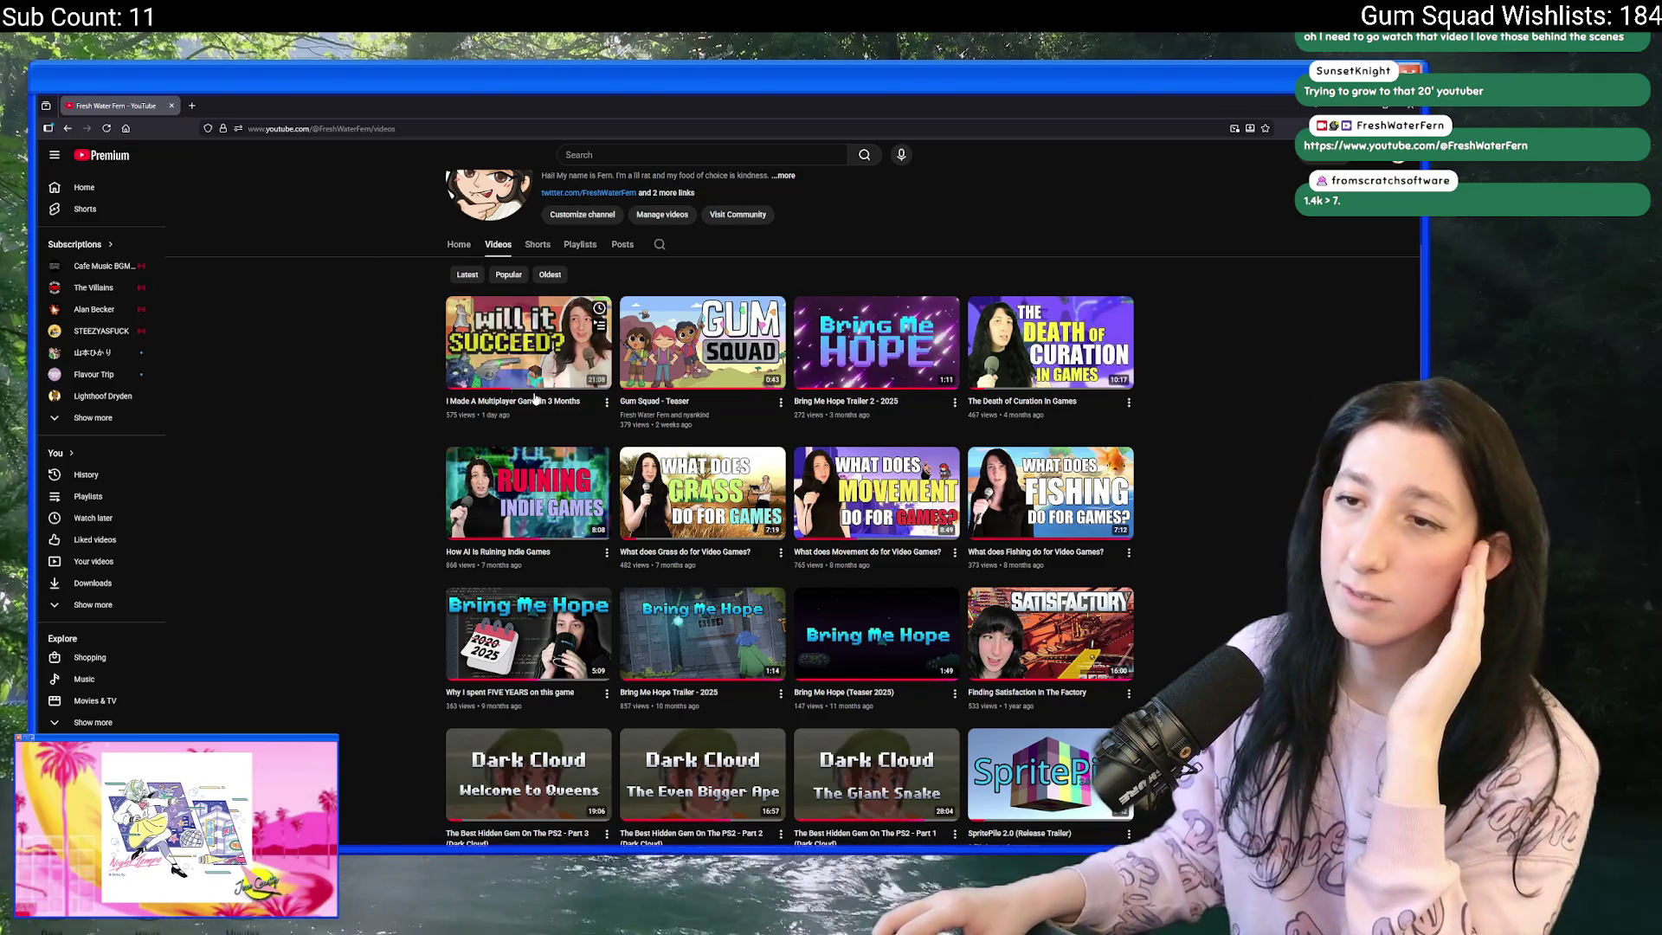
- Look over the channel's Shorts, return to GameMaker, and bring up Windows search
{"action": "left_click", "coordinate": [534, 249]}
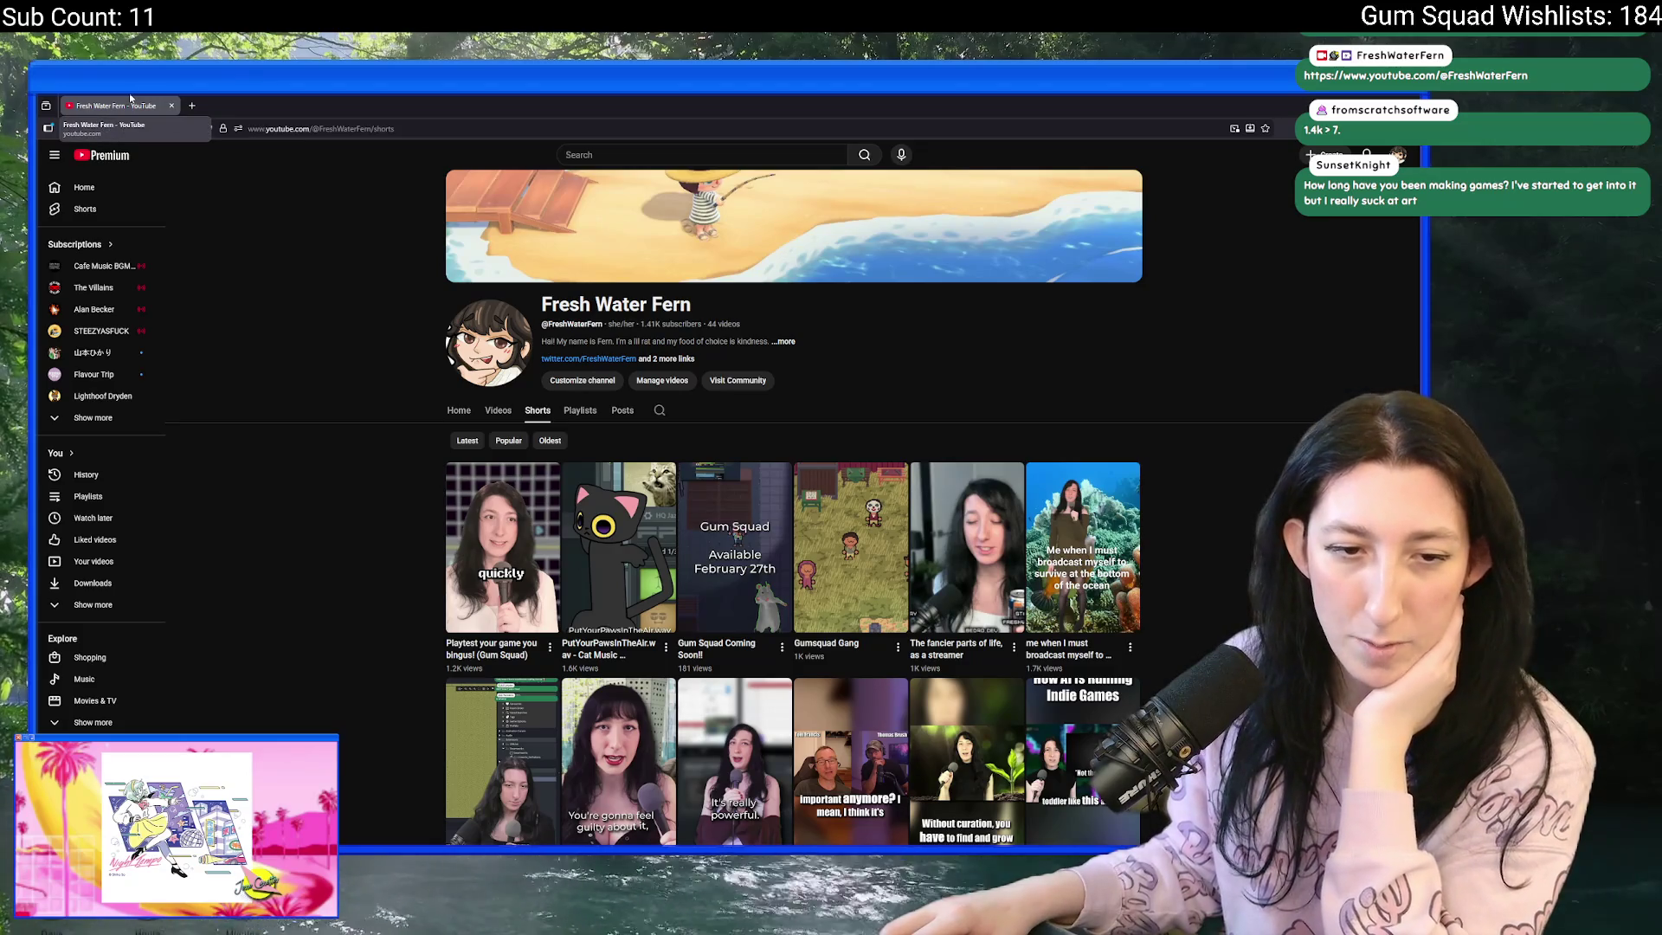
{"action": "key", "text": "alt+Tab"}
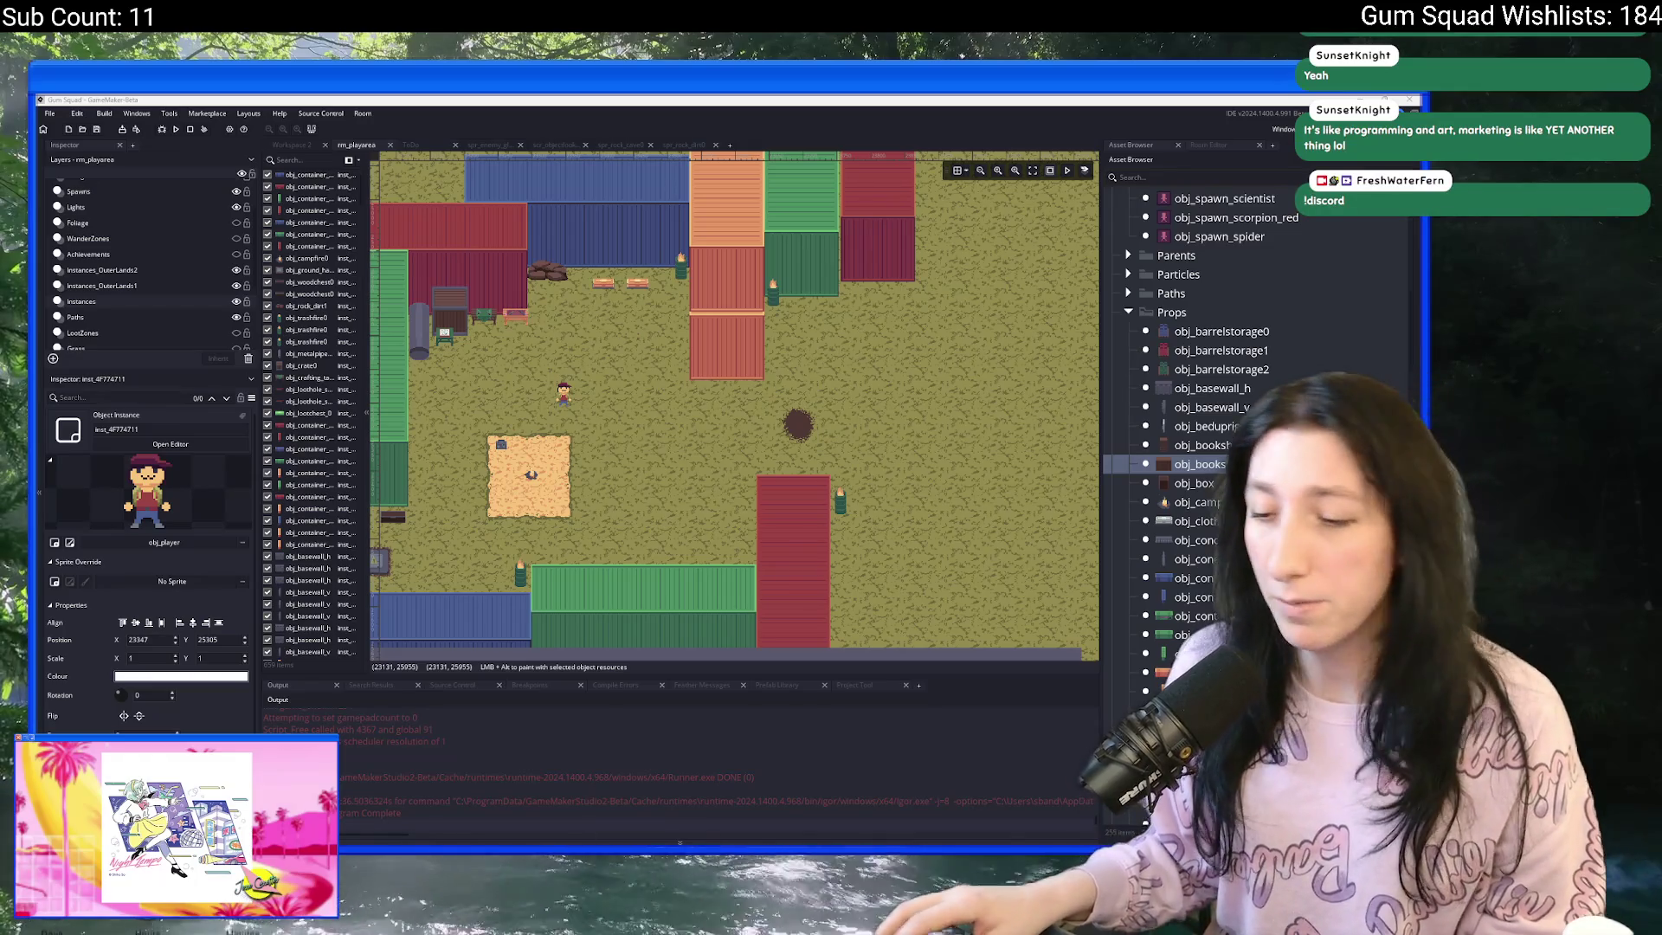
{"action": "key", "text": "super"}
- Launch Discord from search and open the server's #chat channel
{"action": "type", "text": "d"}
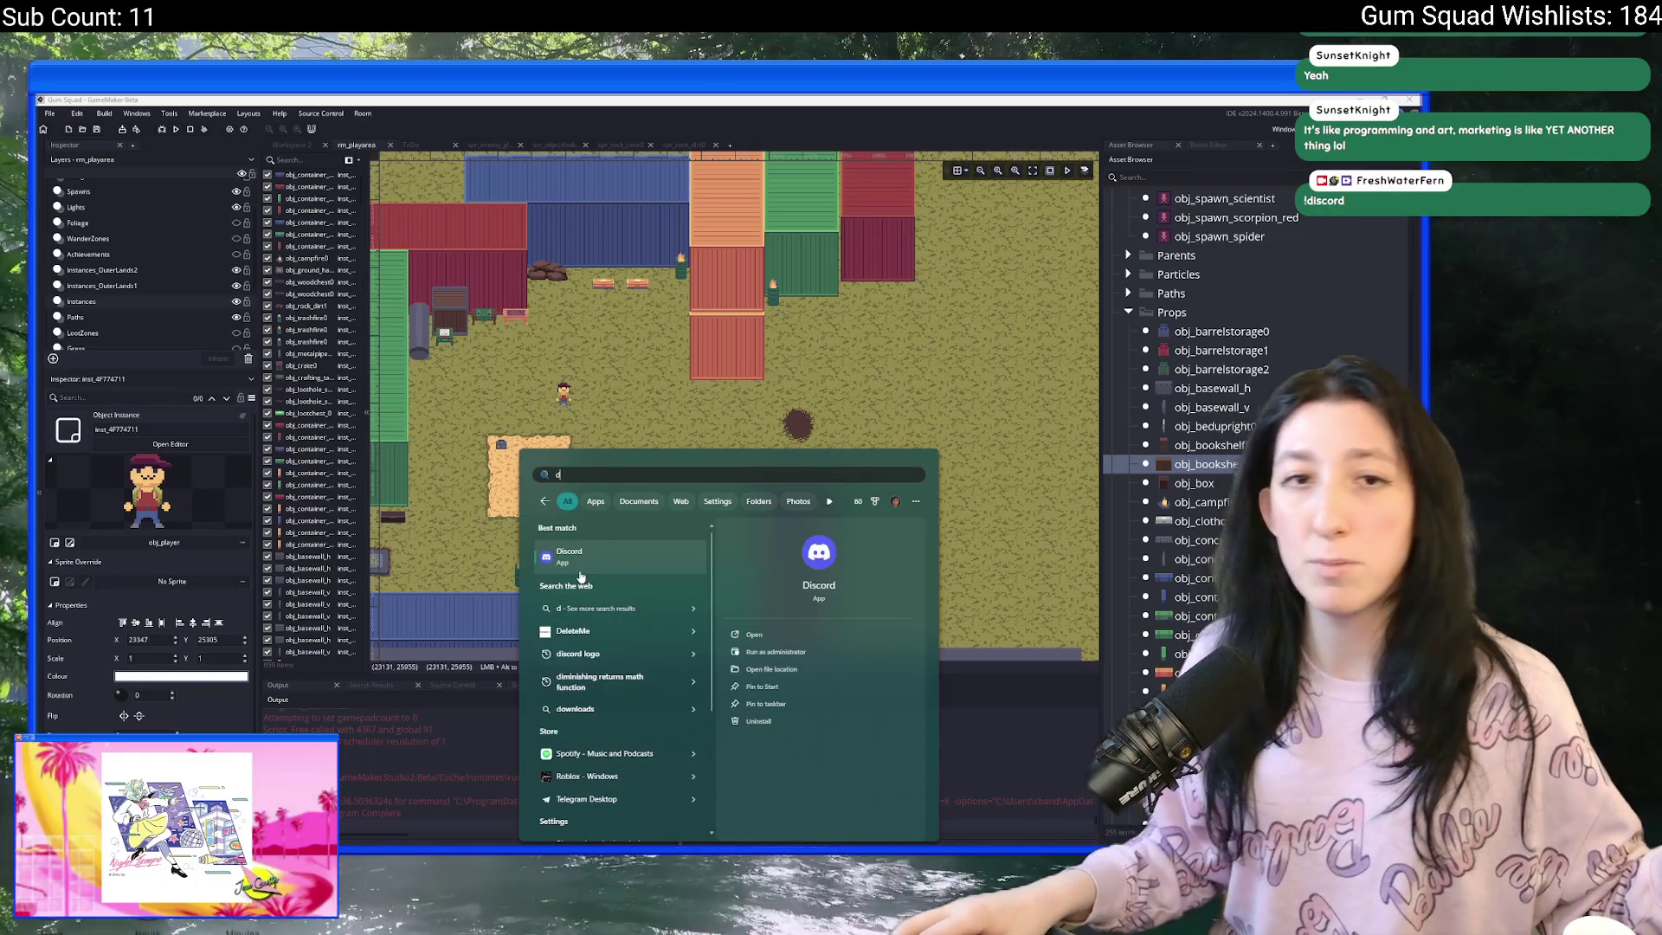
{"action": "left_click", "coordinate": [587, 561]}
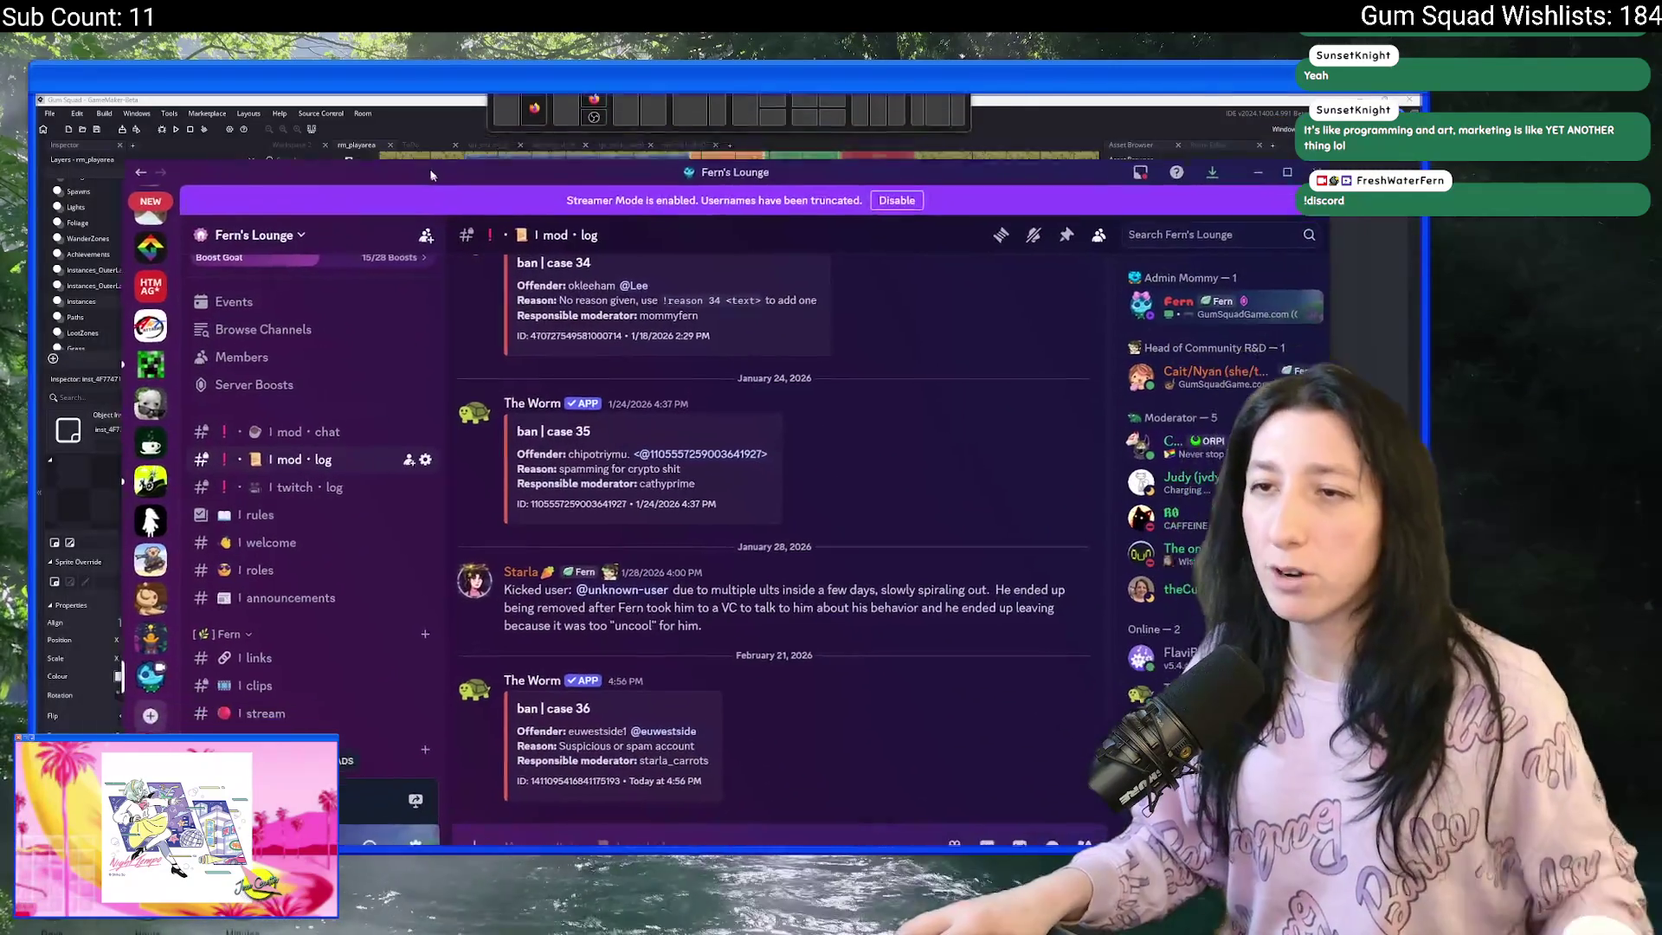
{"action": "left_click_drag", "start_coordinate": [430, 175], "coordinate": [392, 131]}
{"action": "scroll", "coordinate": [251, 420], "scroll_direction": "down", "scroll_amount": 5}
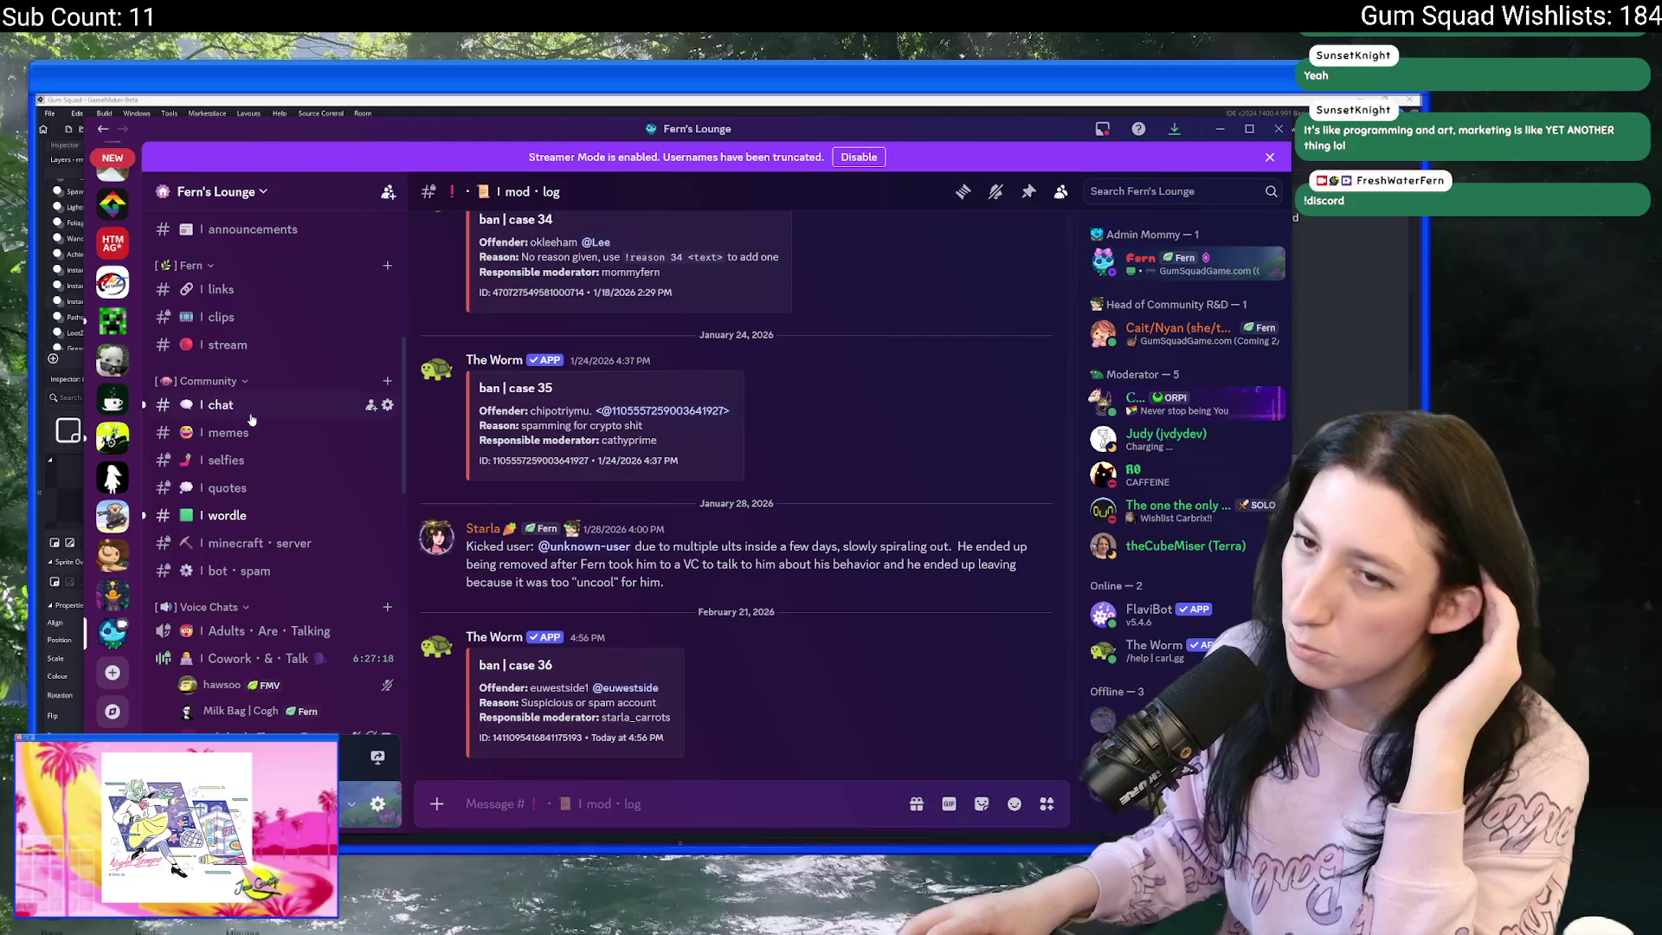
{"action": "left_click", "coordinate": [251, 419]}
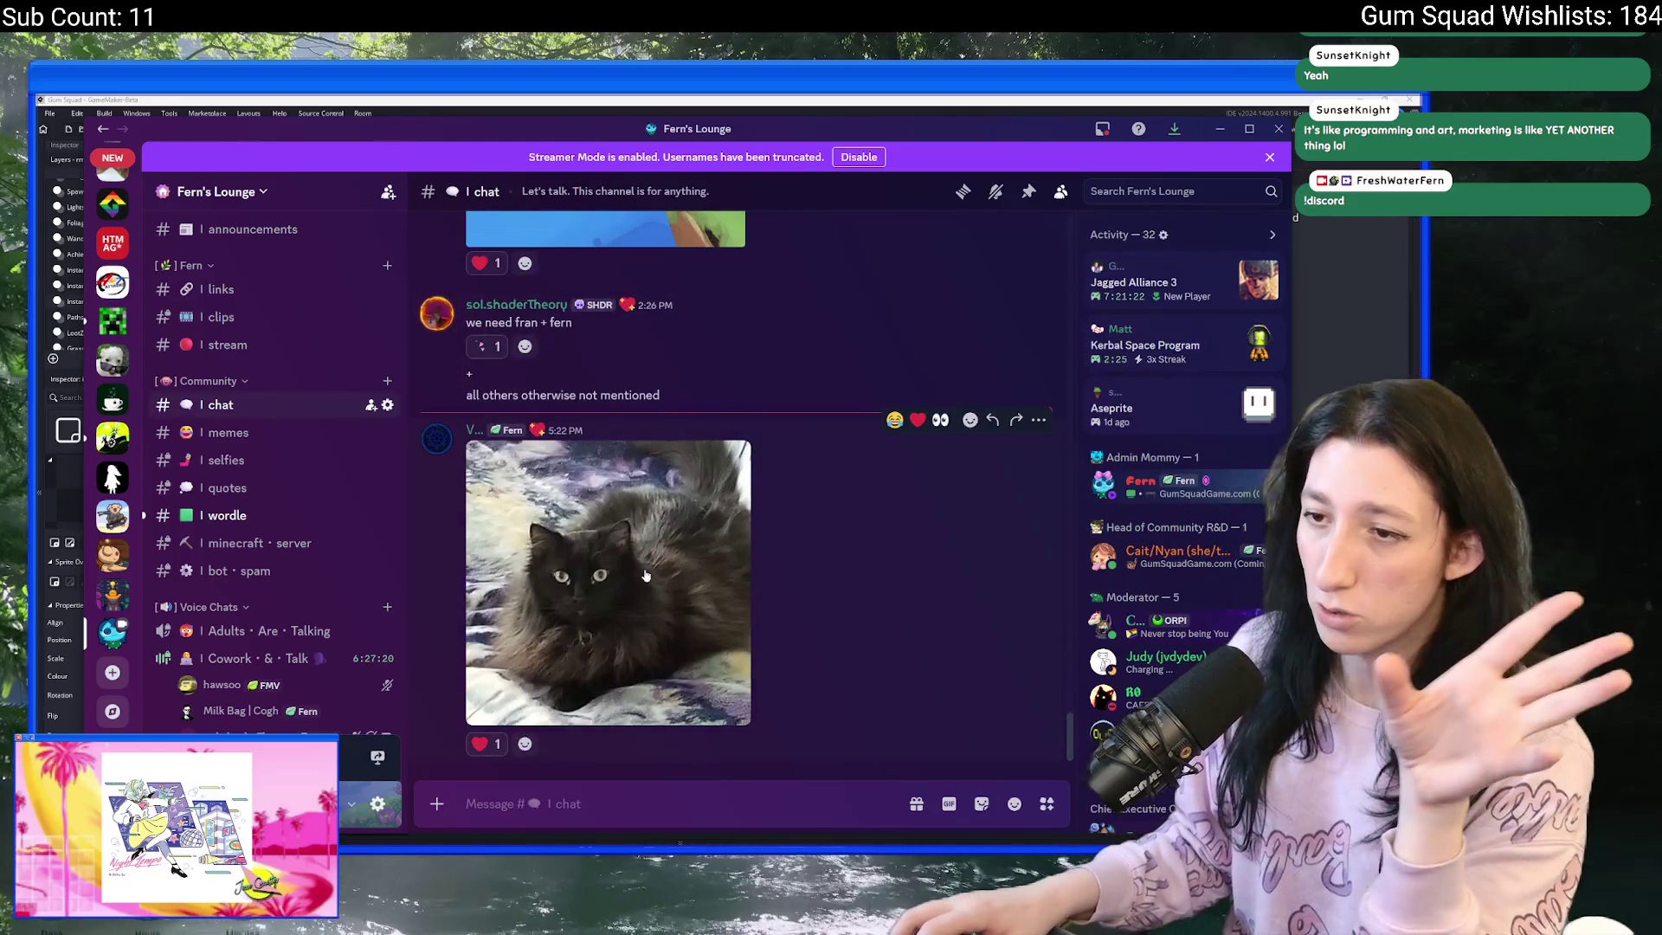
- React to the cat photo with a heart and a hyrax emoji
{"action": "left_click", "coordinate": [486, 743]}
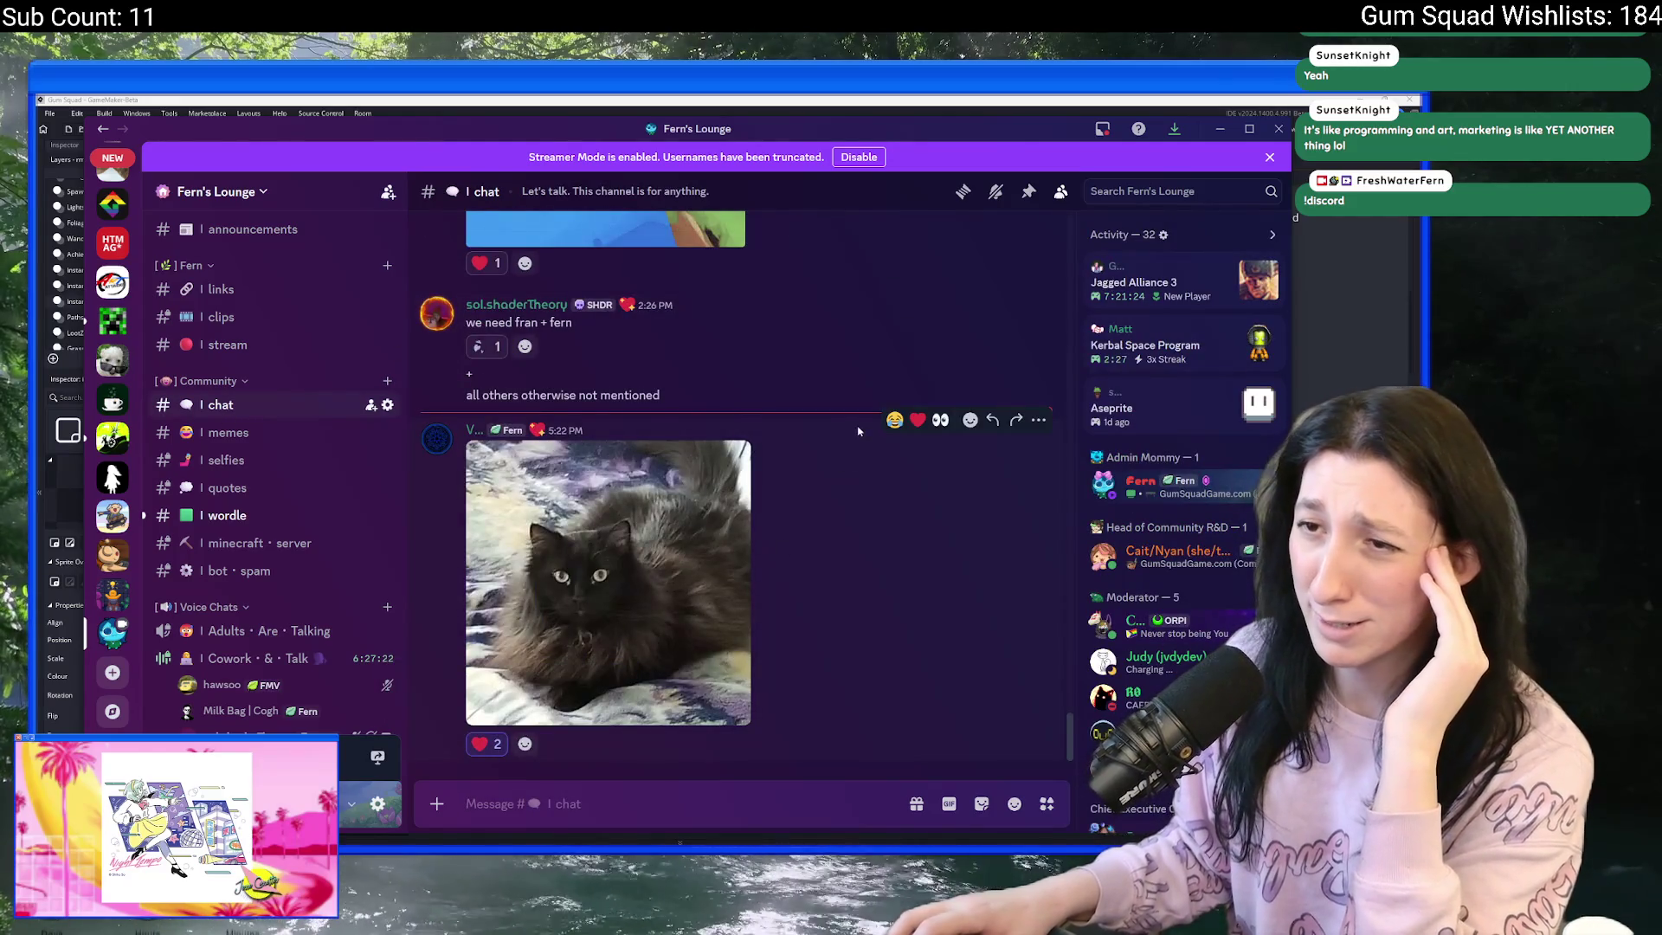
{"action": "left_click", "coordinate": [971, 419]}
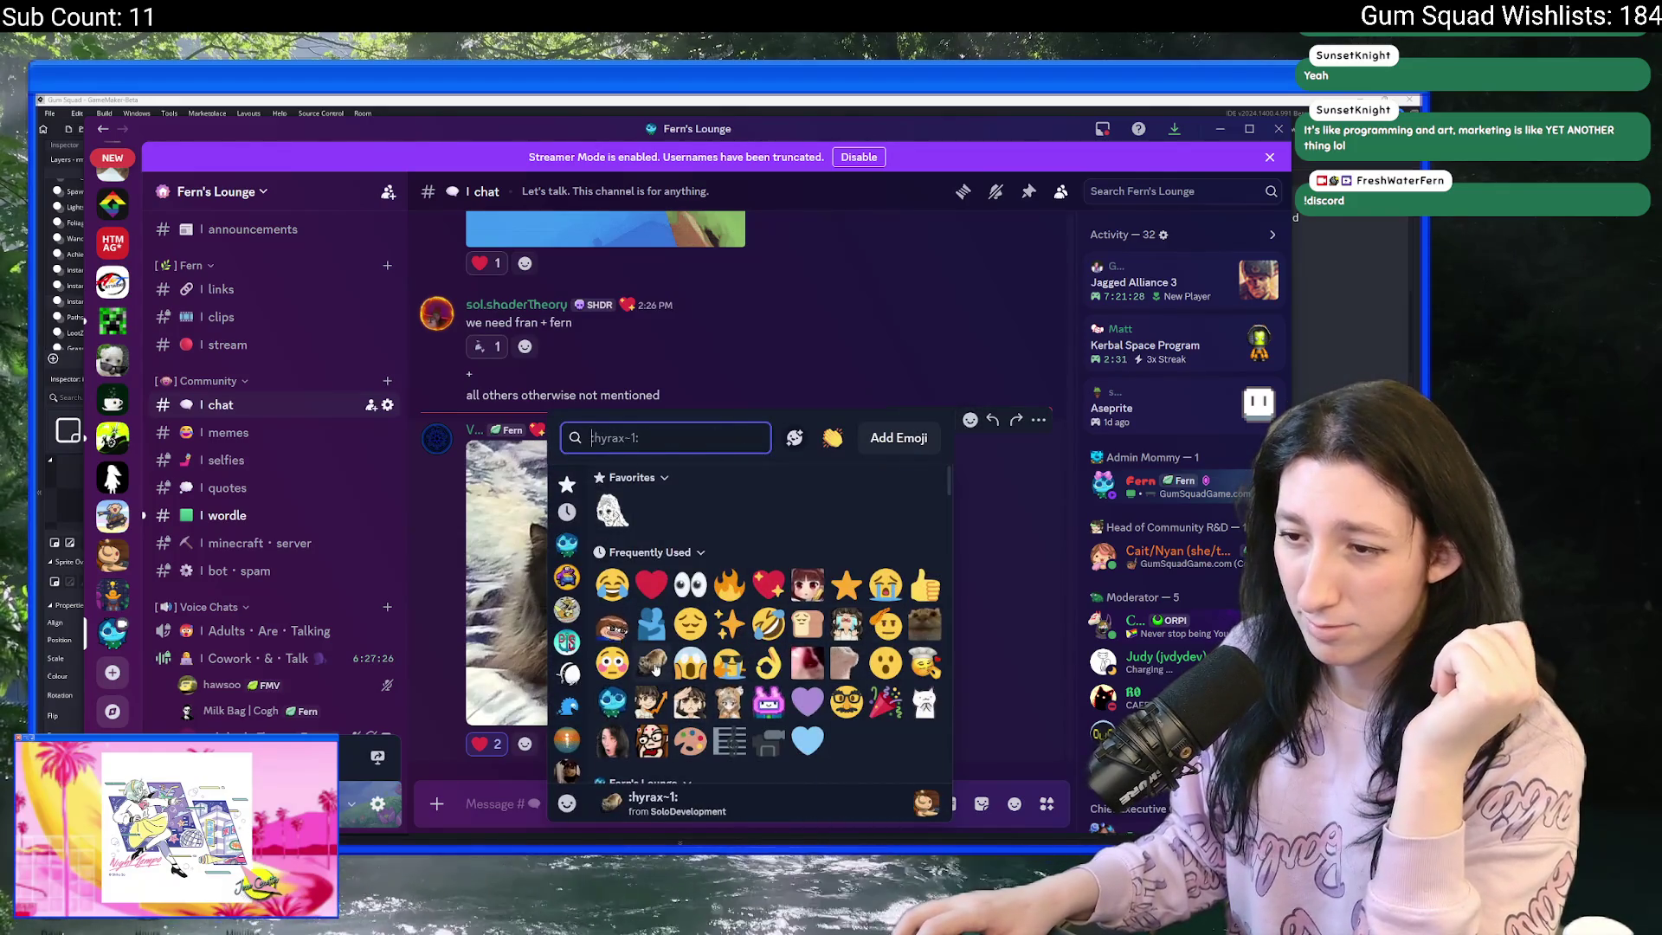
{"action": "left_click", "coordinate": [654, 667]}
- Scroll through the chat, then switch to the #welcome channel
{"action": "scroll", "coordinate": [231, 475], "scroll_direction": "down", "scroll_amount": 3}
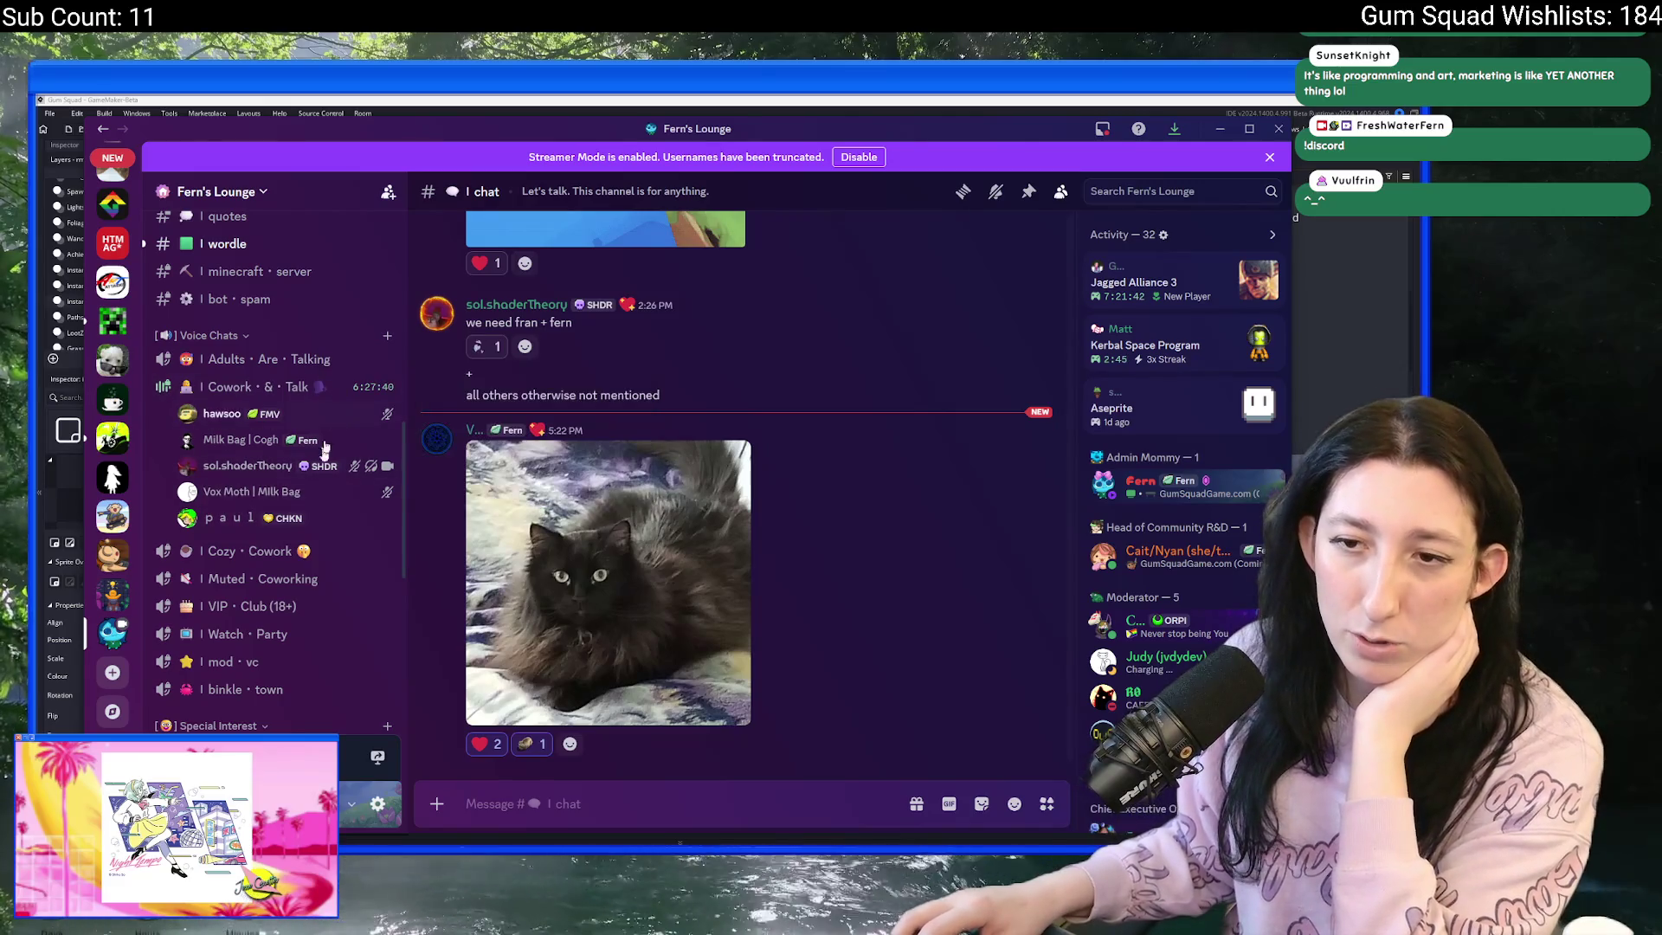
{"action": "scroll", "coordinate": [303, 555], "scroll_direction": "up", "scroll_amount": 2}
{"action": "scroll", "coordinate": [302, 555], "scroll_direction": "up", "scroll_amount": 2}
{"action": "scroll", "coordinate": [302, 555], "scroll_direction": "down", "scroll_amount": 3}
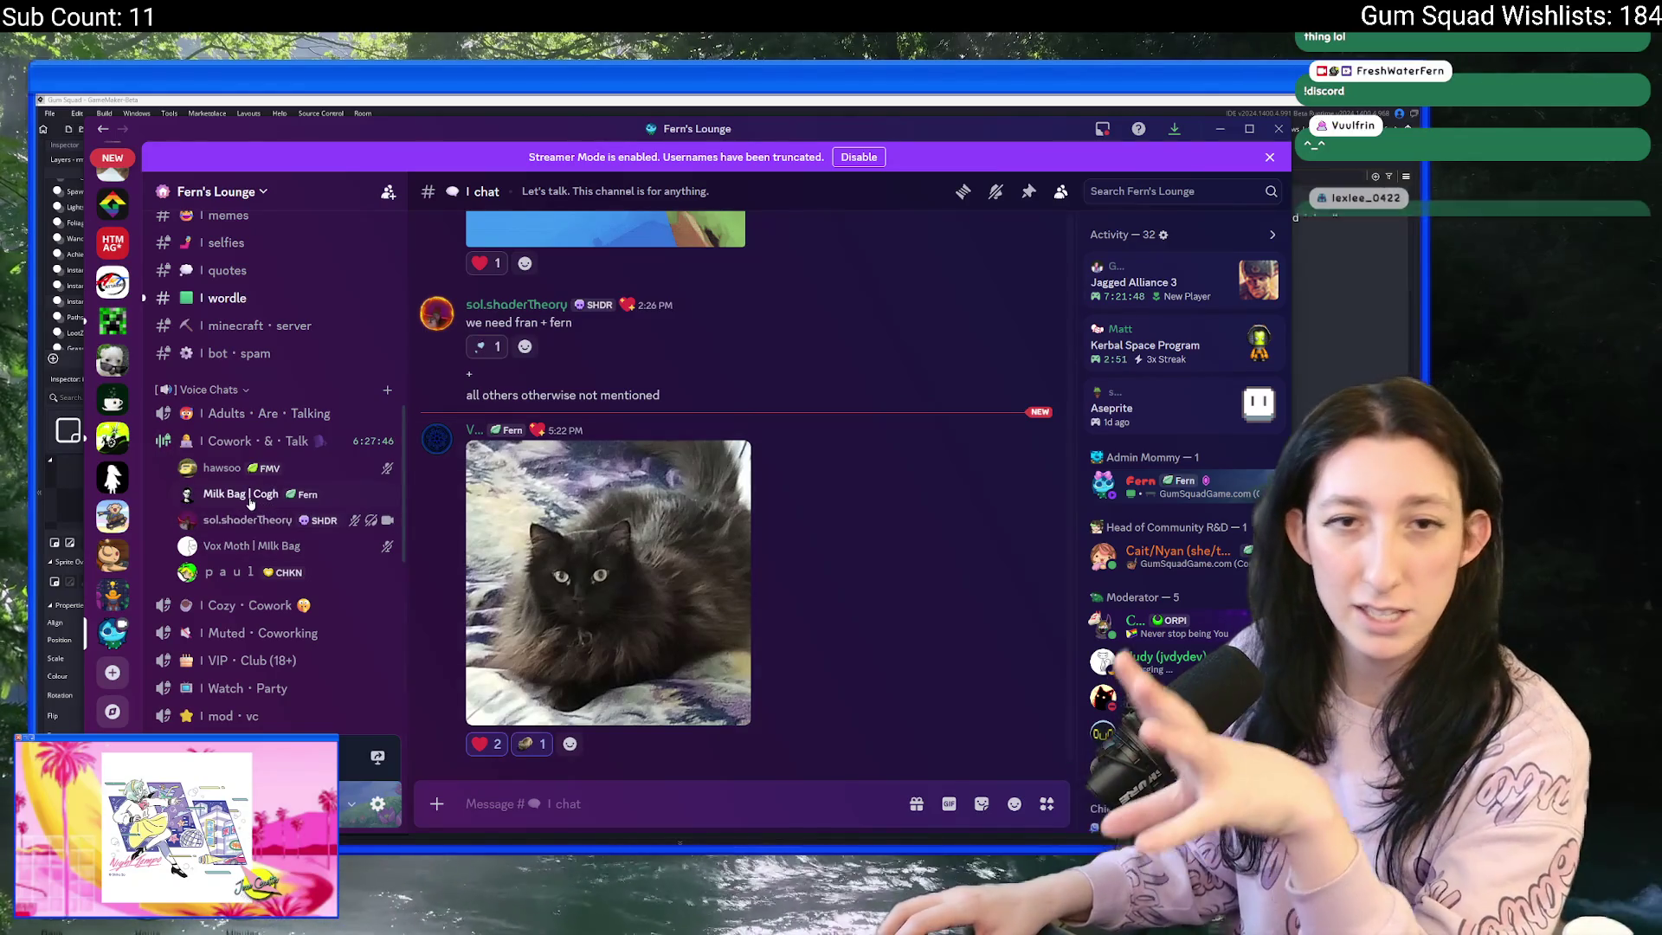
{"action": "scroll", "coordinate": [242, 519], "scroll_direction": "up", "scroll_amount": 5}
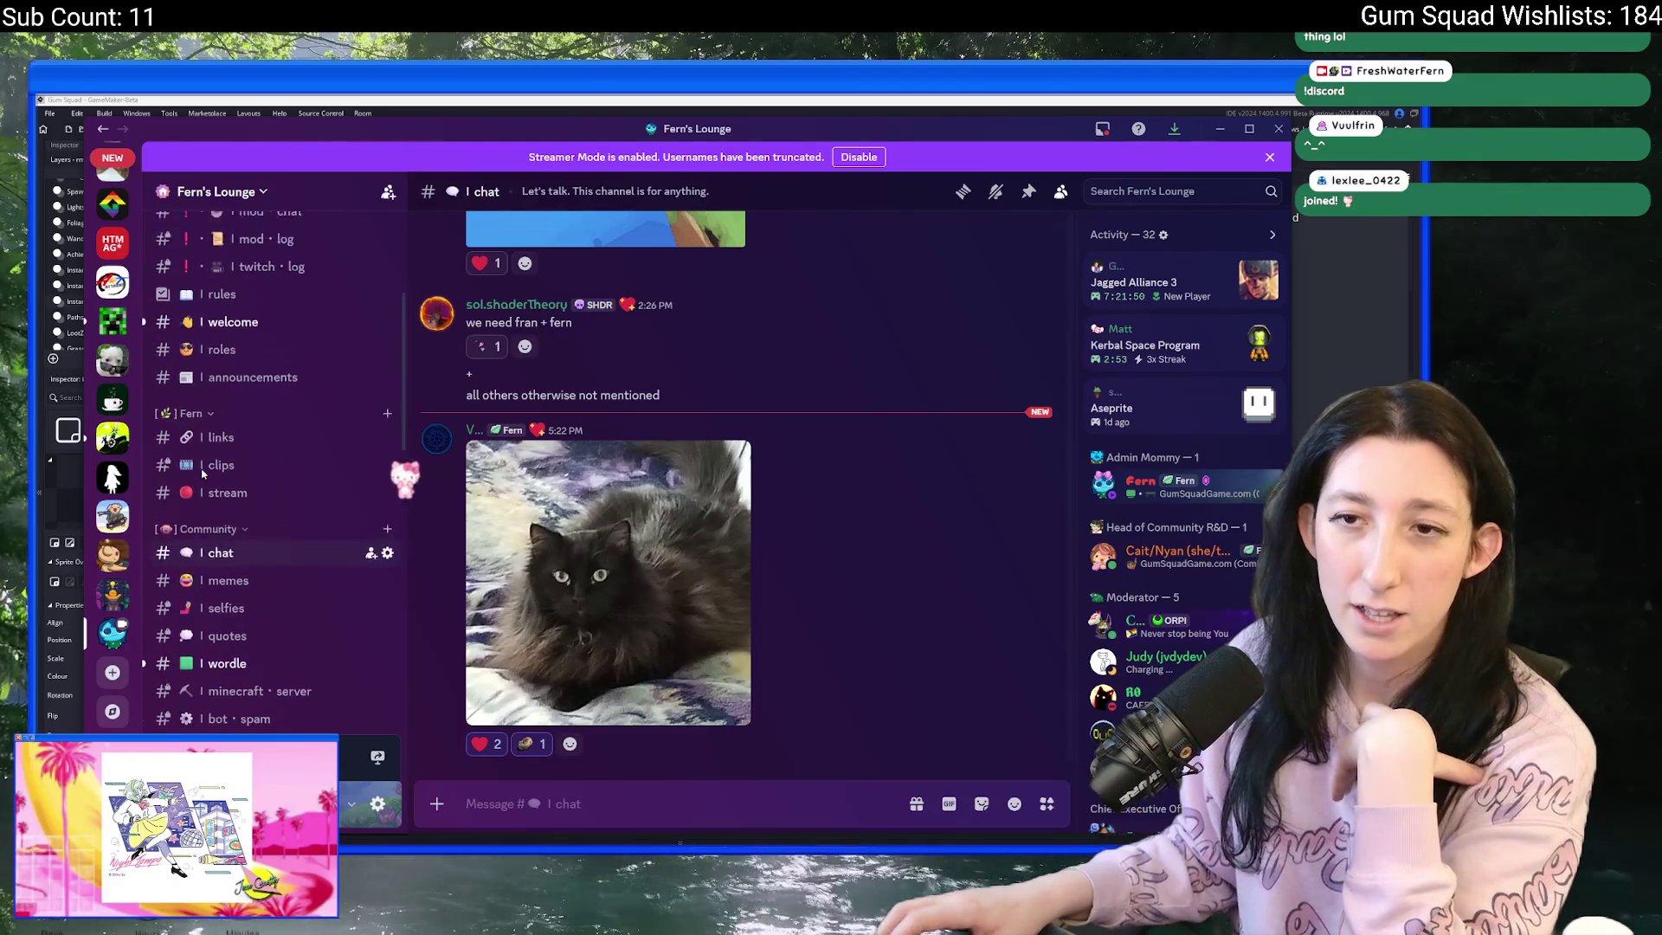
{"action": "left_click", "coordinate": [233, 391]}
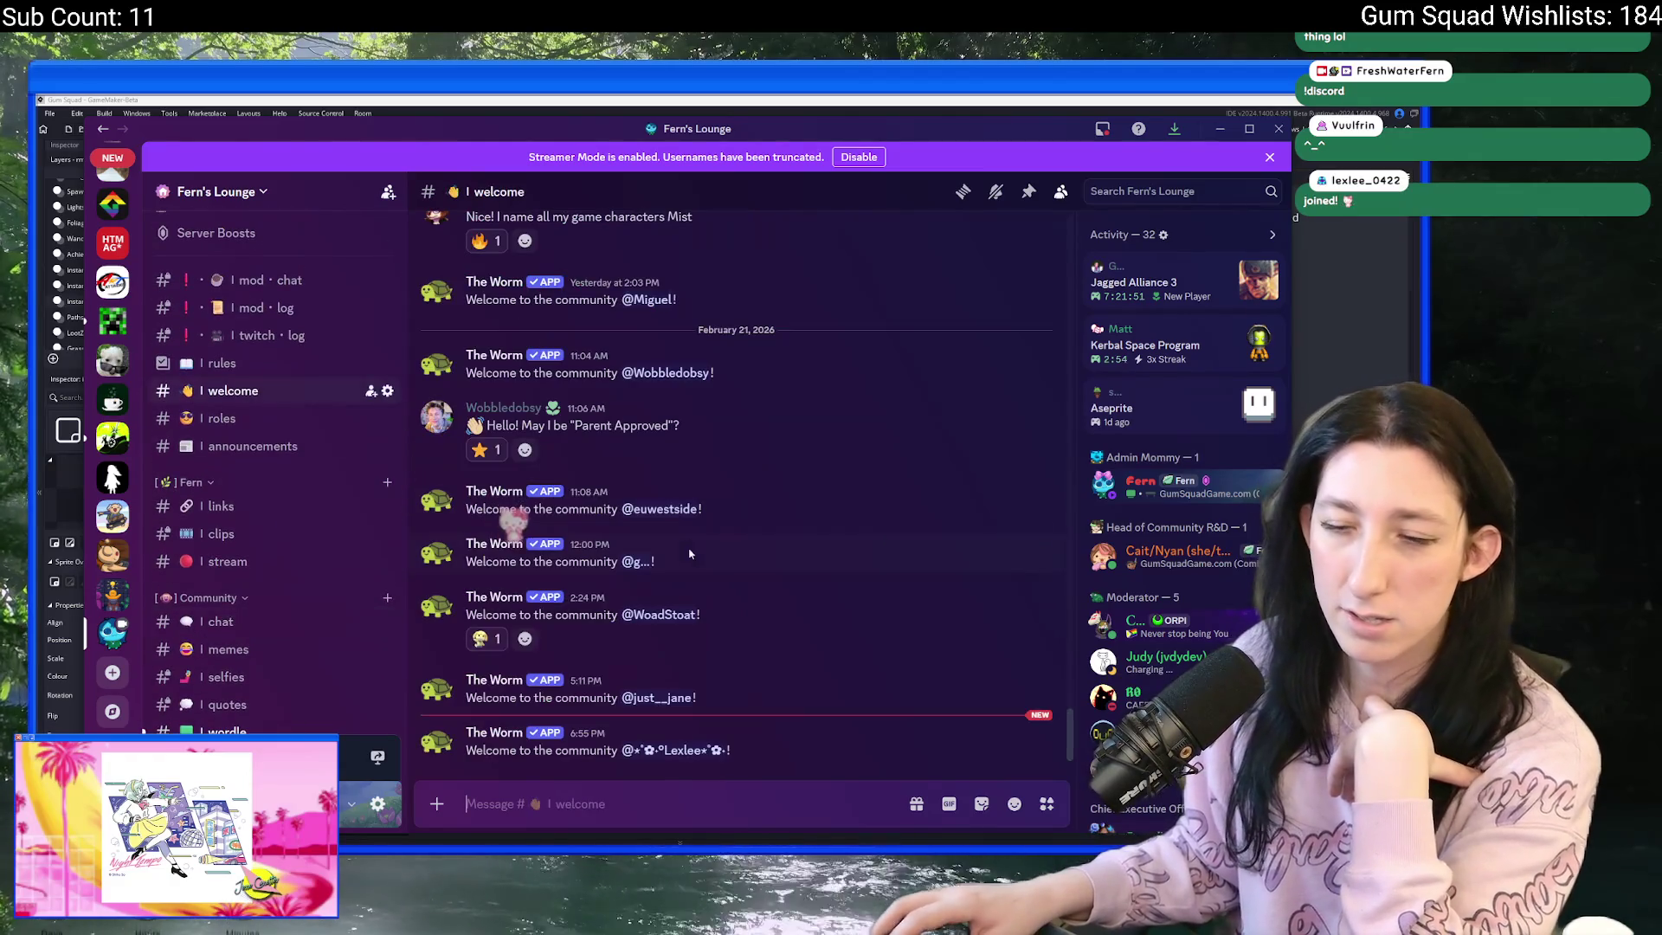
- Give the newly joined member the Parent Approved role from their mention's Roles menu
{"action": "right_click", "coordinate": [693, 751]}
{"action": "mouse_move", "coordinate": [779, 634]}
{"action": "scroll", "coordinate": [961, 537], "scroll_direction": "down", "scroll_amount": 5}
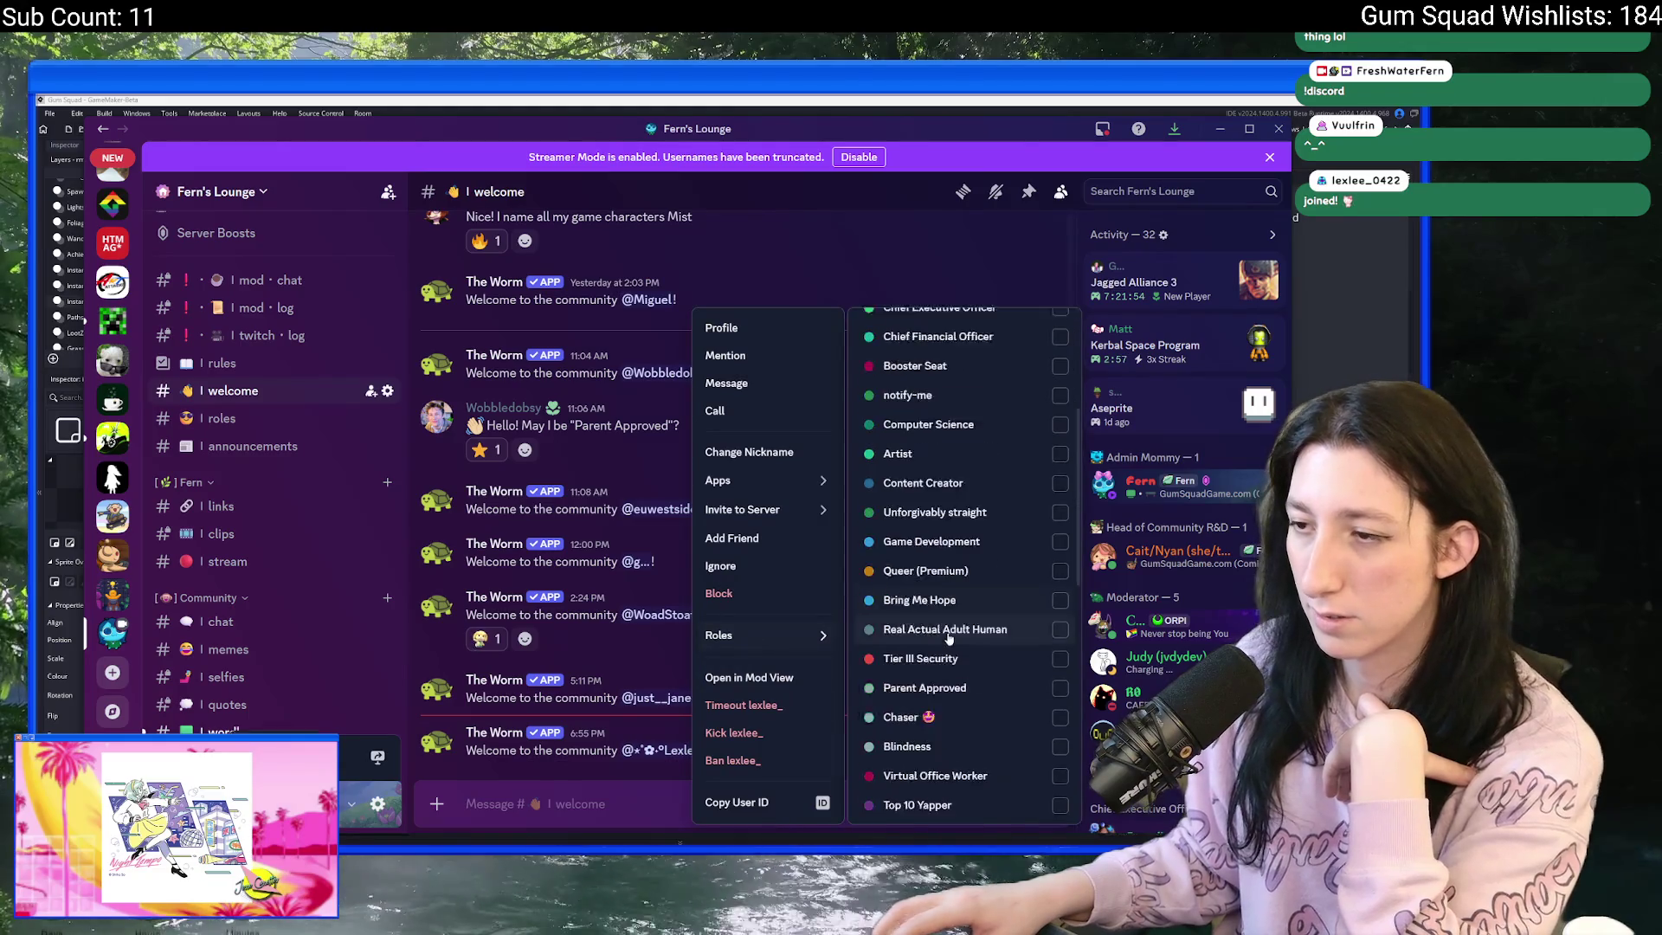
{"action": "left_click", "coordinate": [970, 594]}
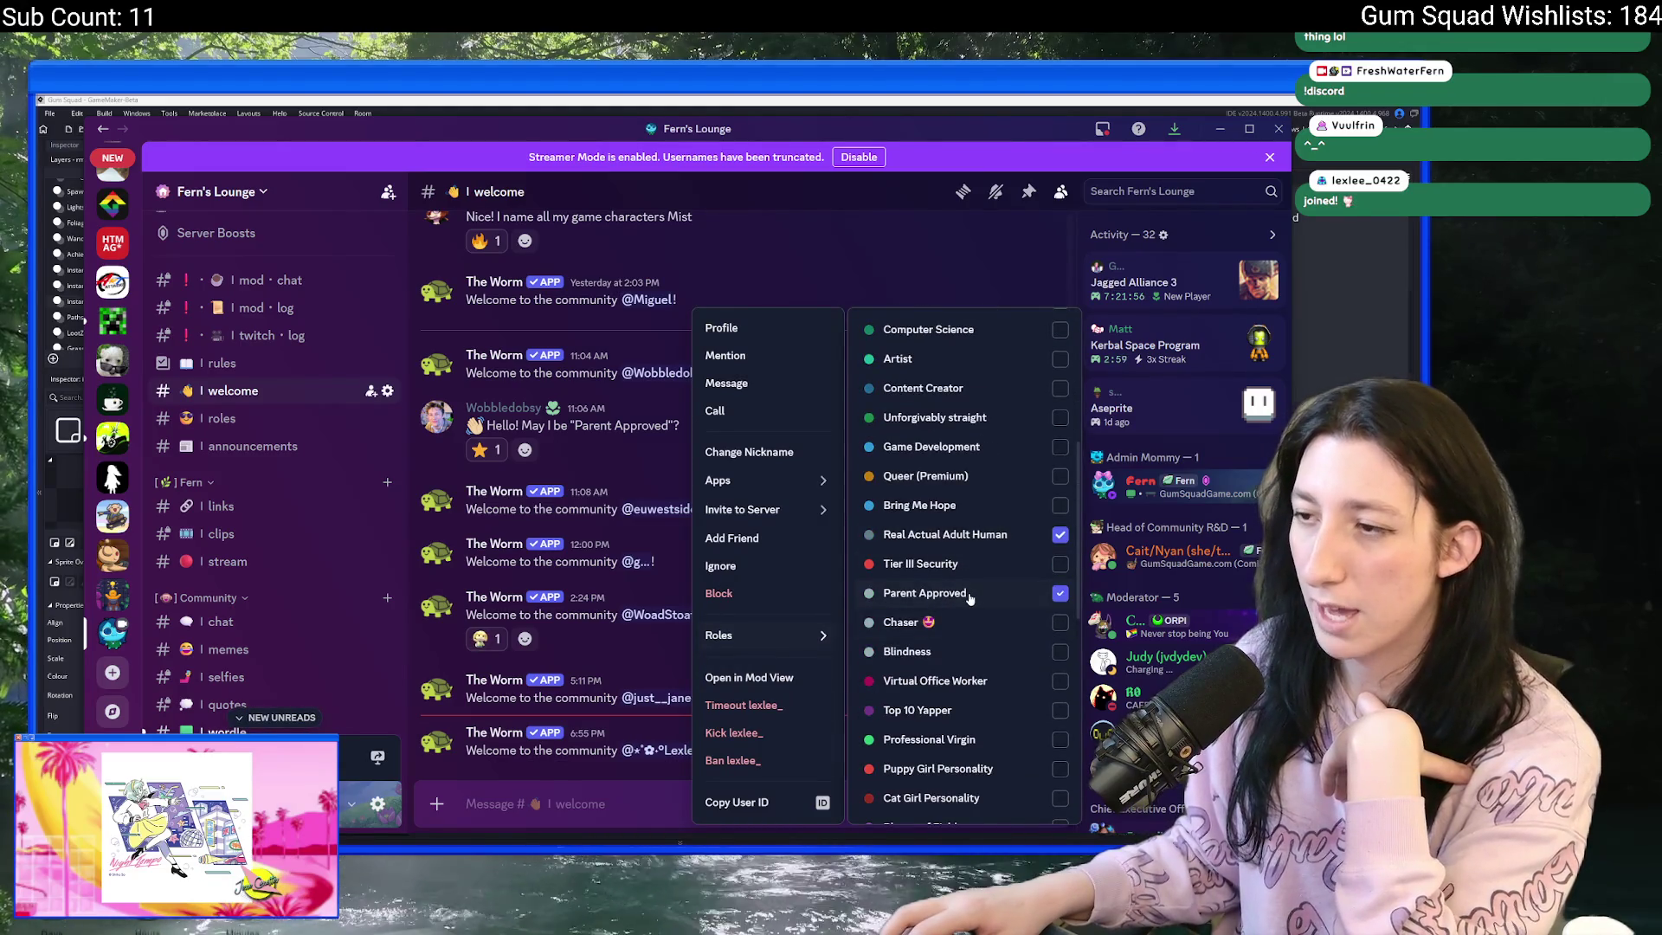
{"action": "key", "text": "Escape"}
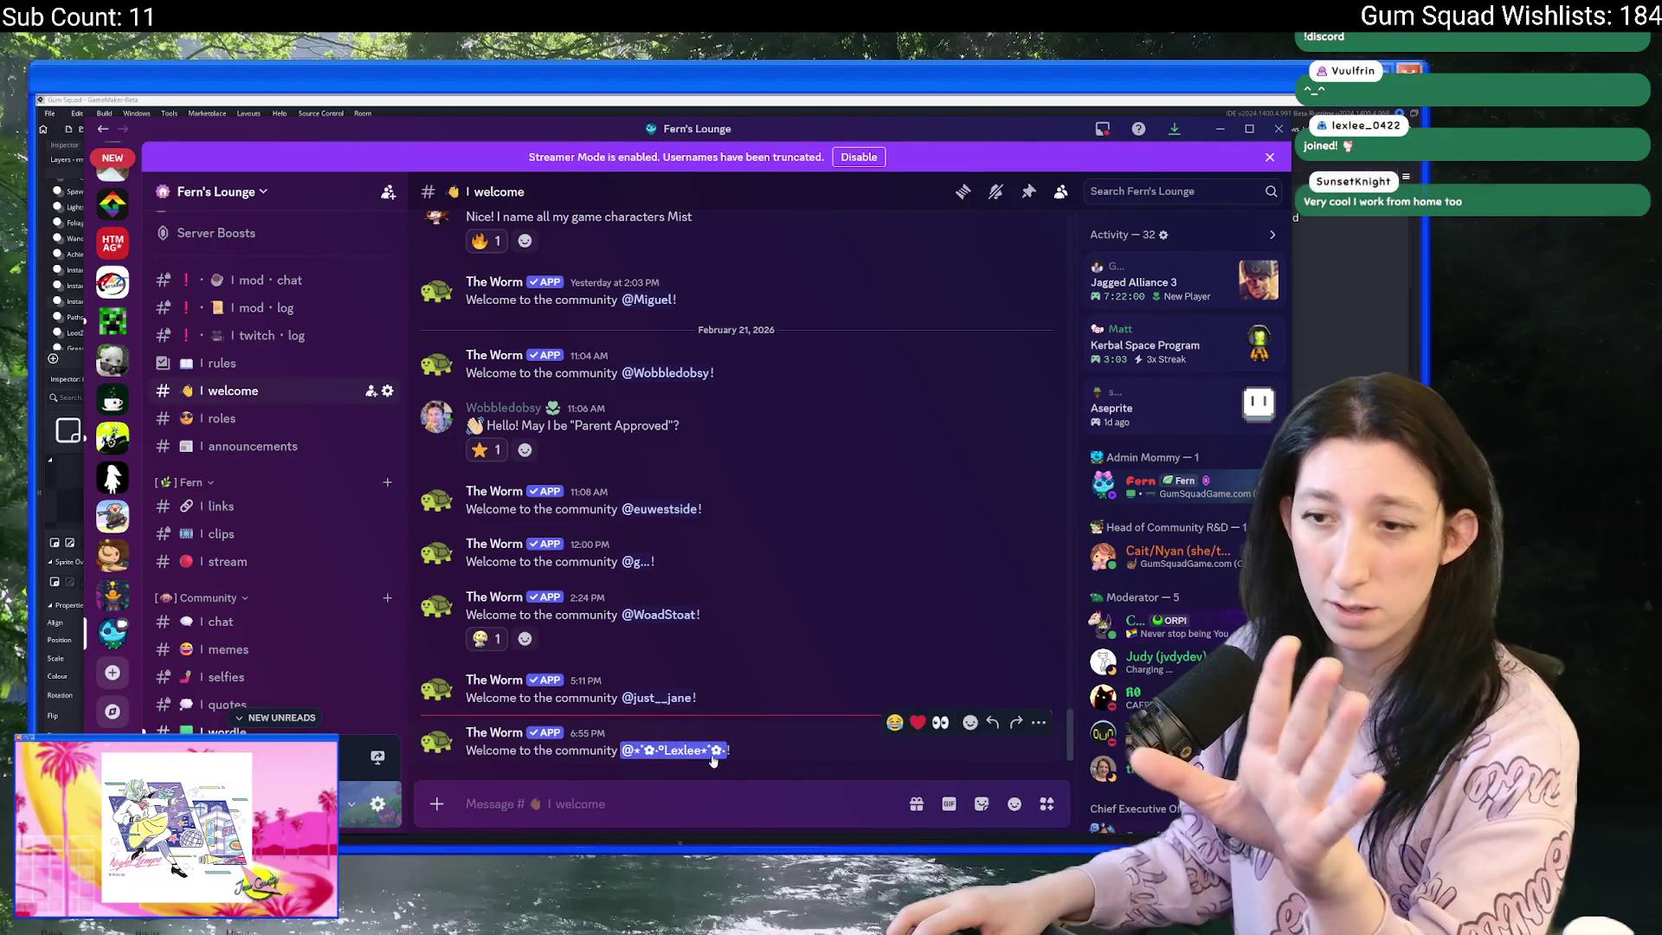
- Check the new member's profile for the role, then return to the GameMaker editor
{"action": "left_click", "coordinate": [713, 752]}
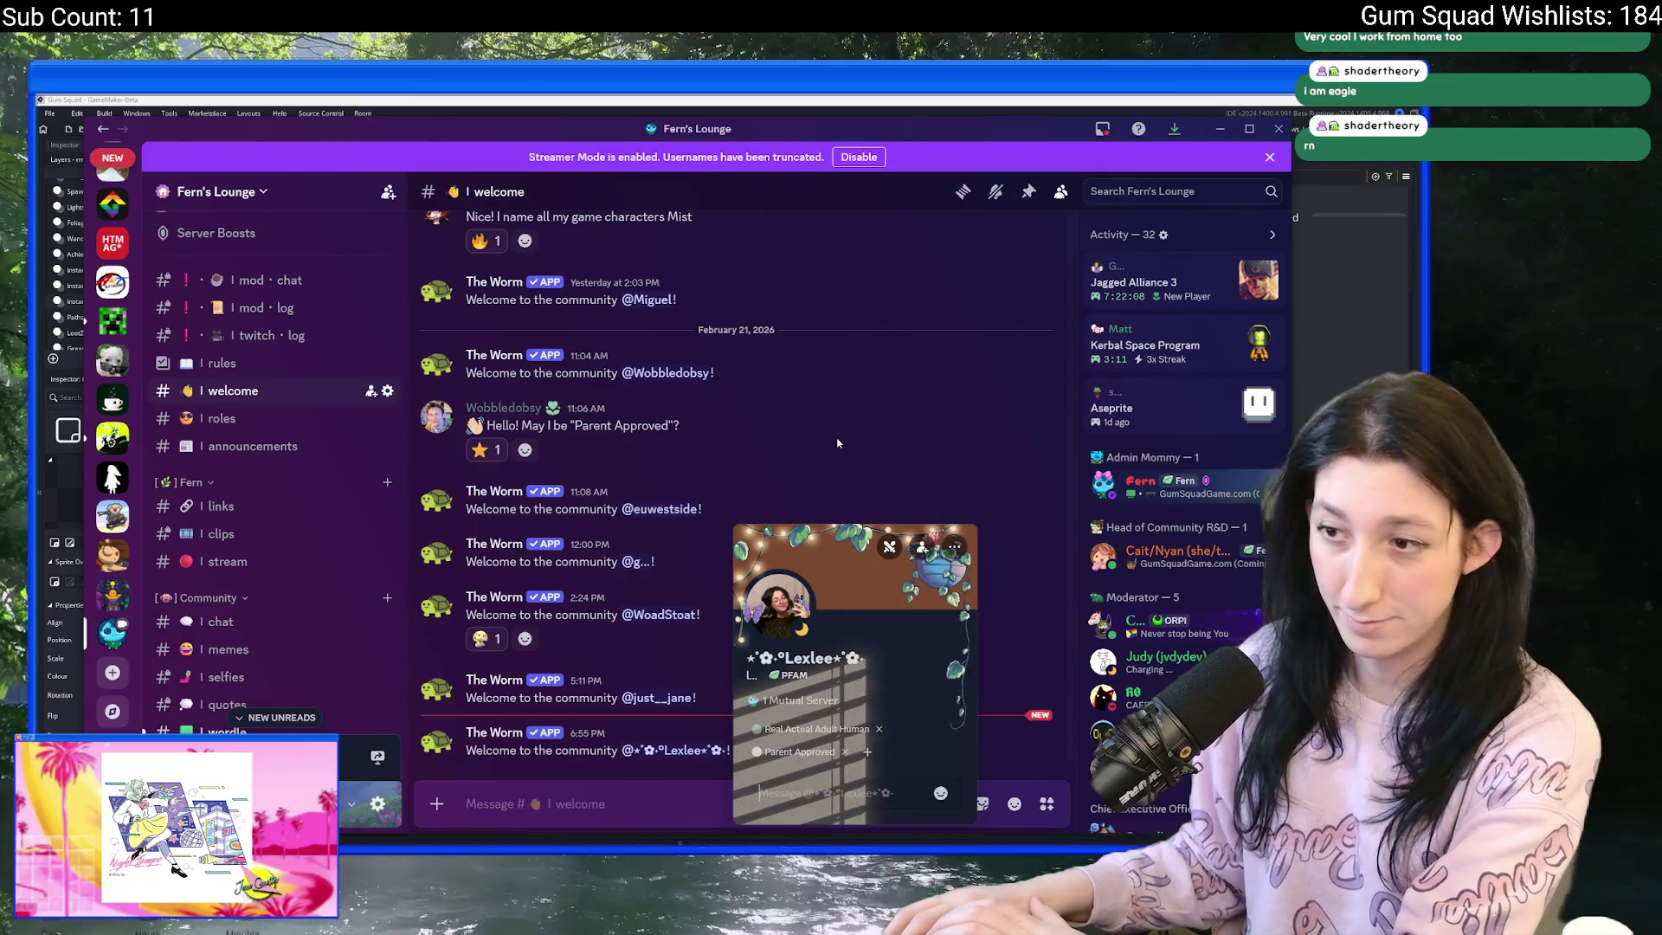
{"action": "key", "text": "Escape"}
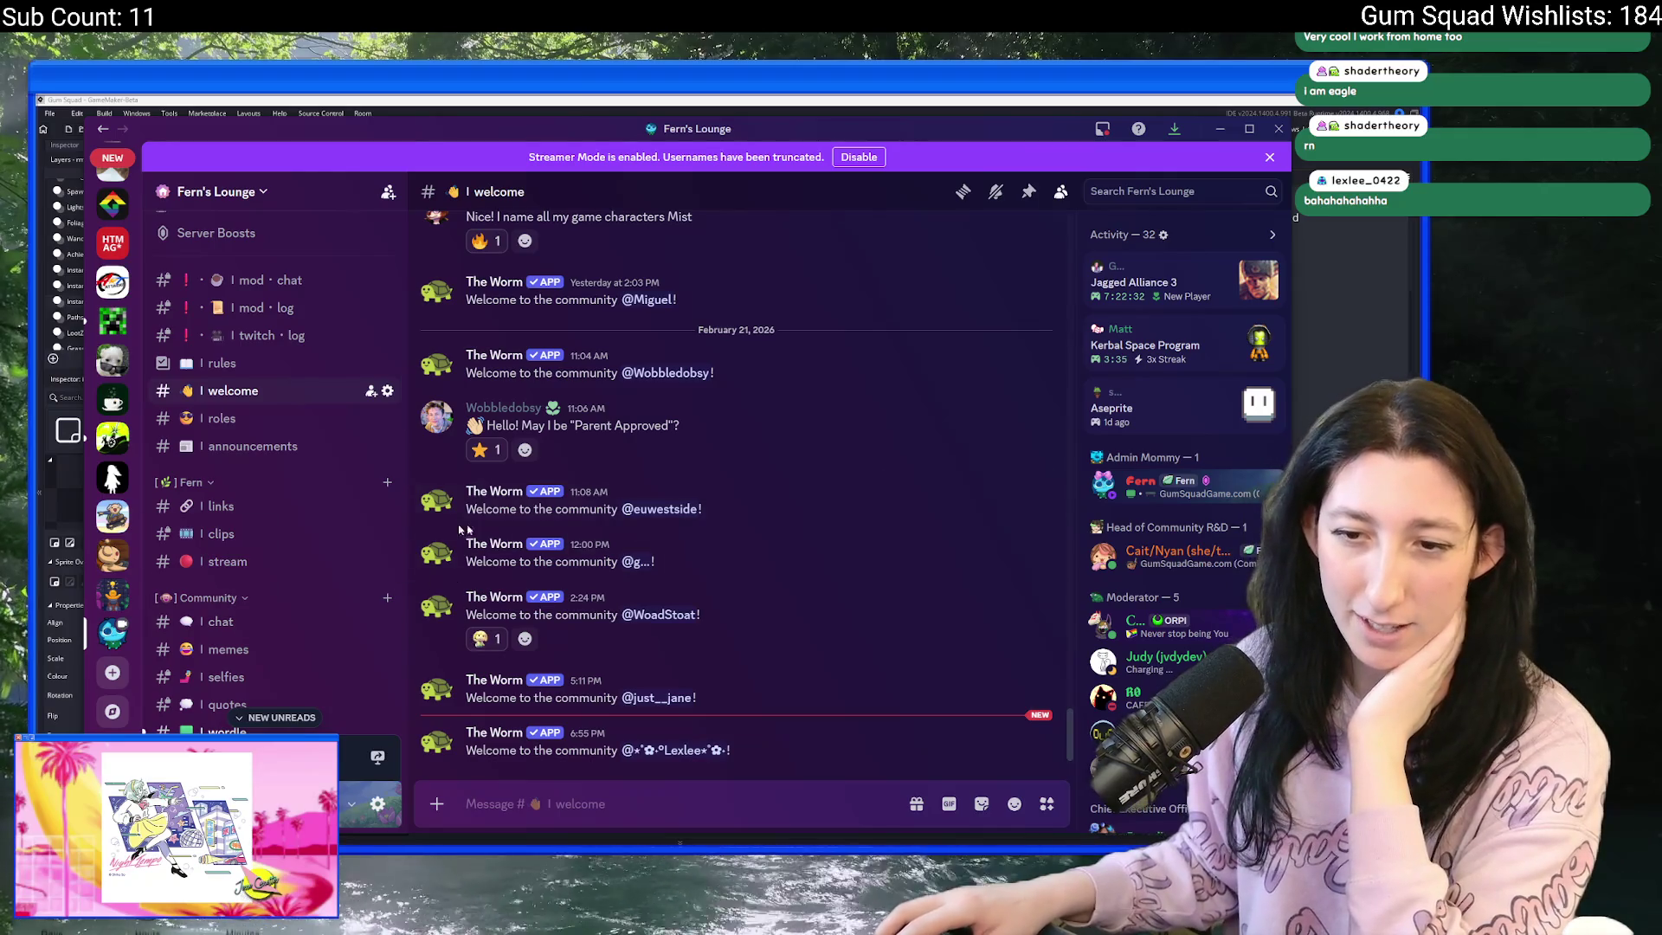
{"action": "scroll", "coordinate": [277, 477], "scroll_direction": "down", "scroll_amount": 3}
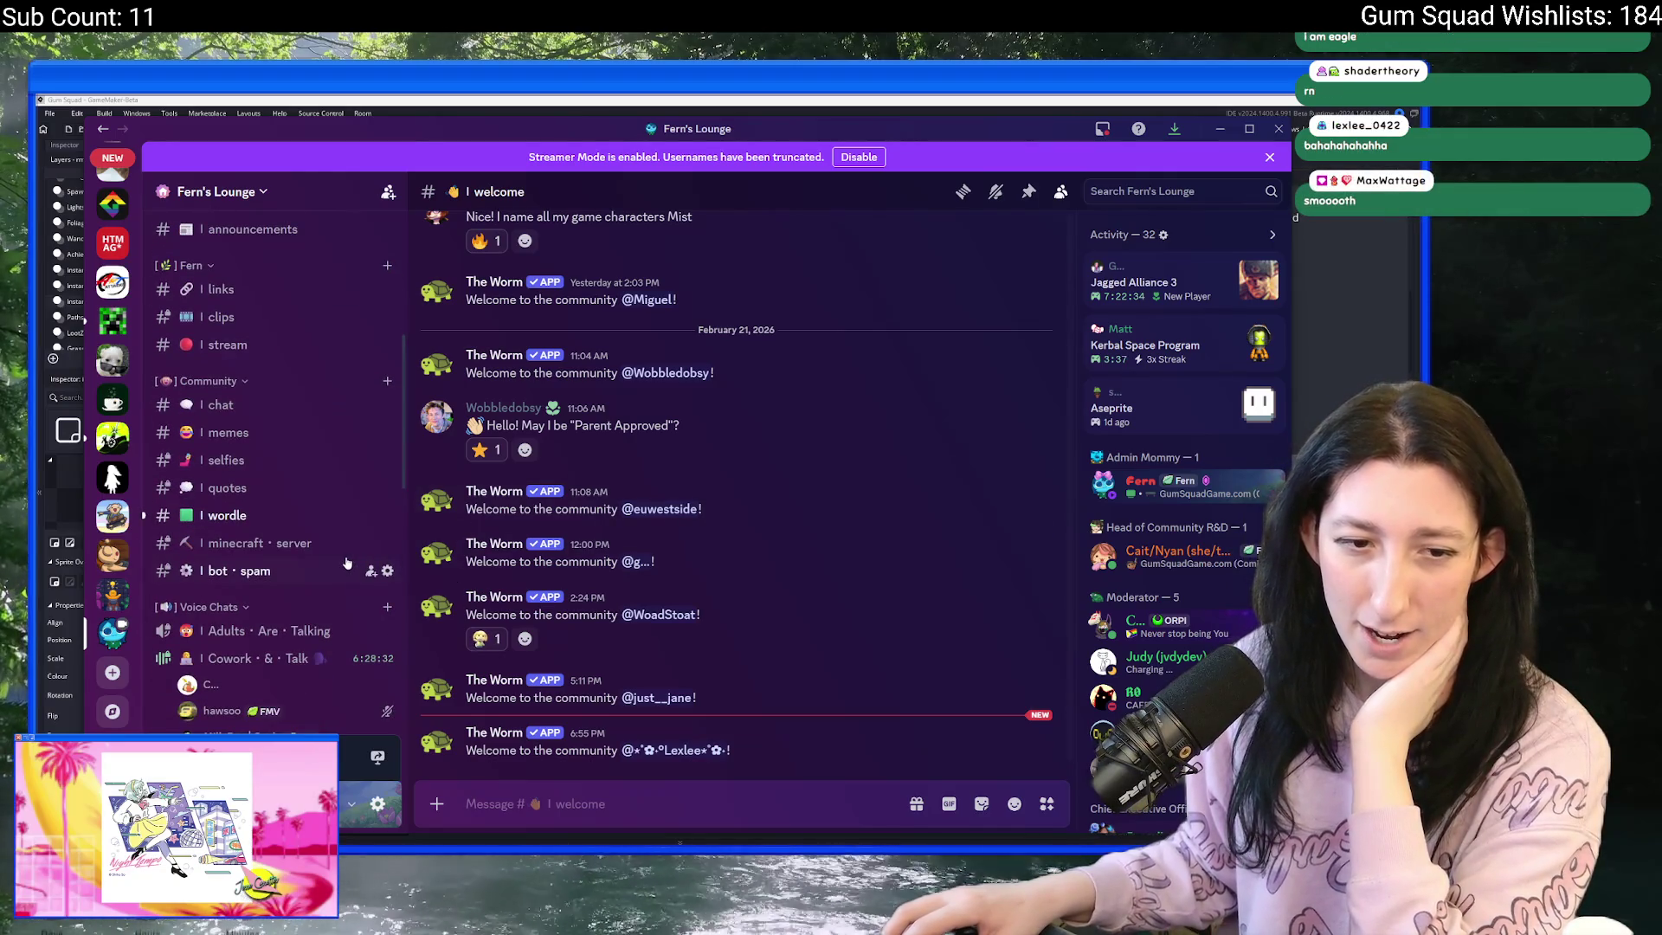
{"action": "scroll", "coordinate": [346, 564], "scroll_direction": "up", "scroll_amount": 2}
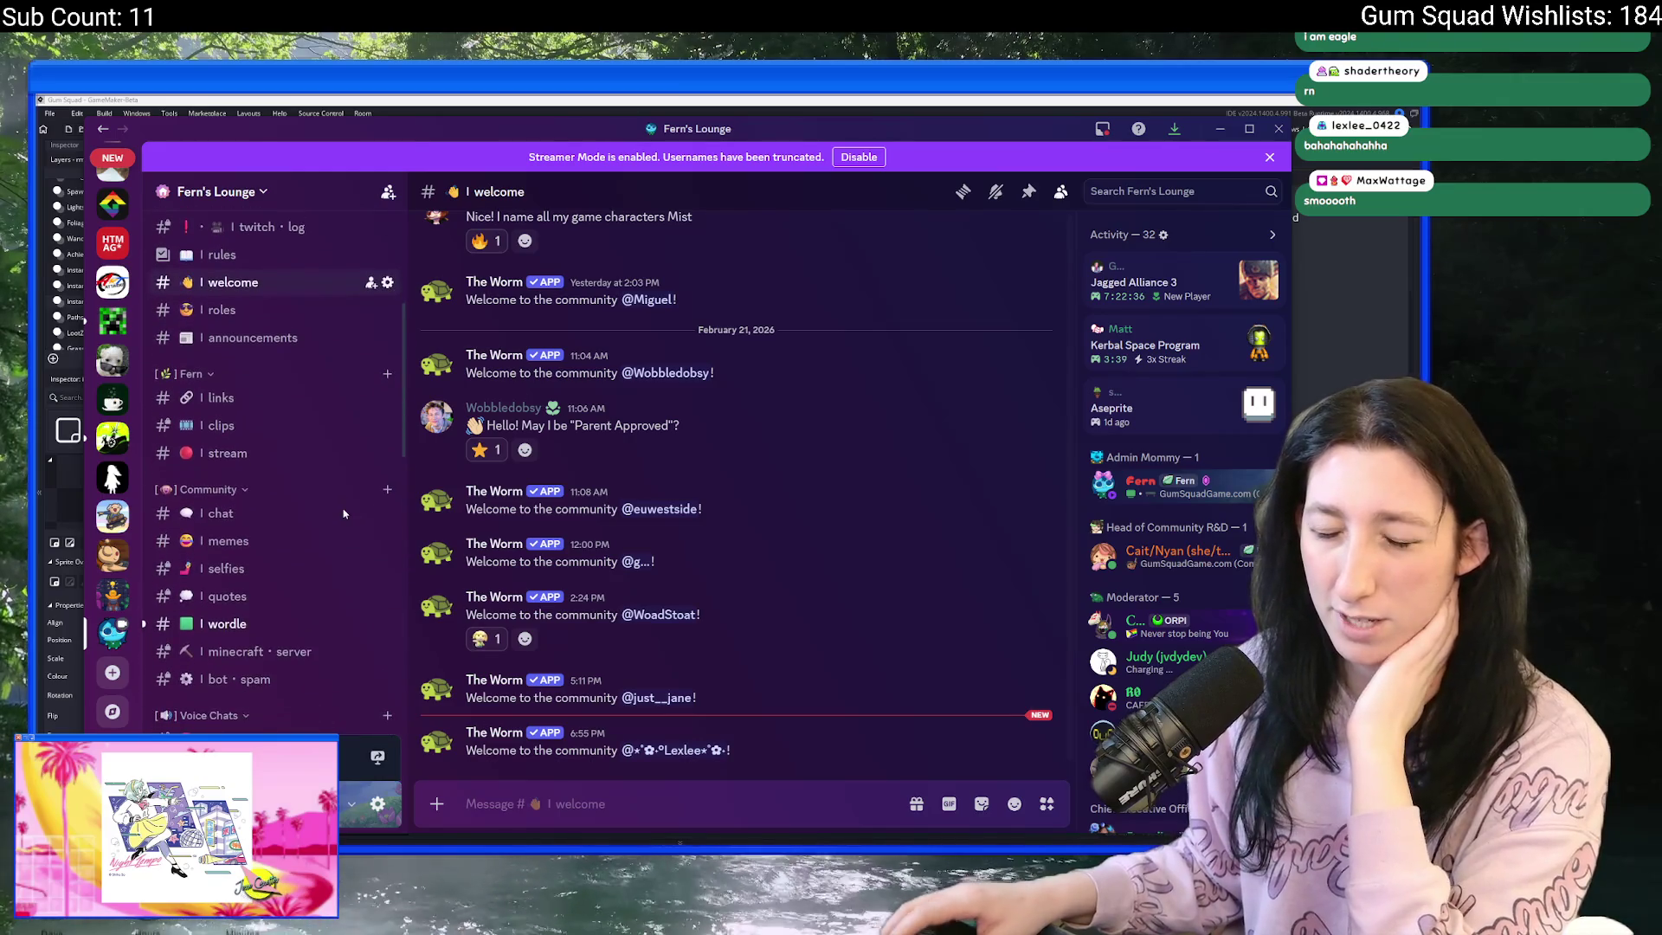
{"action": "key", "text": "alt+Tab"}
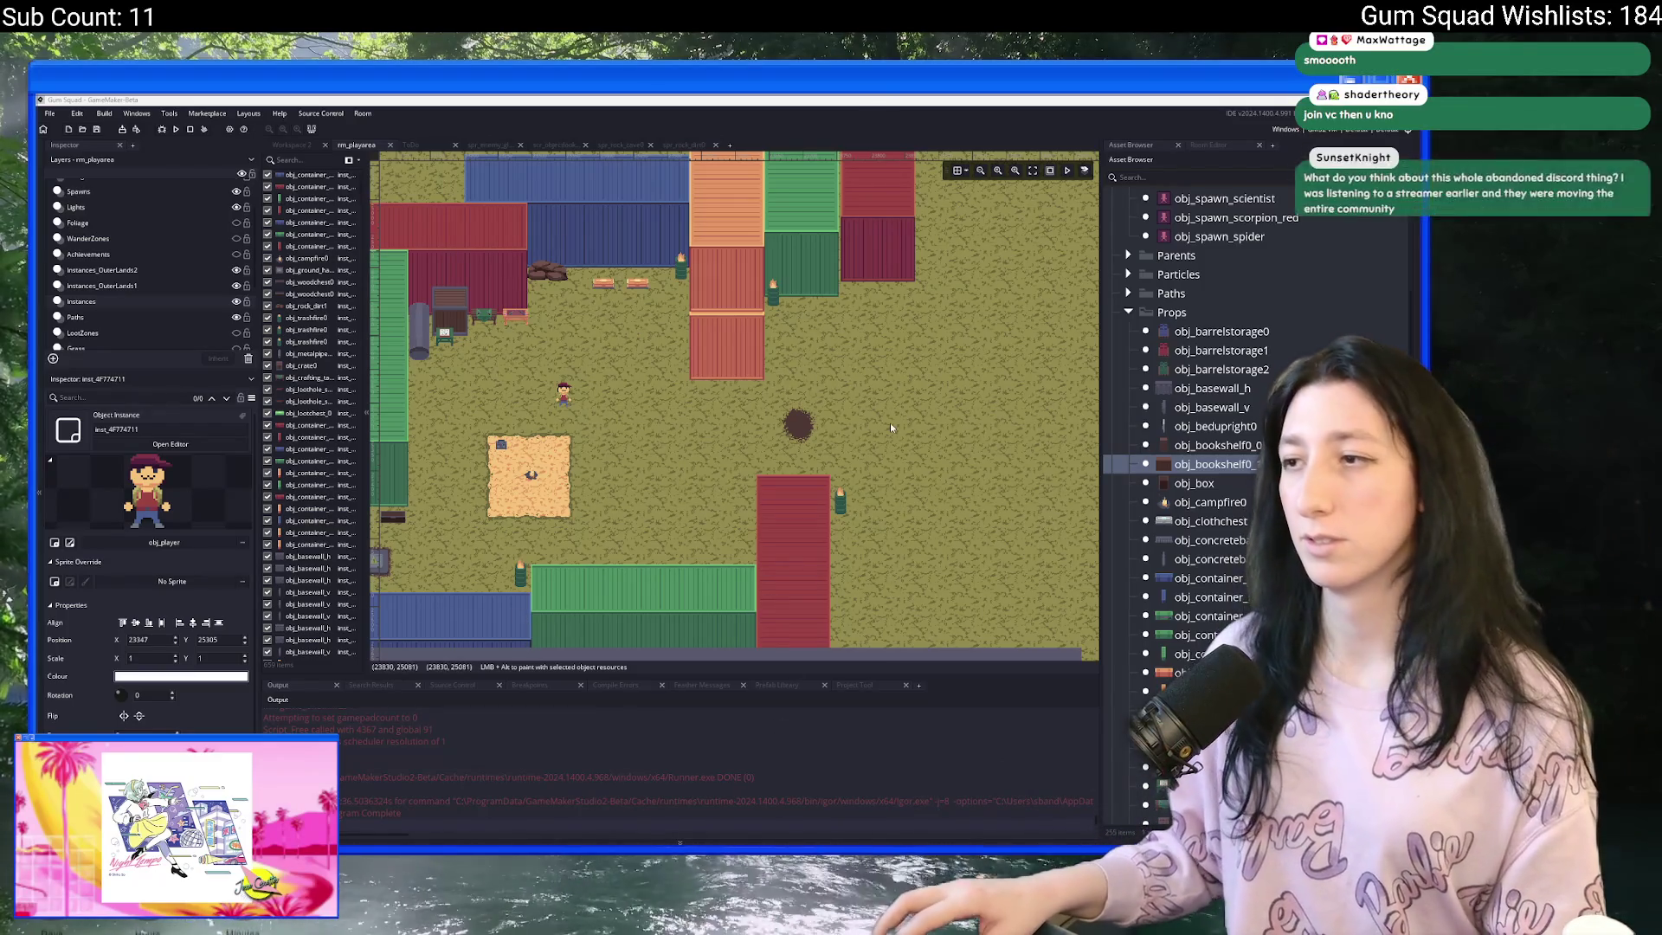
{"action": "left_click_drag", "start_coordinate": [895, 380], "coordinate": [859, 397]}
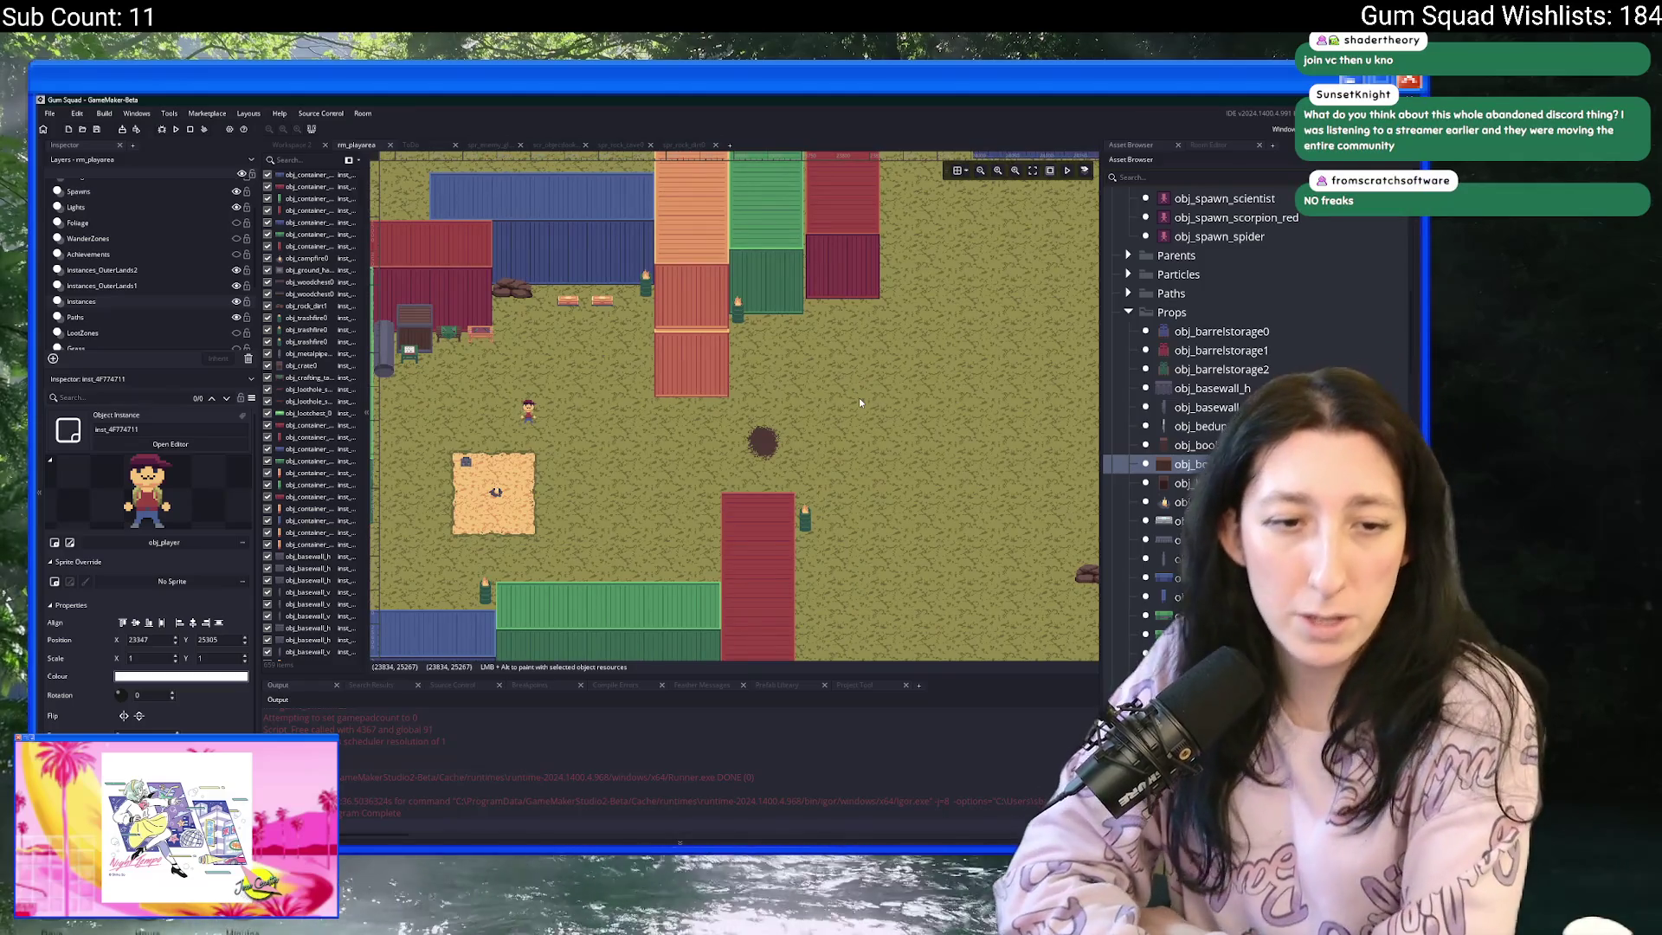